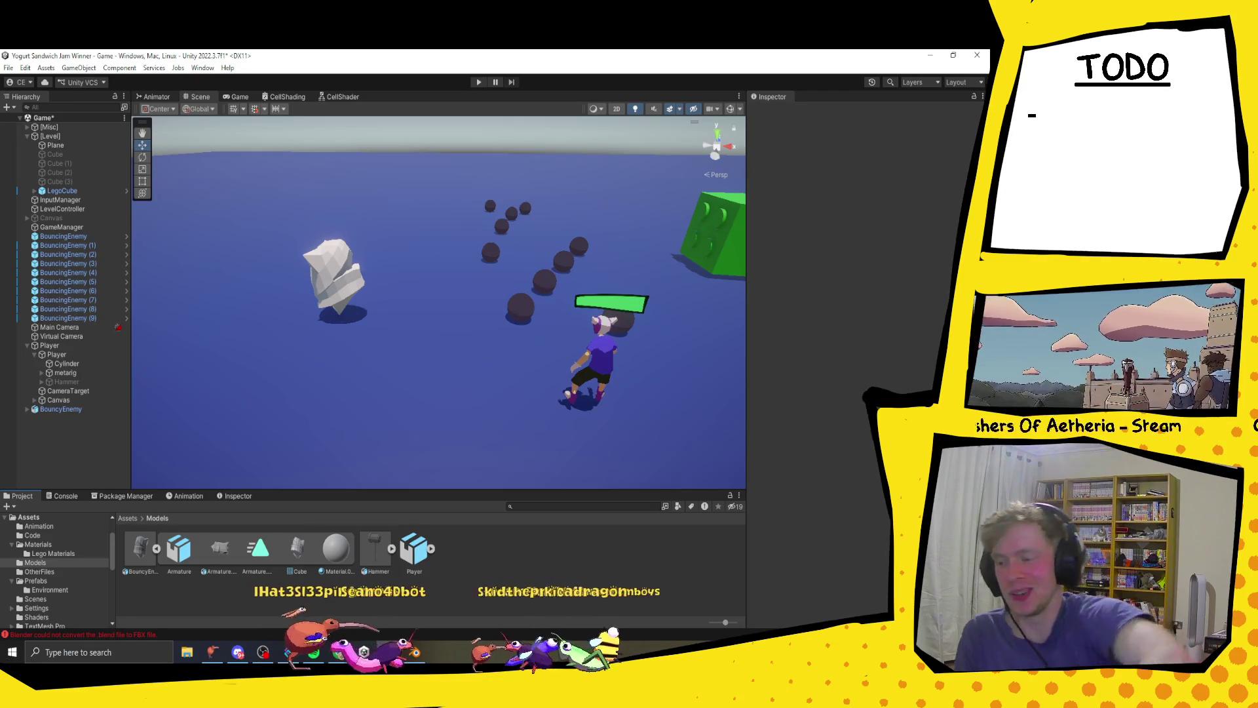
# - Drag the BouncyEnemy object right beside the player character and reframe the Scene view on both
pyautogui.click(77, 410)
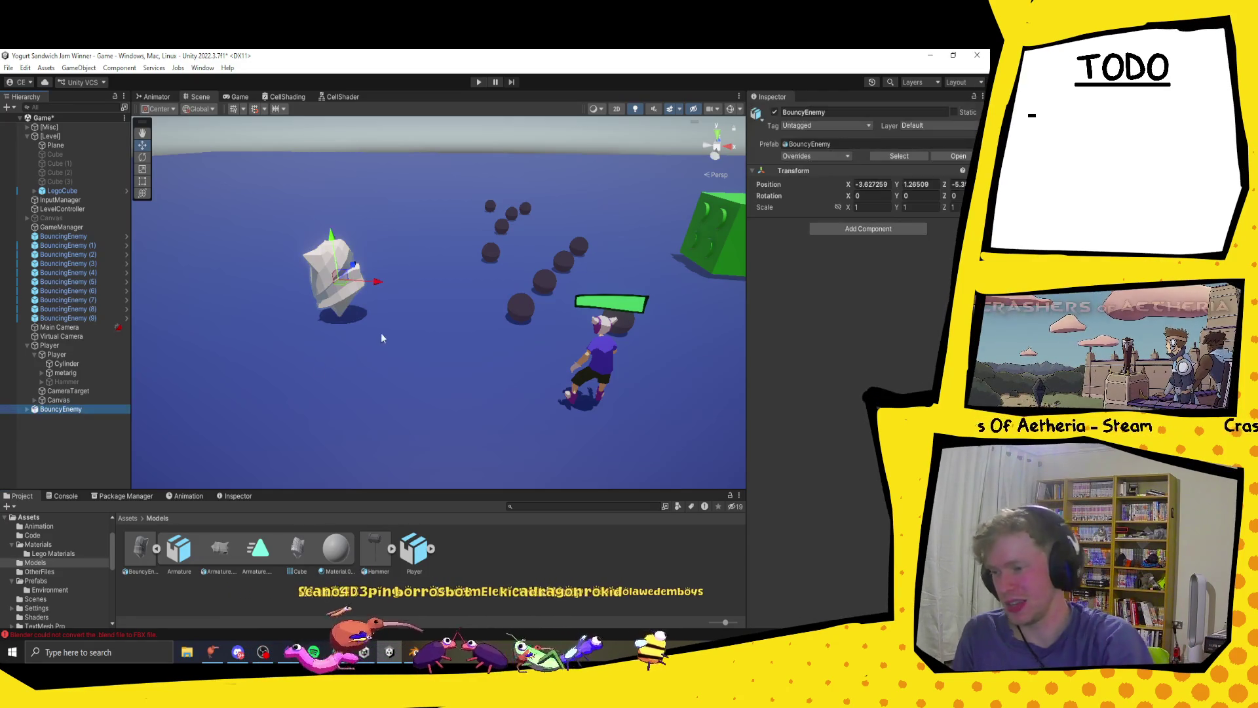
pyautogui.moveTo(341, 286)
pyautogui.mouseDown()
pyautogui.moveTo(371, 334)
pyautogui.moveTo(537, 393)
pyautogui.moveTo(542, 369)
pyautogui.mouseUp()
pyautogui.moveTo(639, 357)
pyautogui.mouseDown()
pyautogui.moveTo(615, 317)
pyautogui.moveTo(615, 347)
pyautogui.mouseUp()
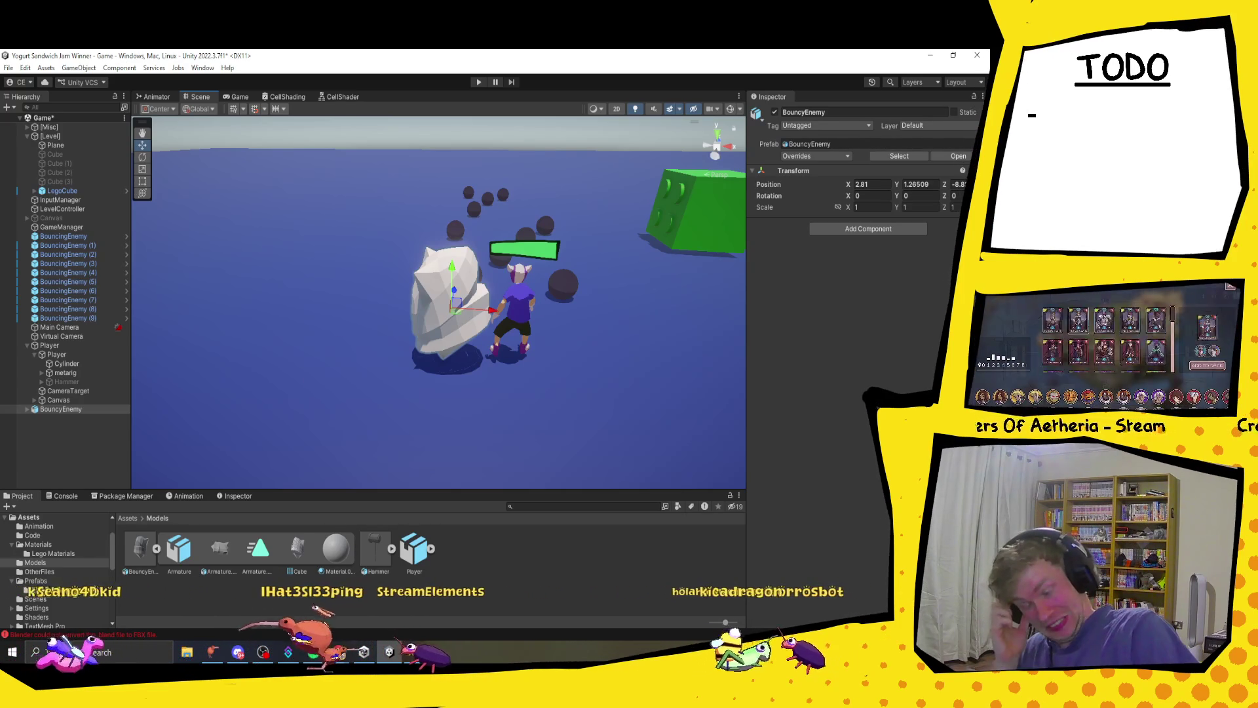
# - Collapse the BouncyEnemy model's sub-assets in the Models folder
pyautogui.click(156, 548)
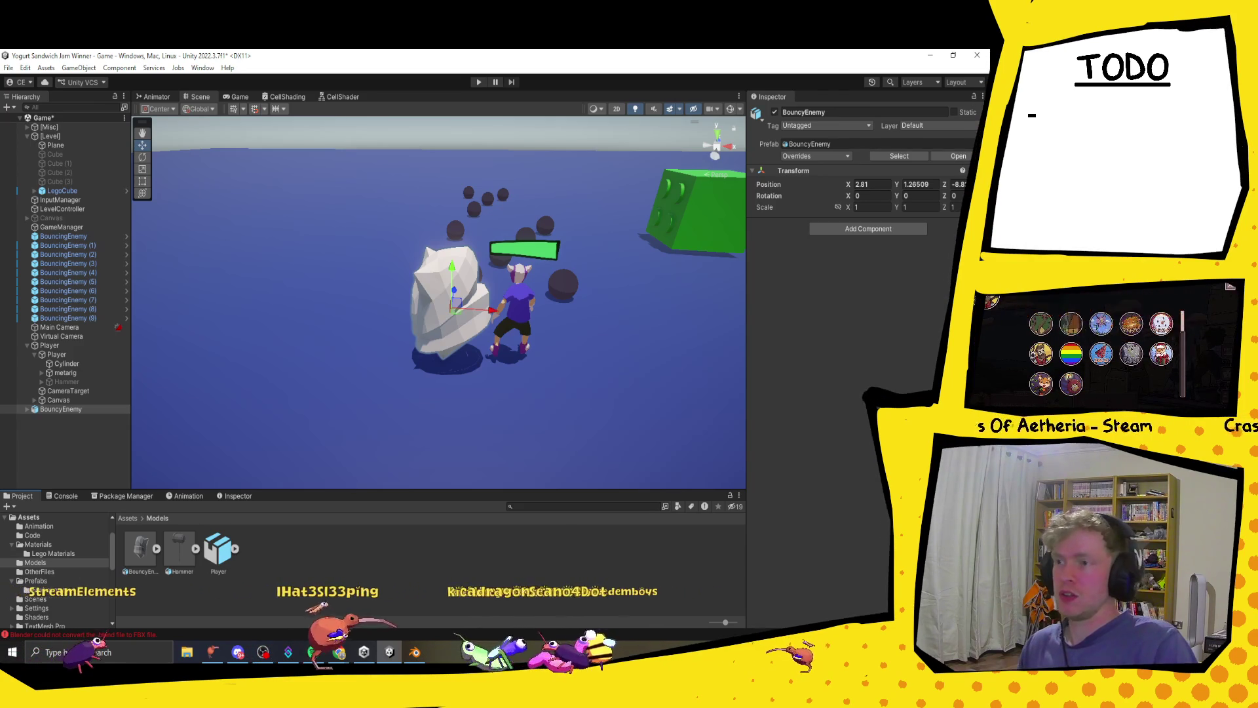
# - Flip over to the Chrome window and straight back to the Unity editor with alt+Tab
pyautogui.hotkey('alt', 'Tab')
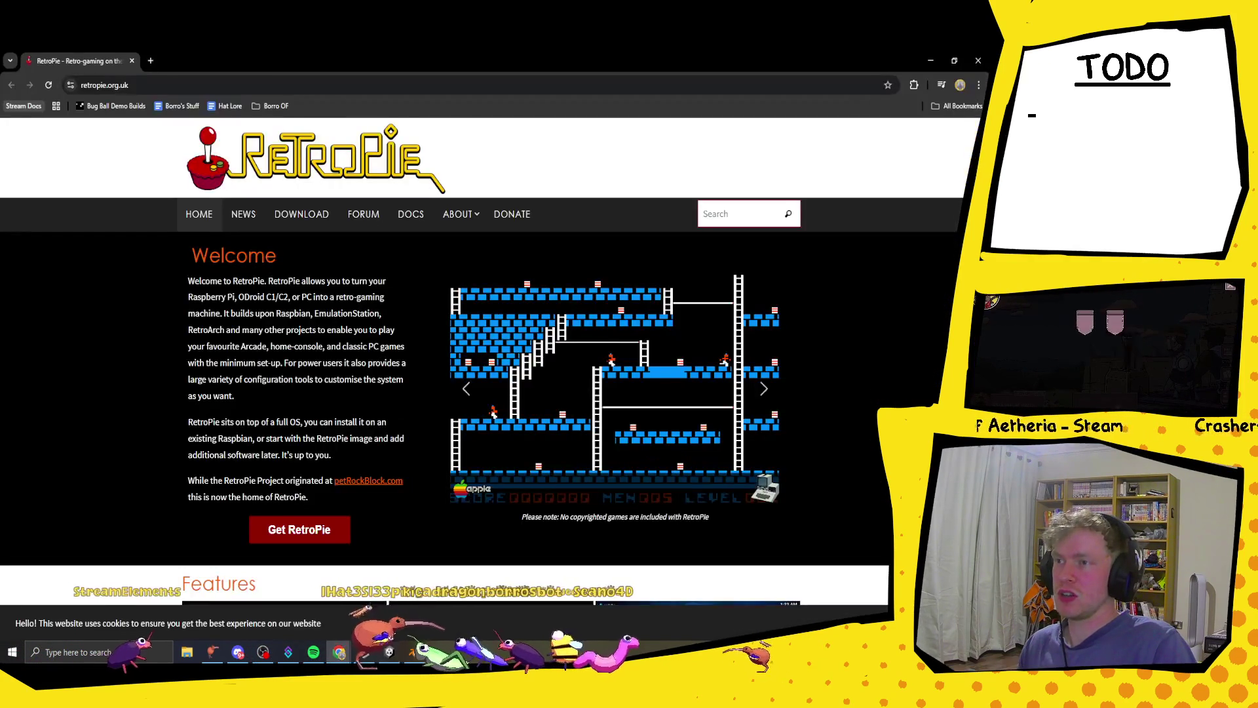
pyautogui.hotkey('alt', 'Tab')
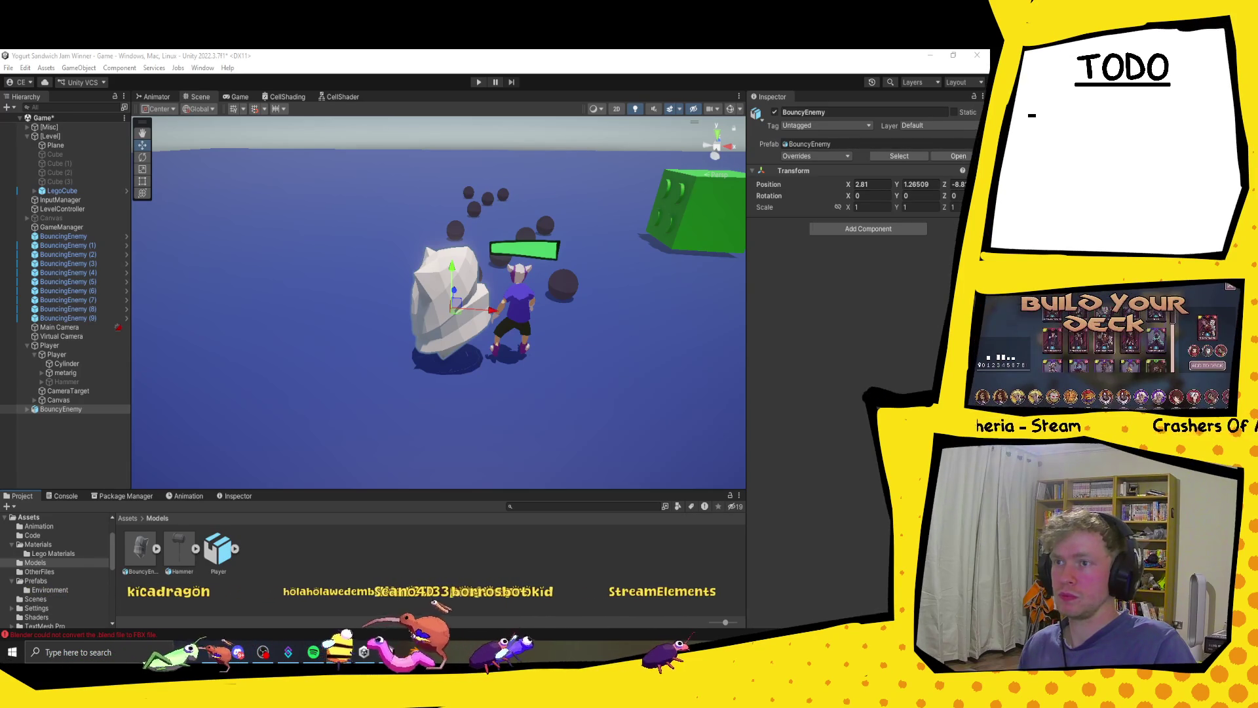
# - Glance at OBS, return to Unity, then bring up the Google Maps window of Church Stretton
pyautogui.hotkey('alt', 'Tab')
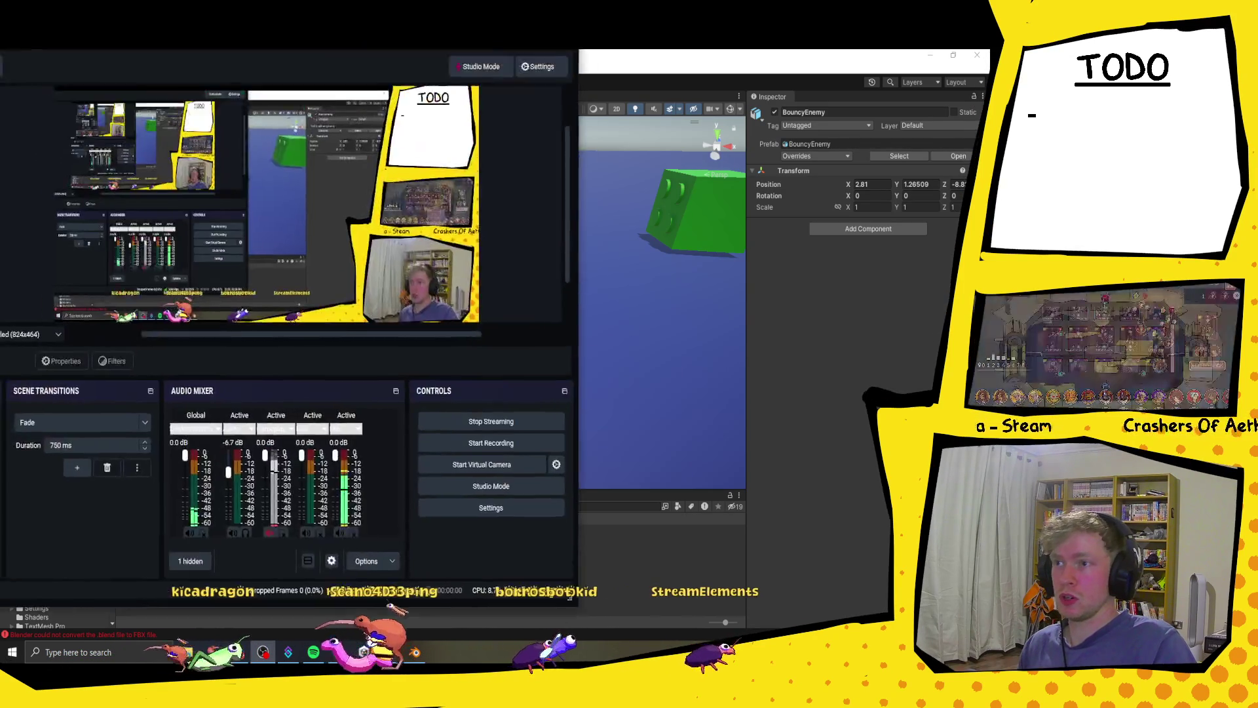
pyautogui.hotkey('alt', 'Tab')
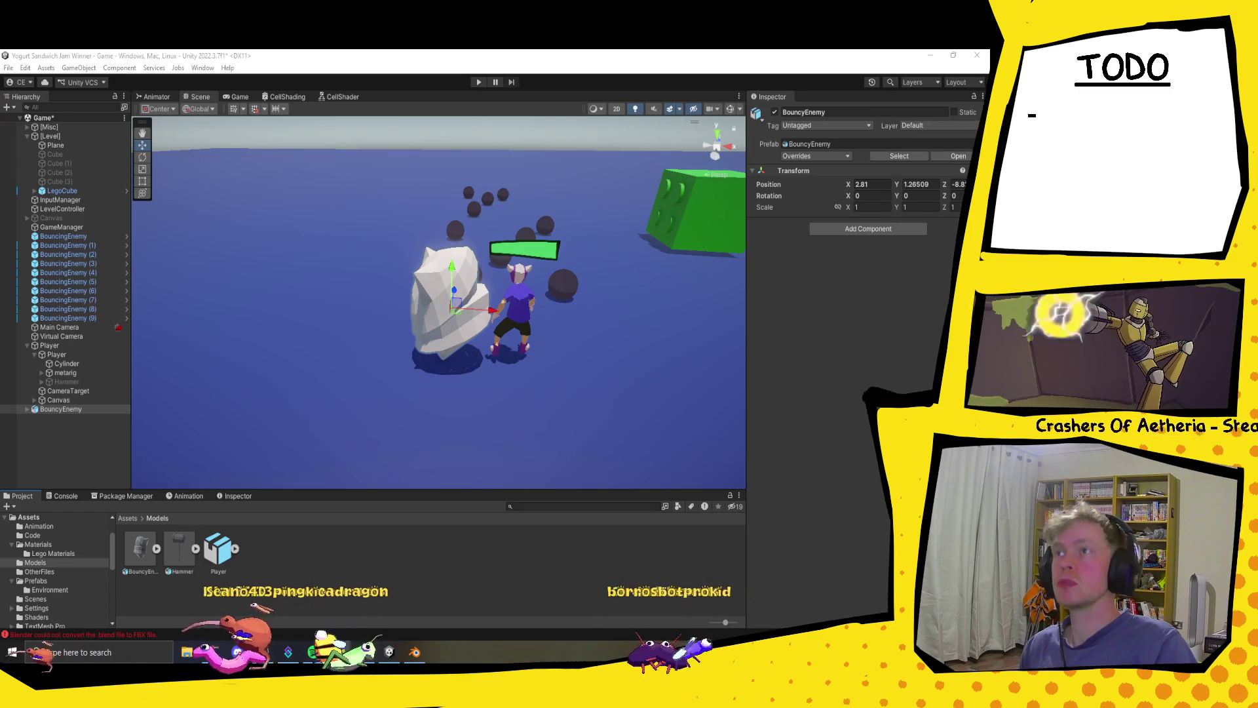
pyautogui.hotkey('alt', 'Tab')
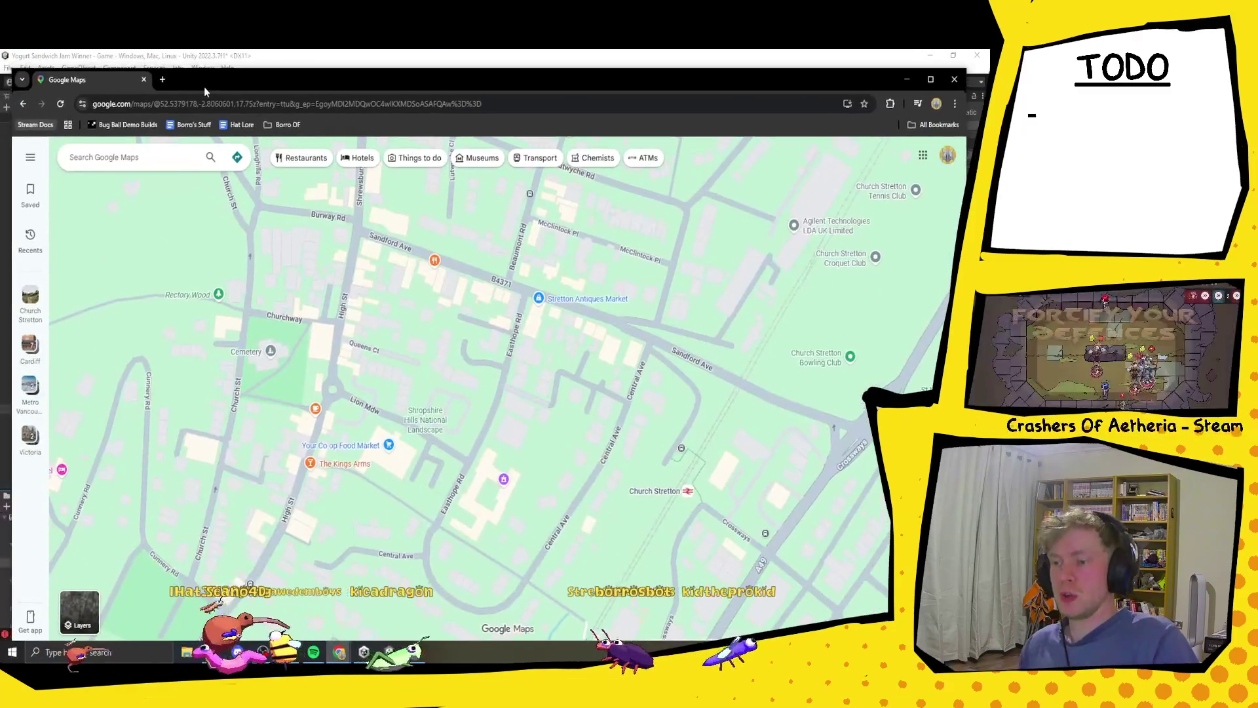
# - Zoom around Church Stretton and drop into Street View on Lion Mdw
pyautogui.moveTo(203, 85); pyautogui.dragTo(203, 79)
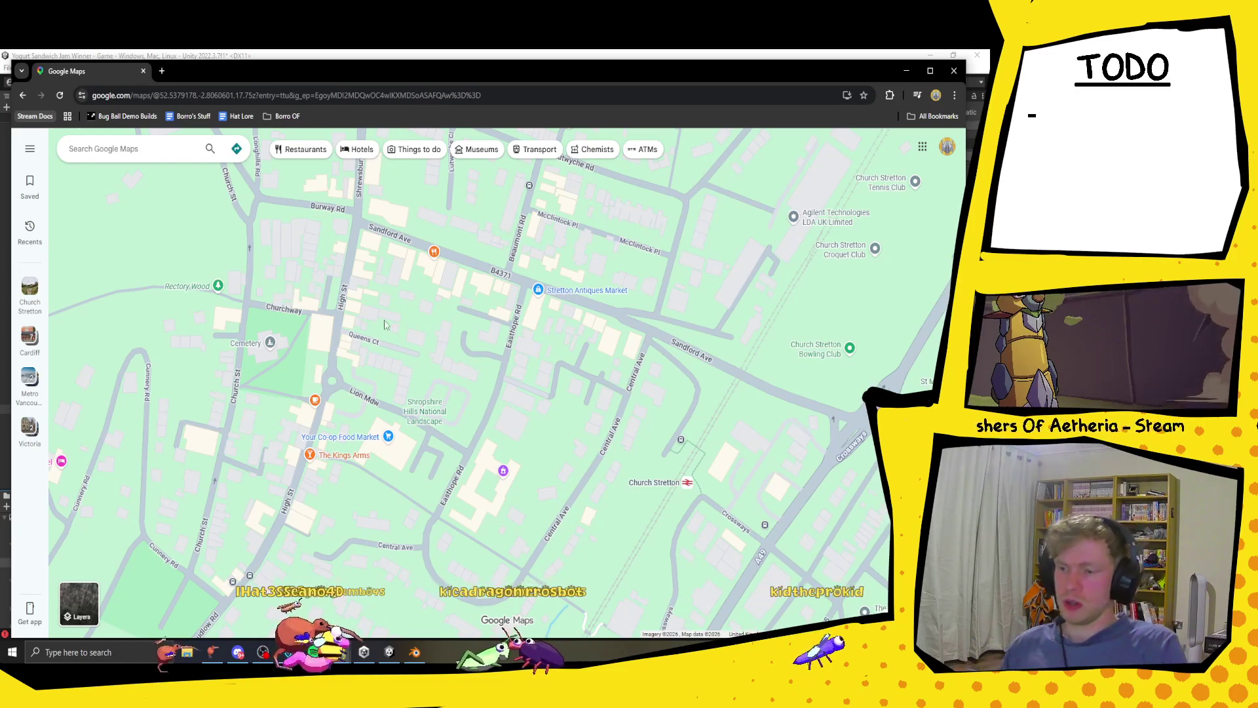
pyautogui.scroll(-3, 384, 324)
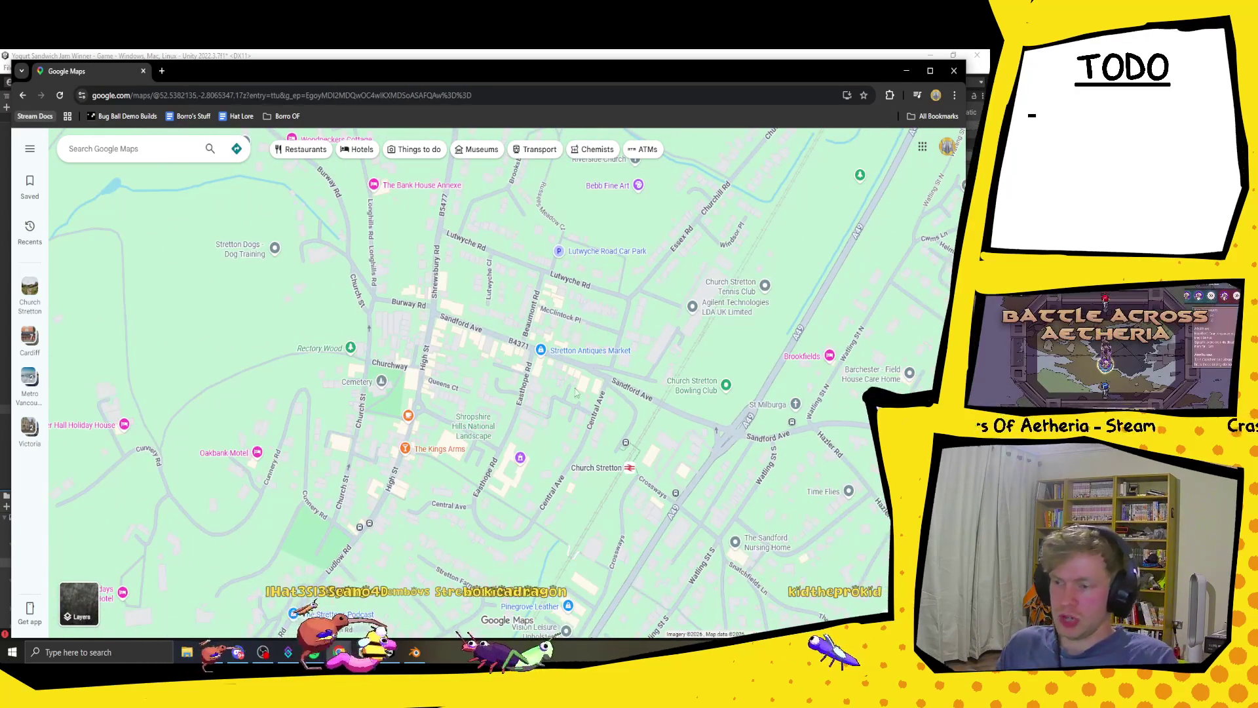
pyautogui.scroll(3, 476, 435)
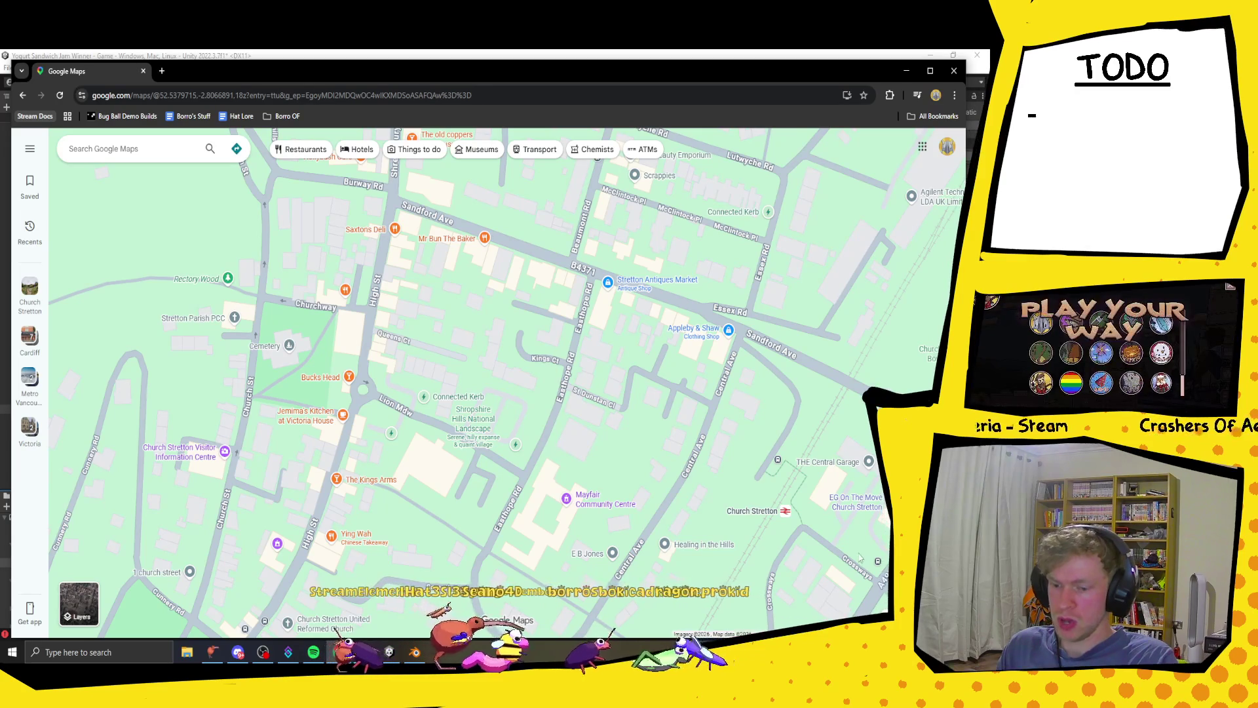
pyautogui.moveTo(943, 606)
pyautogui.mouseDown()
pyautogui.moveTo(502, 410)
pyautogui.moveTo(439, 413)
pyautogui.mouseUp()
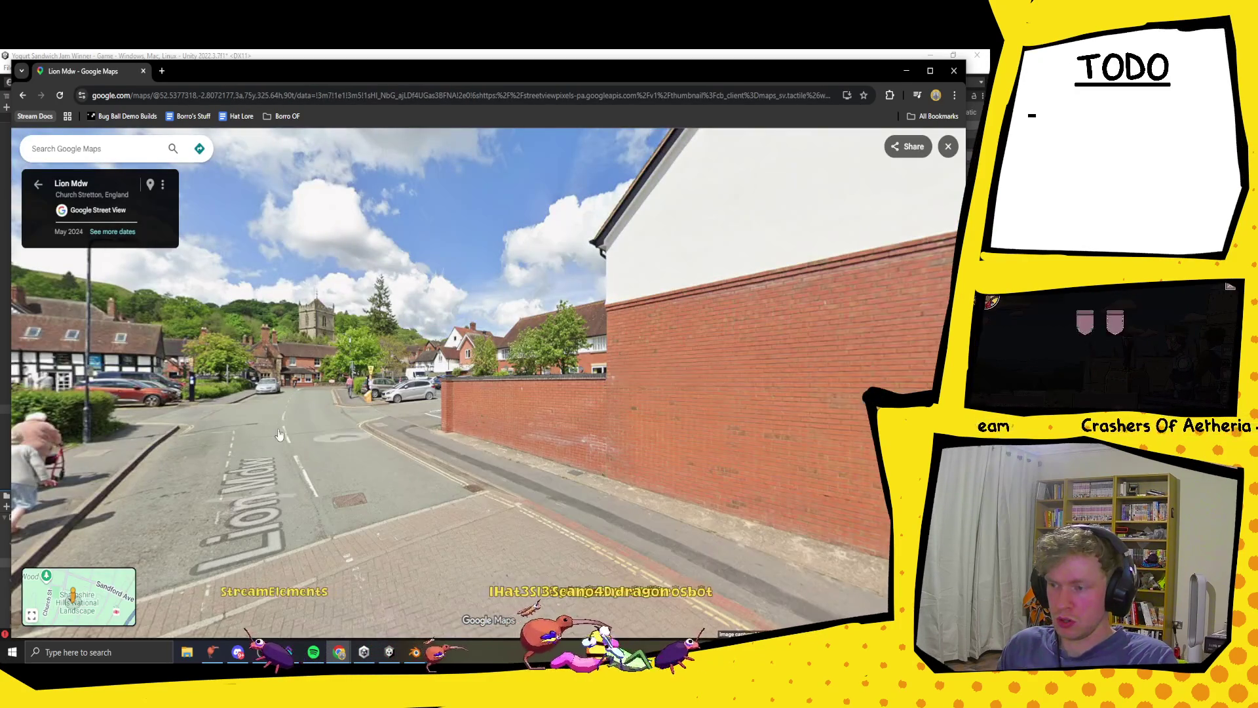
# - Walk Street View from Lion Mdw past the Marston's pub up High St to 19 High St
pyautogui.moveTo(278, 435)
pyautogui.mouseDown()
pyautogui.moveTo(705, 388)
pyautogui.moveTo(476, 334)
pyautogui.mouseUp()
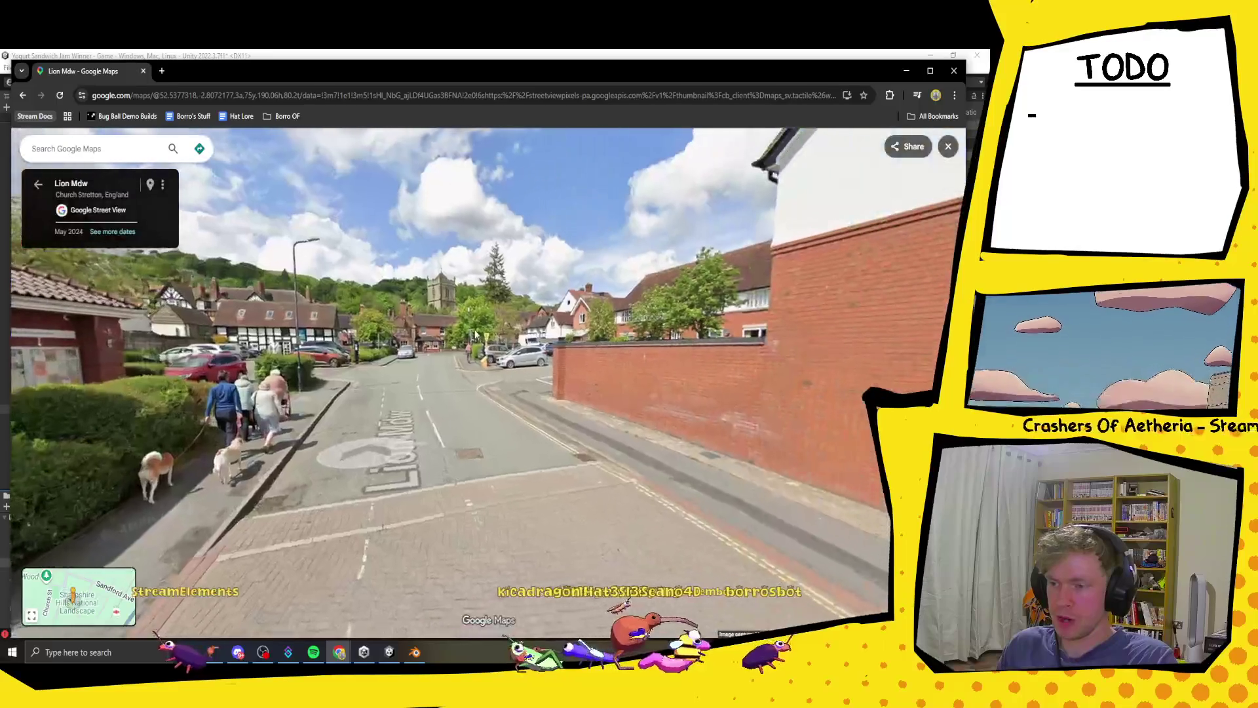
pyautogui.click(429, 344)
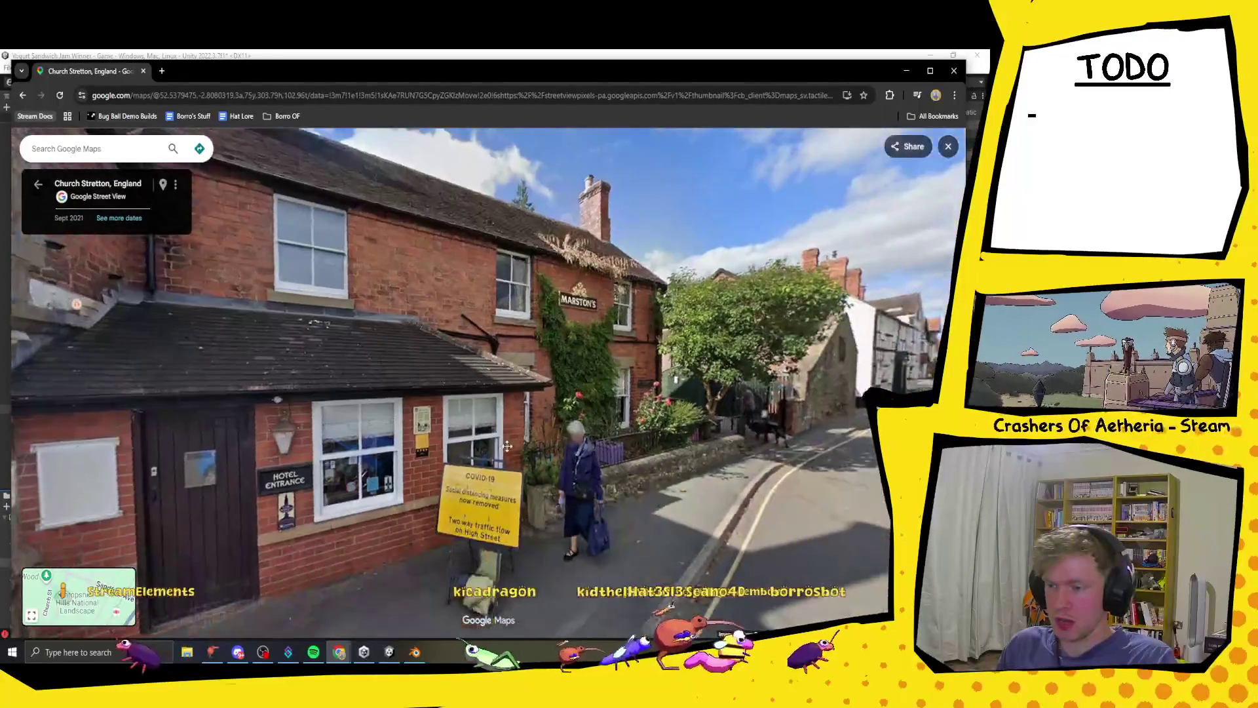
pyautogui.moveTo(812, 459); pyautogui.dragTo(582, 440)
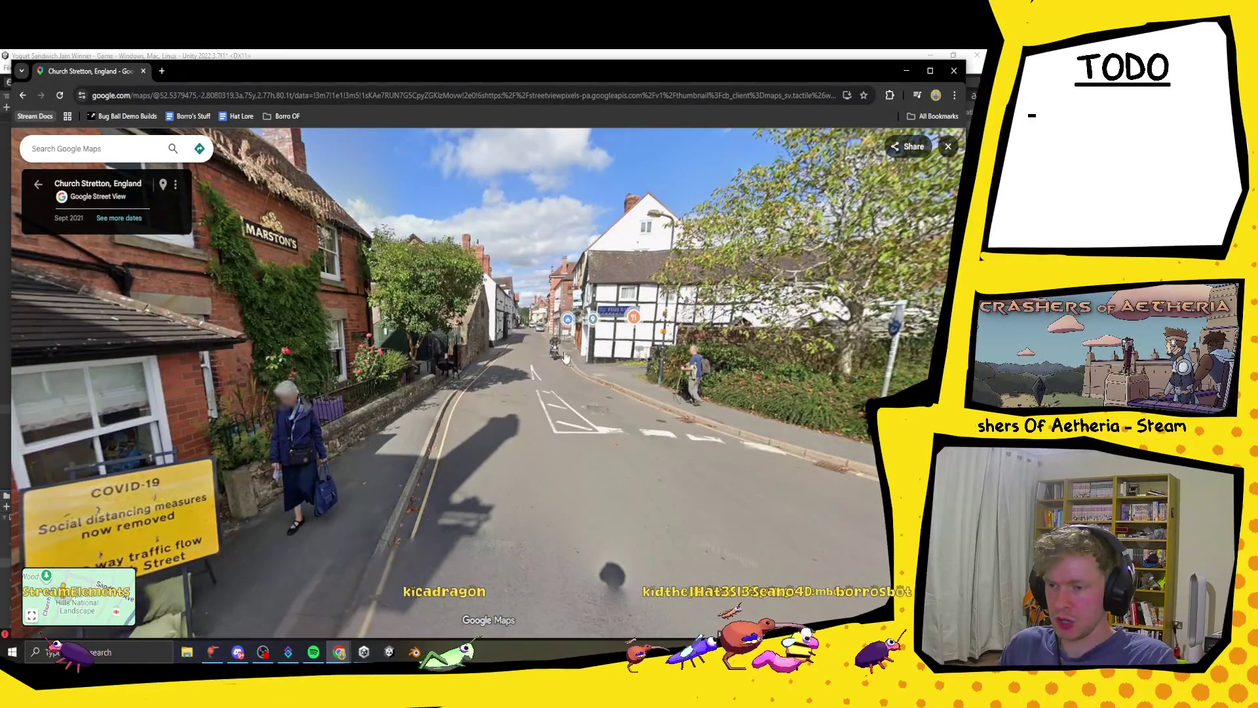
pyautogui.click(606, 574)
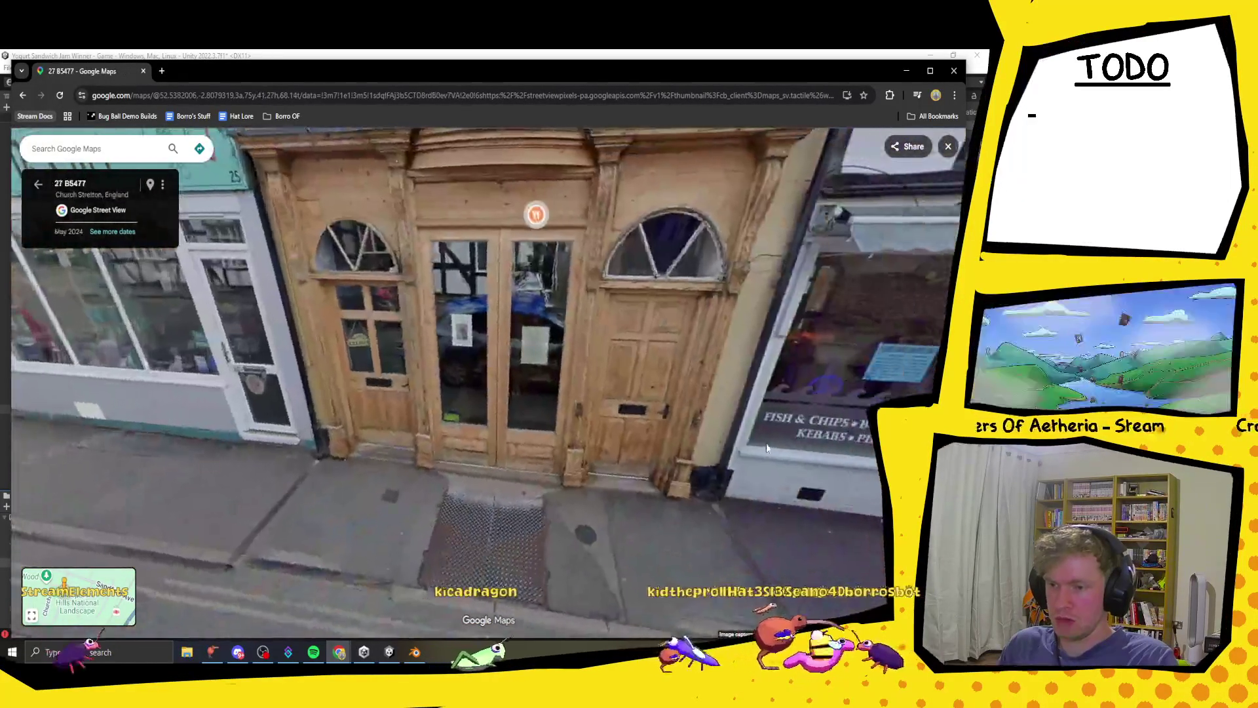
pyautogui.moveTo(700, 458)
pyautogui.mouseDown()
pyautogui.moveTo(155, 439)
pyautogui.moveTo(347, 505)
pyautogui.moveTo(472, 511)
pyautogui.moveTo(287, 514)
pyautogui.moveTo(520, 467)
pyautogui.moveTo(407, 405)
pyautogui.mouseUp()
pyautogui.click(154, 439)
pyautogui.click(545, 466)
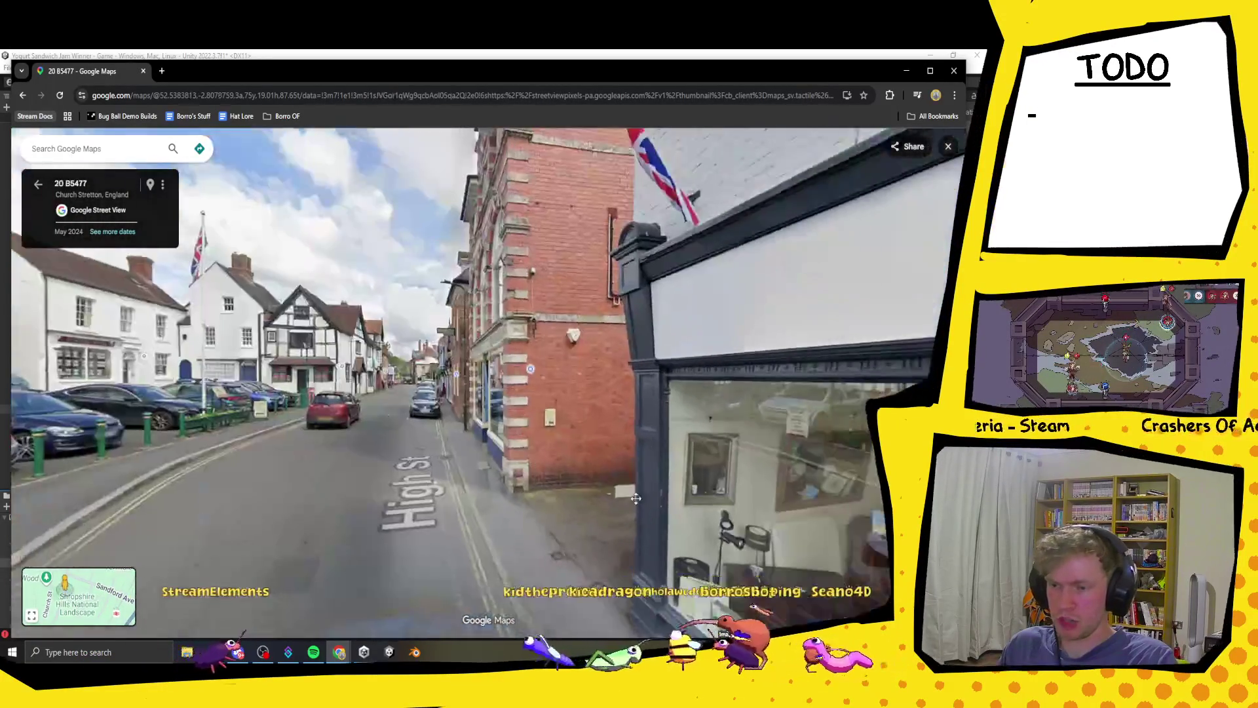
pyautogui.click(292, 451)
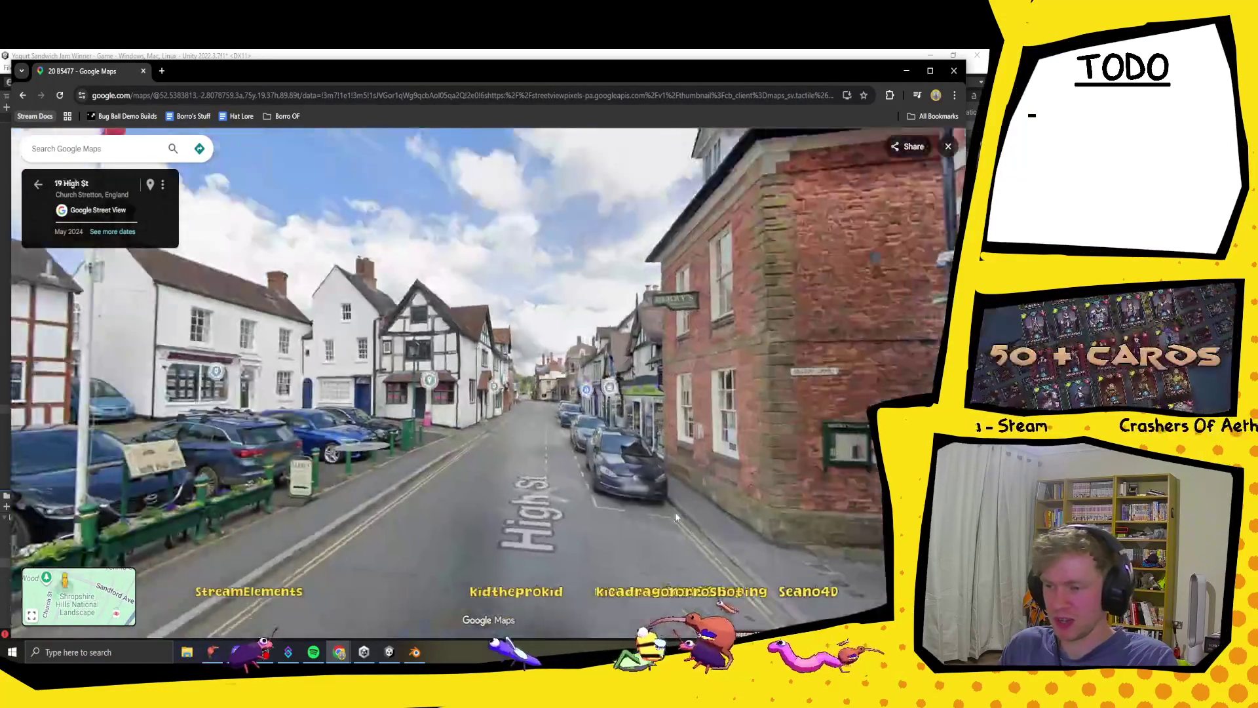
pyautogui.click(675, 512)
# - Continue up High St past the H. Salt shop and 3 High St to the Burway Rd junction
pyautogui.moveTo(524, 469); pyautogui.dragTo(272, 470)
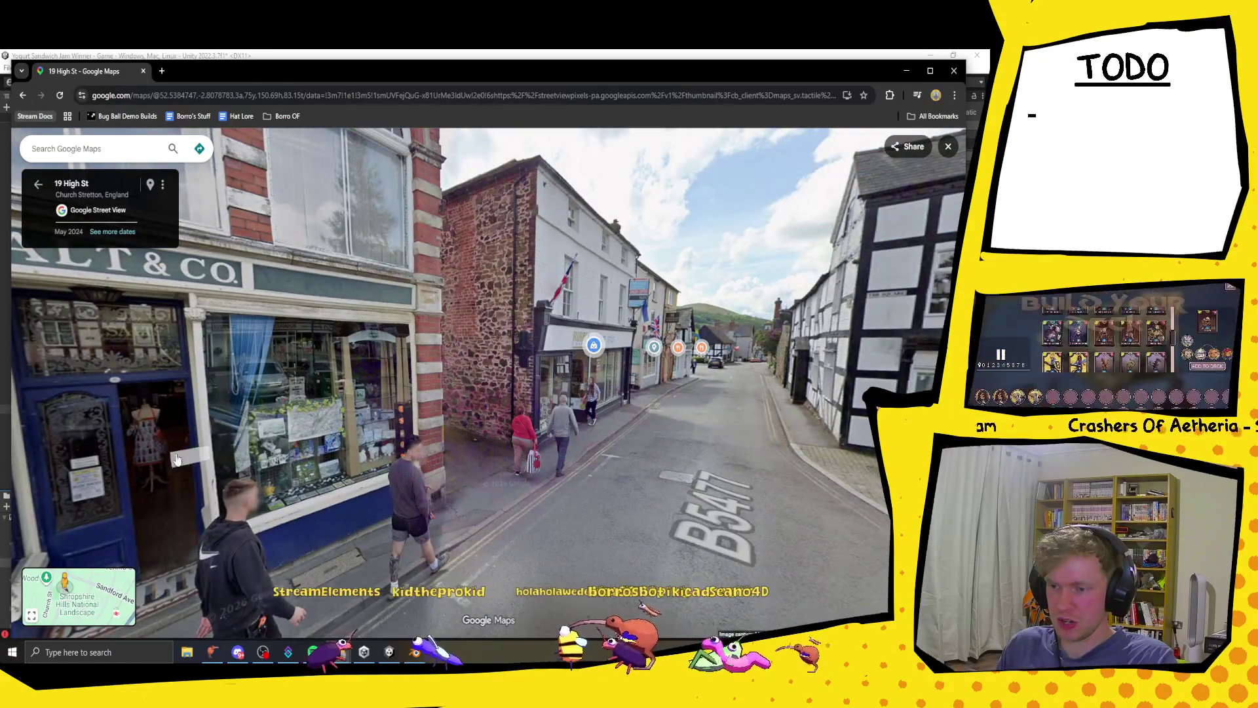
pyautogui.moveTo(176, 459); pyautogui.dragTo(244, 431)
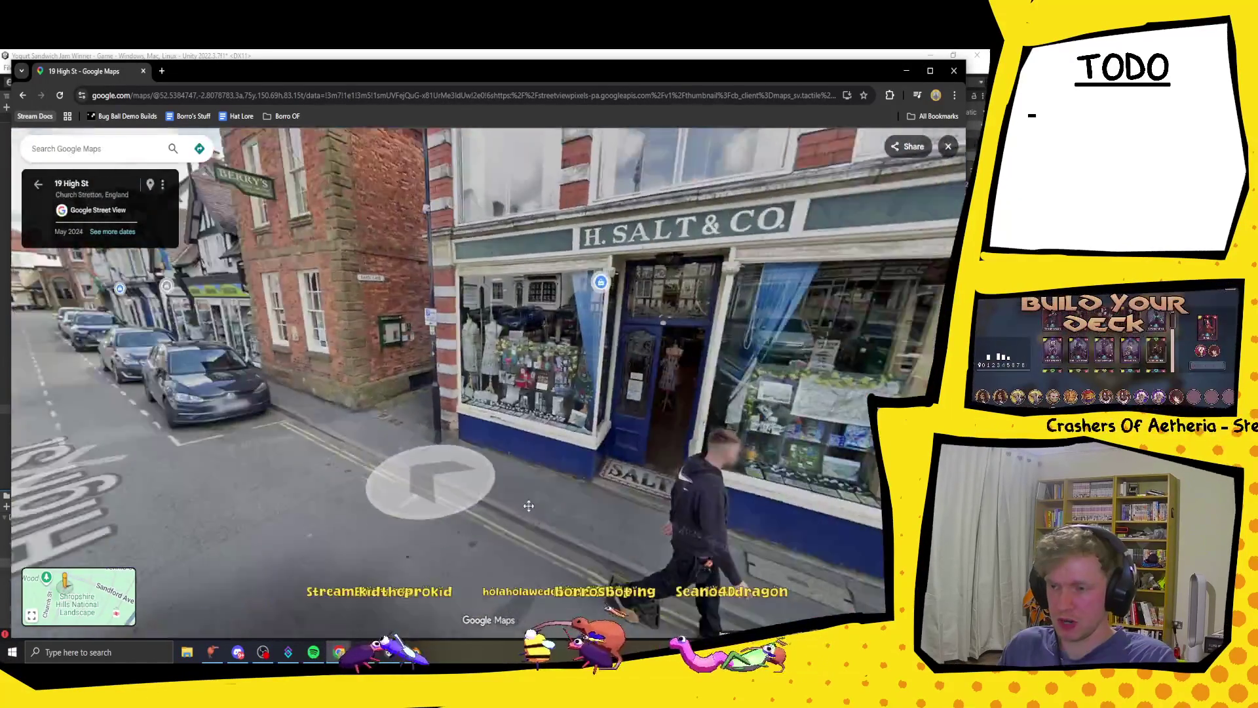
pyautogui.click(421, 477)
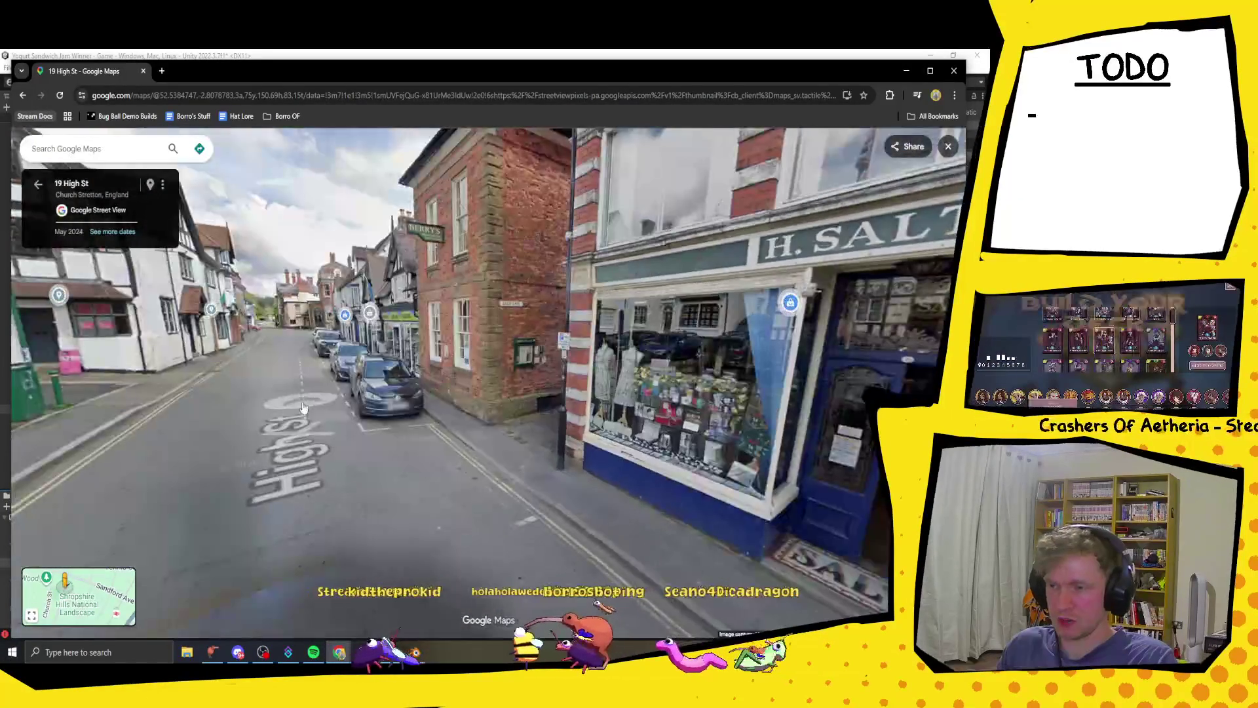
pyautogui.click(303, 408)
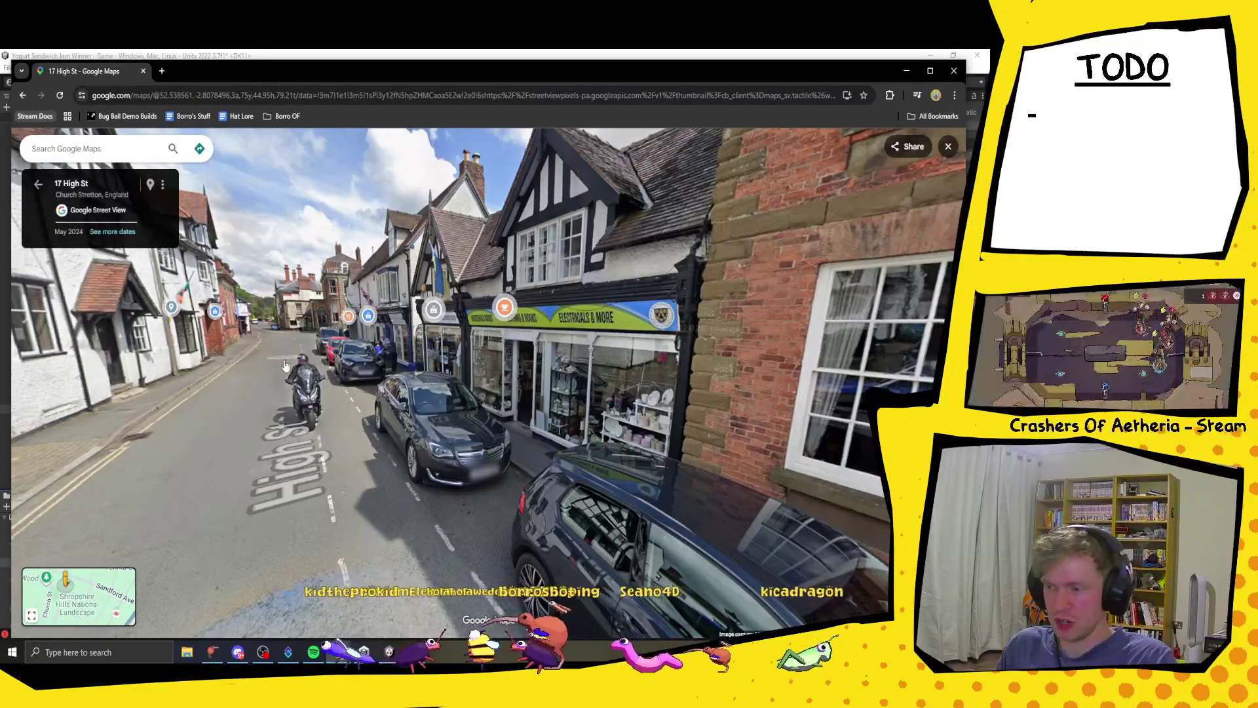
pyautogui.click(251, 364)
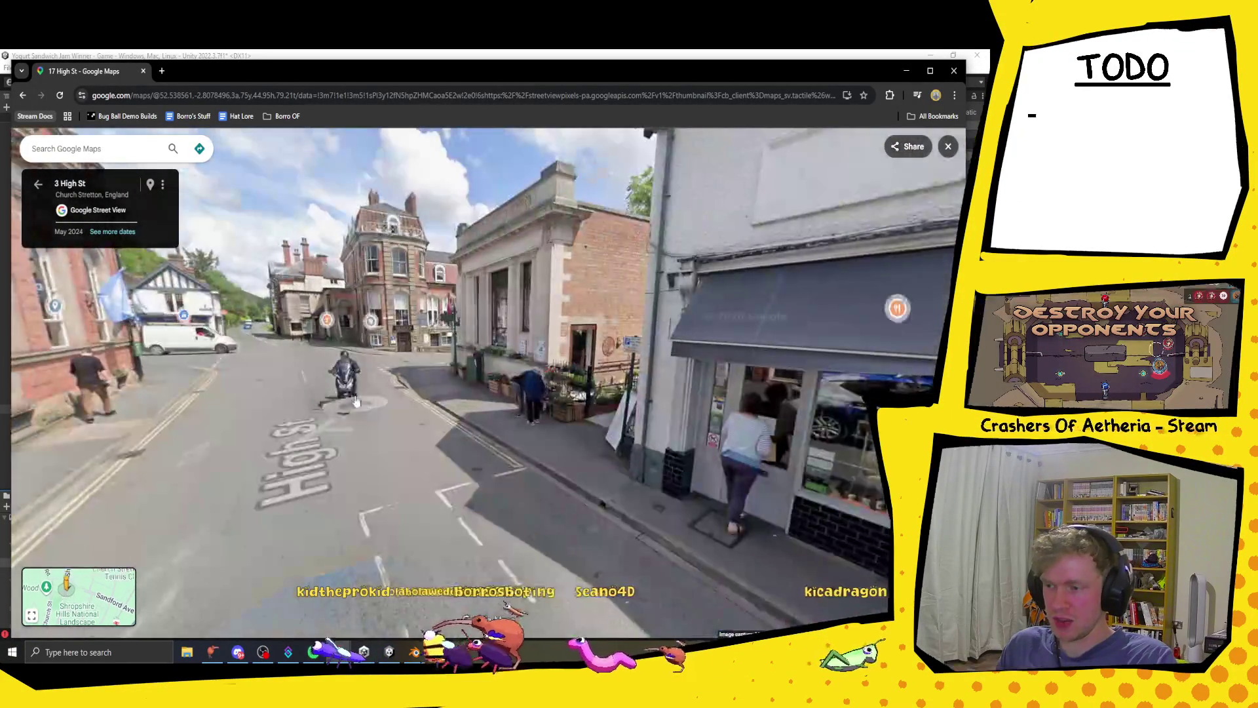
pyautogui.click(306, 396)
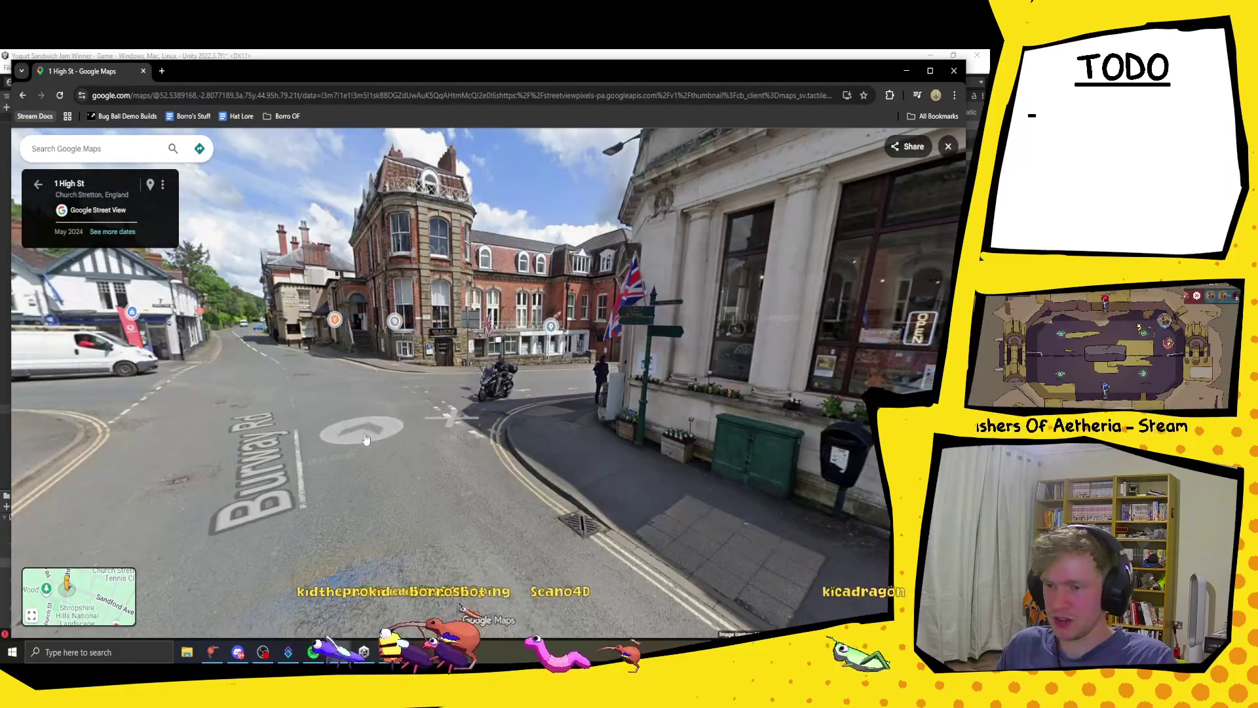
# - Follow the B4371 past the British Red Cross shop to Rainbow's End
pyautogui.click(366, 439)
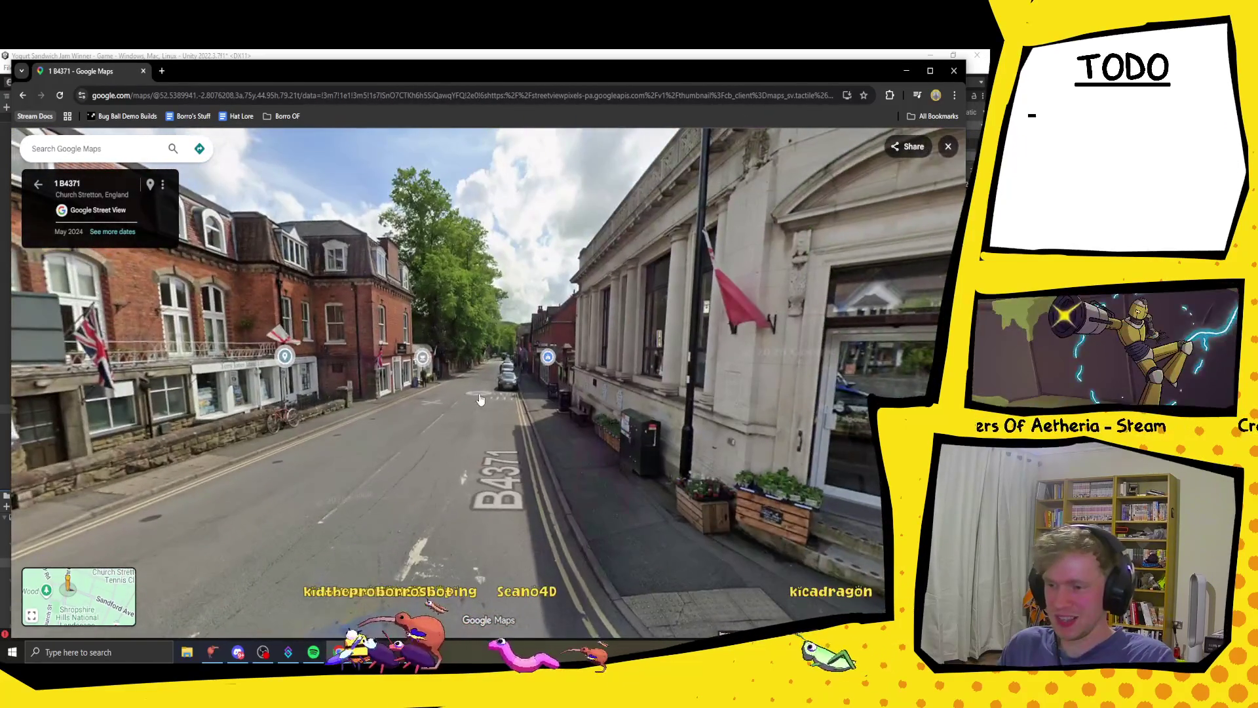
pyautogui.click(536, 441)
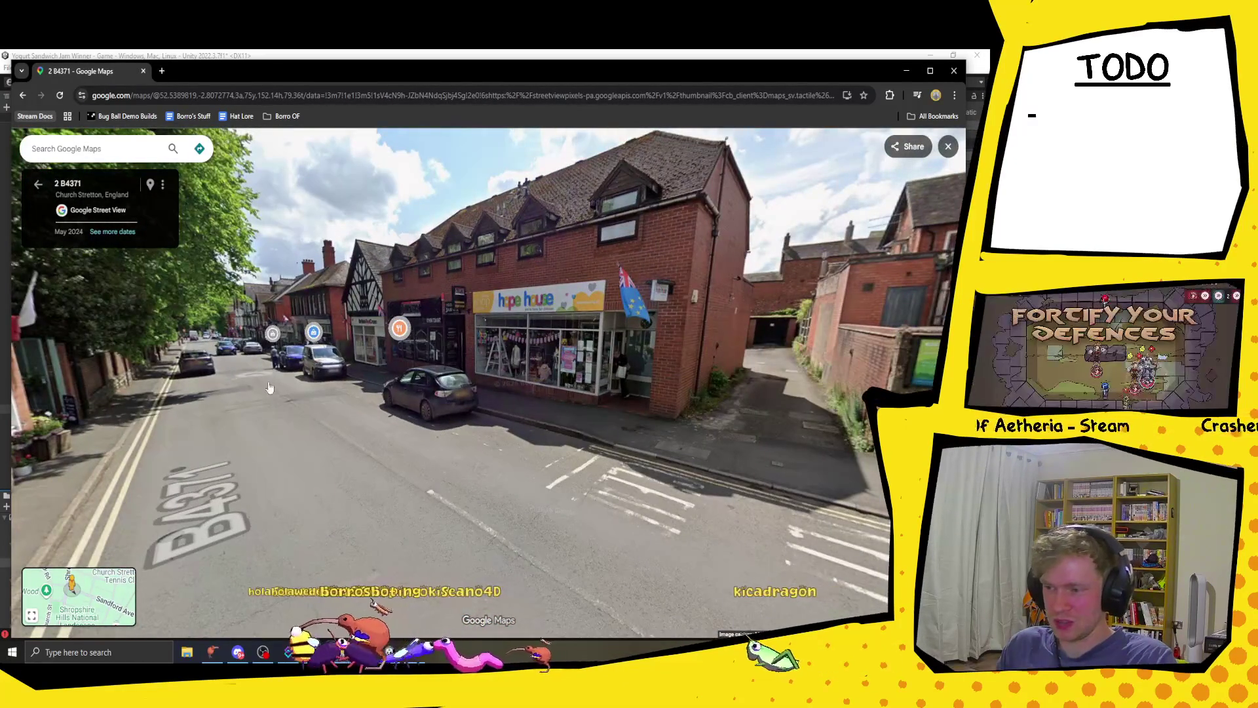
pyautogui.click(268, 388)
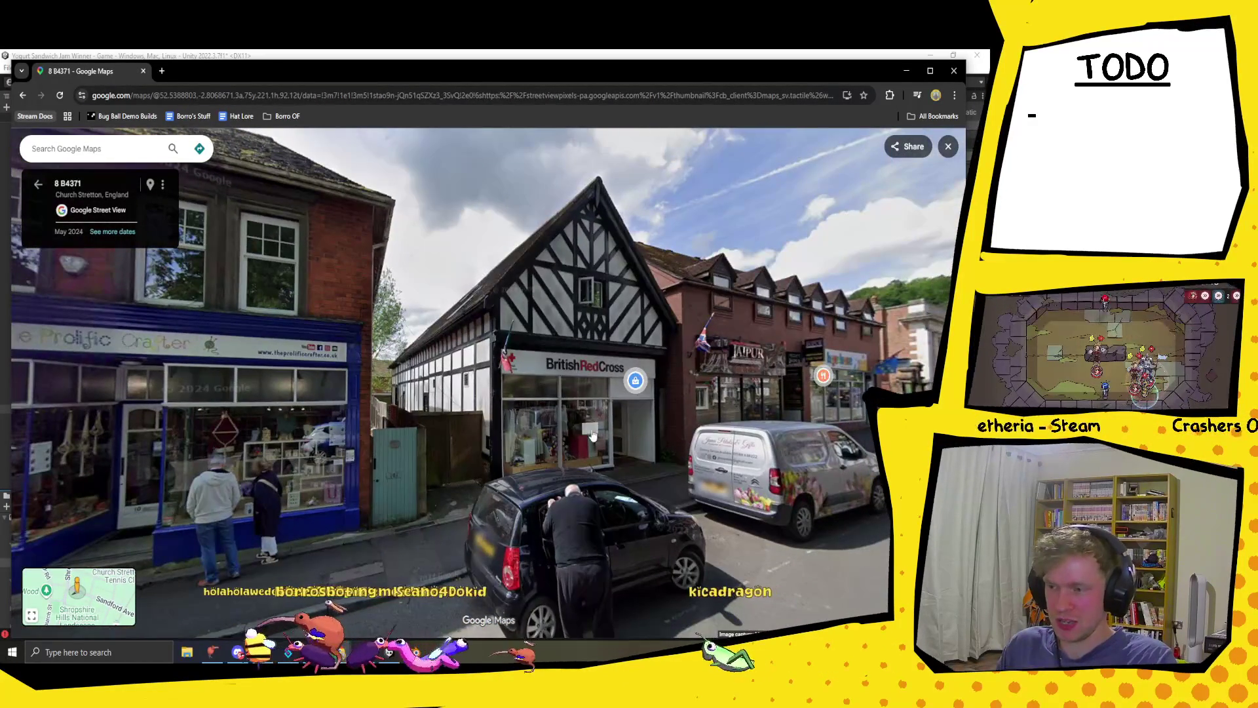
pyautogui.moveTo(334, 496); pyautogui.dragTo(594, 365)
pyautogui.click(594, 365)
pyautogui.click(173, 490)
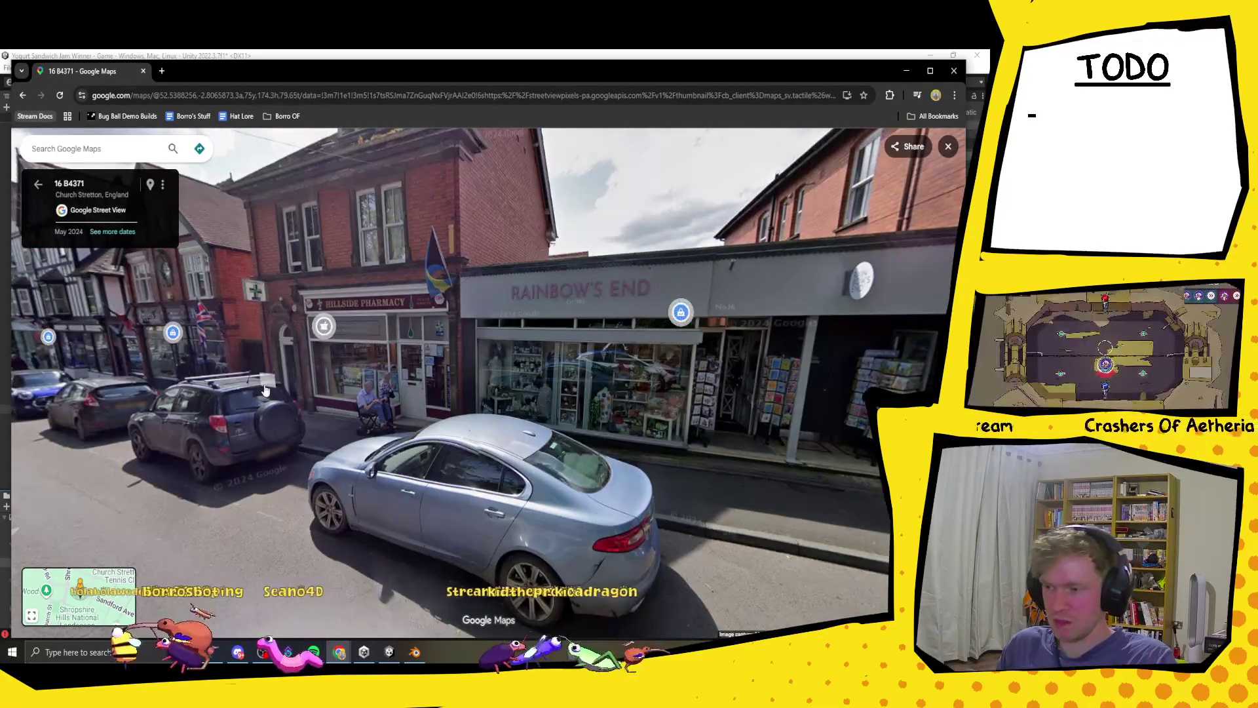
# - Walk down the B4371 past Peppers, A. B. Optics and Severn Hospice to the Sandford Ave corner
pyautogui.moveTo(262, 402); pyautogui.dragTo(640, 266)
pyautogui.click(640, 265)
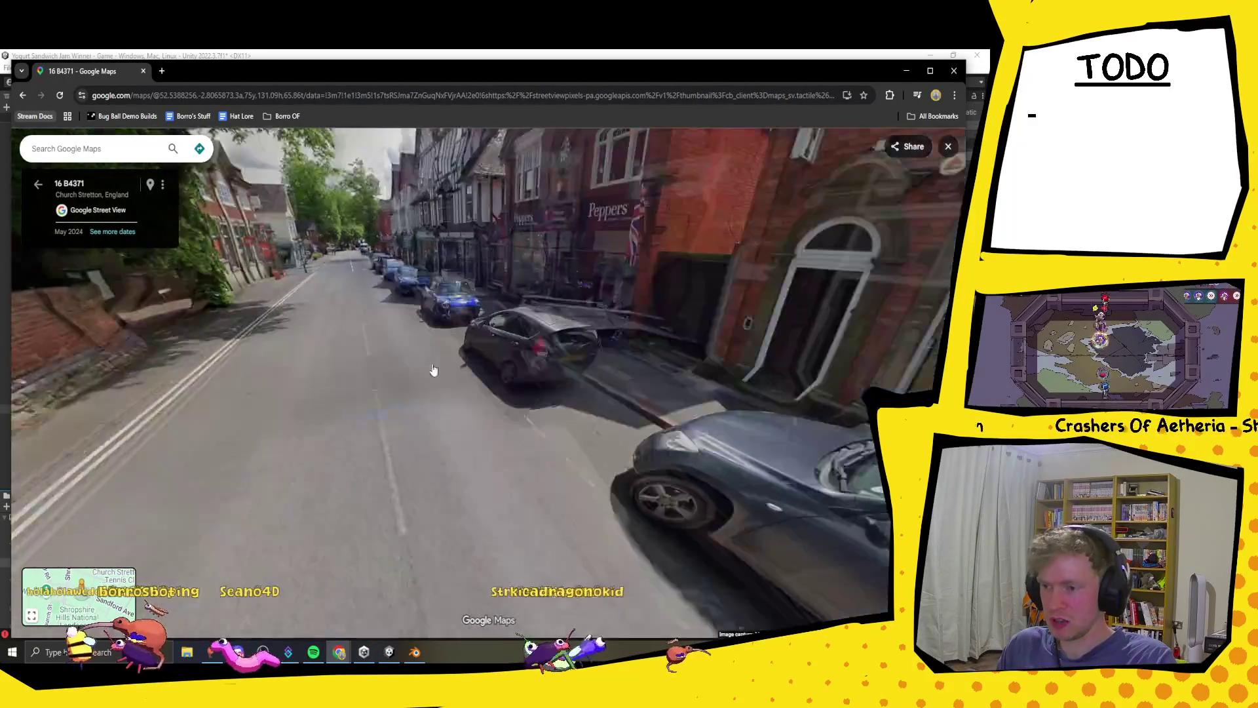
pyautogui.click(246, 409)
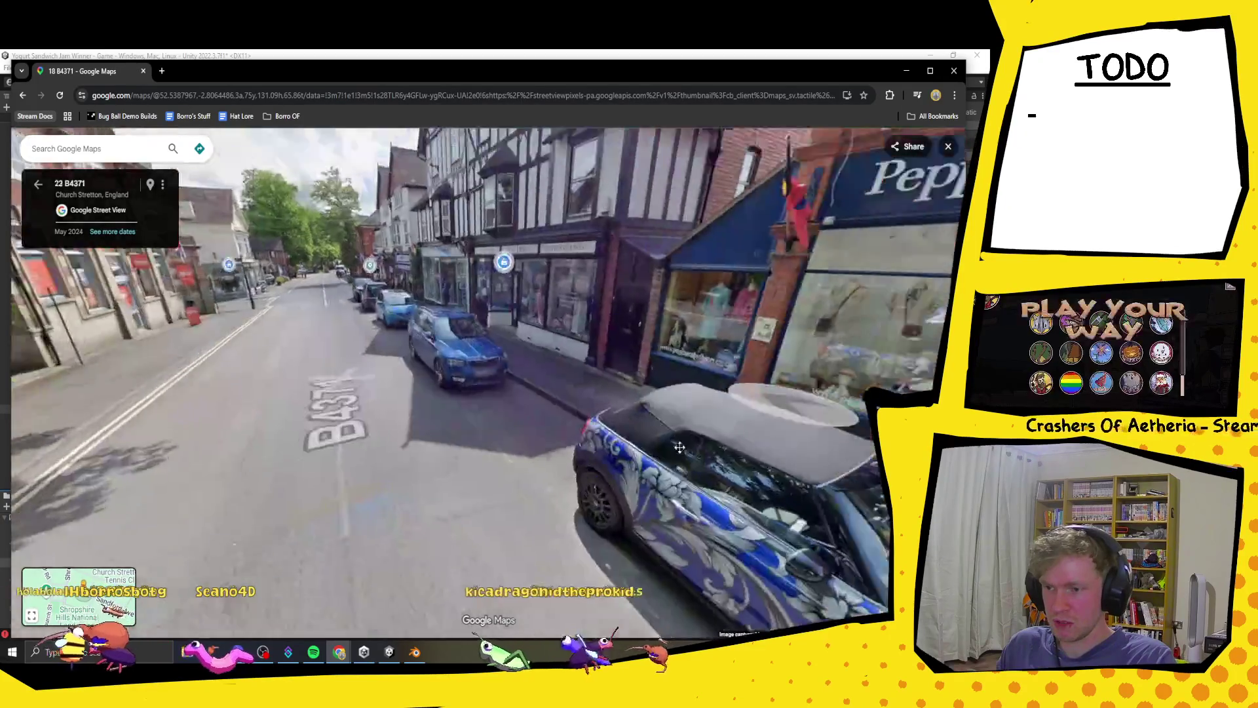
pyautogui.scroll(-5, 323, 525)
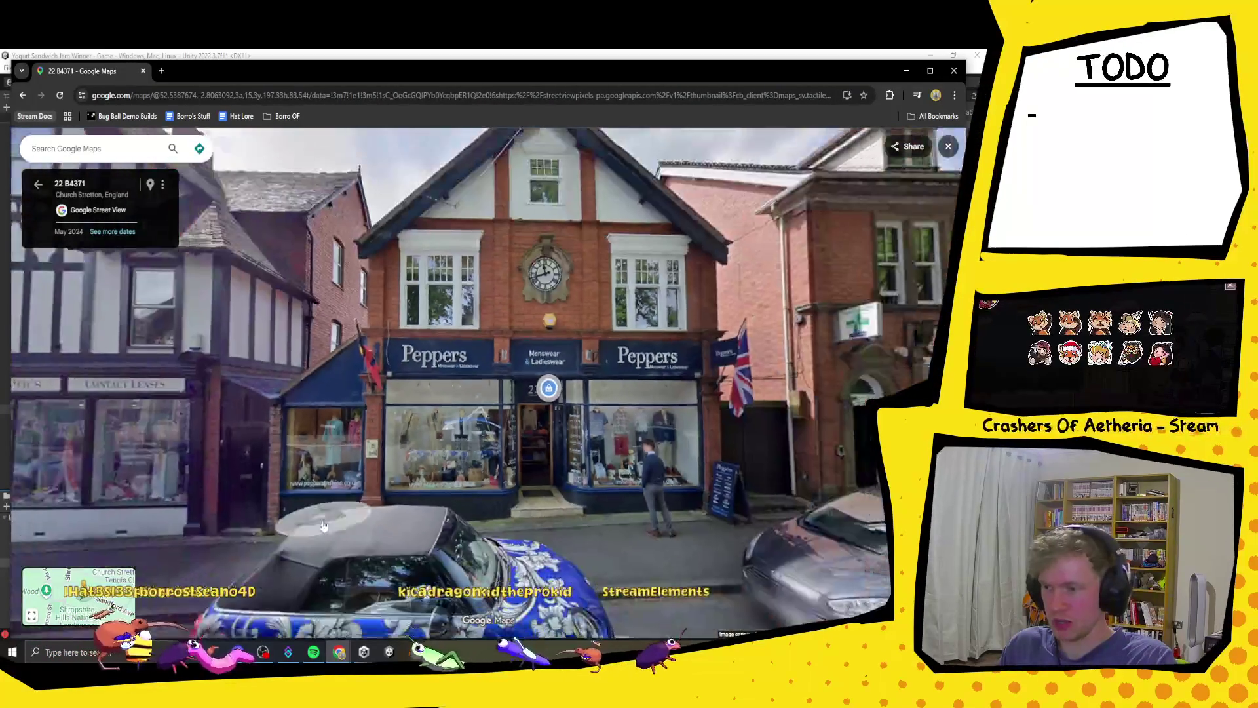
pyautogui.moveTo(323, 526); pyautogui.dragTo(726, 440)
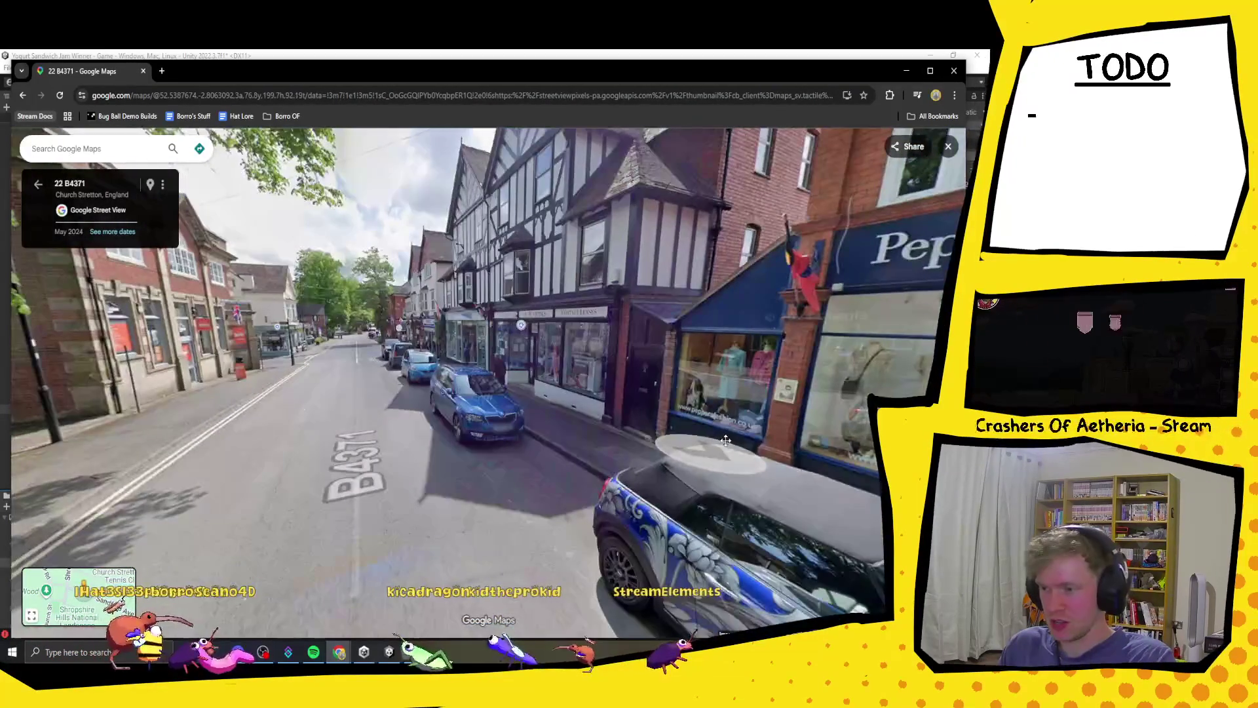
pyautogui.click(339, 444)
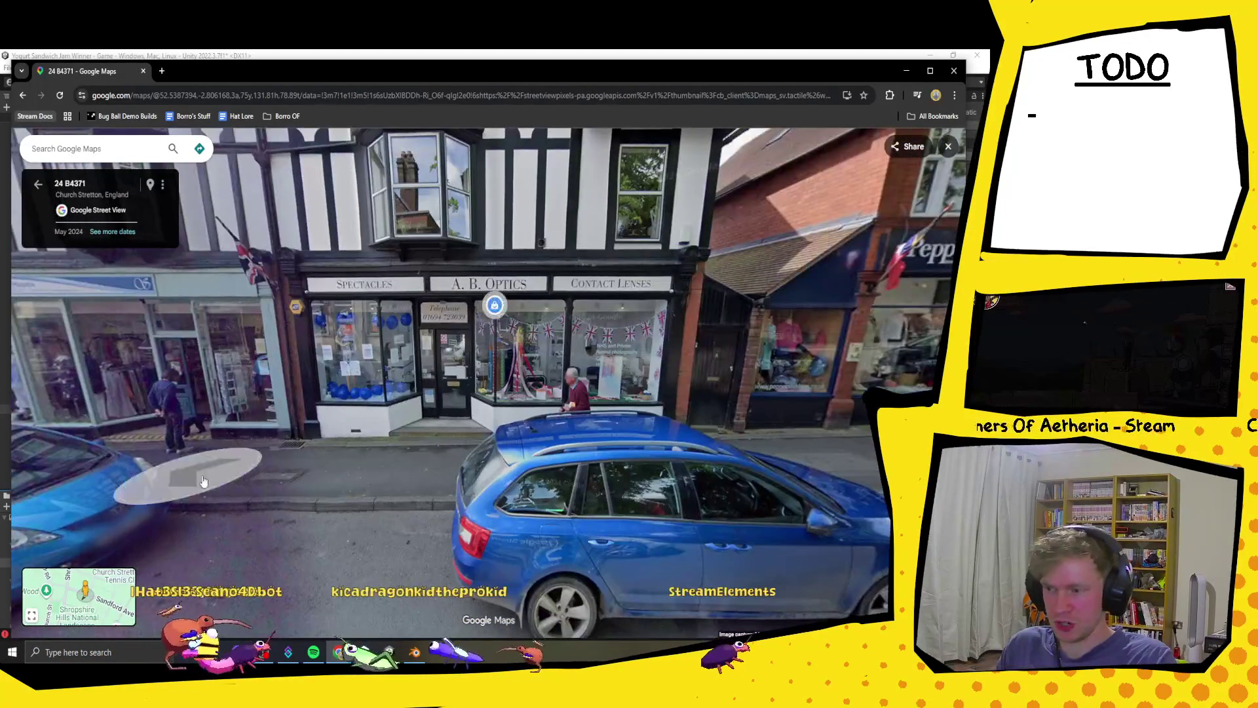
pyautogui.click(203, 482)
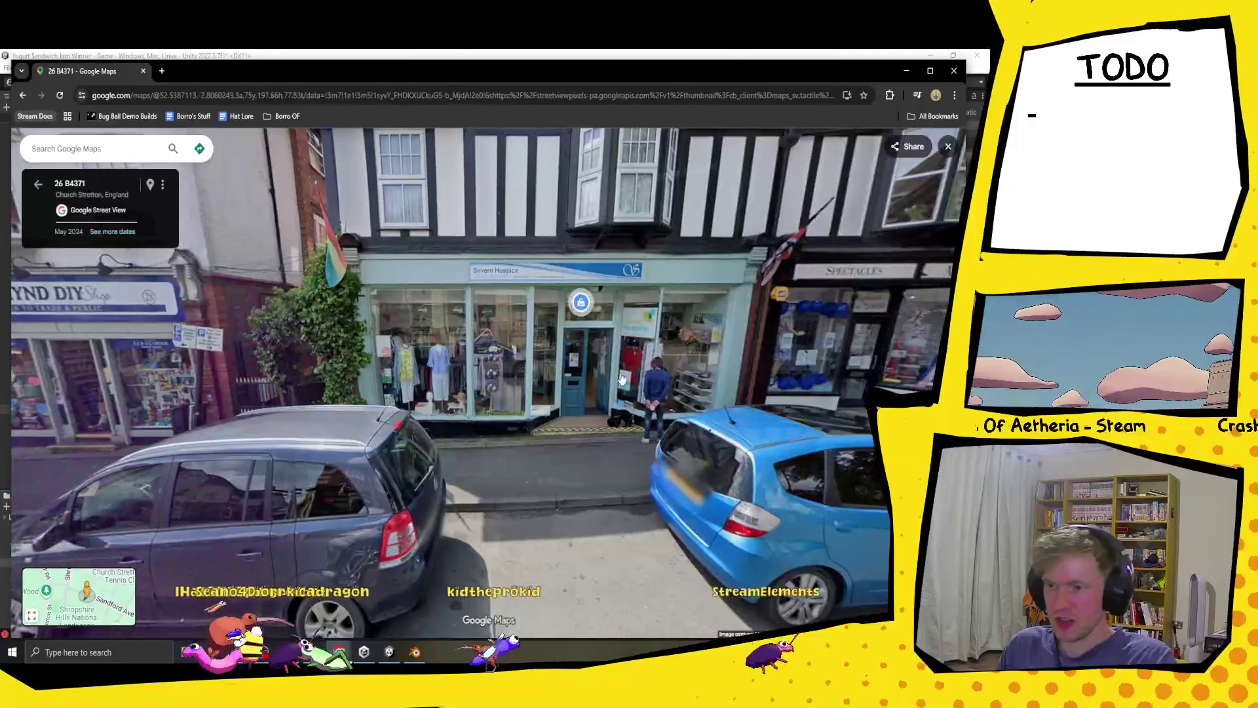
pyautogui.moveTo(152, 460)
pyautogui.mouseDown()
pyautogui.moveTo(367, 426)
pyautogui.moveTo(455, 391)
pyautogui.moveTo(673, 401)
pyautogui.mouseUp()
pyautogui.click(673, 401)
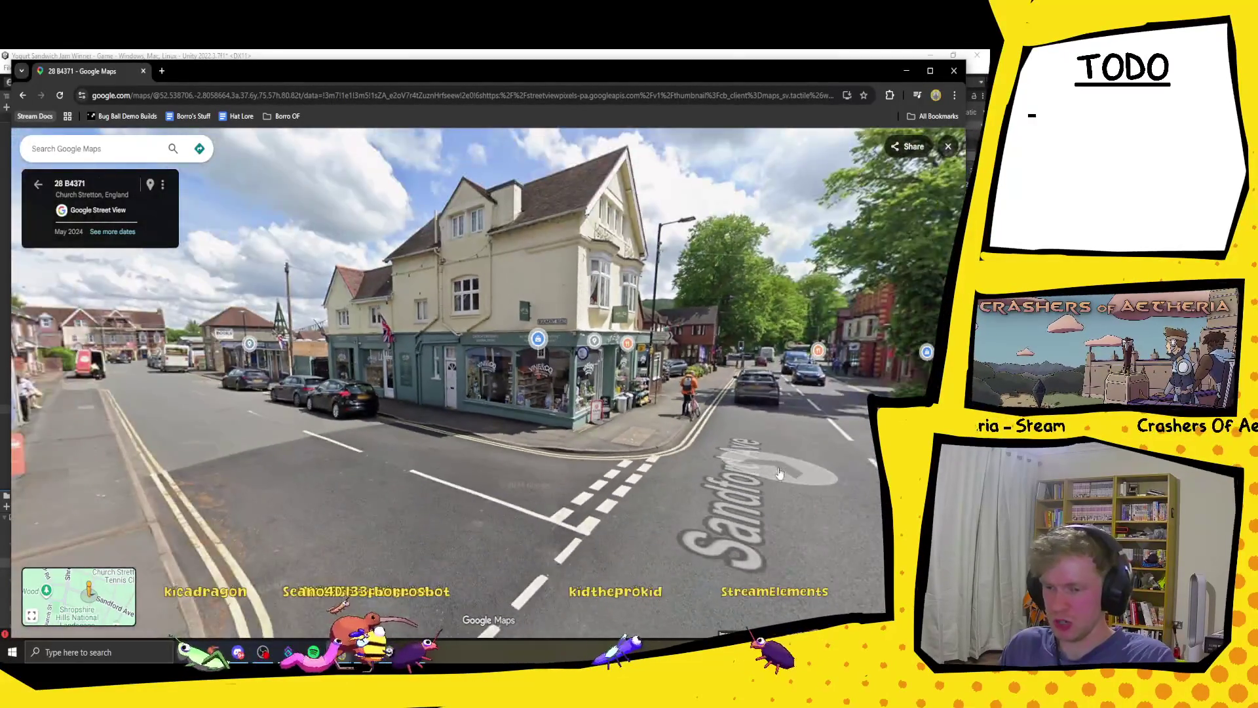
# - Travel along Sandford Ave past the estate agents and Pizza & Burger
pyautogui.moveTo(495, 391); pyautogui.dragTo(261, 435)
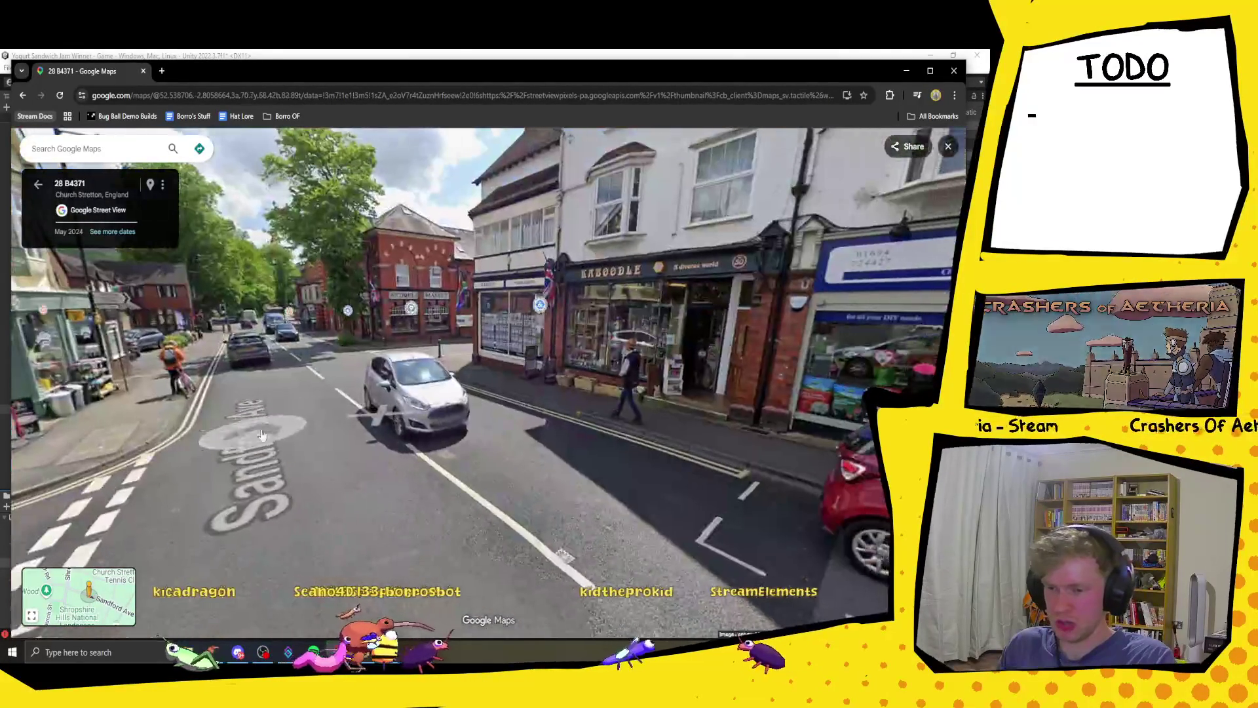
pyautogui.click(332, 400)
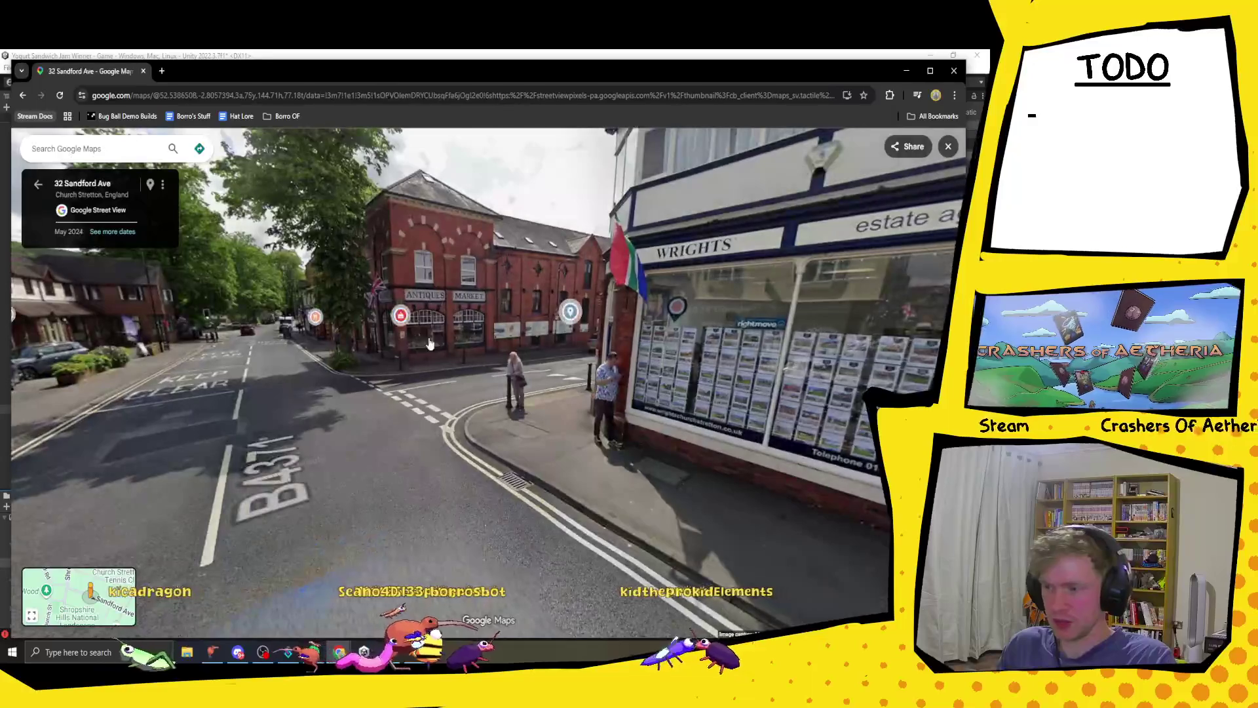
pyautogui.moveTo(443, 325)
pyautogui.mouseDown()
pyautogui.moveTo(629, 331)
pyautogui.moveTo(445, 340)
pyautogui.moveTo(456, 368)
pyautogui.moveTo(210, 393)
pyautogui.moveTo(401, 414)
pyautogui.moveTo(262, 399)
pyautogui.mouseUp()
pyautogui.click(460, 354)
pyautogui.click(311, 391)
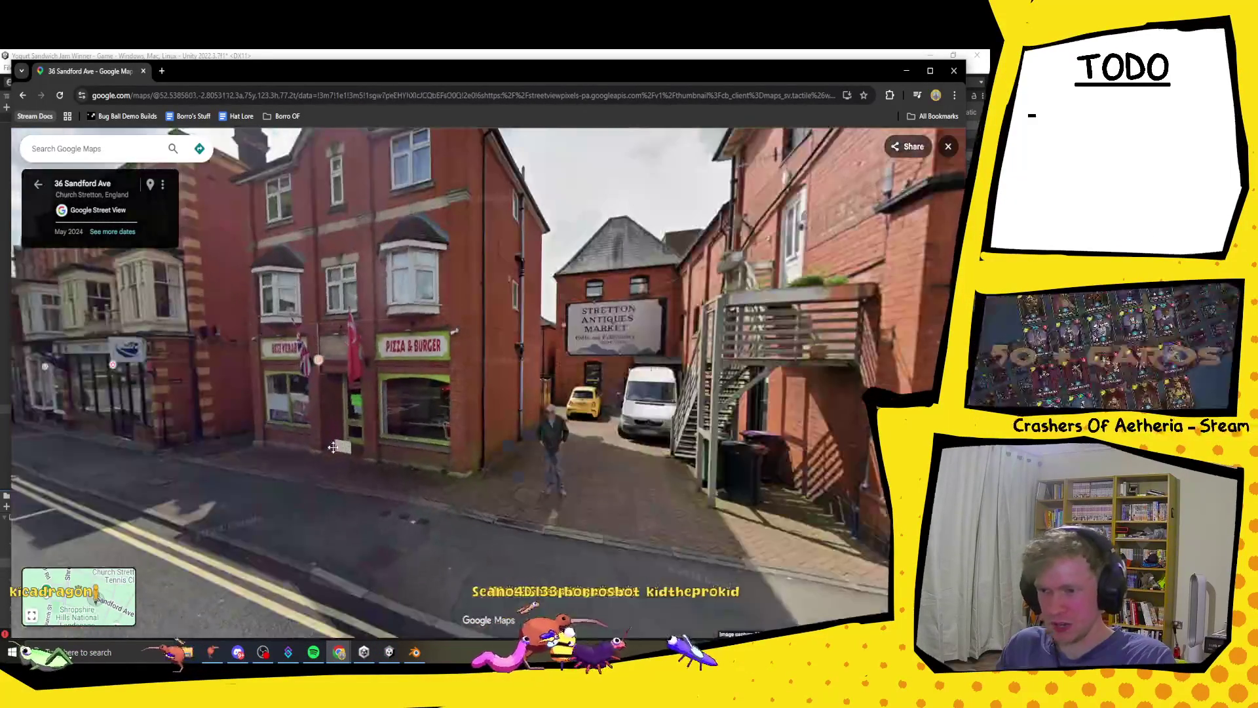
pyautogui.click(387, 404)
pyautogui.moveTo(387, 403); pyautogui.dragTo(607, 414)
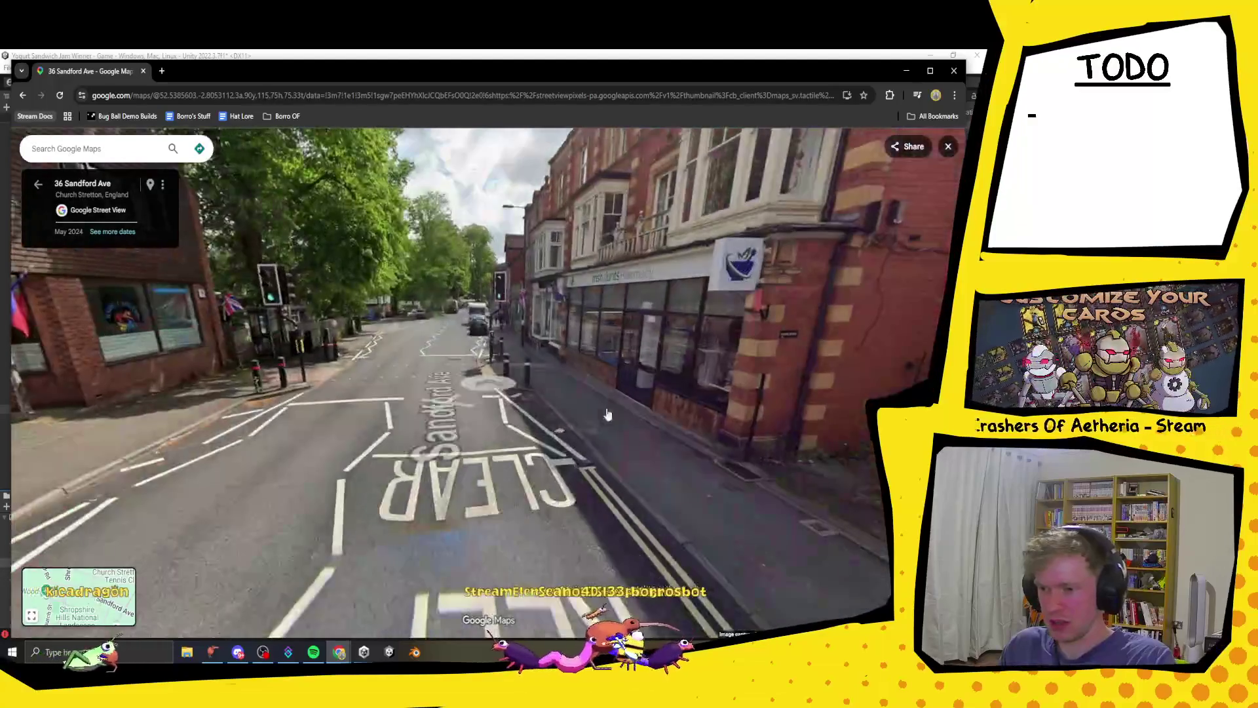
pyautogui.click(457, 439)
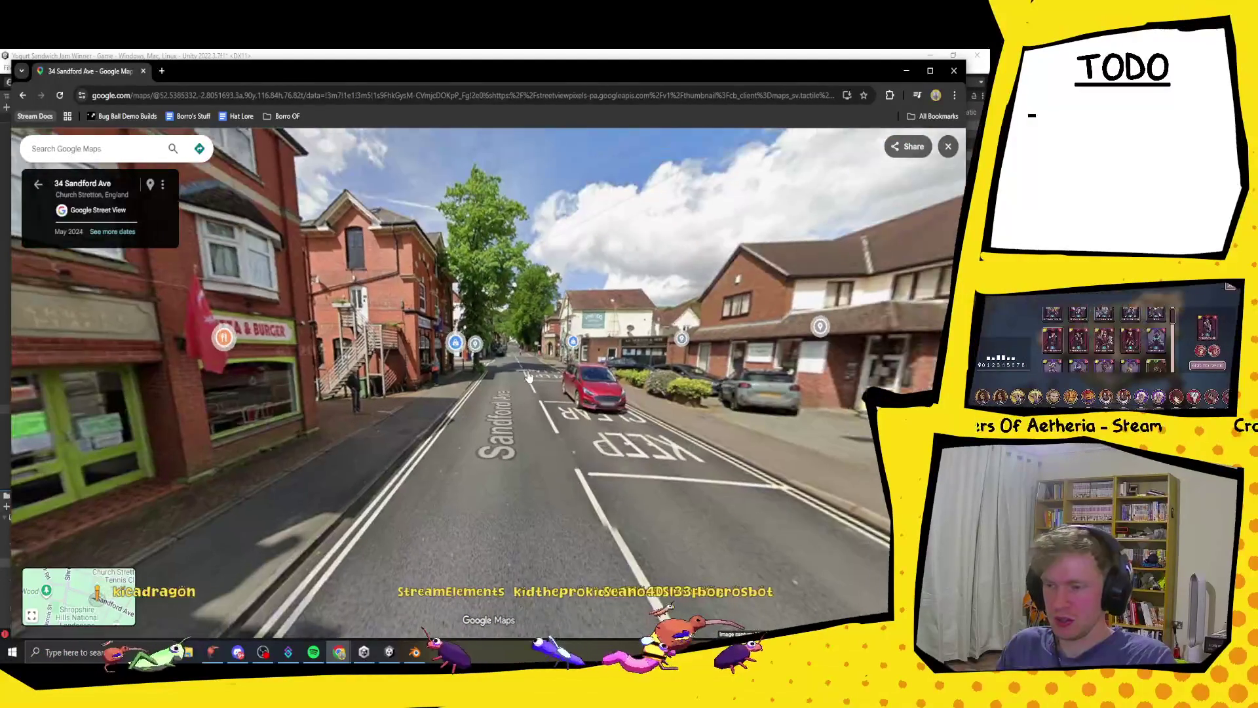
pyautogui.click(528, 376)
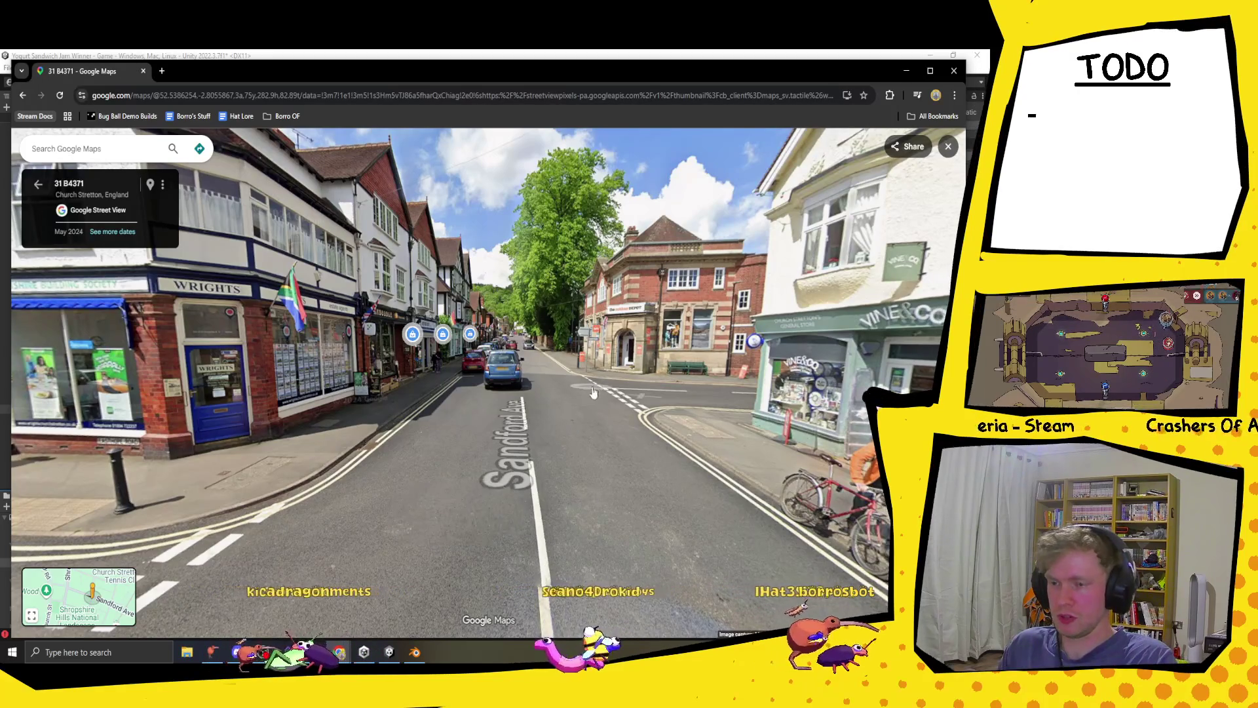
# - Follow Easthope Rd around the curve past the blue minibus onto Lion Mdw
pyautogui.click(511, 418)
pyautogui.click(647, 445)
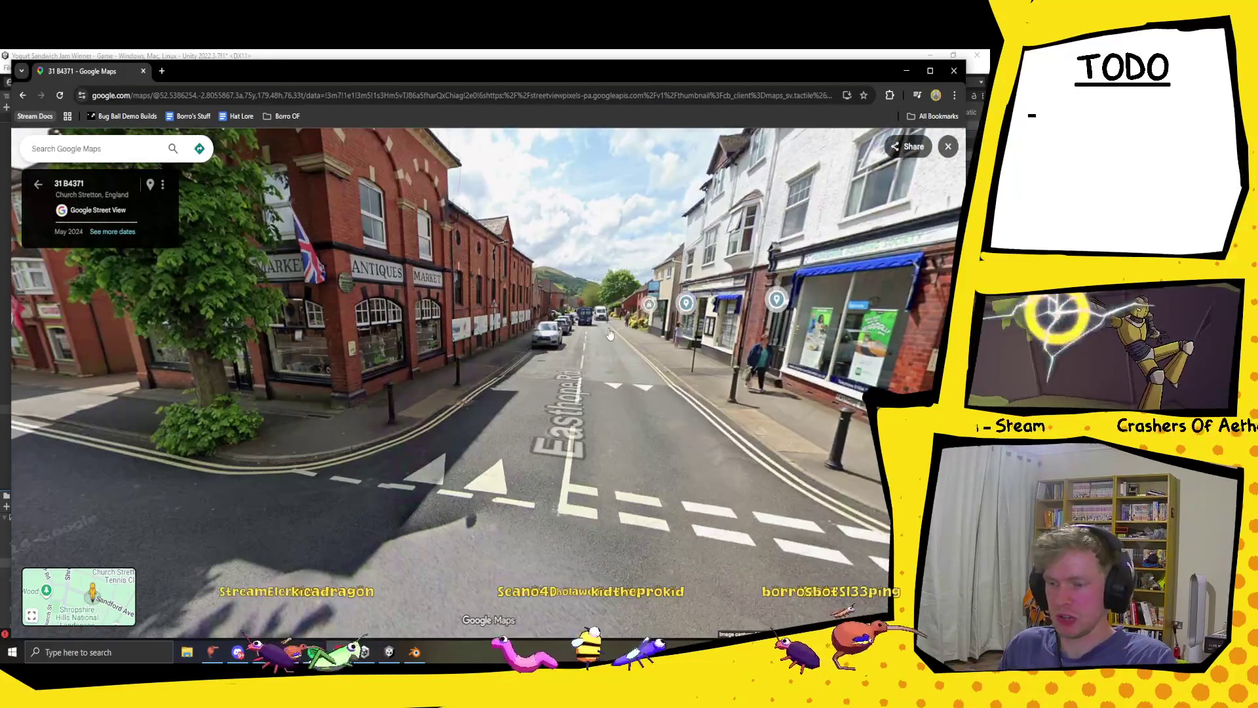
pyautogui.click(609, 334)
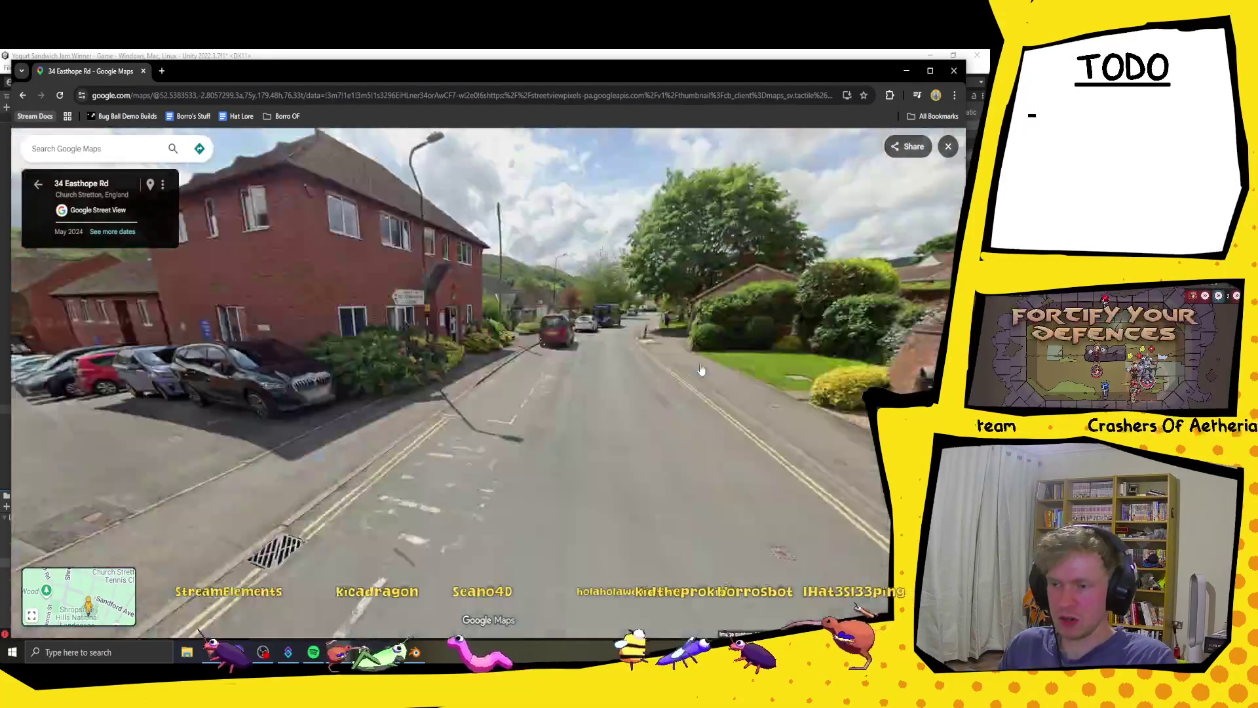
pyautogui.click(701, 371)
pyautogui.click(586, 326)
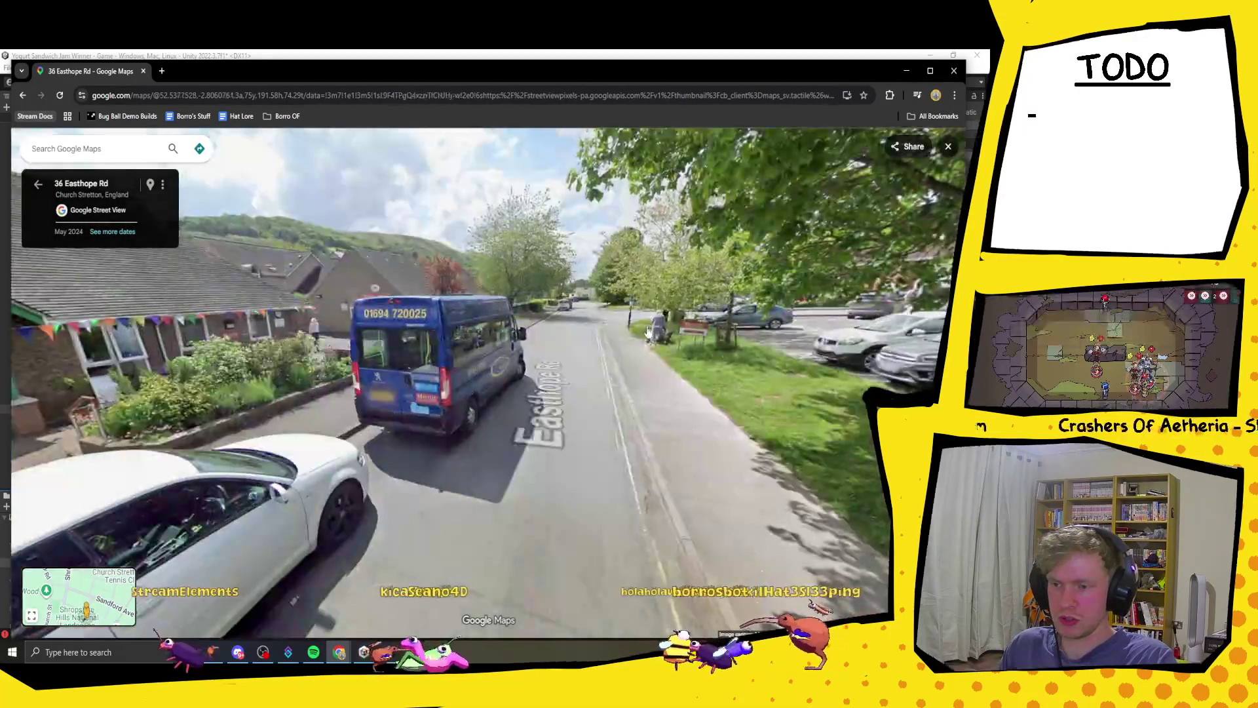
pyautogui.click(597, 343)
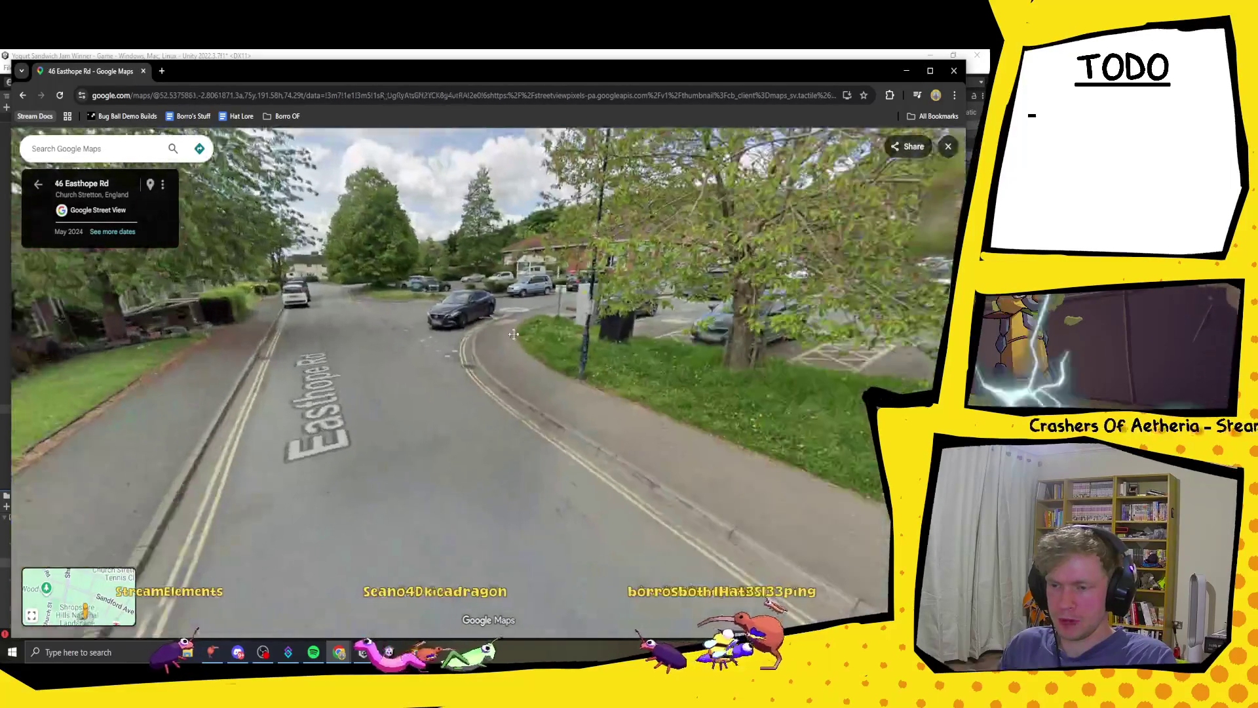
pyautogui.click(509, 330)
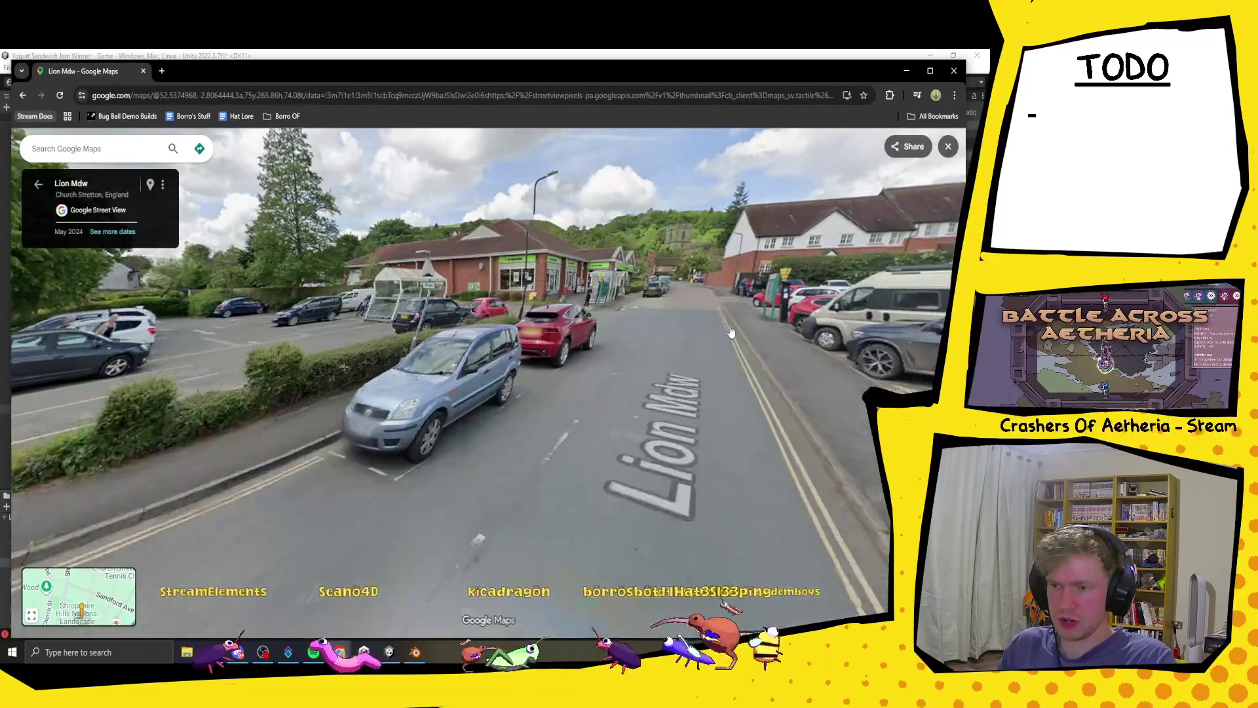
pyautogui.click(555, 358)
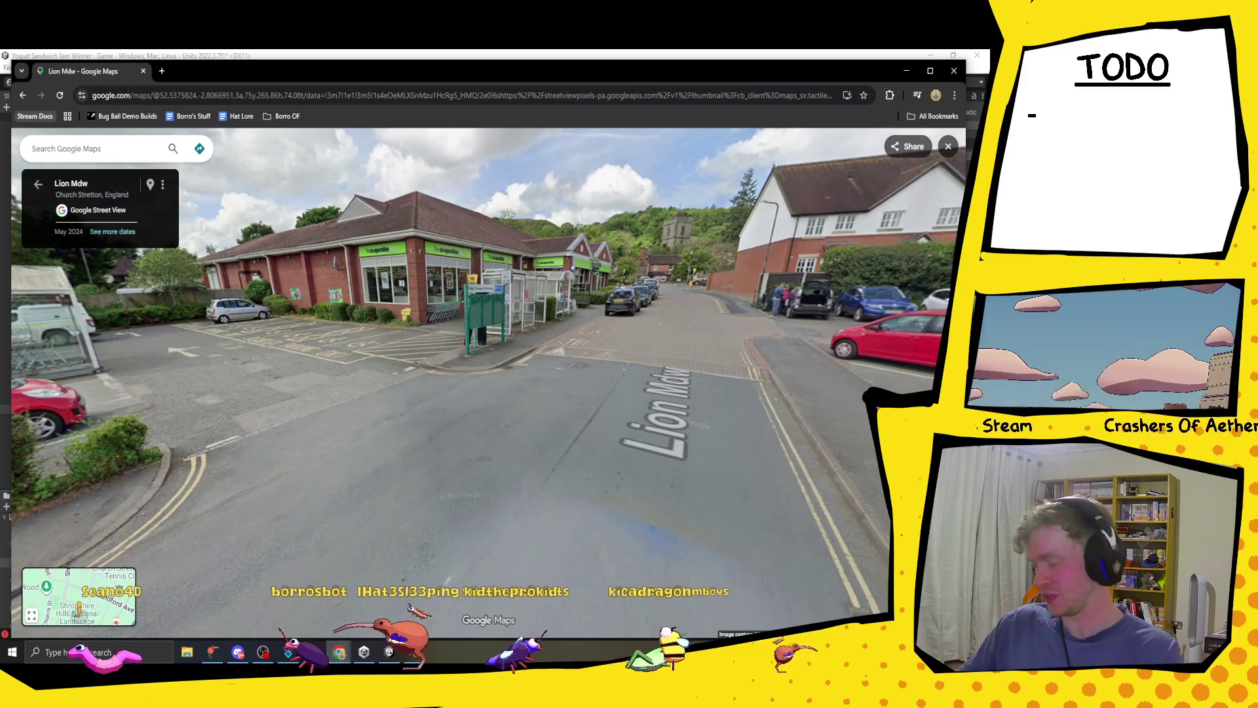
# - Minimise the map to check Unity, then restore the Lion Mdw Street View
pyautogui.click(906, 70)
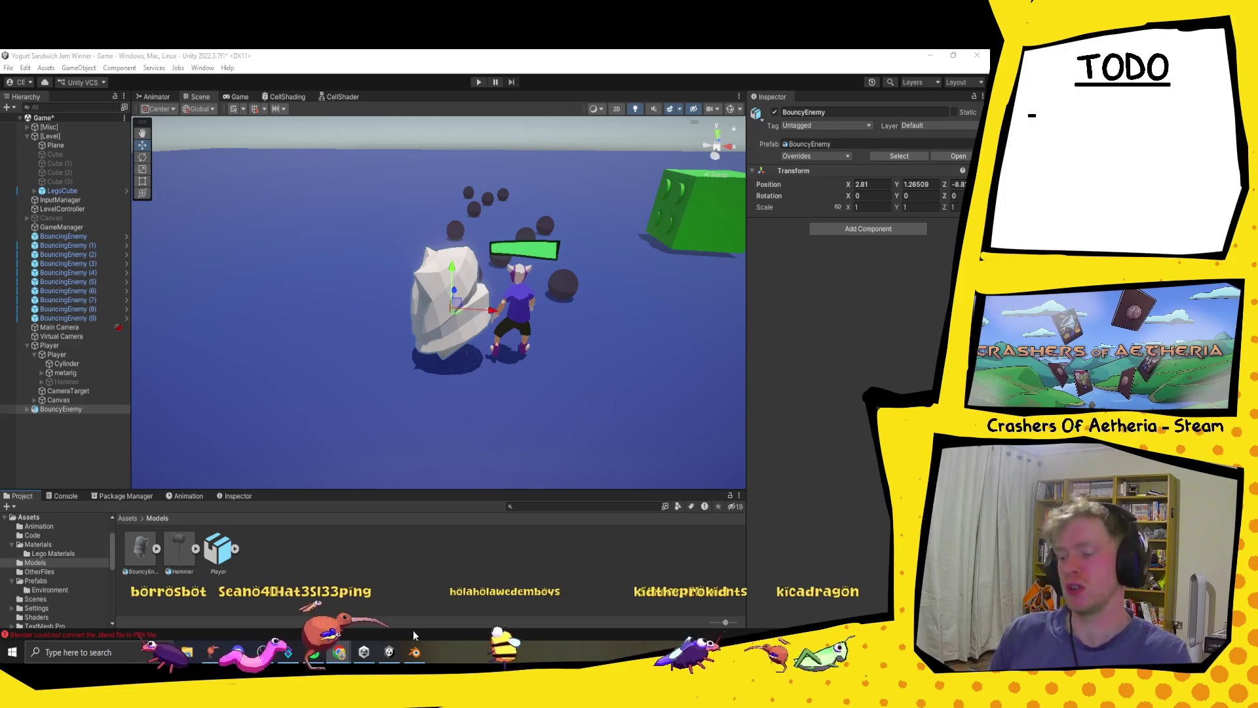
pyautogui.moveTo(340, 651)
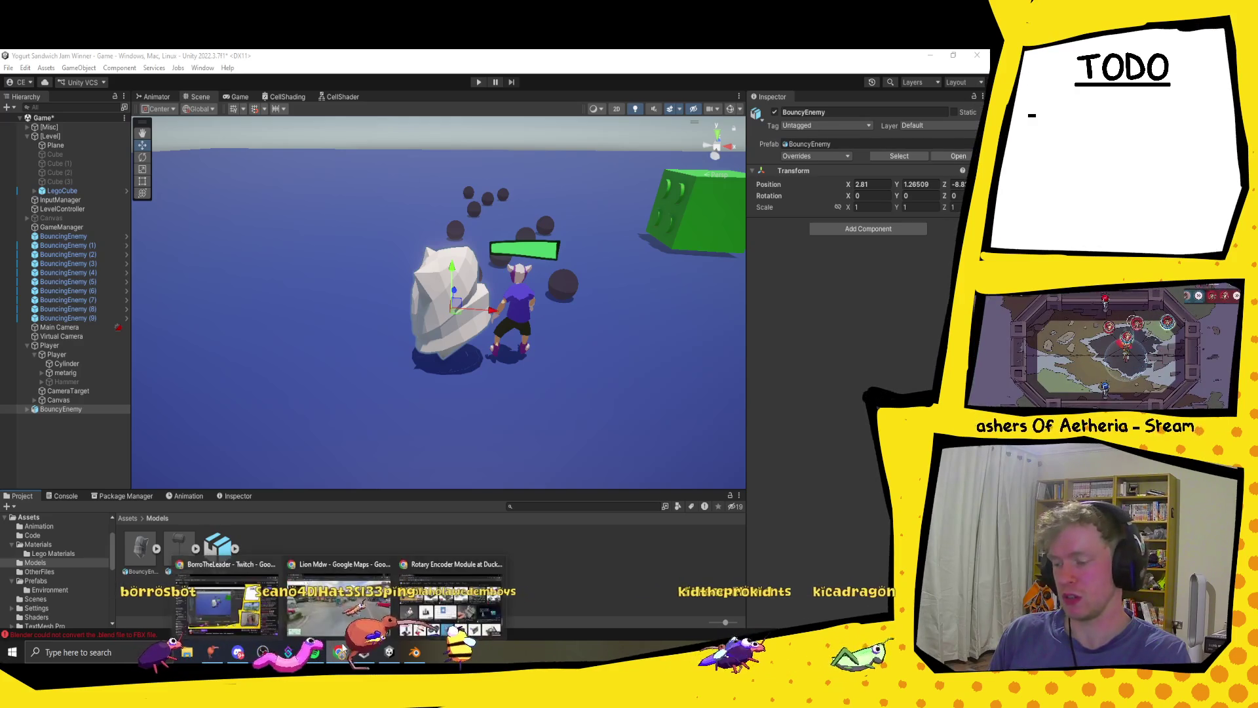
pyautogui.click(343, 629)
pyautogui.click(486, 305)
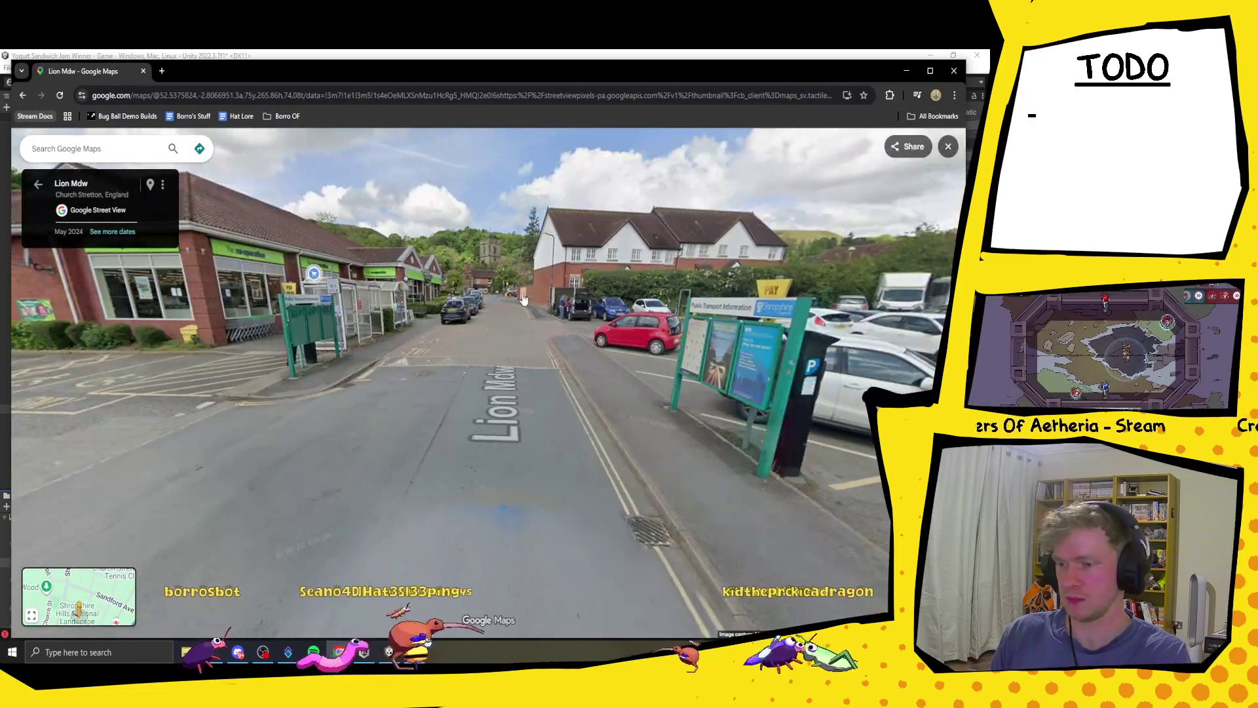
# - Advance from Lion Mdw past the Fish Bar along the tree-lined B5477 out of town
pyautogui.click(486, 305)
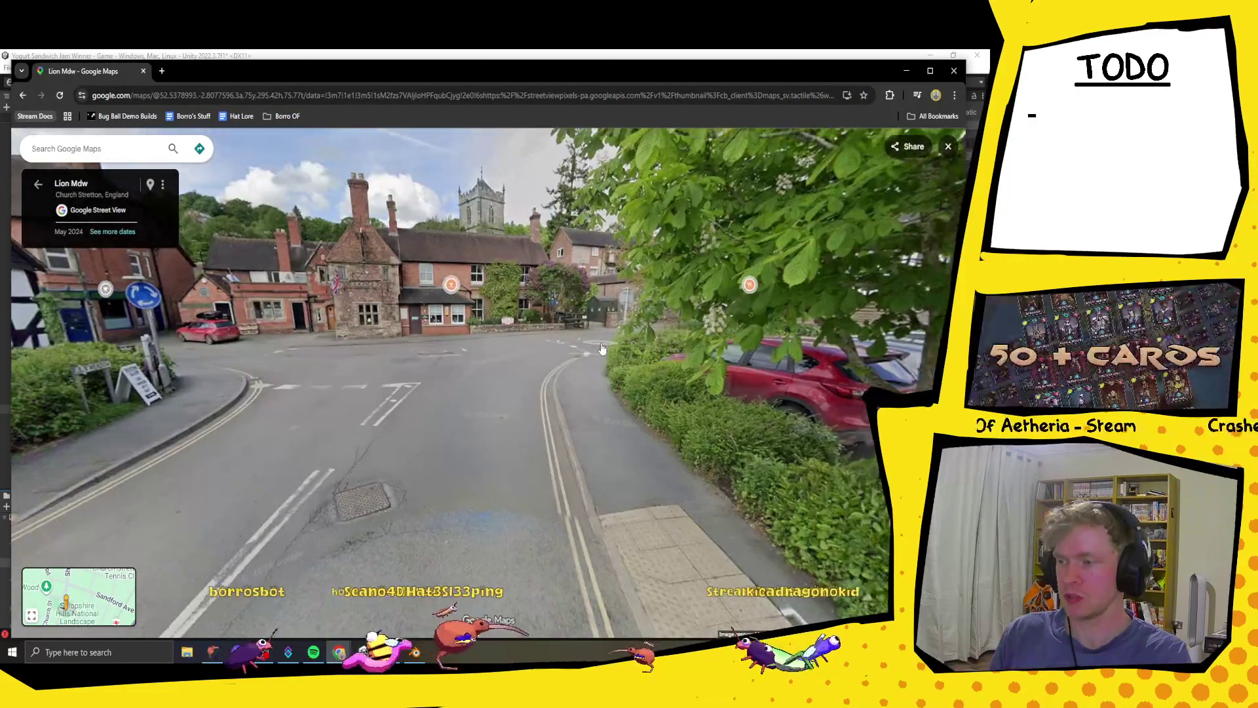
pyautogui.moveTo(498, 315); pyautogui.dragTo(781, 367)
pyautogui.click(458, 427)
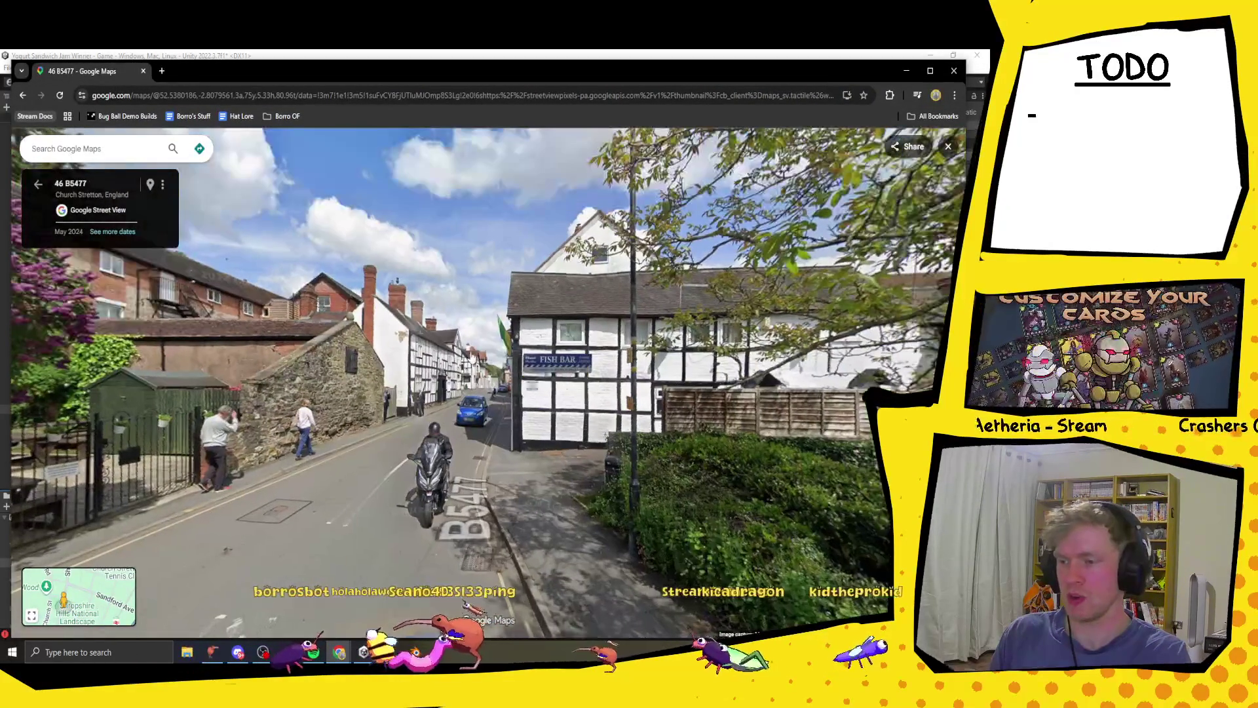
pyautogui.click(457, 427)
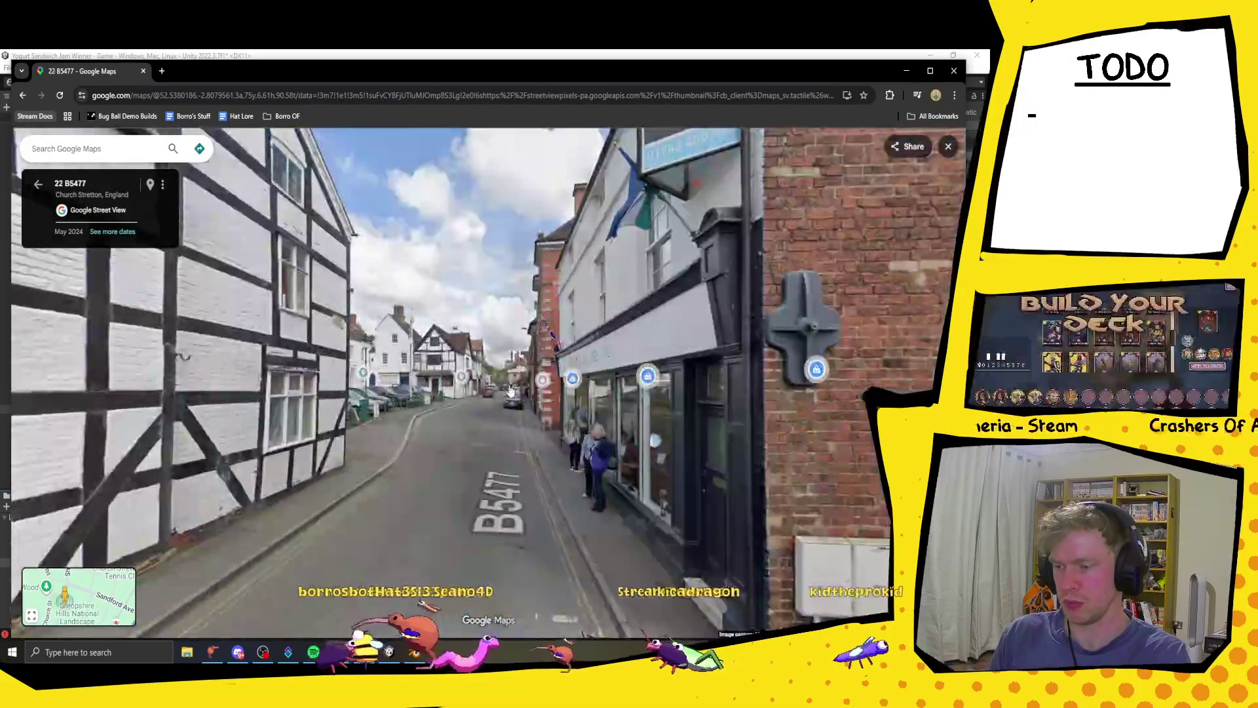
pyautogui.click(505, 391)
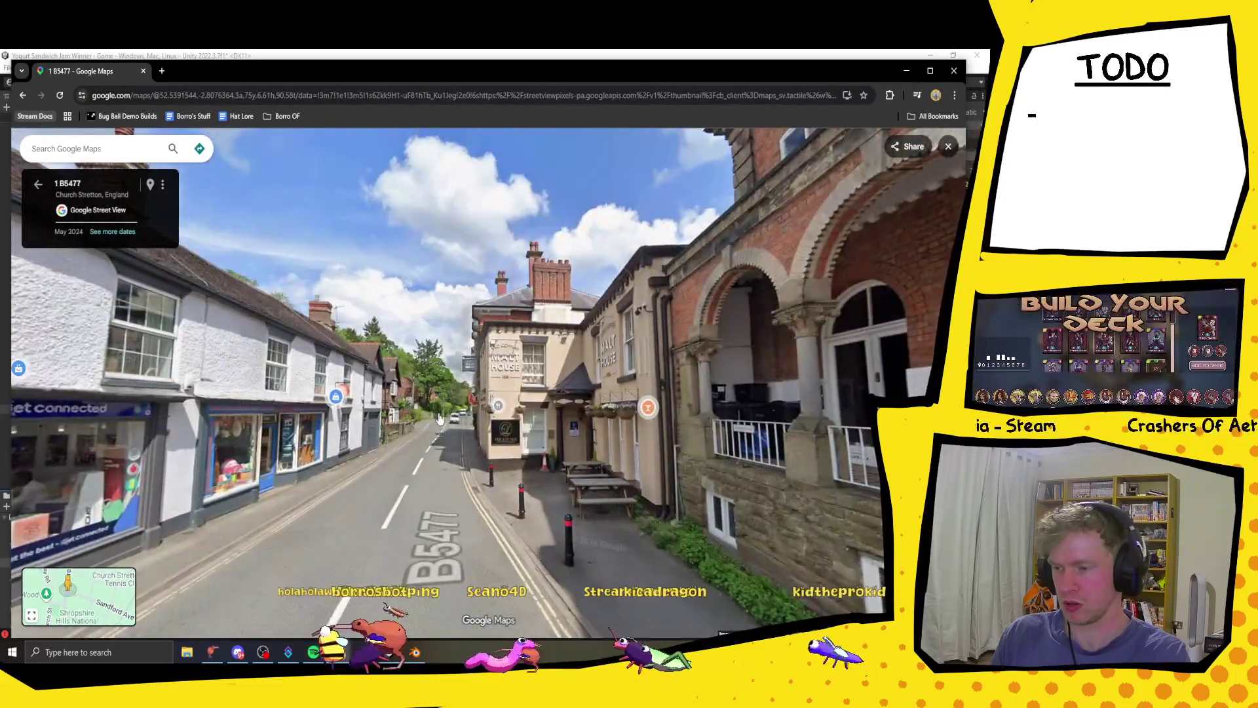
pyautogui.click(442, 428)
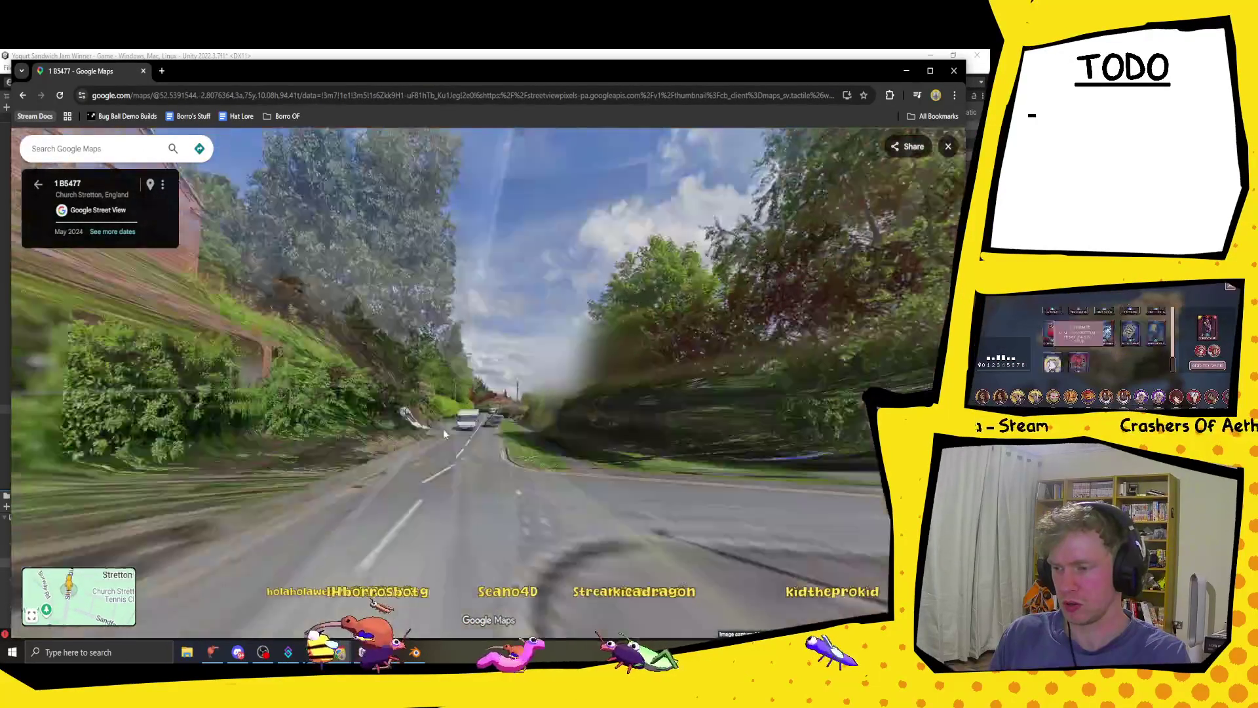
pyautogui.click(503, 429)
pyautogui.click(451, 428)
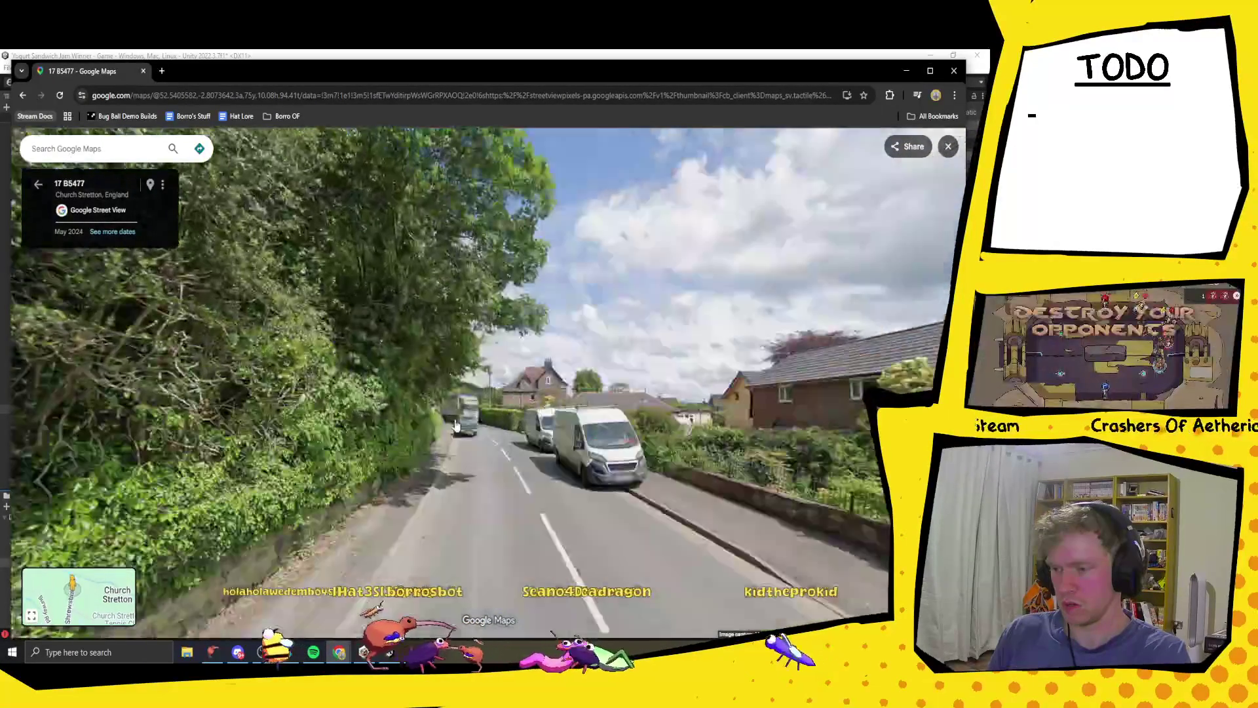
pyautogui.click(451, 427)
pyautogui.click(458, 445)
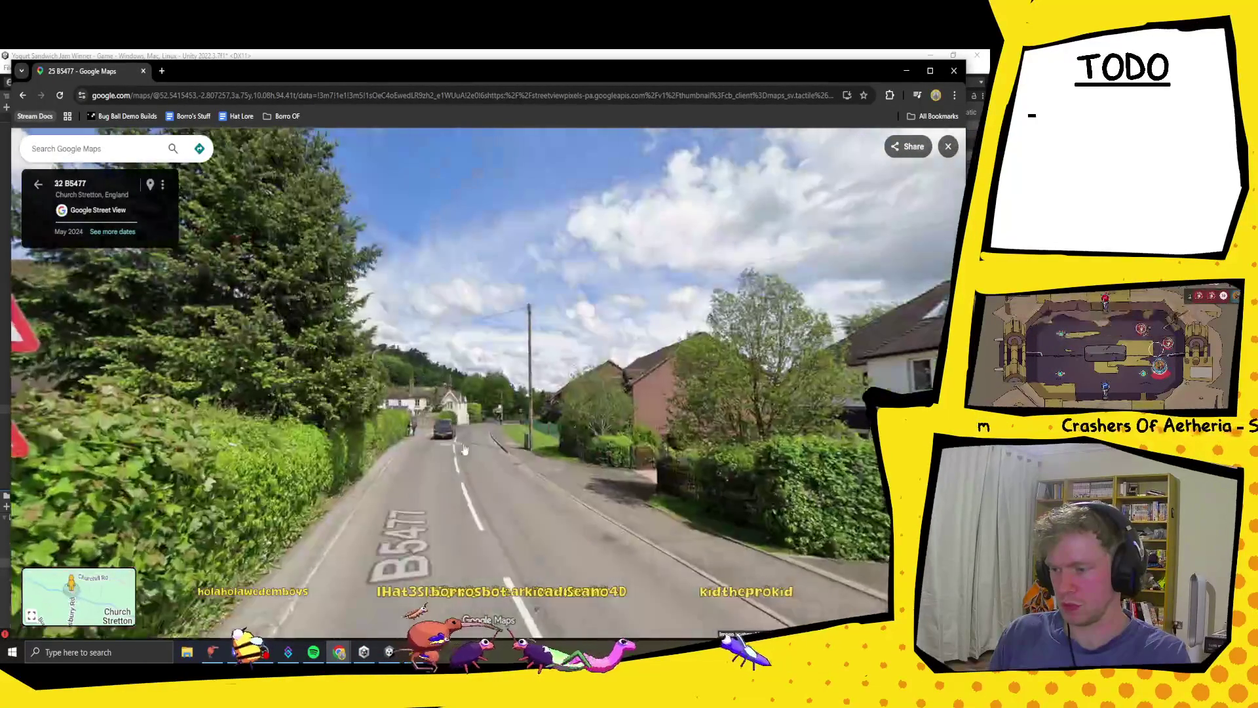
pyautogui.click(460, 449)
pyautogui.click(634, 439)
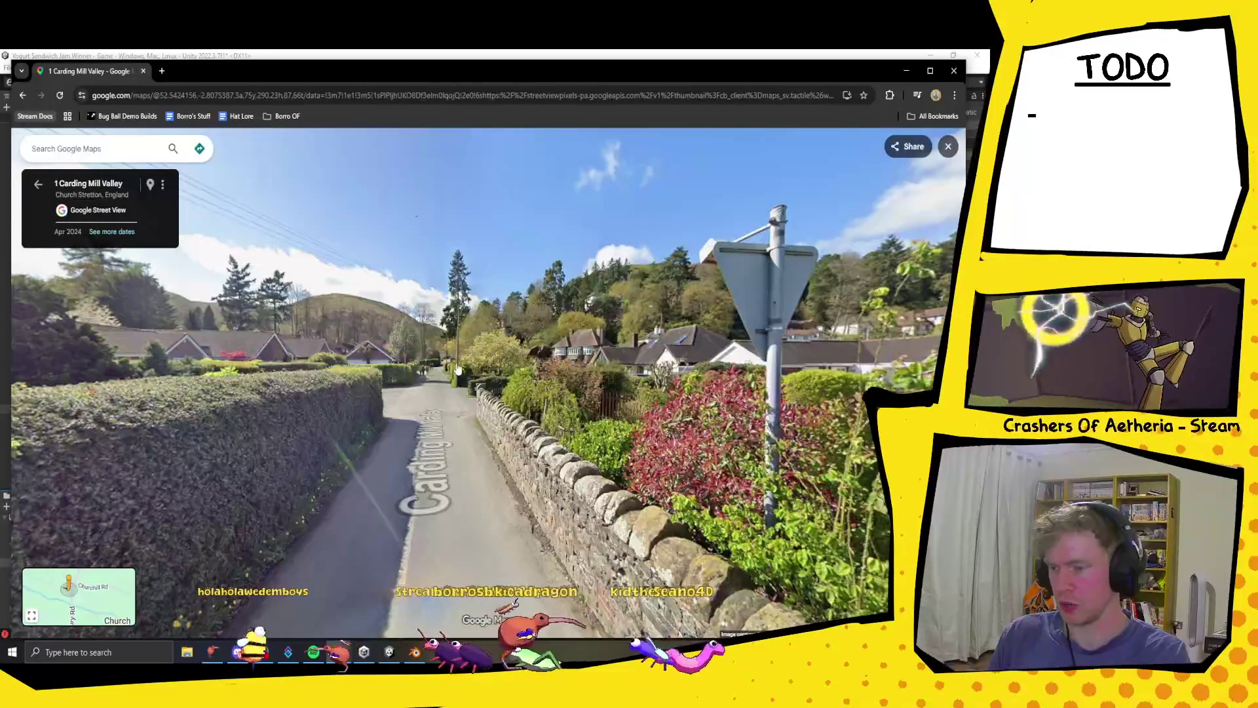
# - Step repeatedly up the Carding Mill Valley road to the parked cars at number 30
pyautogui.click(457, 369)
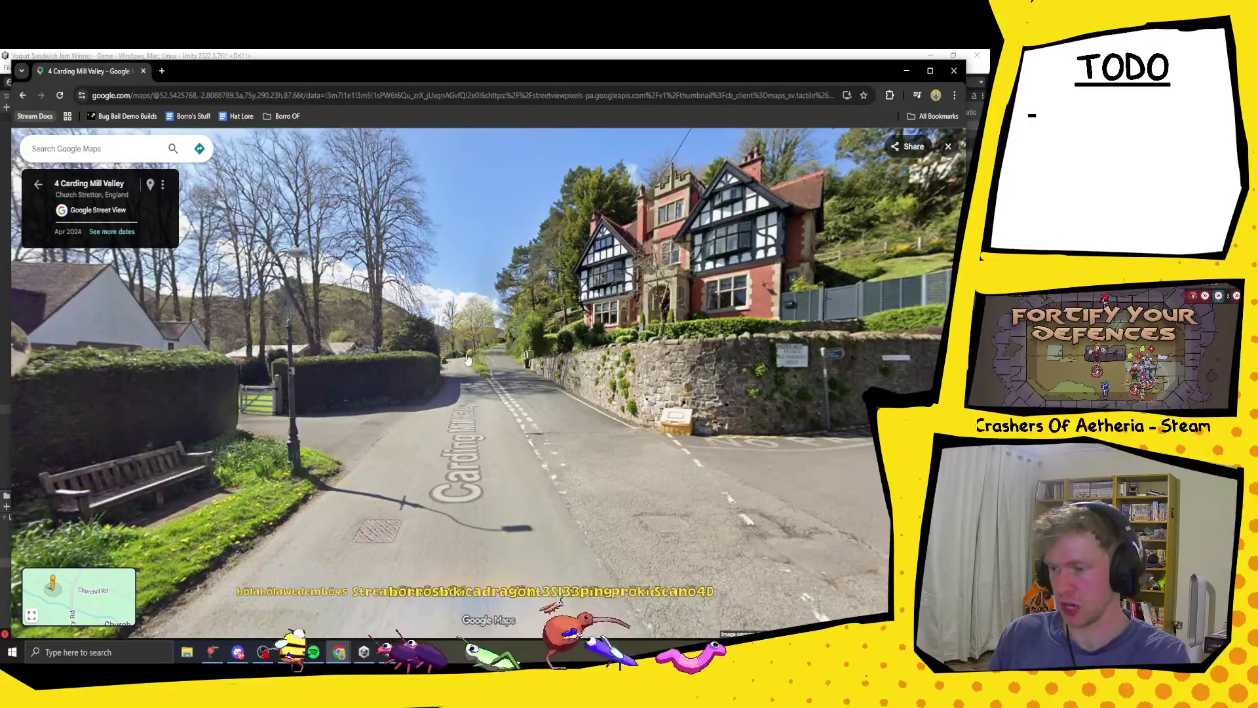
pyautogui.click(468, 359)
pyautogui.click(511, 366)
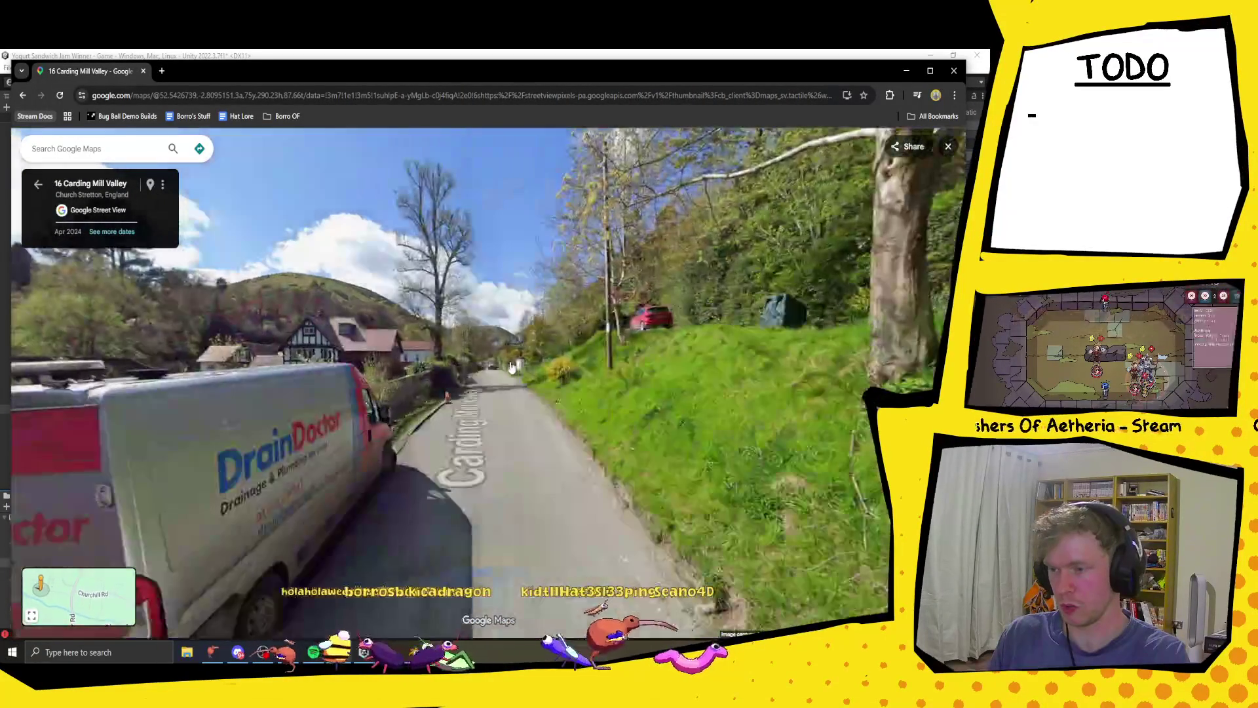
pyautogui.click(512, 366)
pyautogui.click(485, 380)
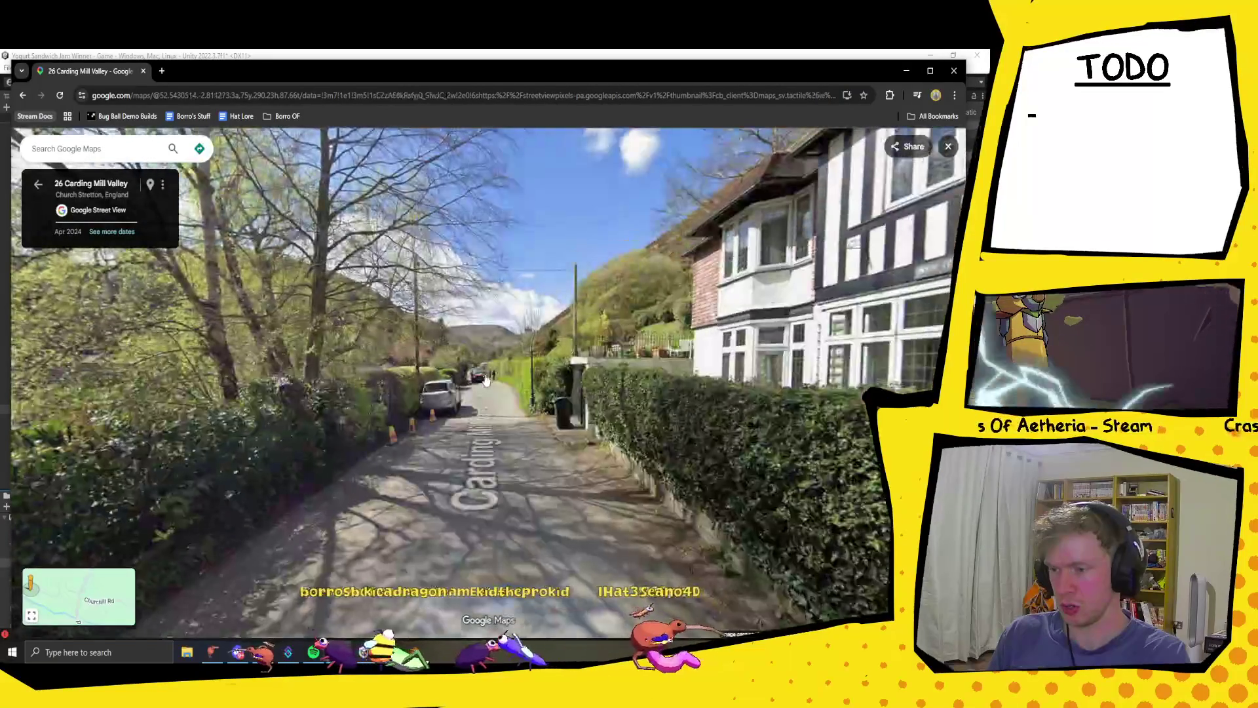
pyautogui.click(483, 382)
pyautogui.click(478, 387)
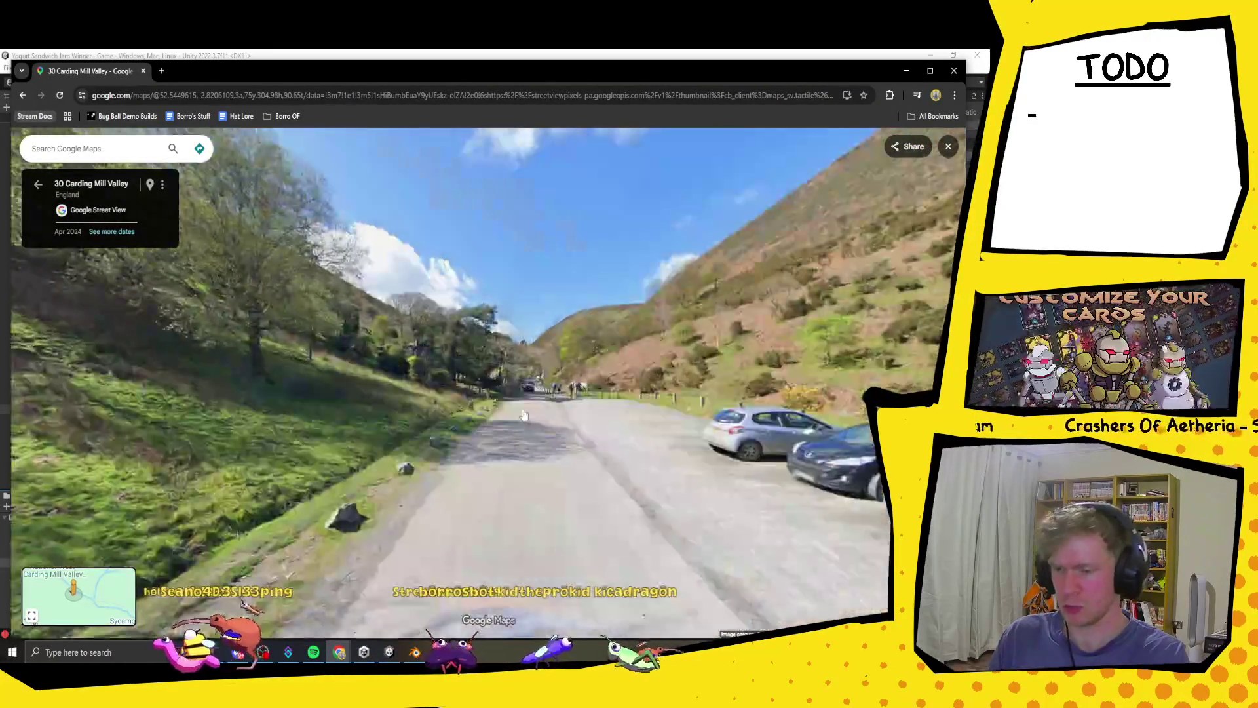
# - Advance further along the upper Carding Mill Valley road
pyautogui.click(524, 414)
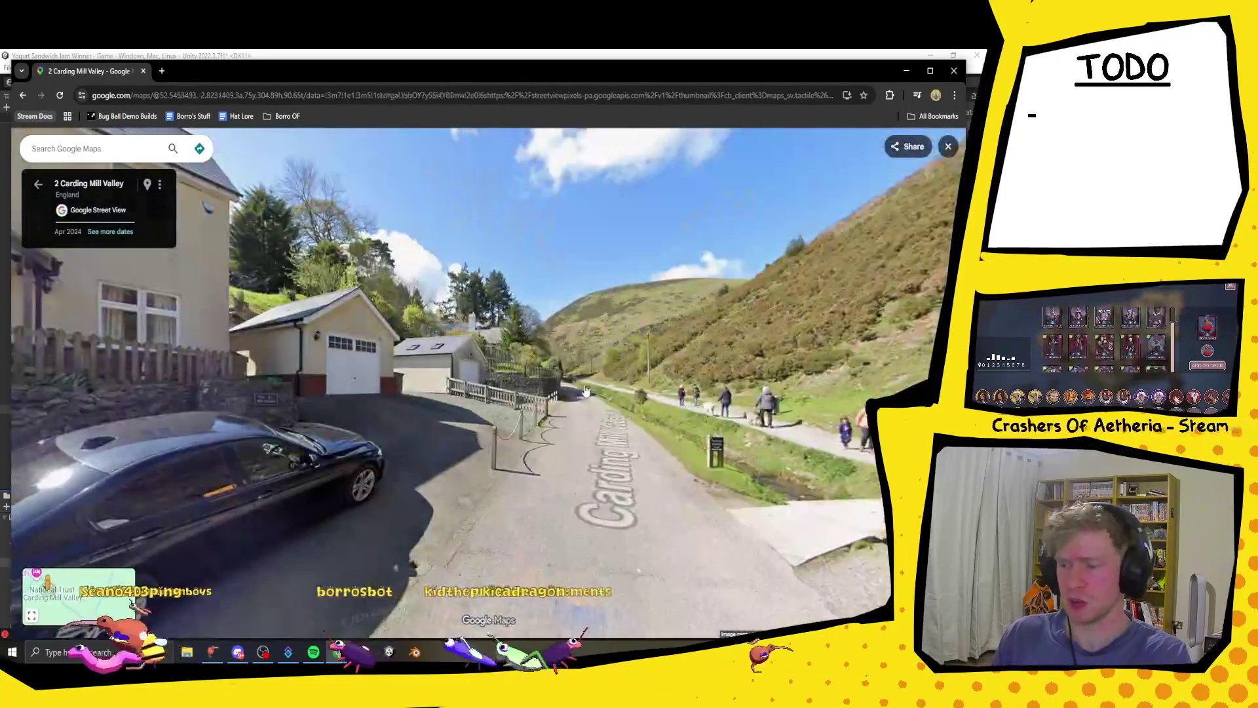
pyautogui.click(555, 405)
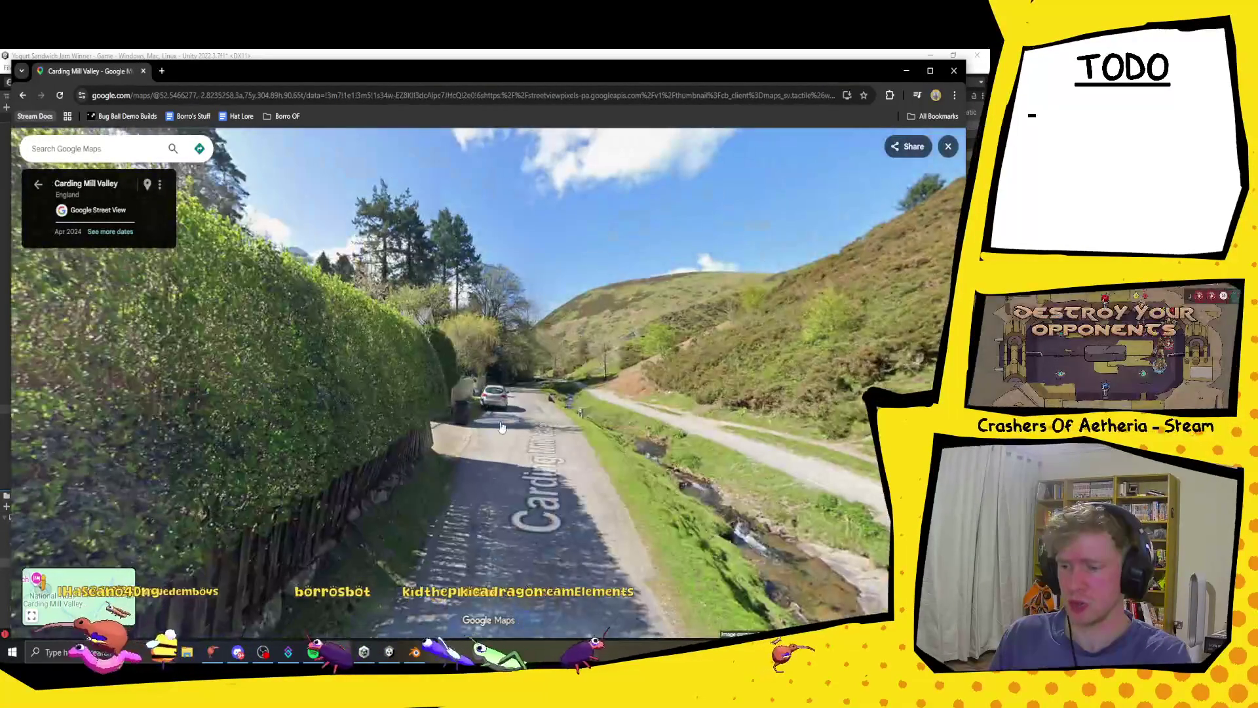
pyautogui.click(544, 422)
pyautogui.click(443, 328)
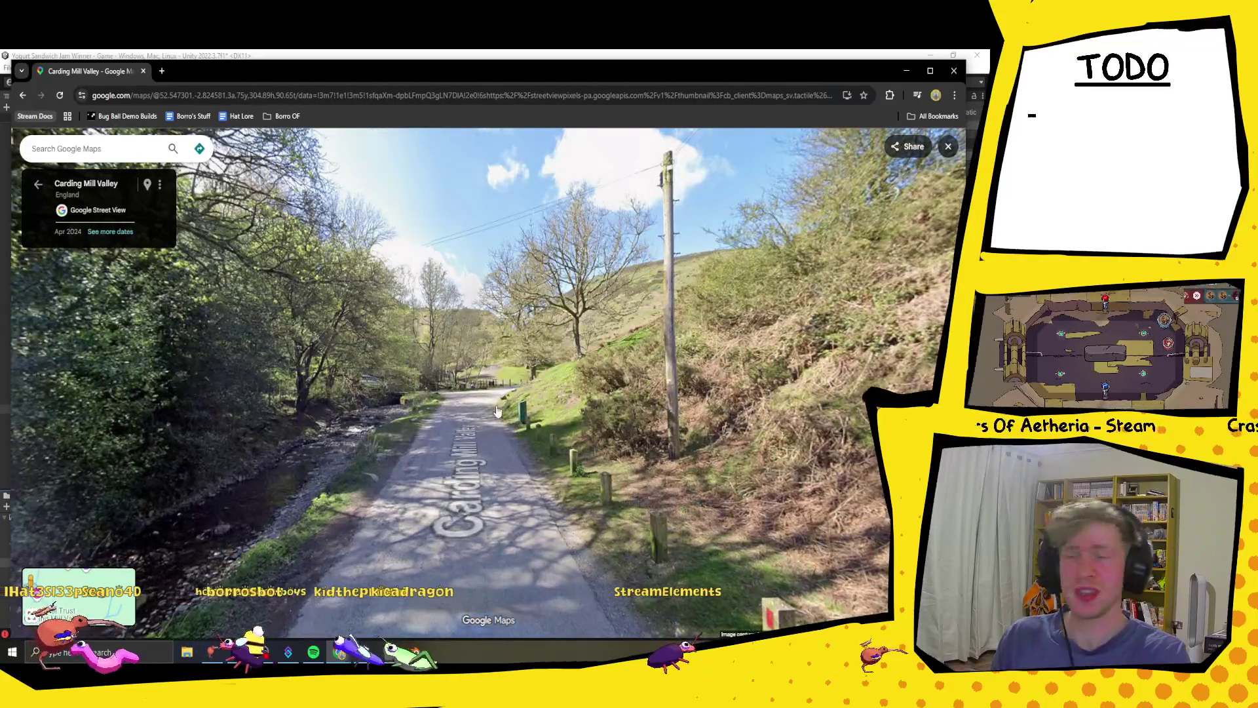
pyautogui.click(497, 411)
# - Continue up beside the stream to the big tree, then bring up File Explorer at This PC
pyautogui.click(615, 405)
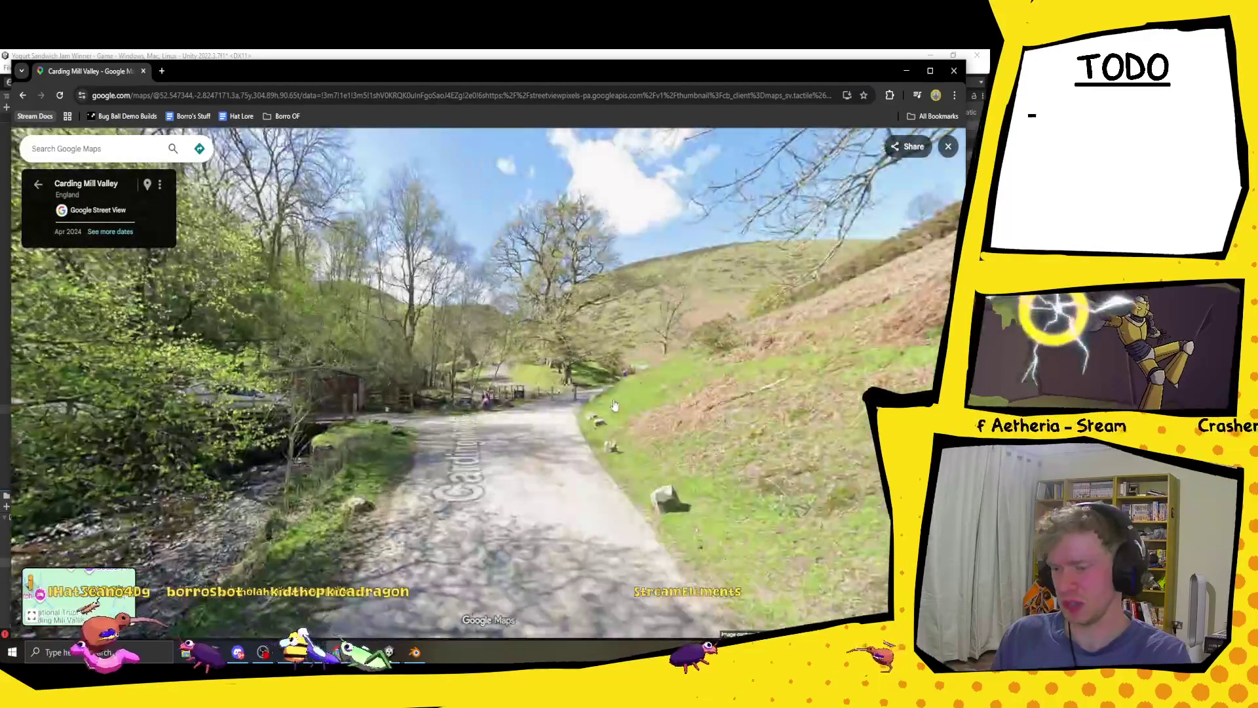
pyautogui.click(614, 404)
pyautogui.click(731, 441)
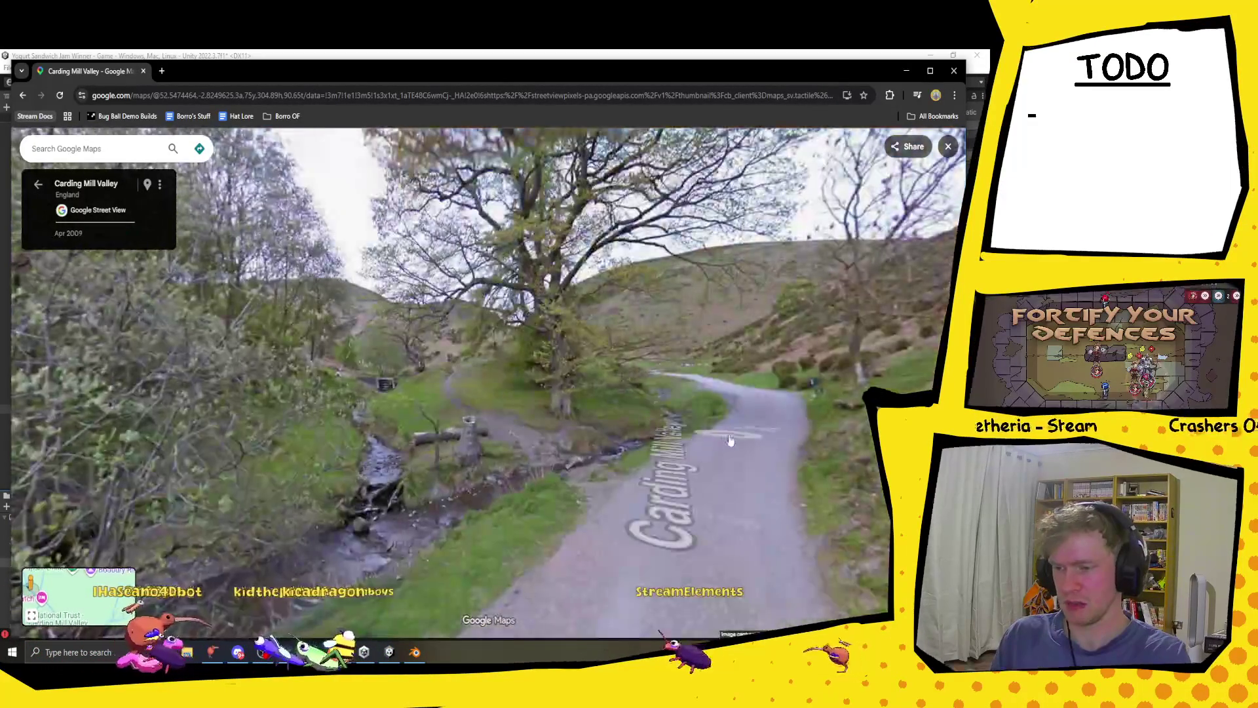
pyautogui.click(731, 440)
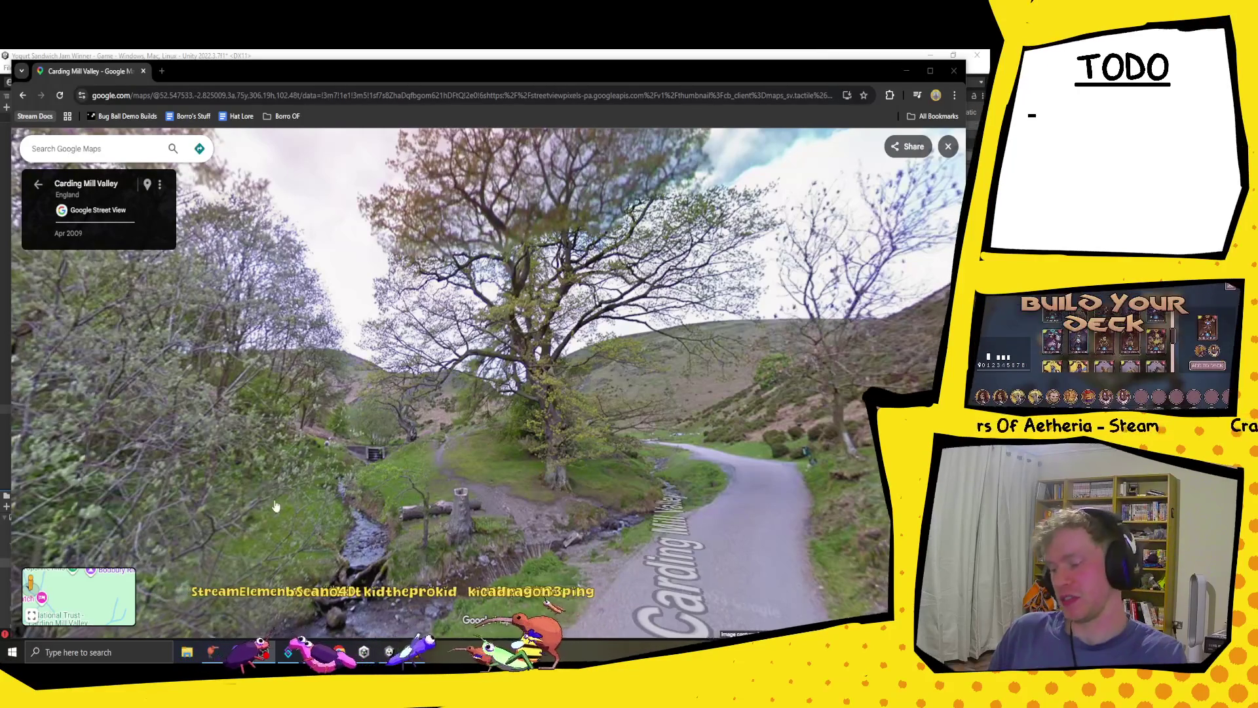
pyautogui.click(187, 653)
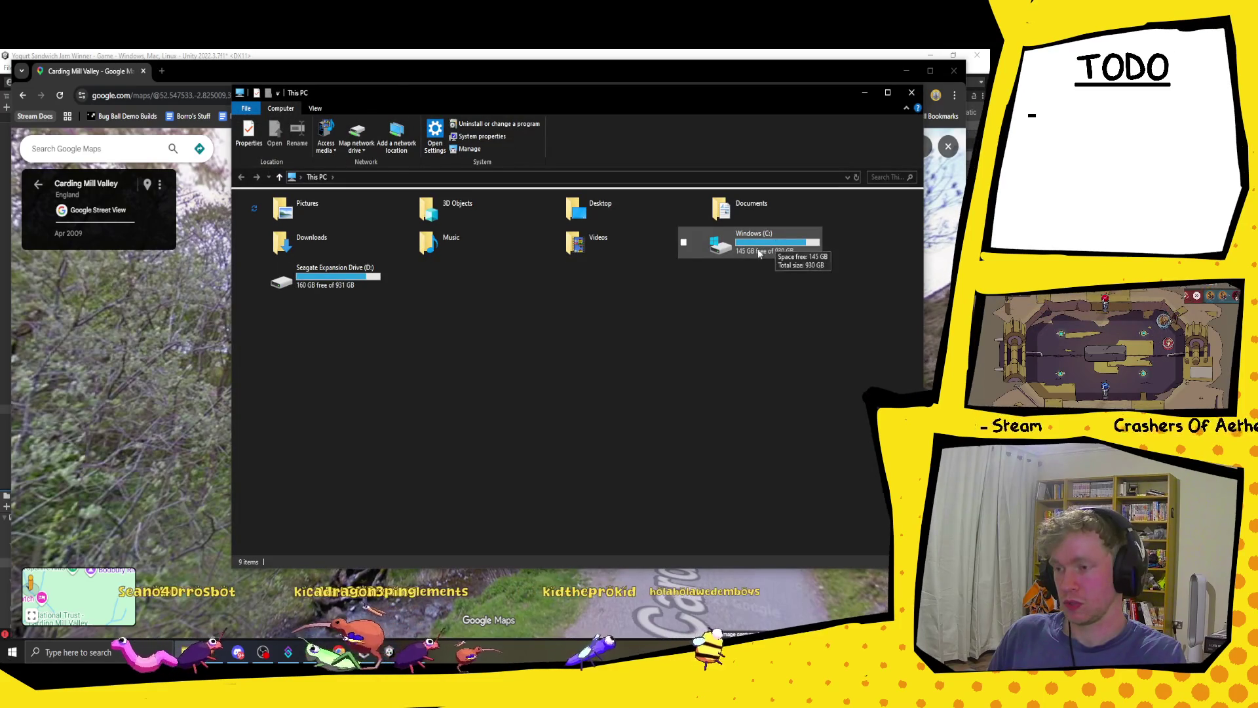
# - Open the Seagate Expansion Drive (D:) in This PC, then close File Explorer
pyautogui.doubleClick(338, 285)
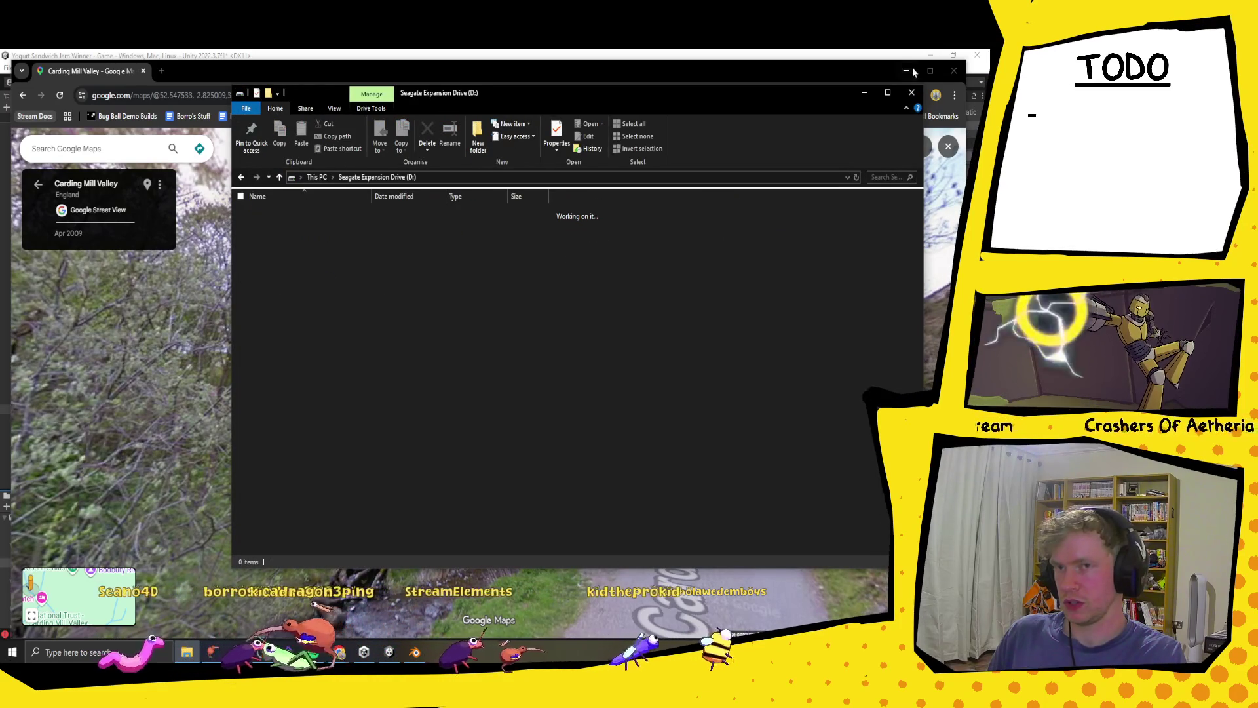
pyautogui.click(864, 93)
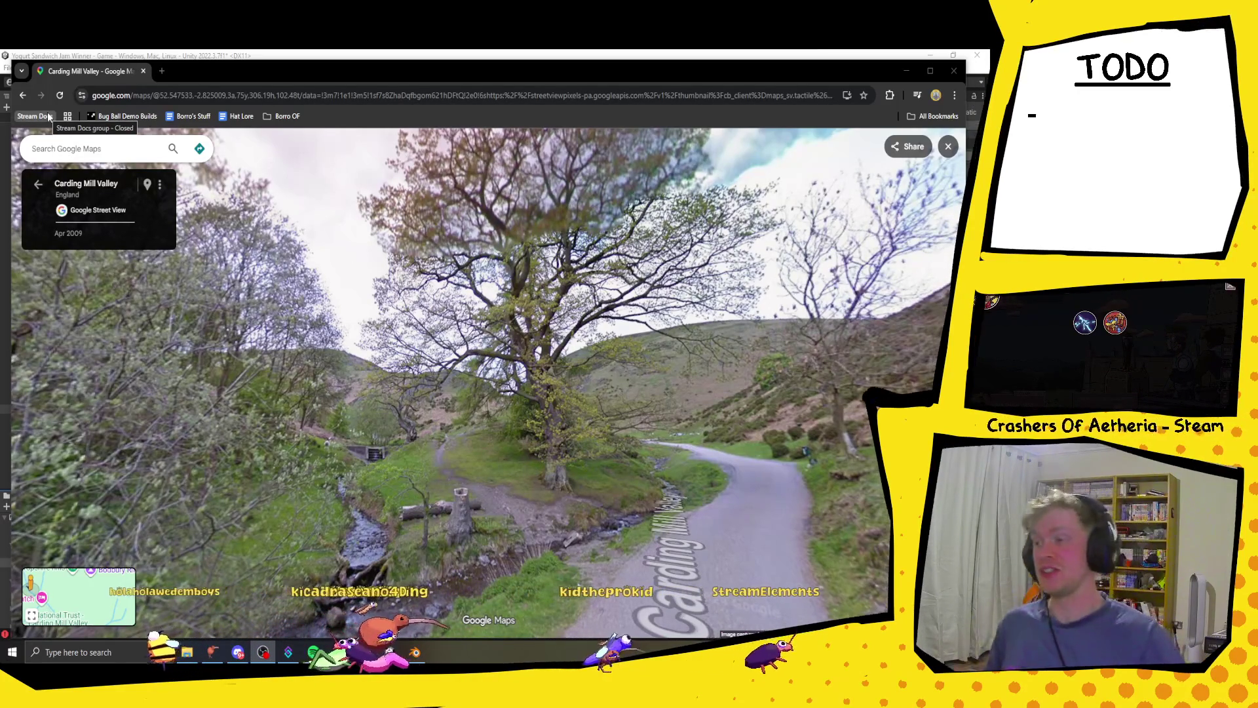
# - Close the Chrome window showing Carding Mill Valley Street View to reveal Unity
pyautogui.click(947, 78)
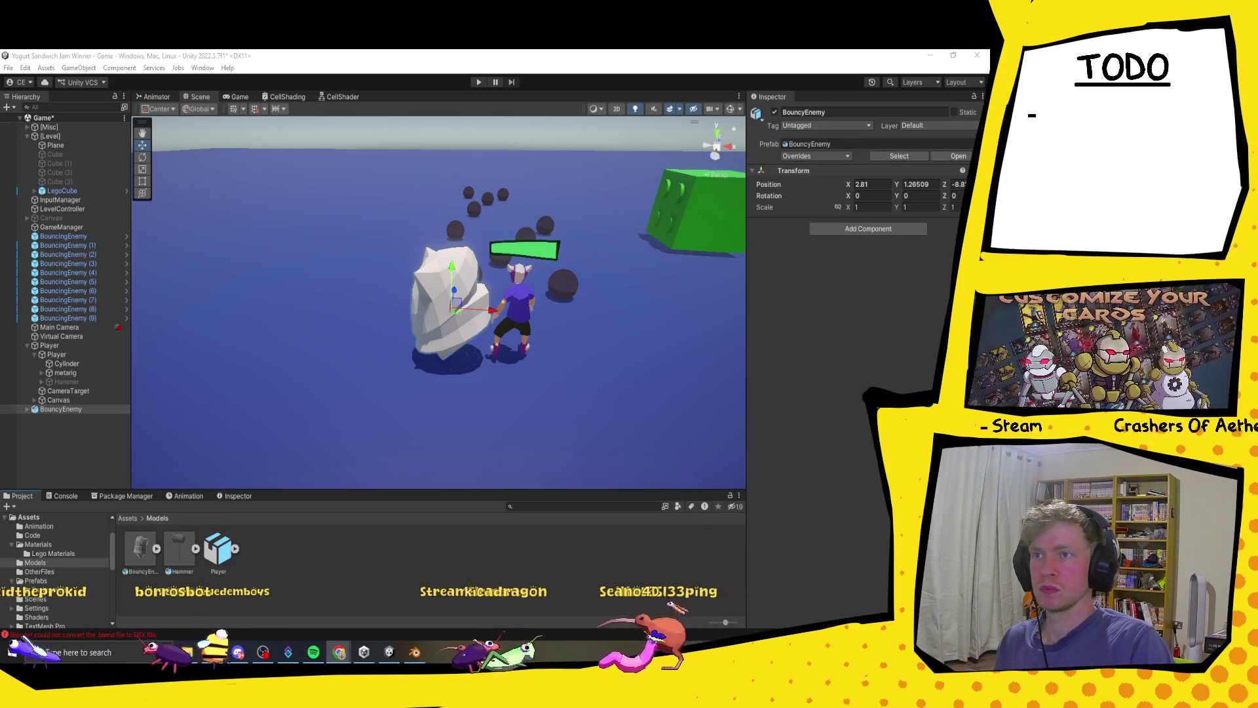
# - Switch to Chrome's S Marine Dr, Bridlington Street View and maximise the window
pyautogui.hotkey('alt', 'Tab')
pyautogui.moveTo(493, 302)
pyautogui.mouseDown()
pyautogui.moveTo(758, 112)
pyautogui.moveTo(758, 51)
pyautogui.mouseUp()
pyautogui.moveTo(131, 301)
pyautogui.mouseDown()
pyautogui.moveTo(466, 300)
pyautogui.moveTo(429, 401)
pyautogui.moveTo(569, 333)
pyautogui.moveTo(527, 335)
pyautogui.mouseUp()
pyautogui.click(452, 341)
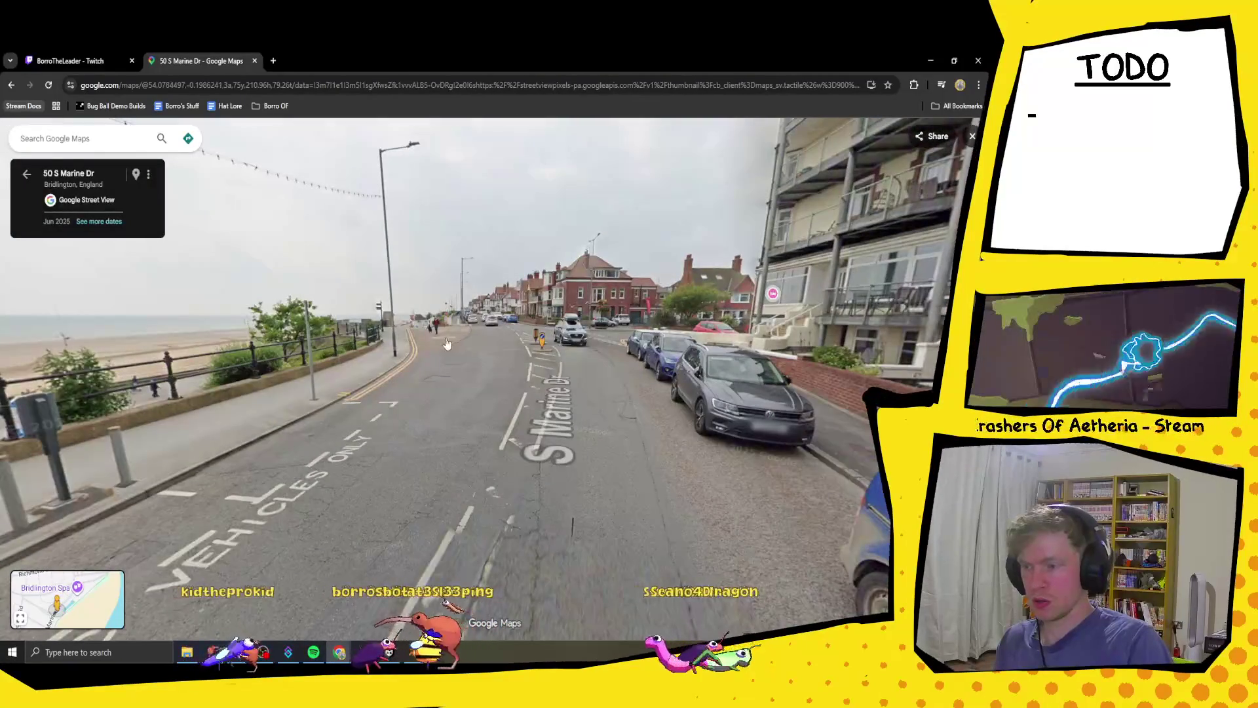
pyautogui.click(446, 343)
pyautogui.moveTo(452, 347); pyautogui.dragTo(527, 387)
pyautogui.click(531, 389)
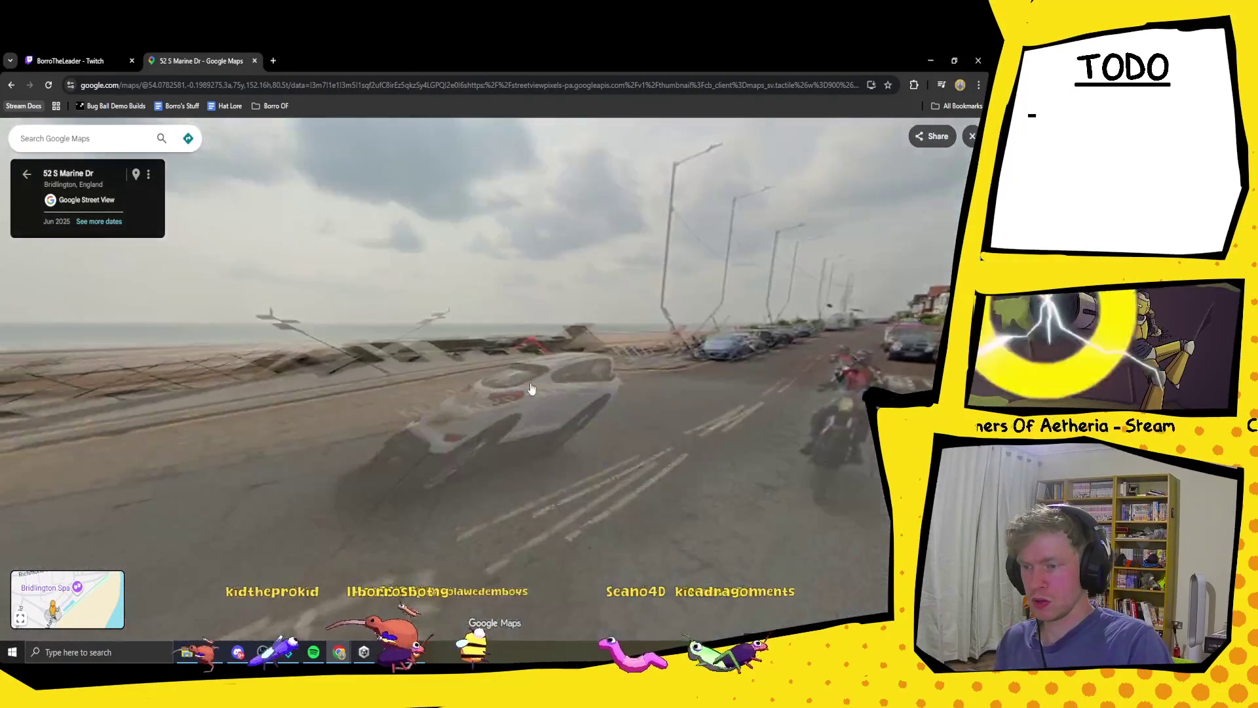
pyautogui.click(586, 406)
pyautogui.click(639, 424)
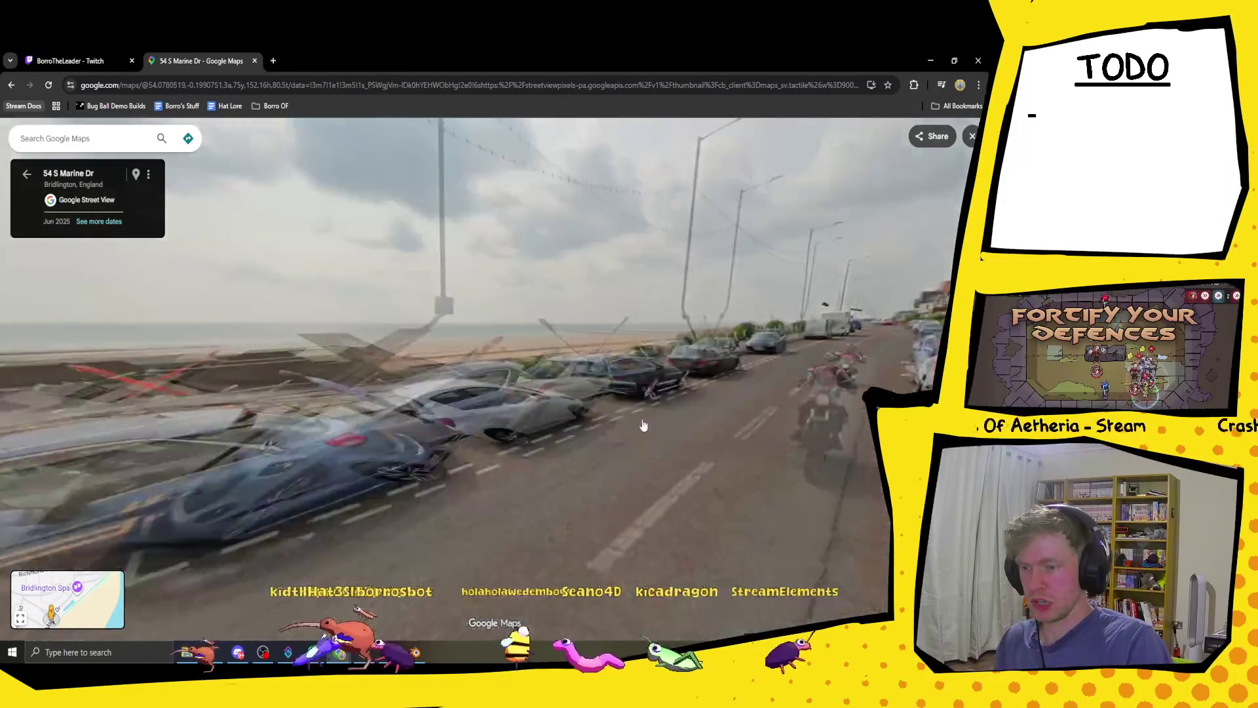
pyautogui.moveTo(643, 425); pyautogui.dragTo(328, 458)
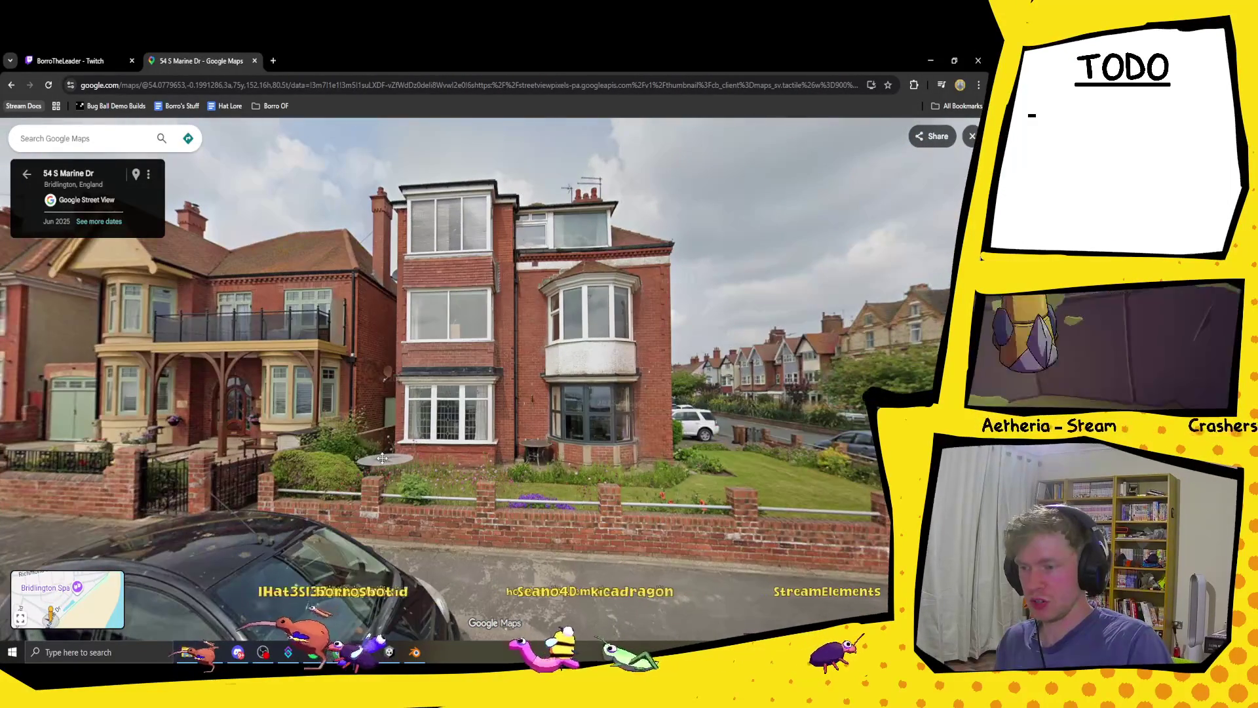
pyautogui.click(382, 458)
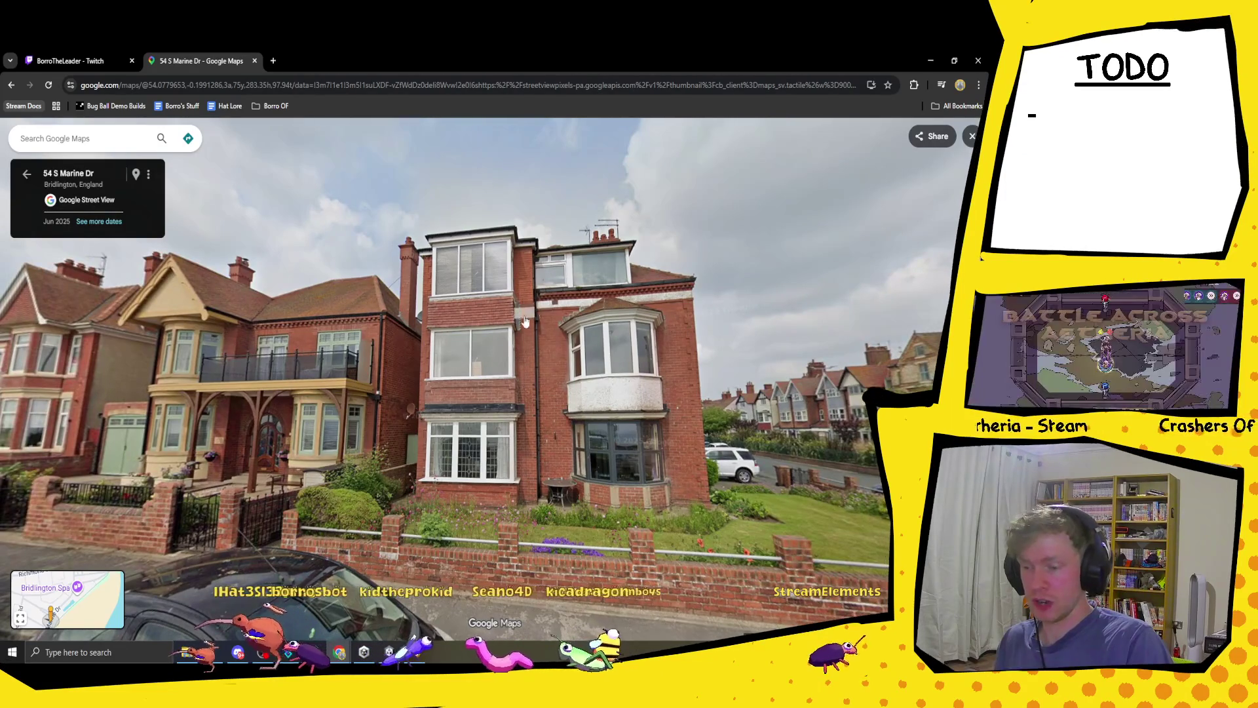
pyautogui.moveTo(669, 384); pyautogui.dragTo(498, 393)
pyautogui.click(586, 398)
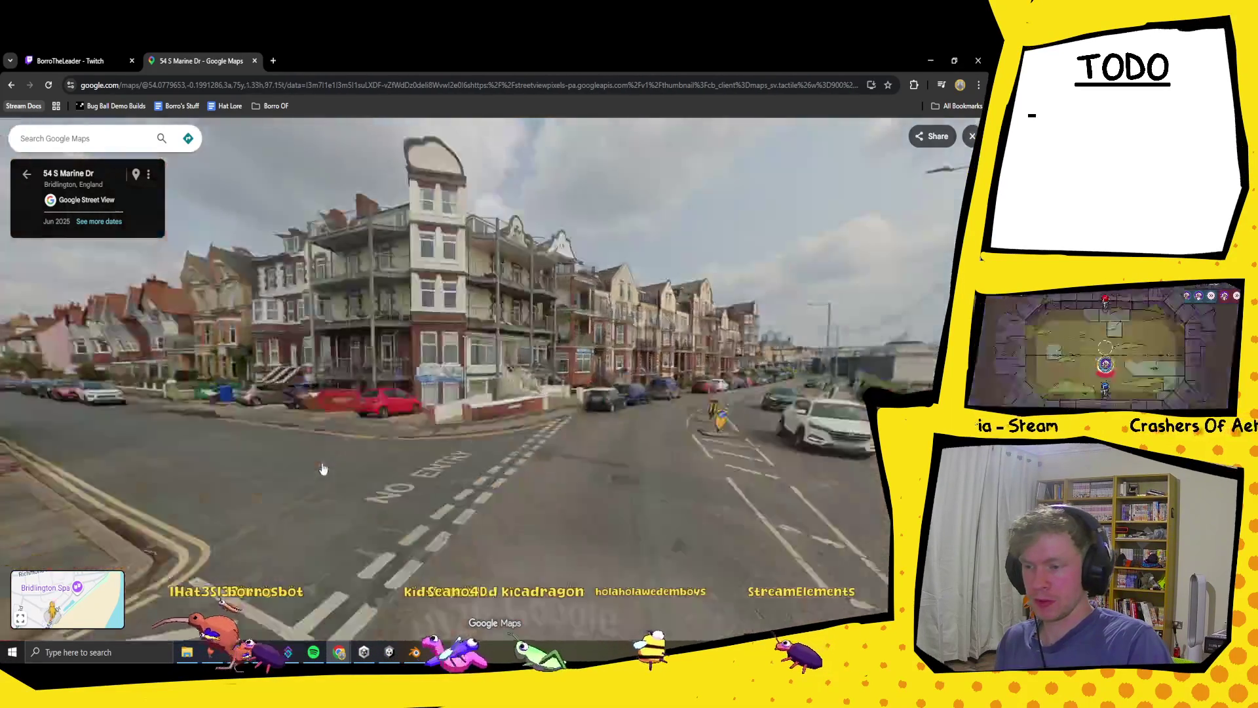
pyautogui.click(587, 399)
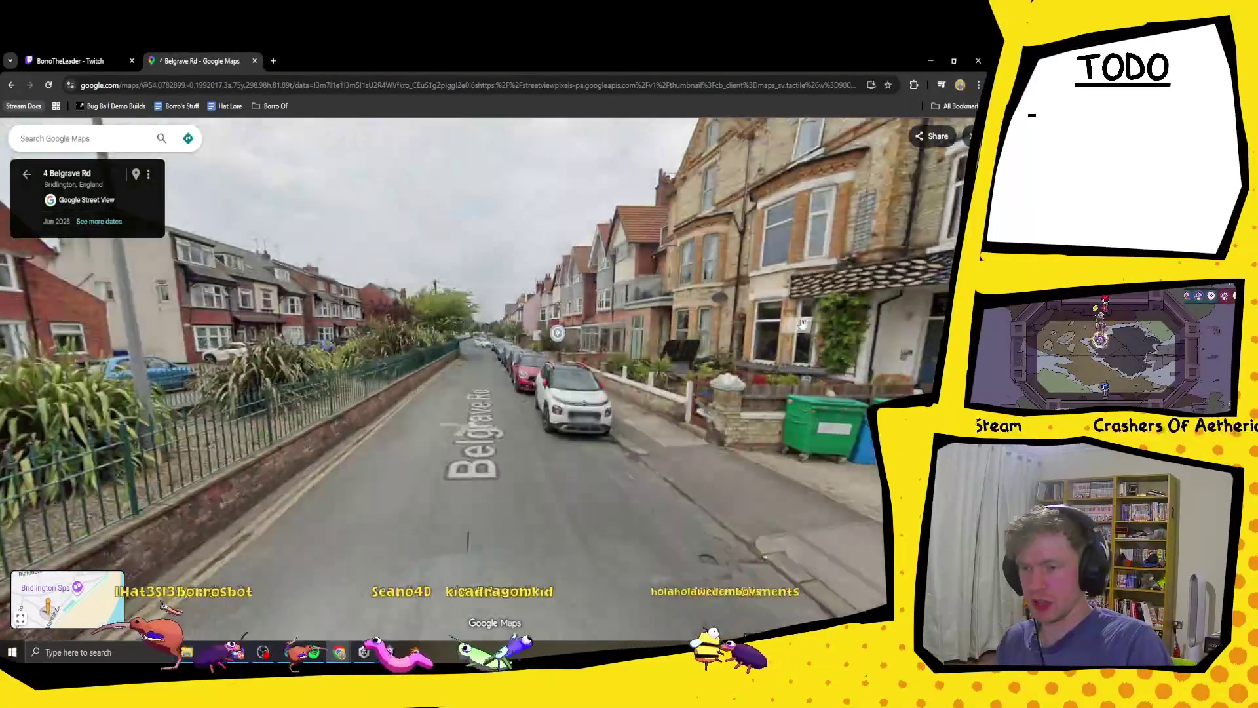
pyautogui.moveTo(802, 324); pyautogui.dragTo(665, 427)
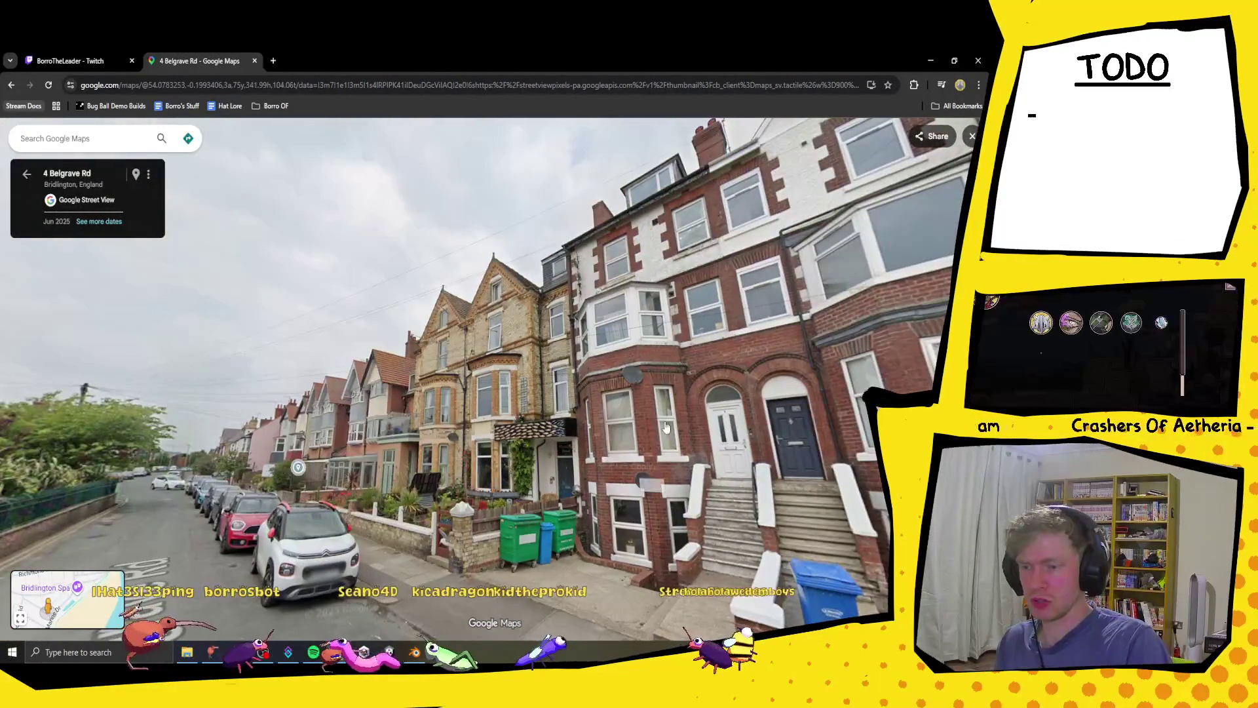
pyautogui.moveTo(209, 528)
pyautogui.mouseDown()
pyautogui.moveTo(665, 411)
pyautogui.moveTo(678, 385)
pyautogui.mouseUp()
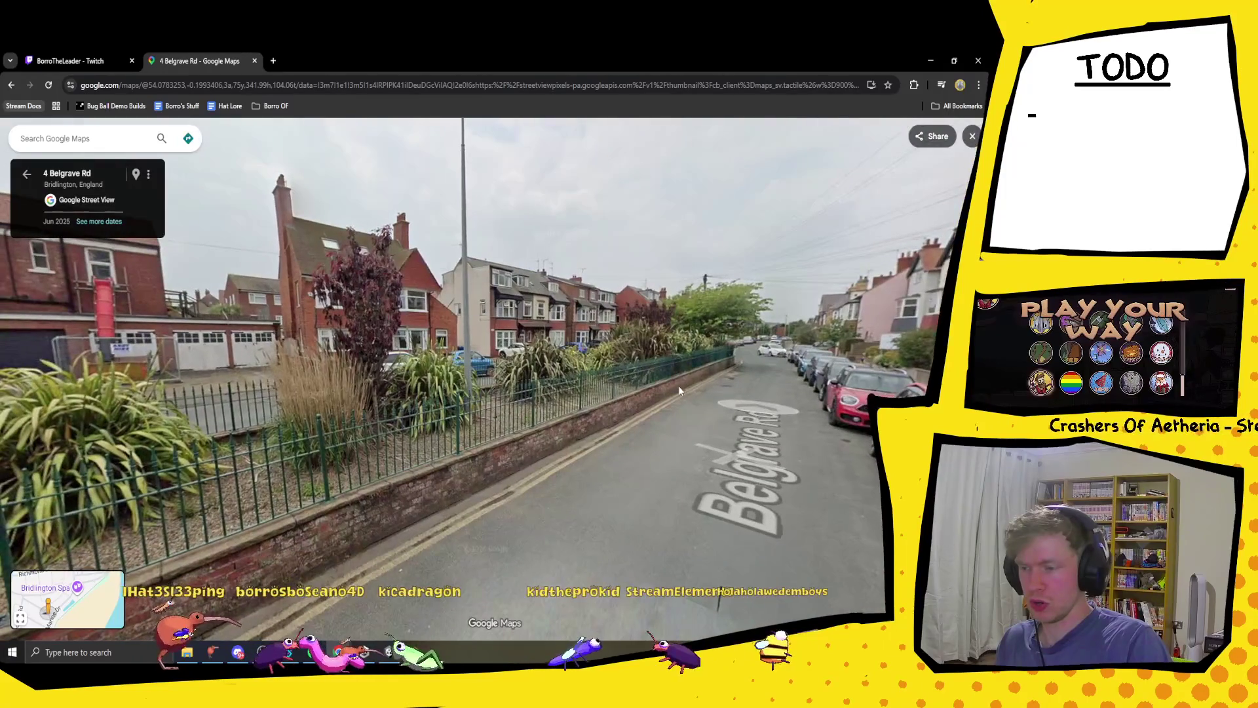
pyautogui.click(751, 414)
pyautogui.moveTo(750, 414); pyautogui.dragTo(470, 385)
pyautogui.scroll(-2, 470, 385)
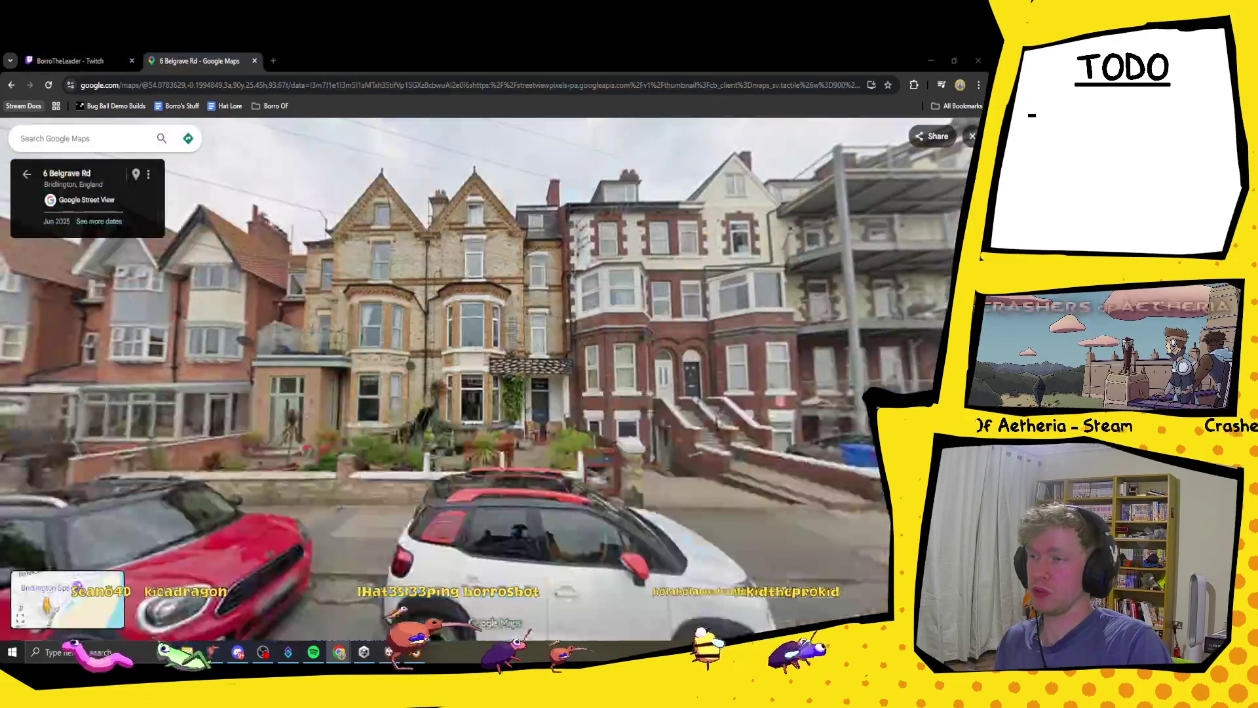
pyautogui.click(68, 60)
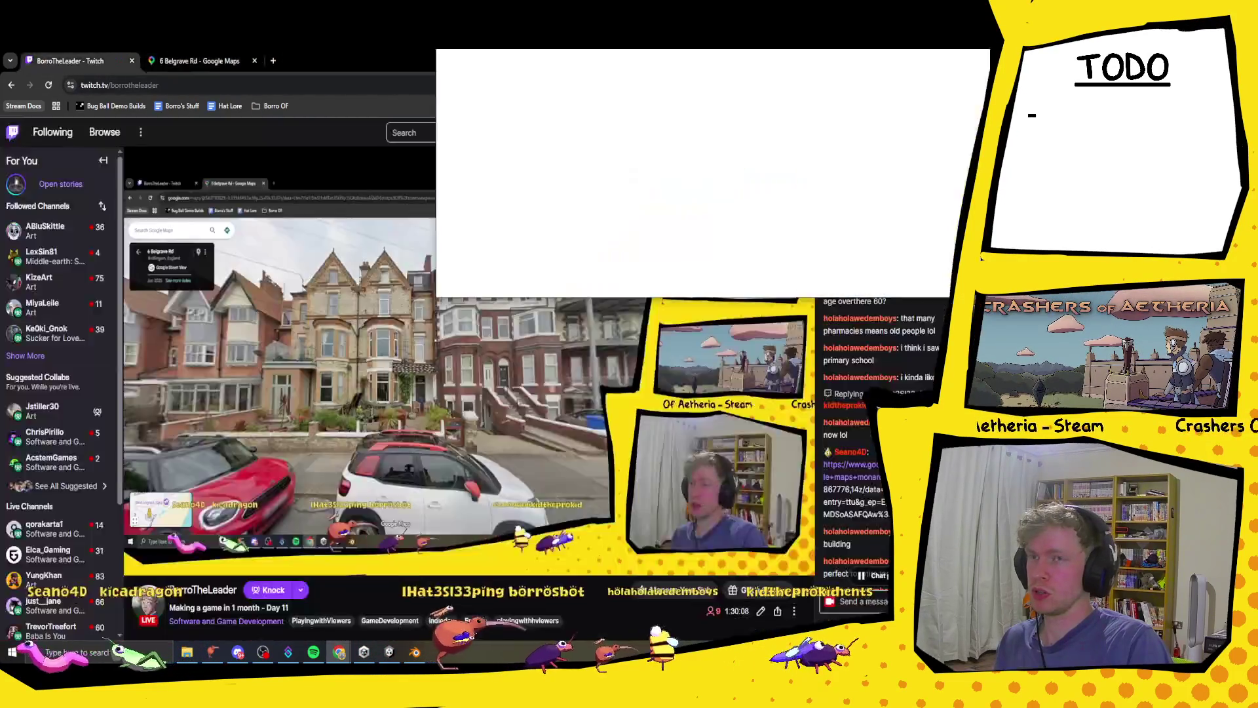
pyautogui.hotkey('ctrl', 'w')
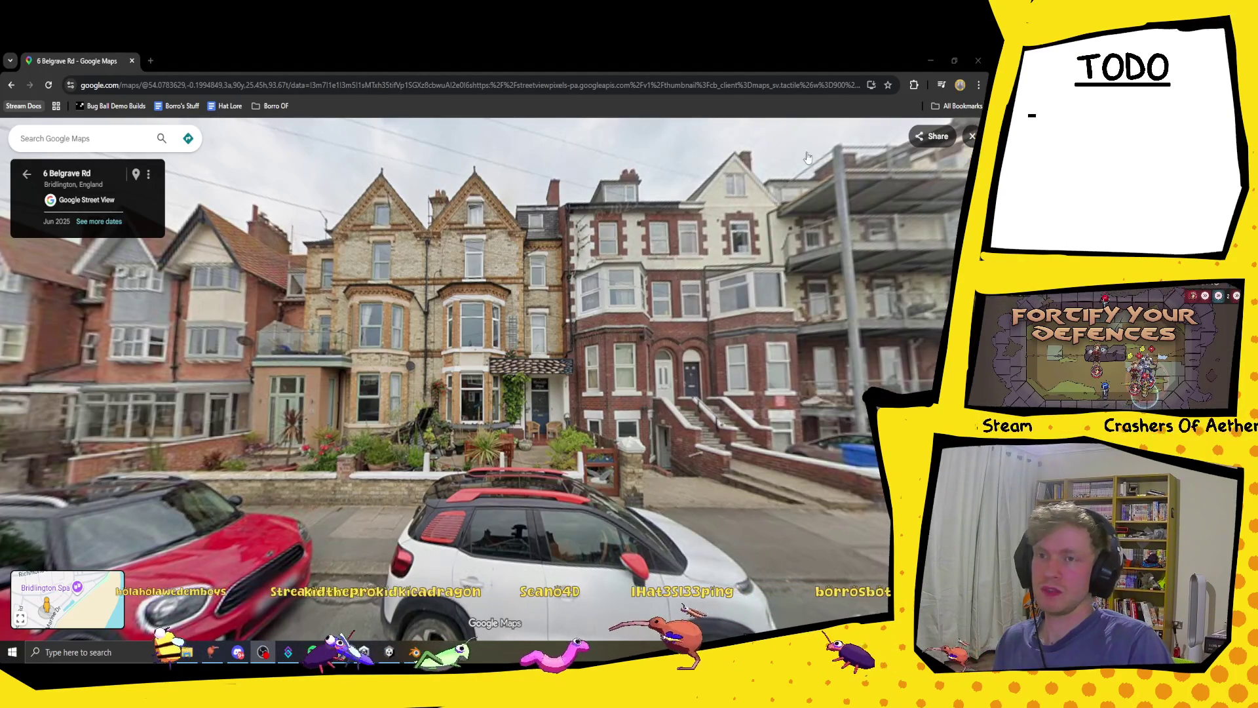
pyautogui.moveTo(792, 454); pyautogui.dragTo(584, 388)
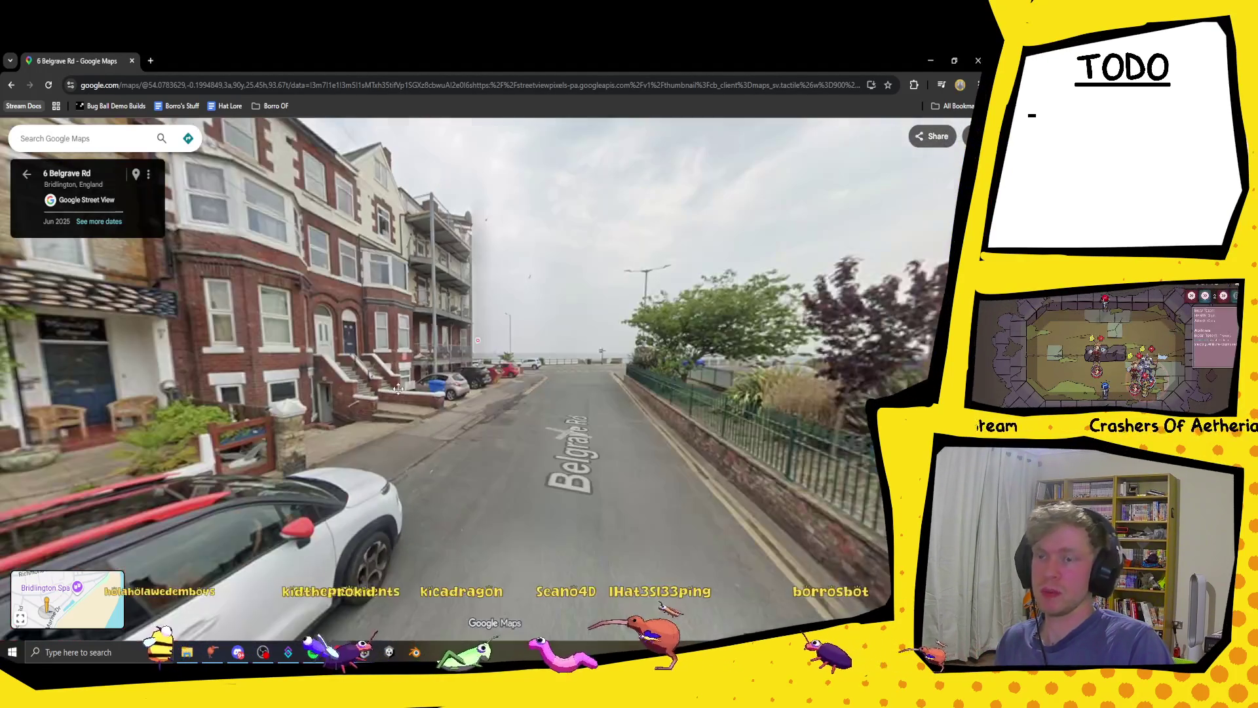
pyautogui.click(576, 385)
pyautogui.click(376, 447)
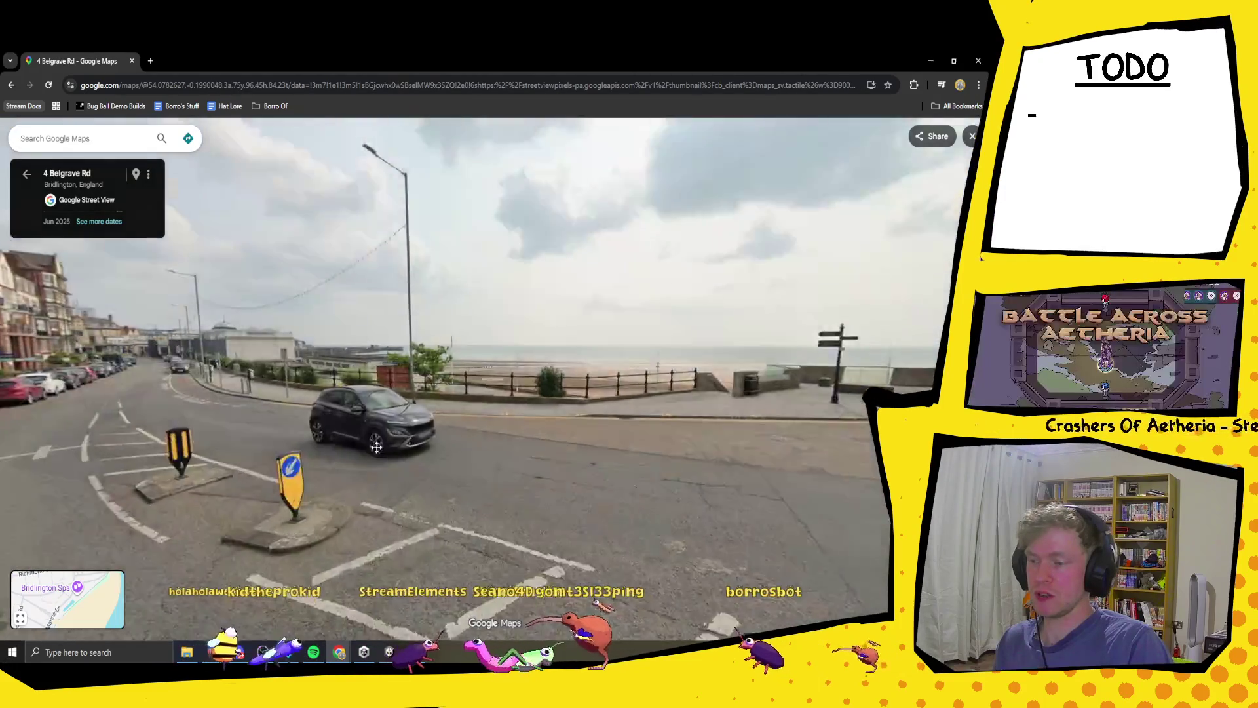
pyautogui.click(616, 362)
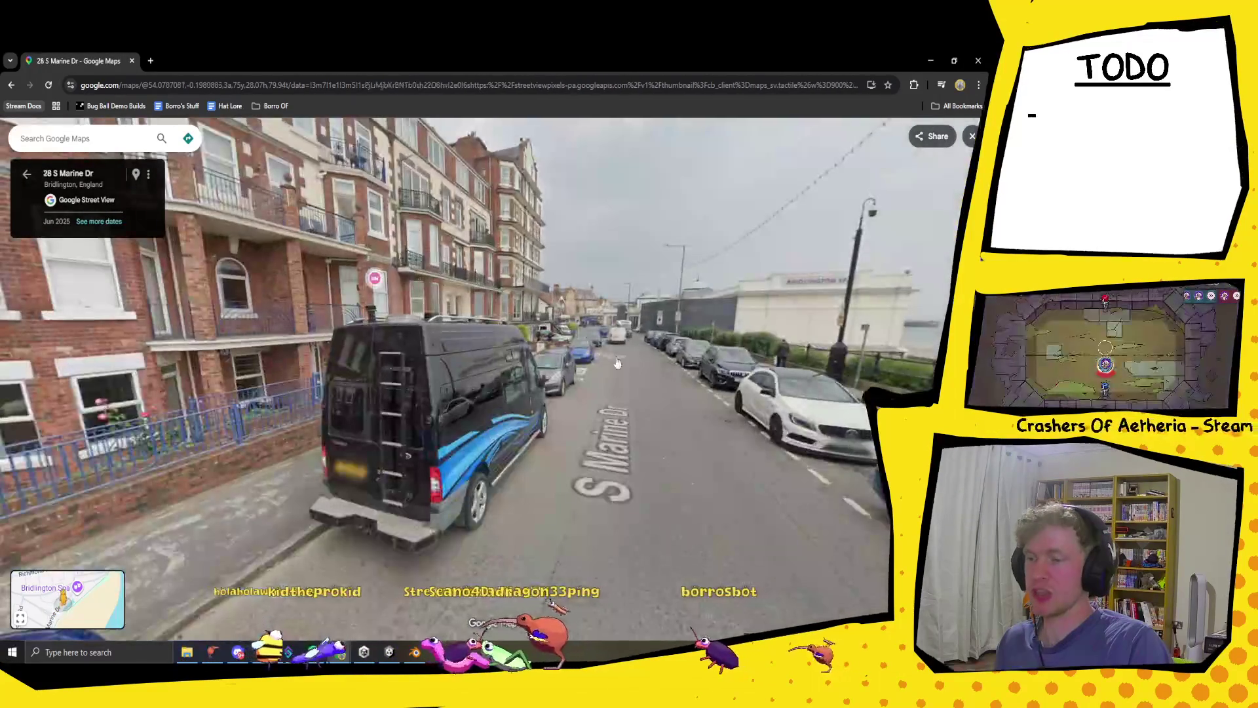
pyautogui.click(650, 368)
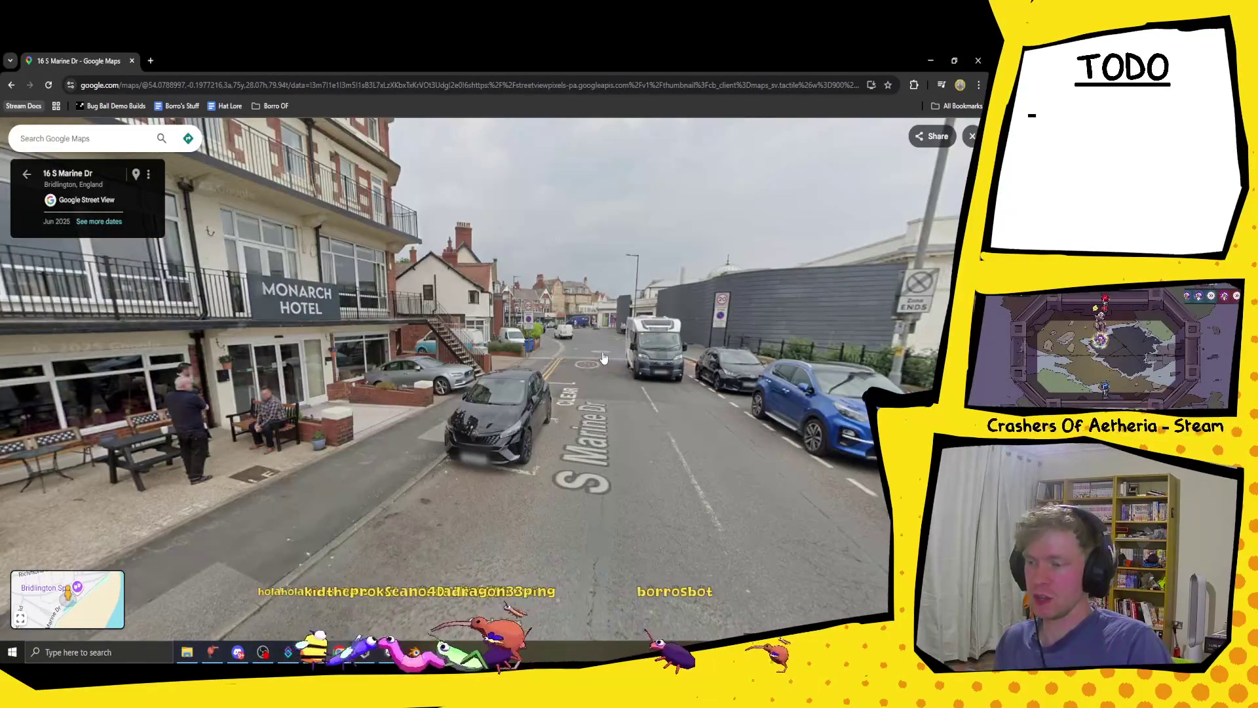
pyautogui.click(604, 357)
pyautogui.click(525, 375)
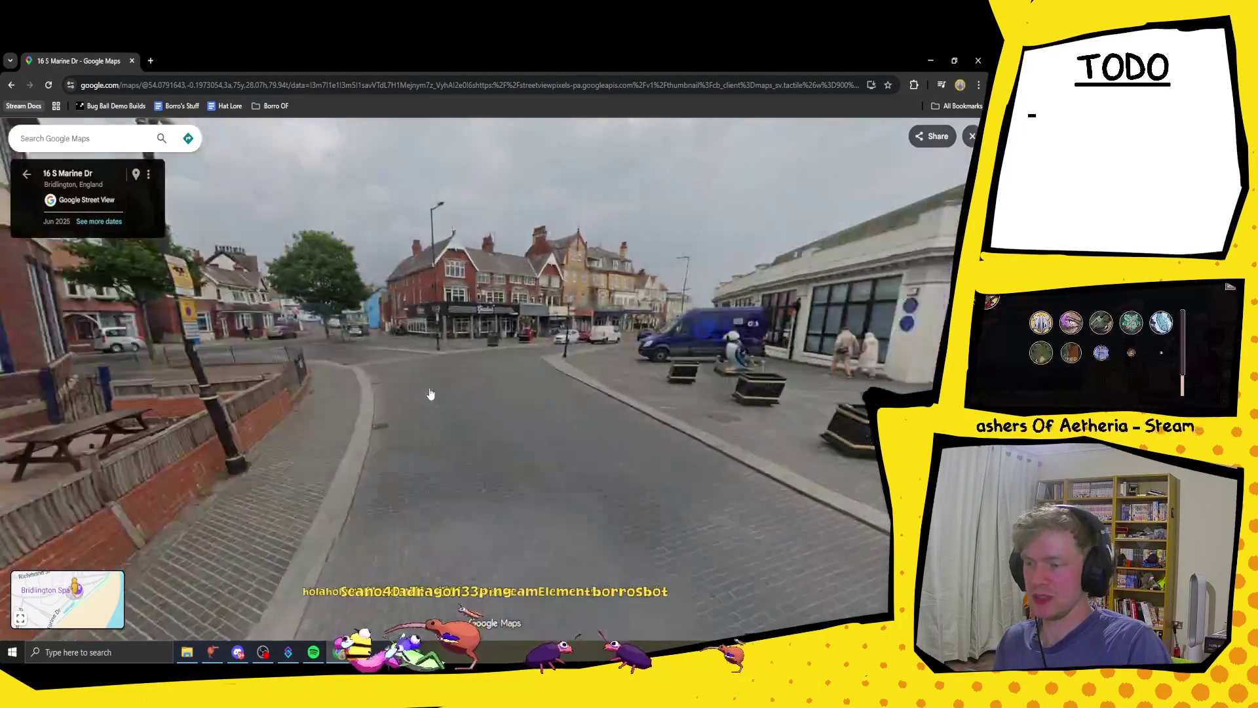
pyautogui.moveTo(430, 393); pyautogui.dragTo(481, 349)
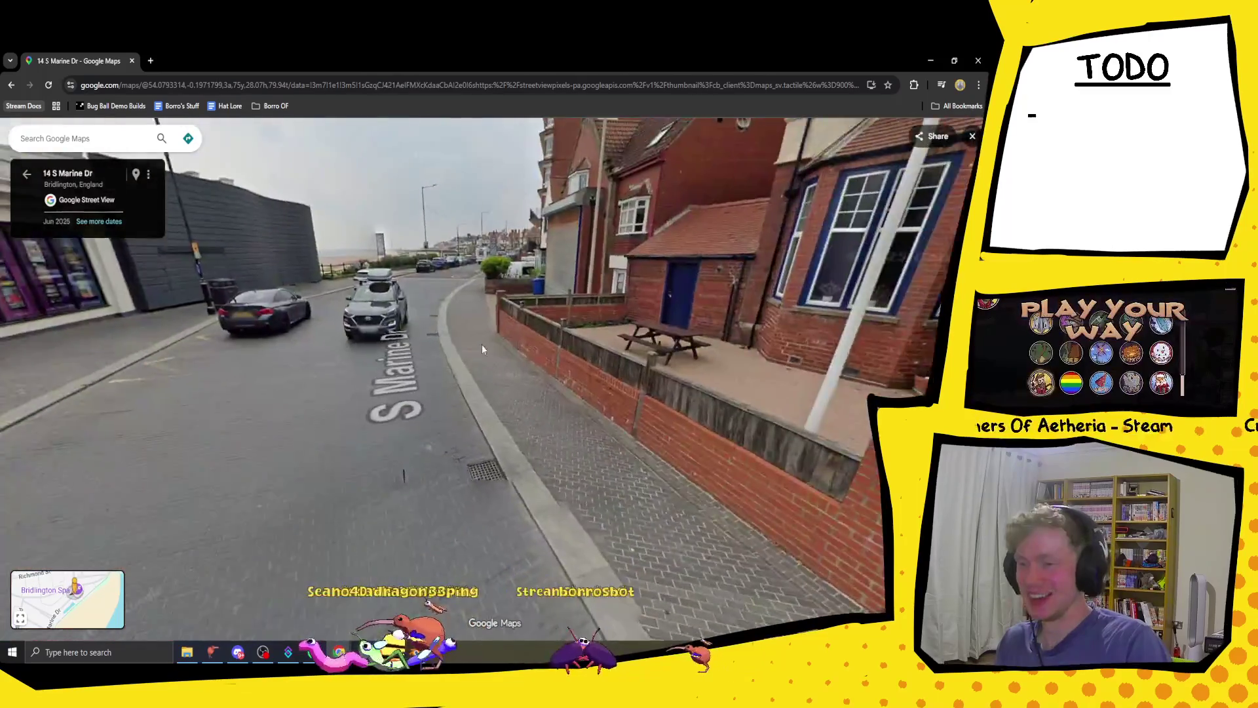
pyautogui.click(481, 349)
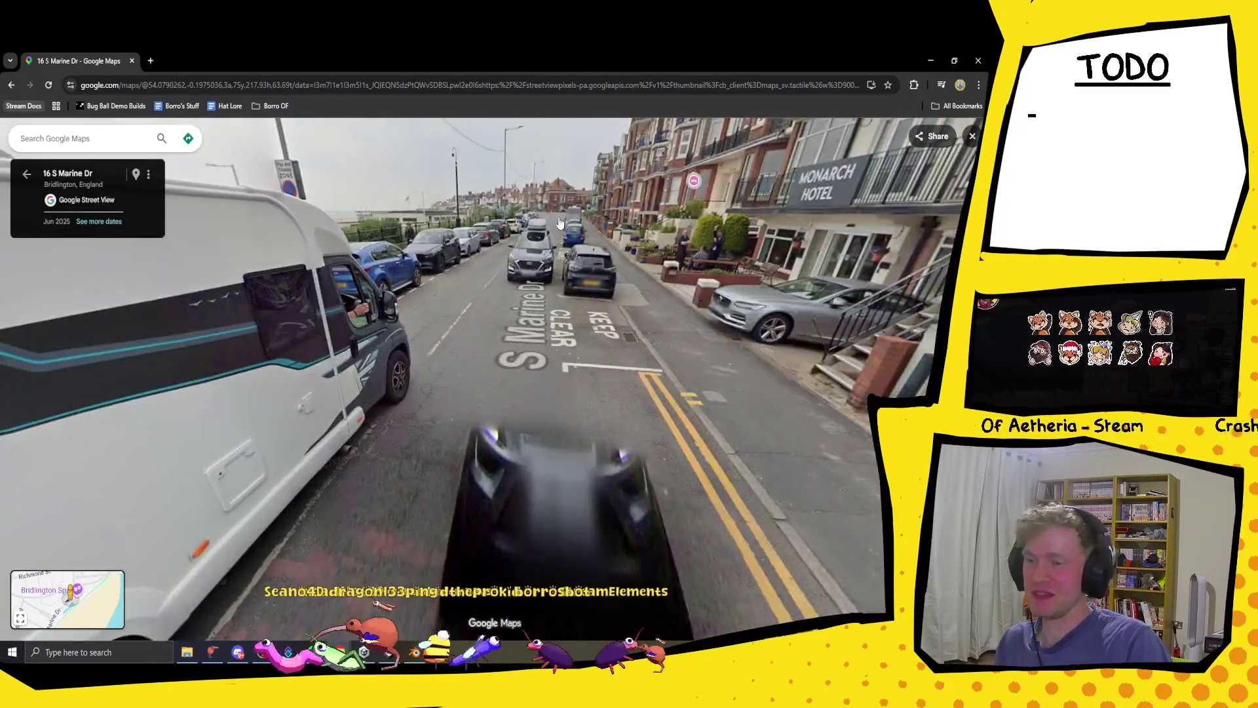
pyautogui.click(560, 223)
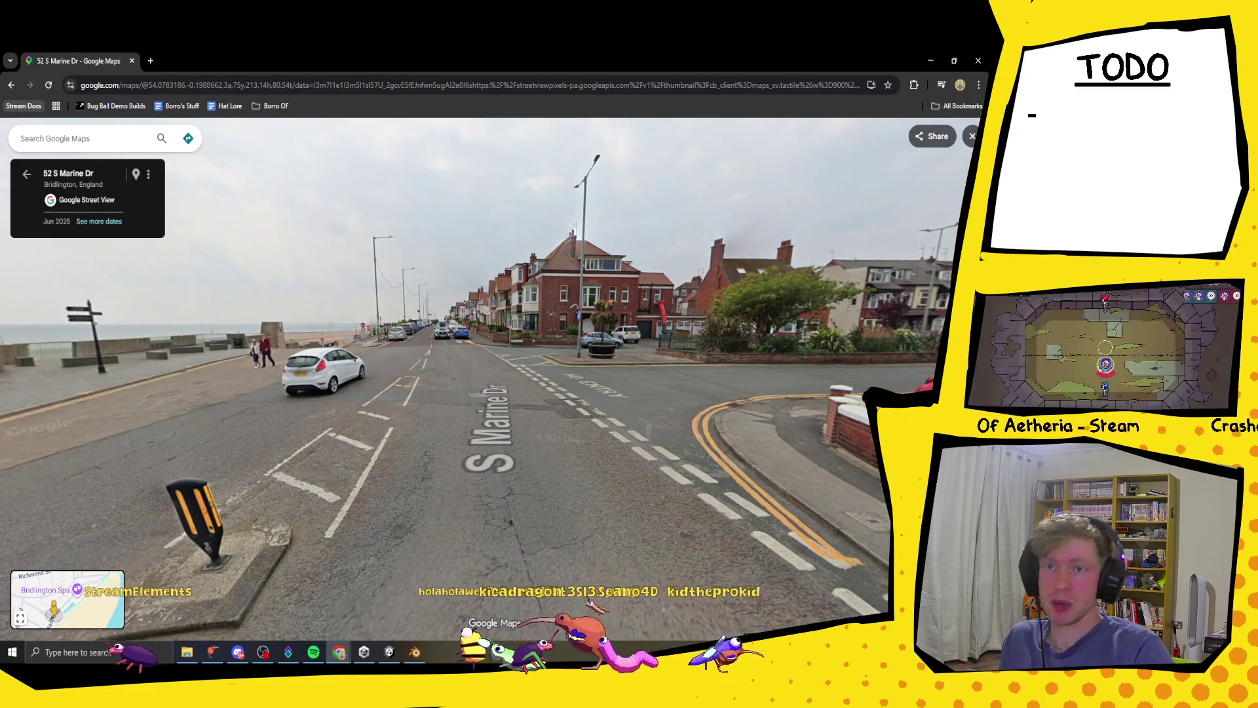
# - Follow the promenade and S Marine Dr to 14 S Marine Dr, then minimise Chrome
pyautogui.click(614, 427)
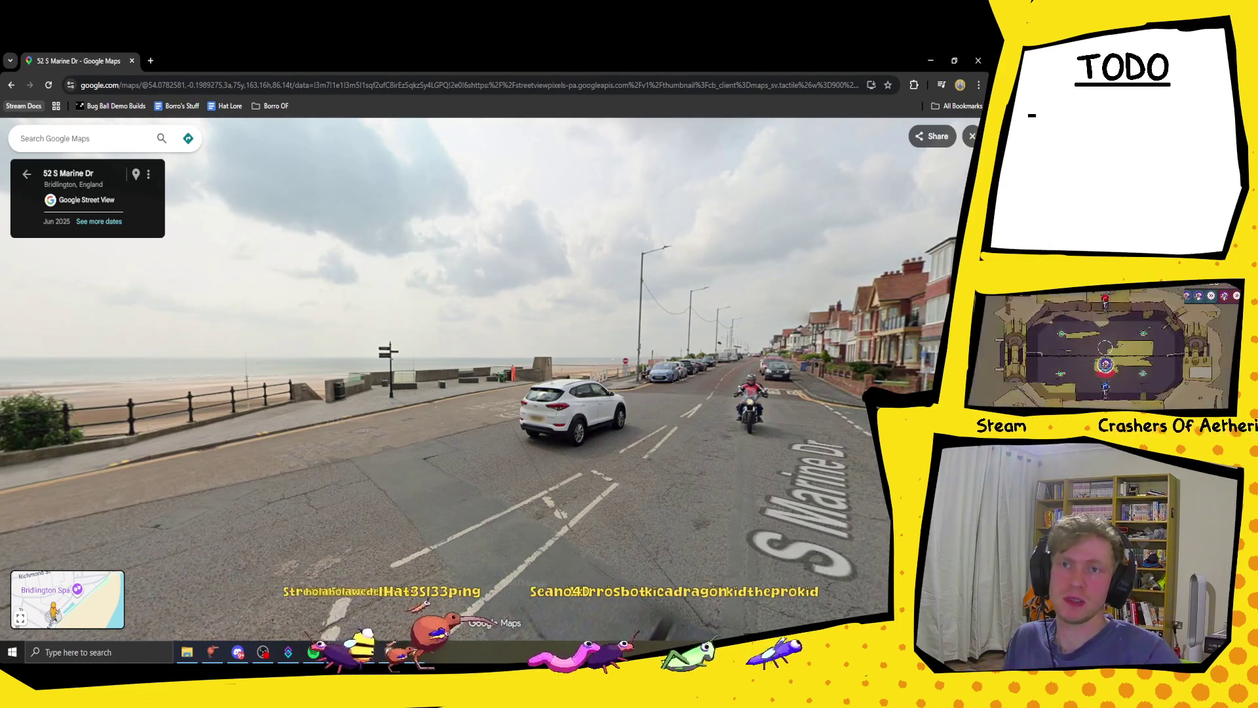
pyautogui.click(803, 462)
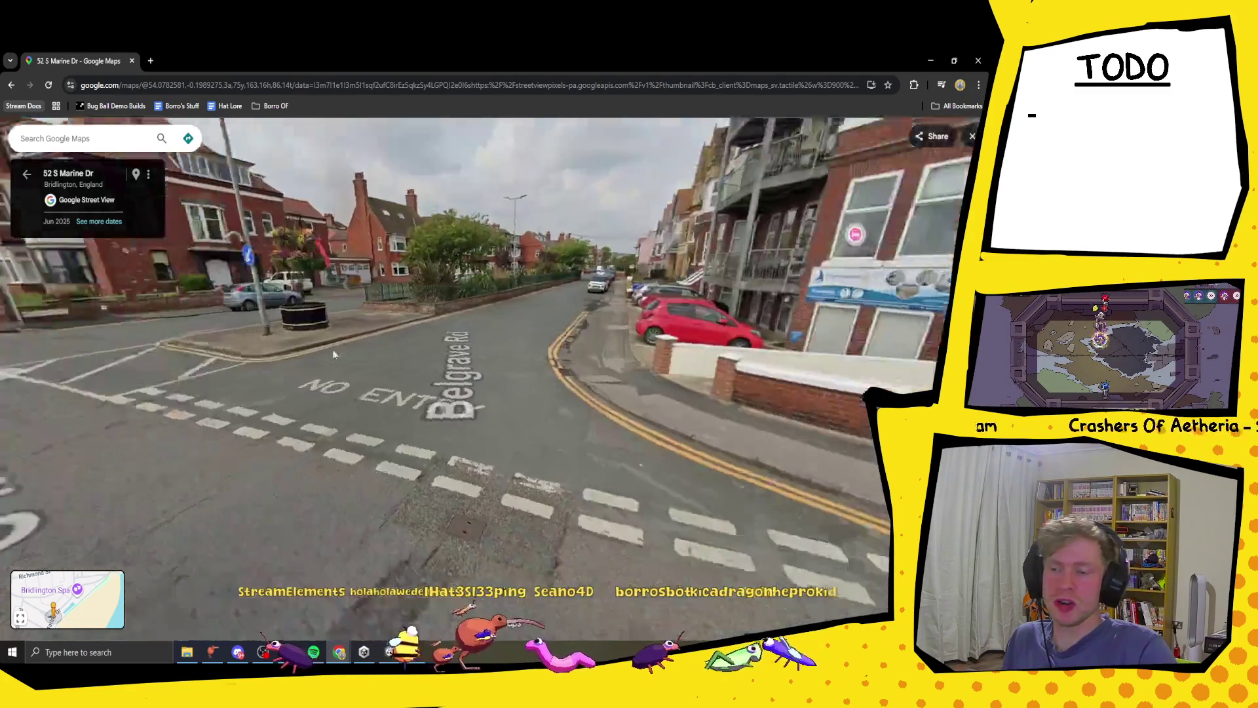
pyautogui.moveTo(806, 490); pyautogui.dragTo(595, 386)
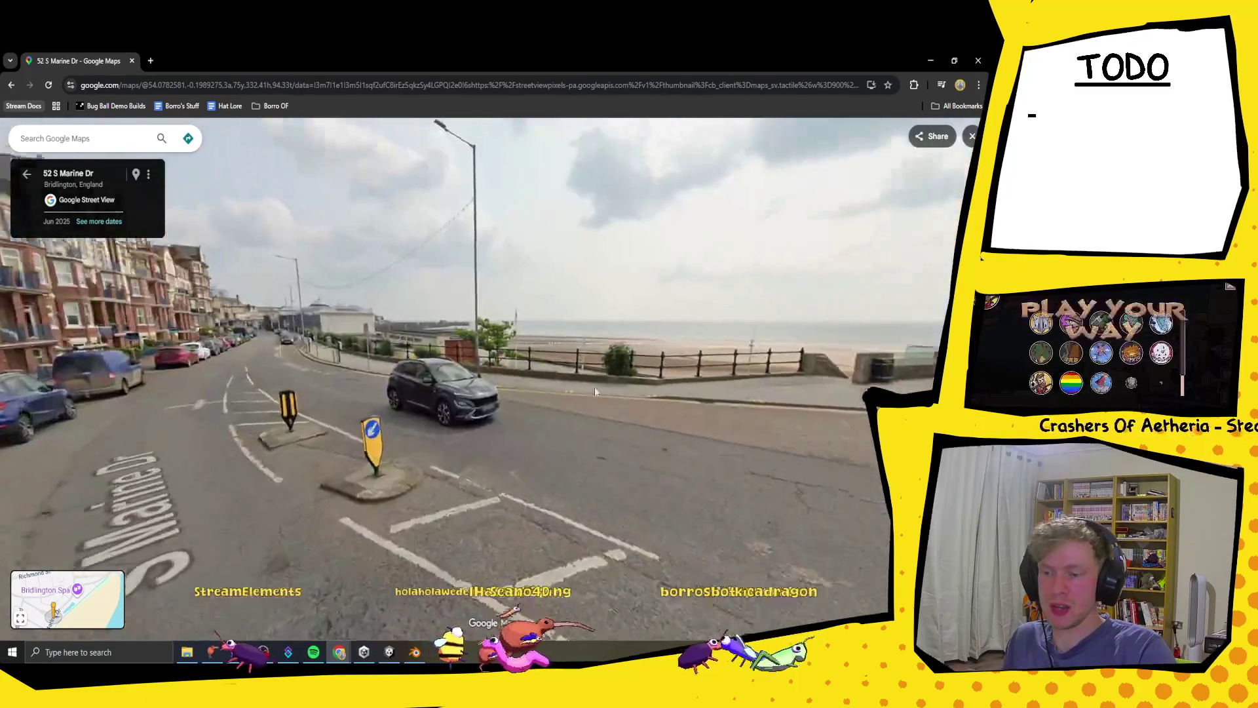
pyautogui.click(720, 415)
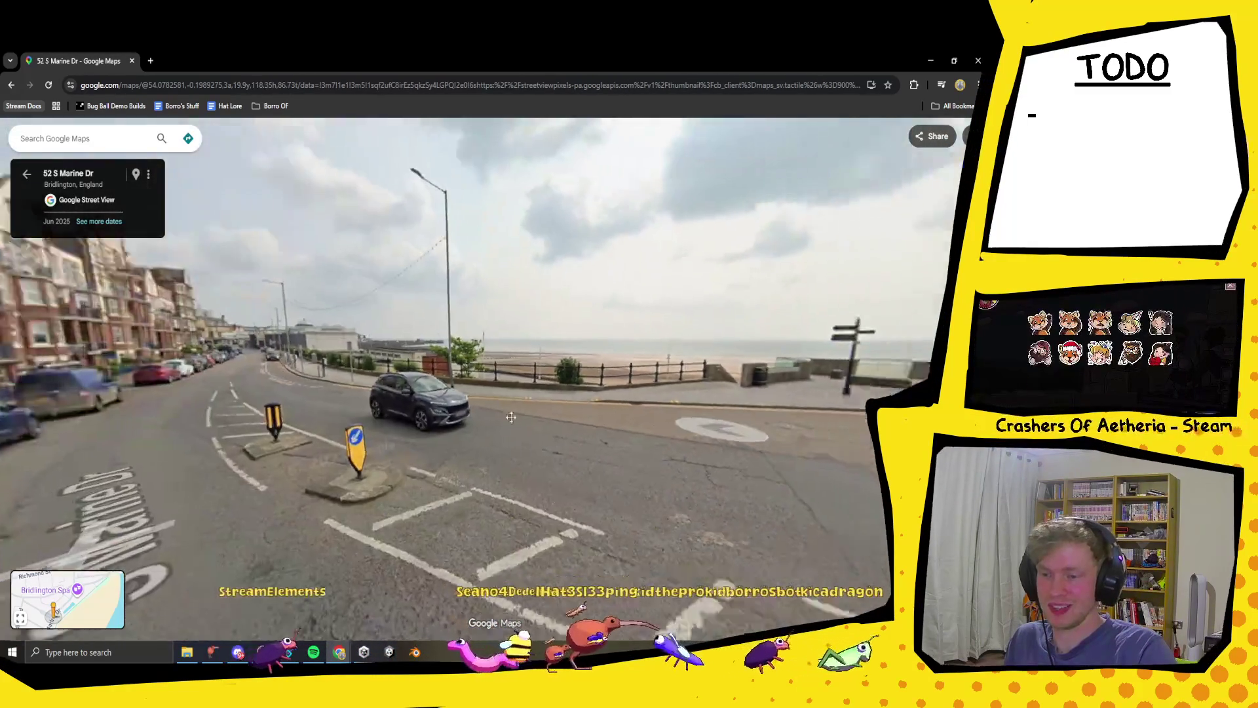
pyautogui.click(511, 417)
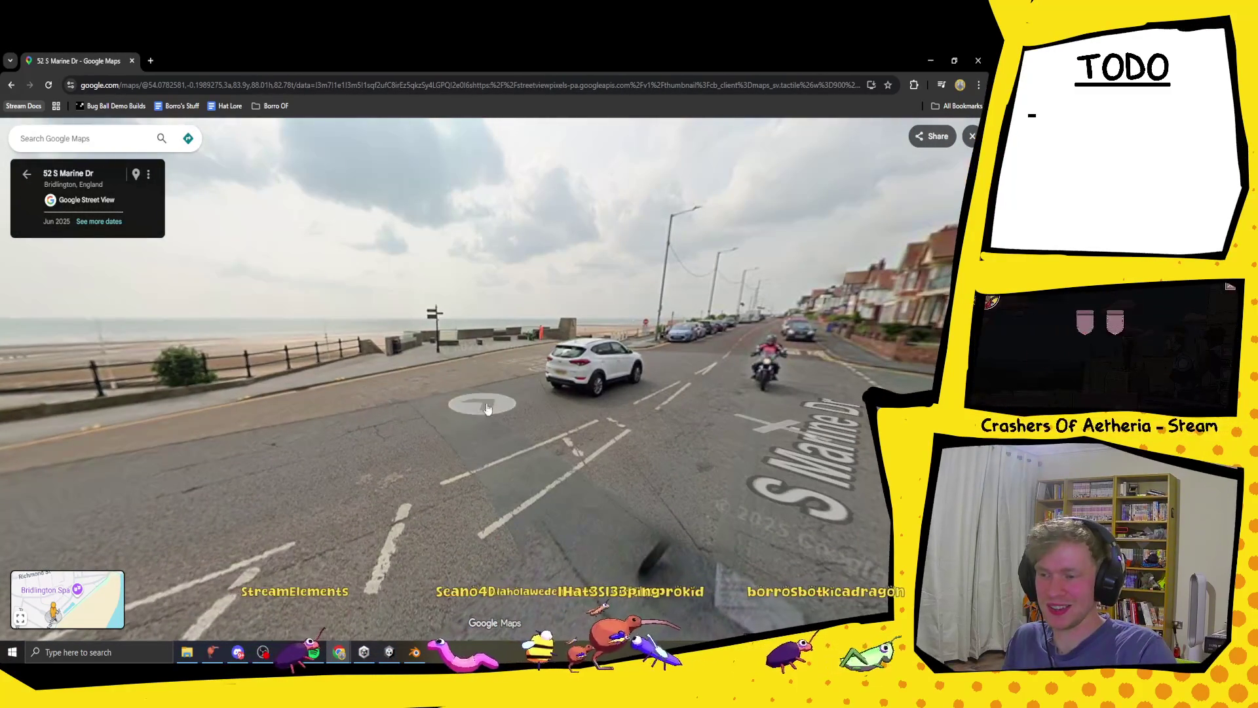
pyautogui.click(393, 443)
pyautogui.click(578, 438)
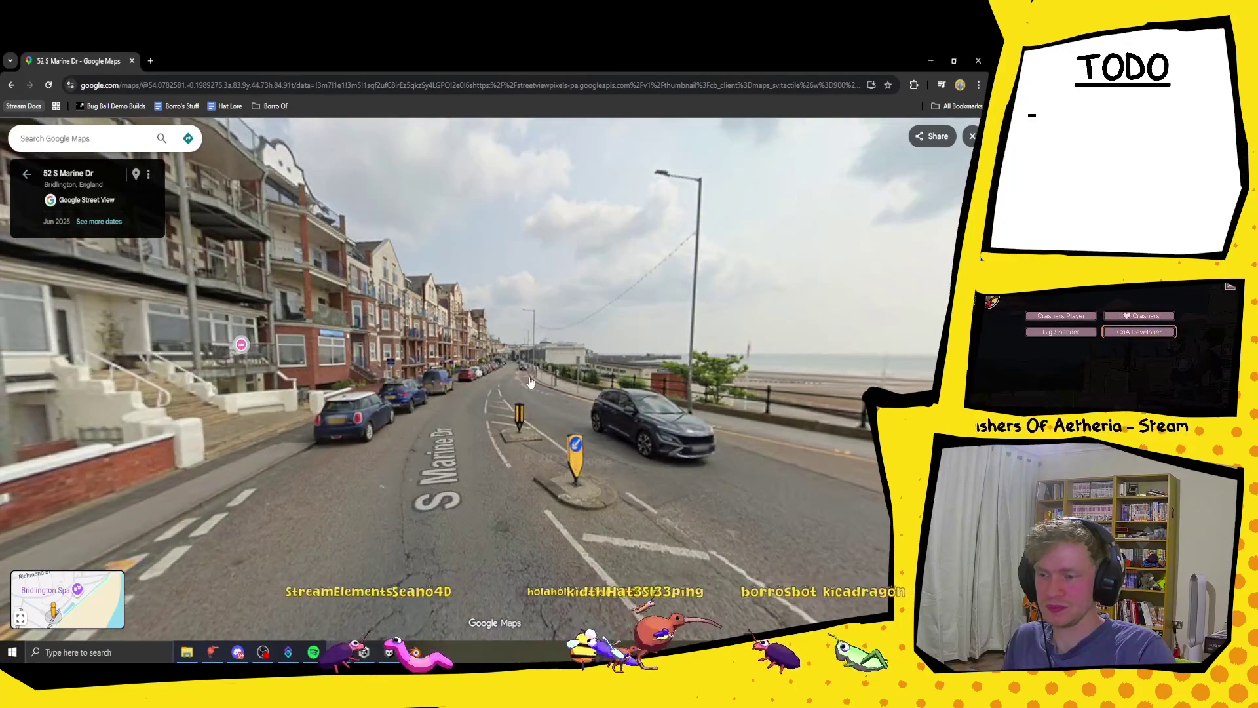
pyautogui.click(547, 380)
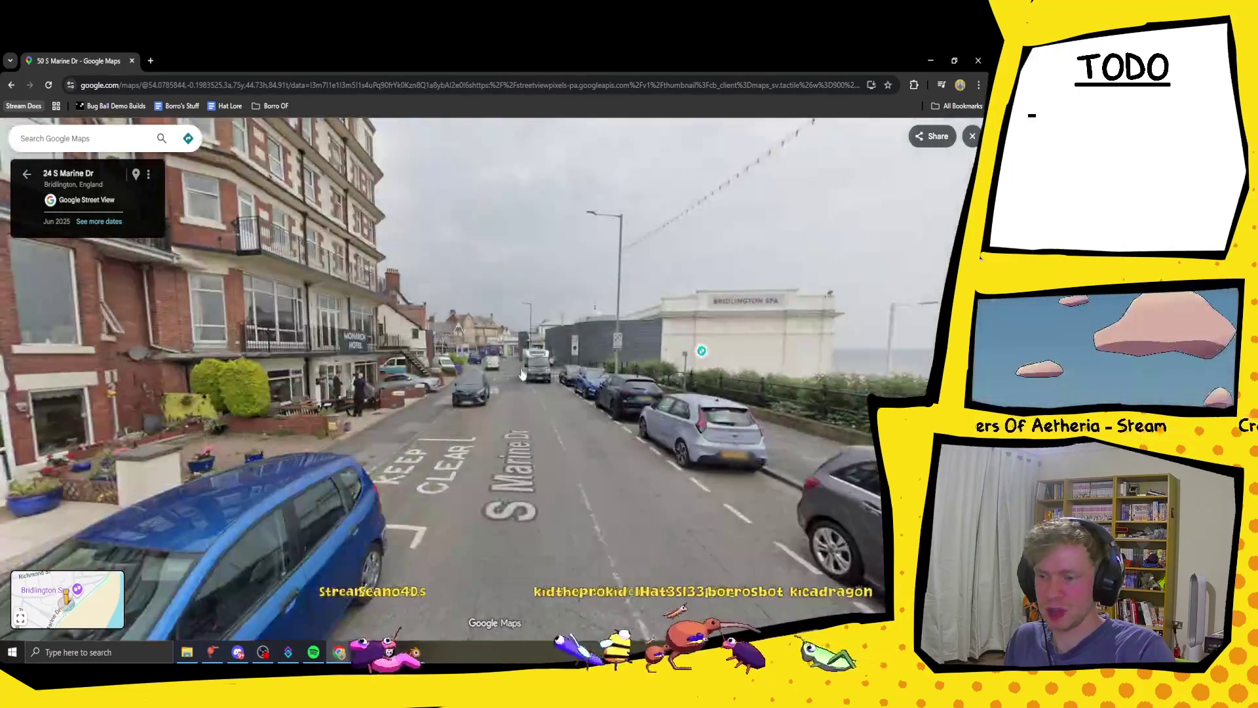
pyautogui.click(538, 384)
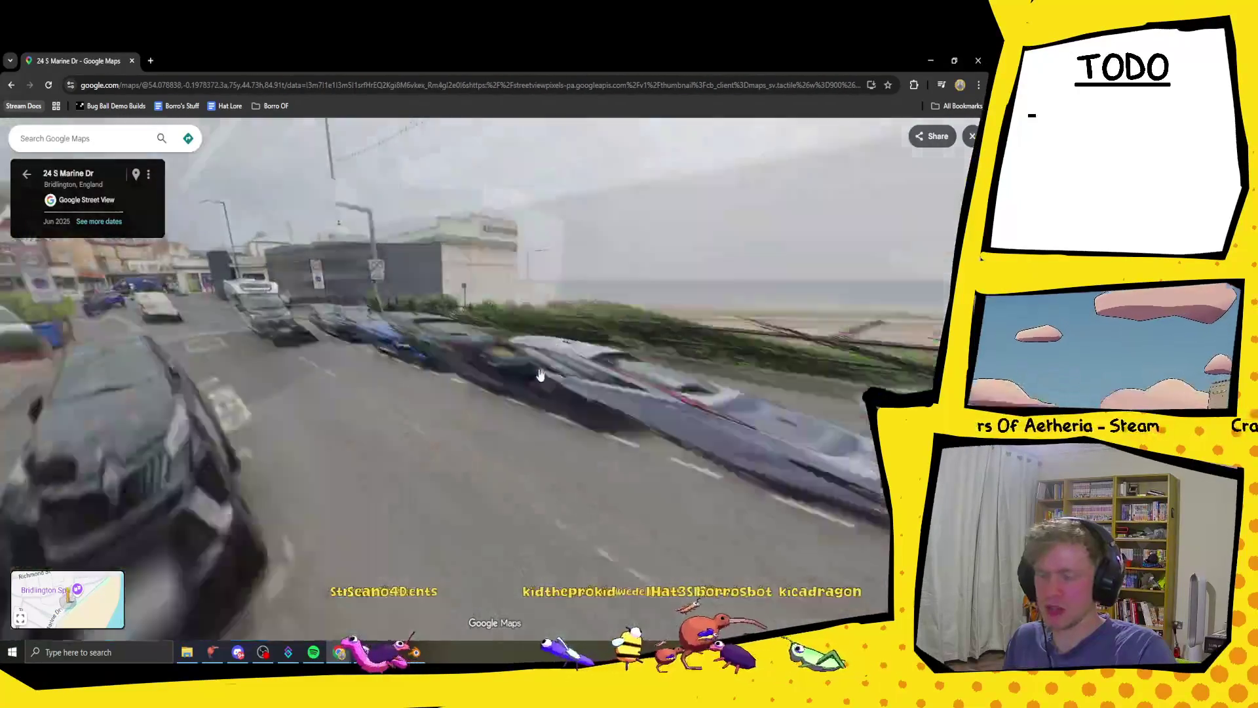
pyautogui.moveTo(443, 410); pyautogui.dragTo(720, 419)
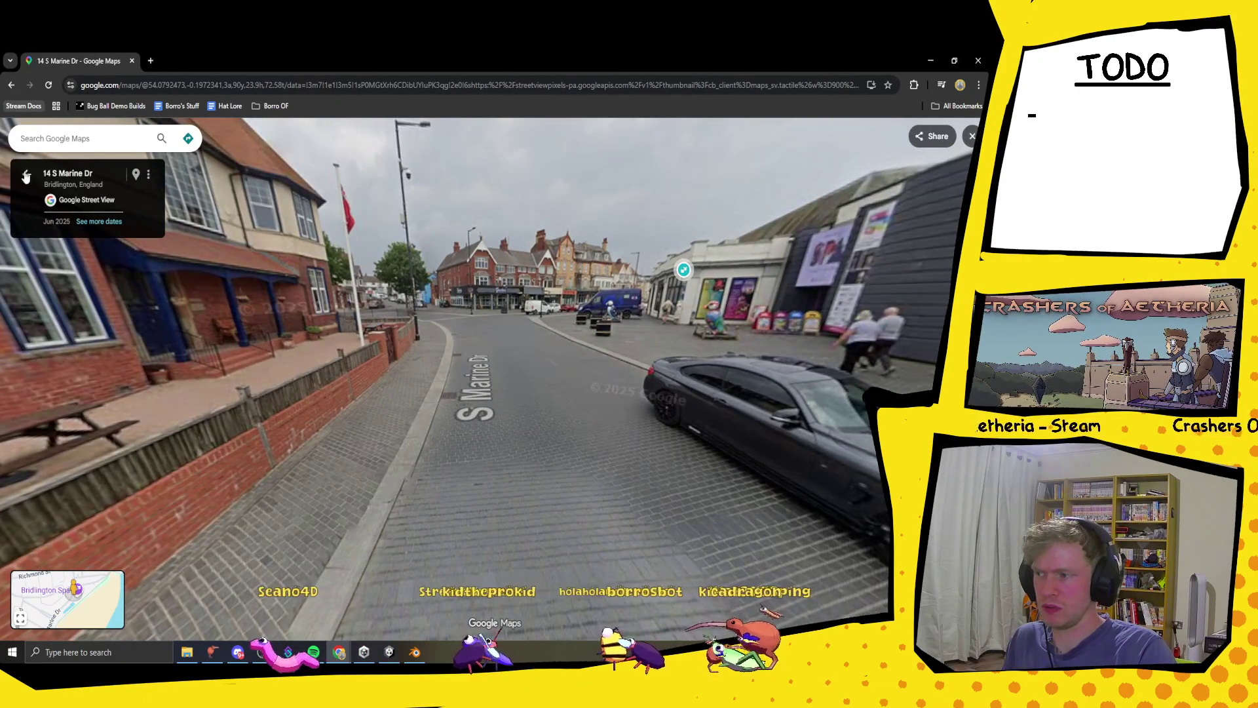
pyautogui.click(955, 64)
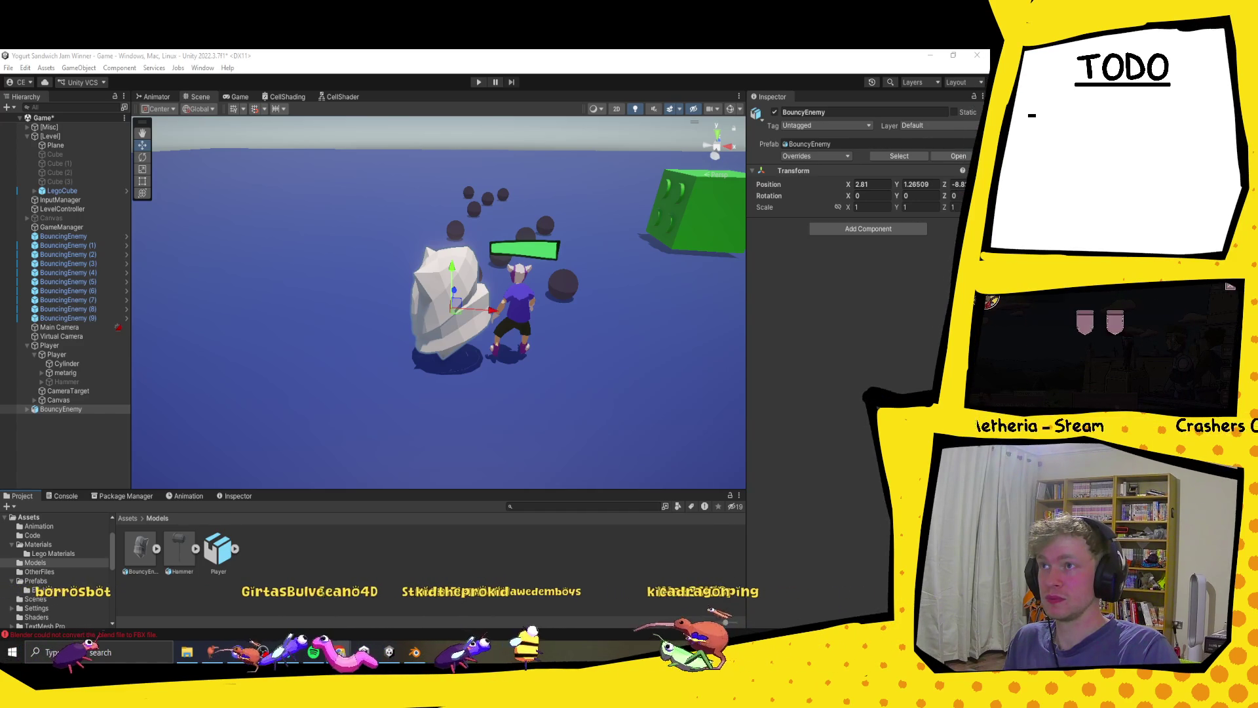
pyautogui.hotkey('alt', 'Tab')
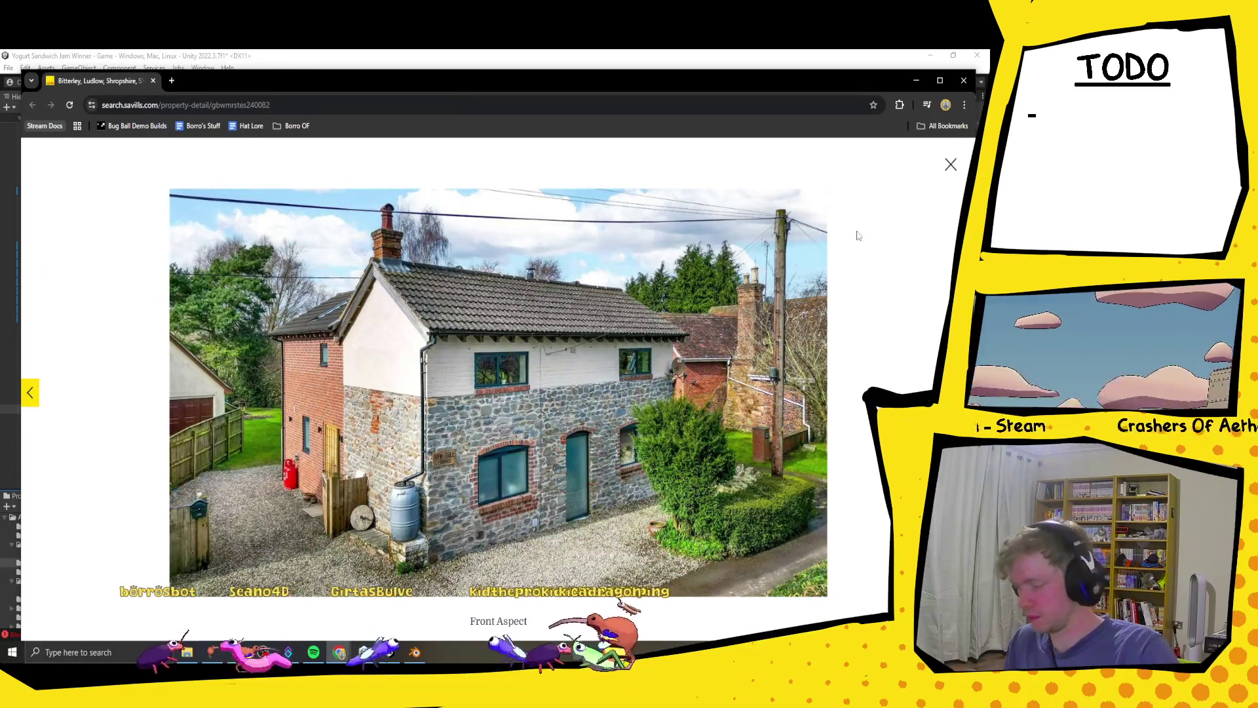
pyautogui.click(940, 80)
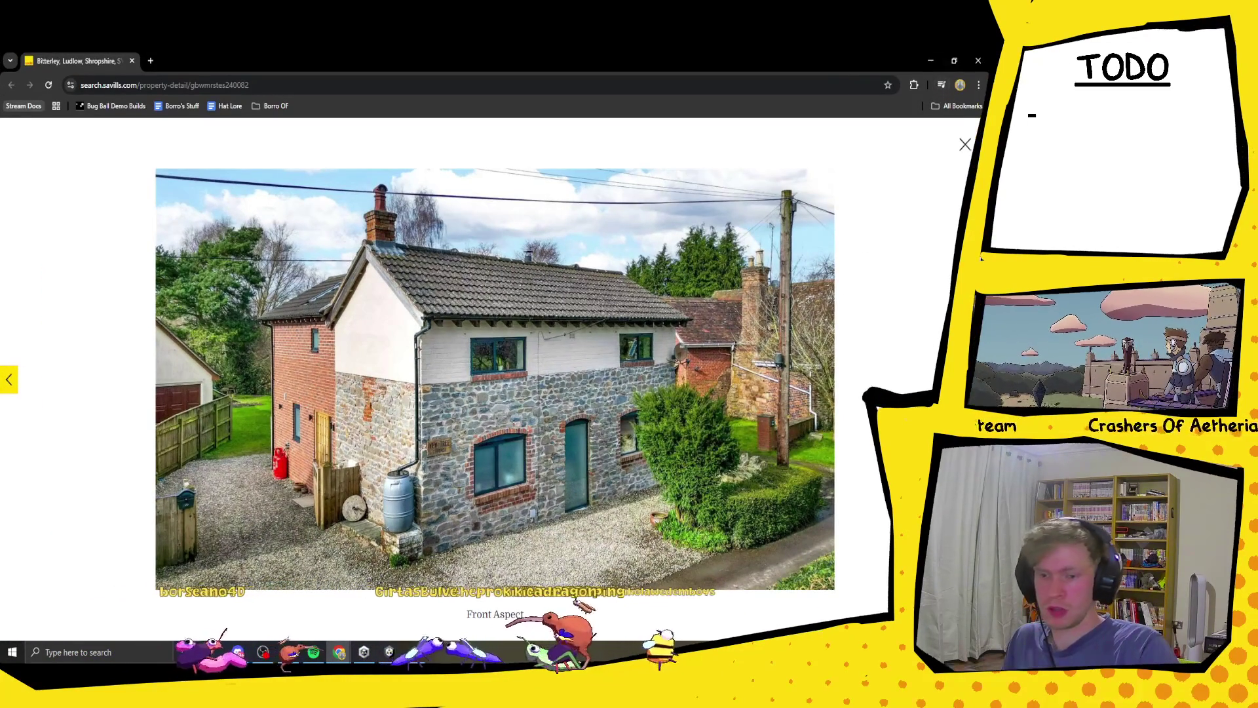
pyautogui.press('Right')
pyautogui.press('Right')
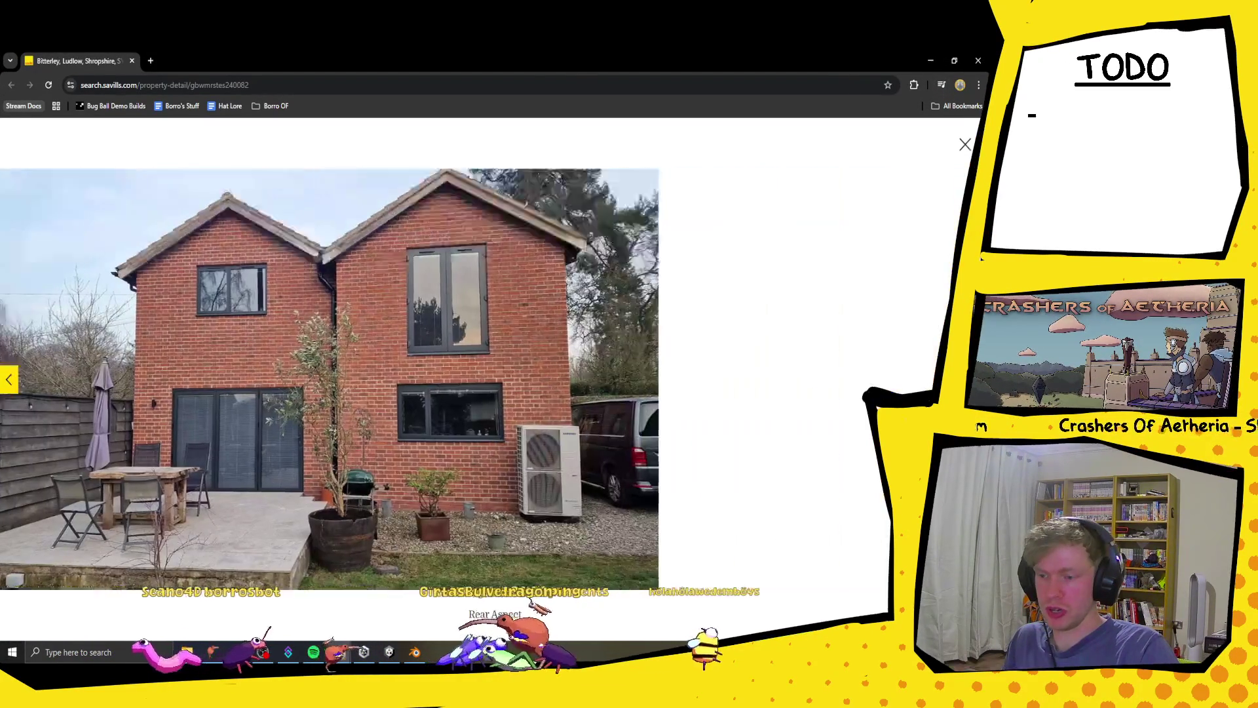
pyautogui.press('Right')
pyautogui.press('Right')
pyautogui.press('Right')
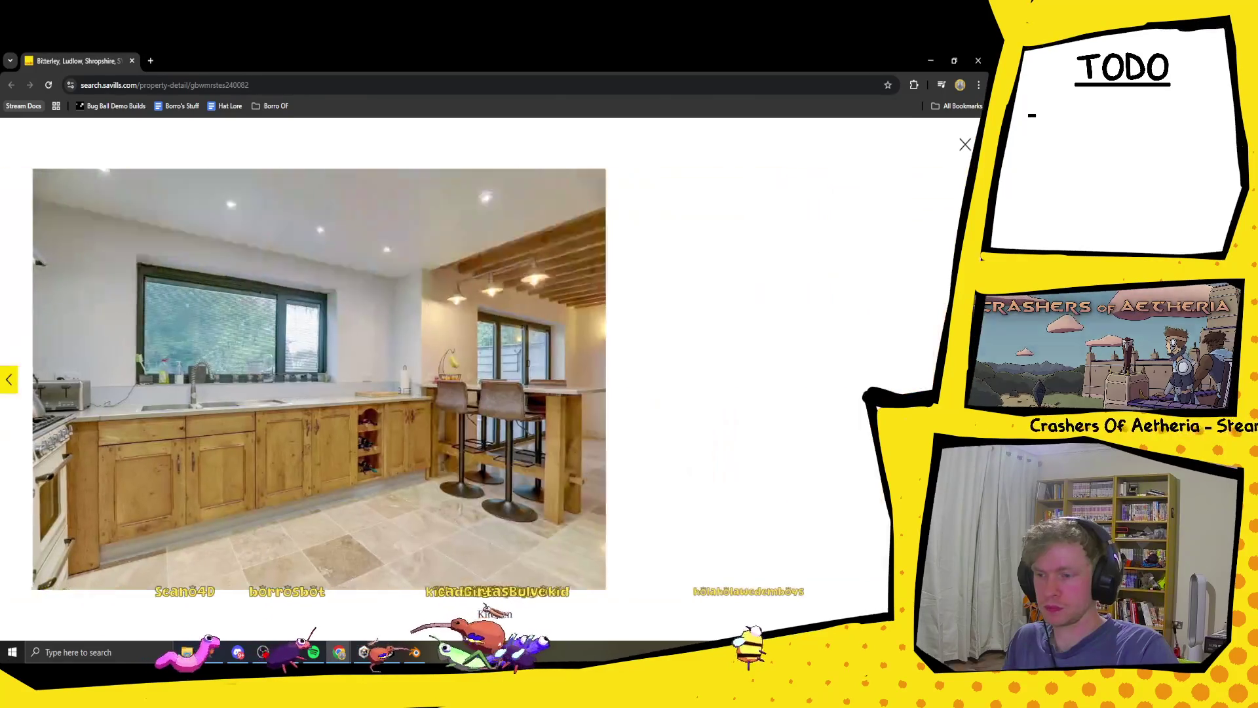
pyautogui.press('Right')
pyautogui.press('Right')
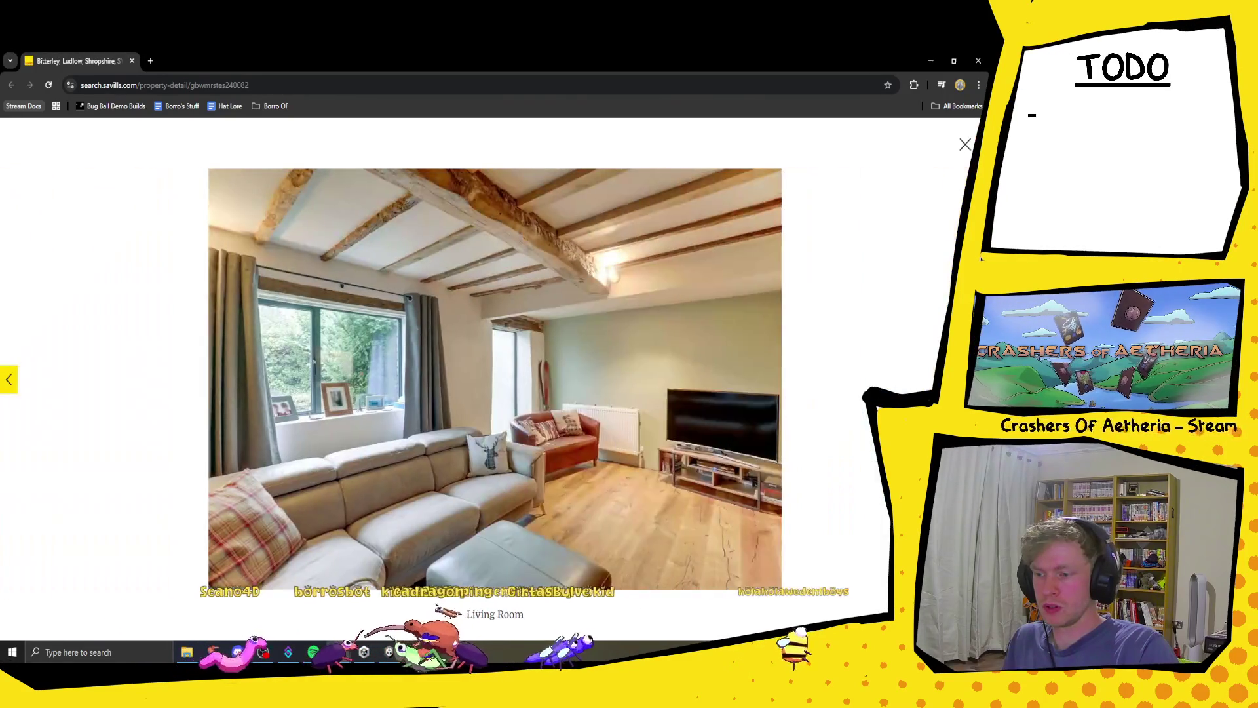
pyautogui.press('Right')
pyautogui.press('Right')
pyautogui.press('Right')
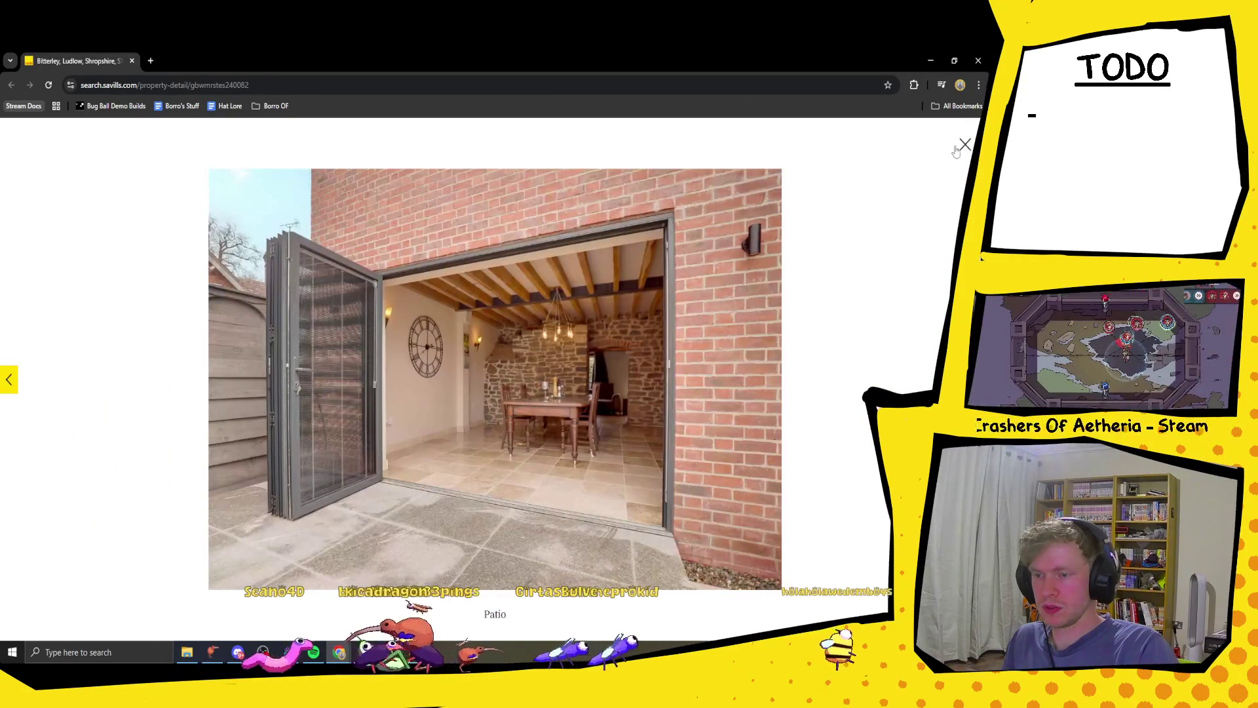
pyautogui.click(956, 148)
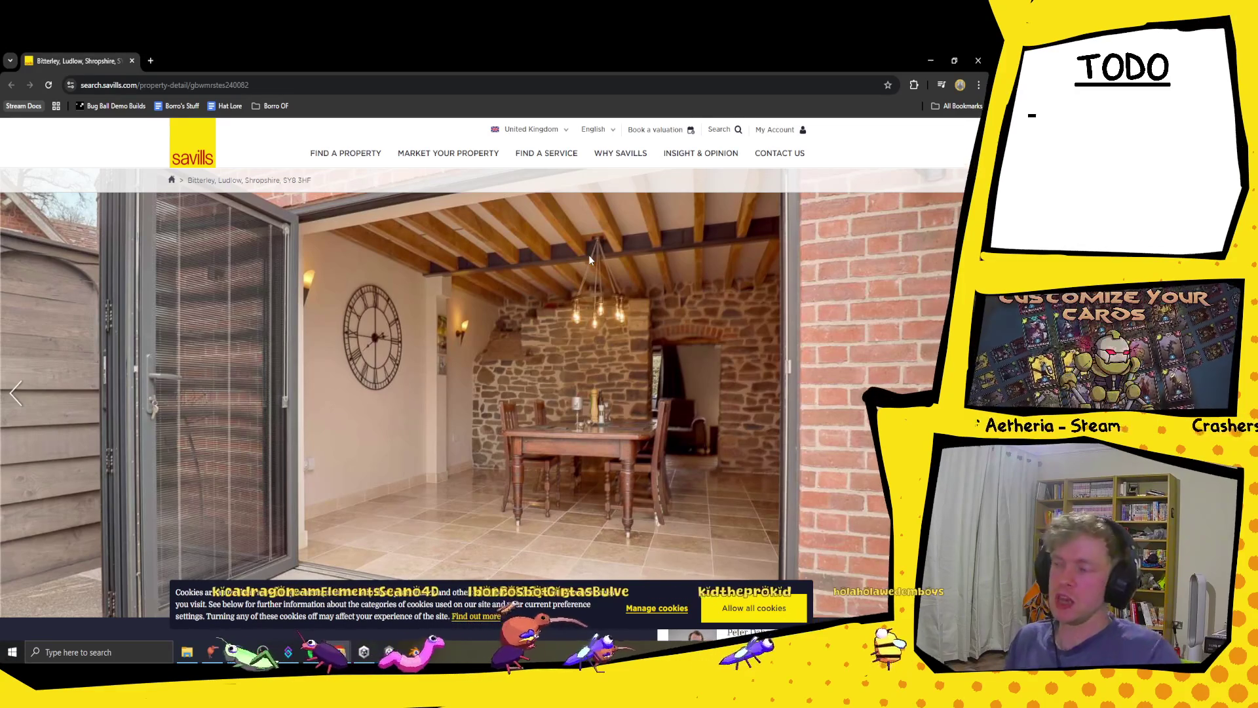
pyautogui.hotkey('alt', 'Tab')
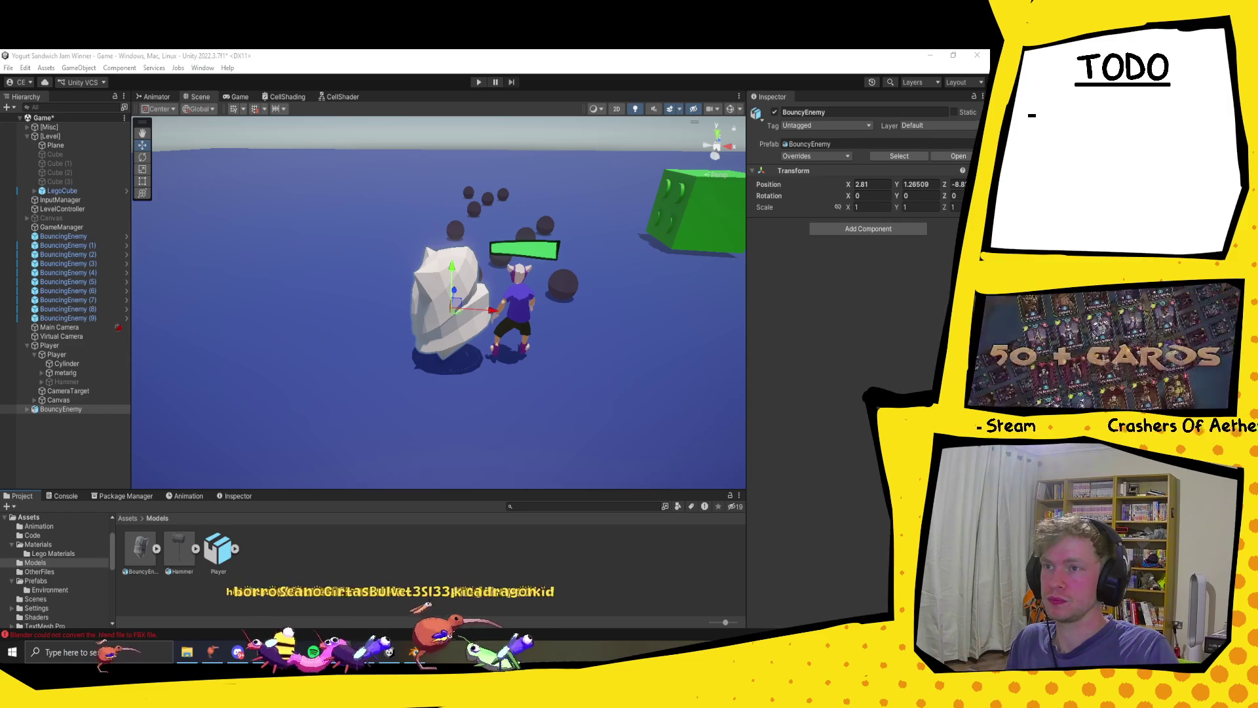
# - Maximise the Rightmove Shropshire listings, scroll down through them, then close Chrome
pyautogui.hotkey('alt', 'Tab')
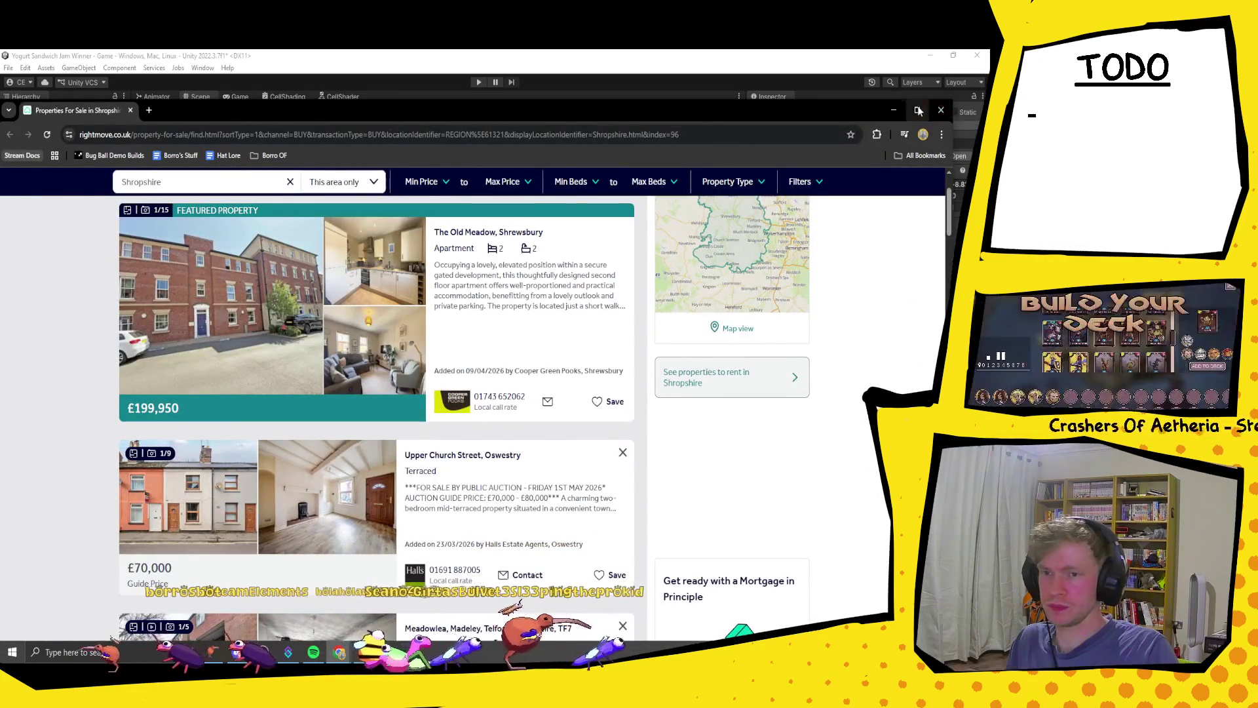
pyautogui.click(917, 109)
pyautogui.scroll(-3, 316, 335)
pyautogui.scroll(-3, 316, 336)
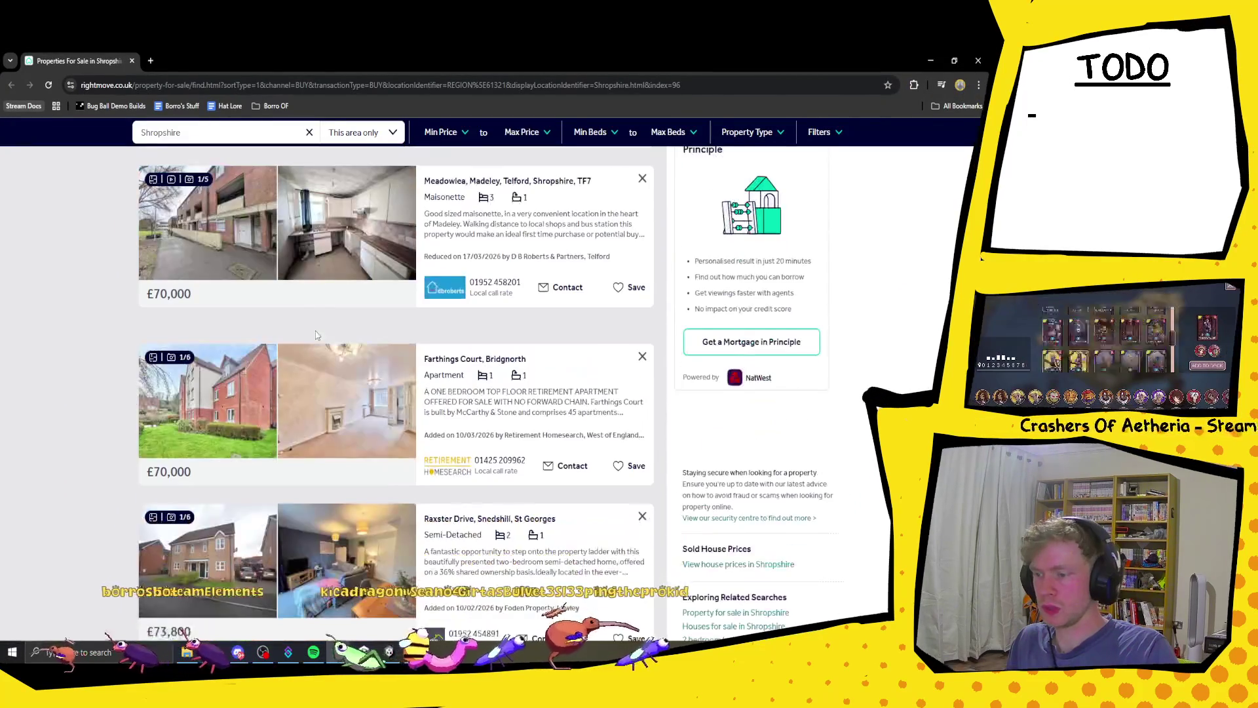
pyautogui.scroll(-3, 324, 370)
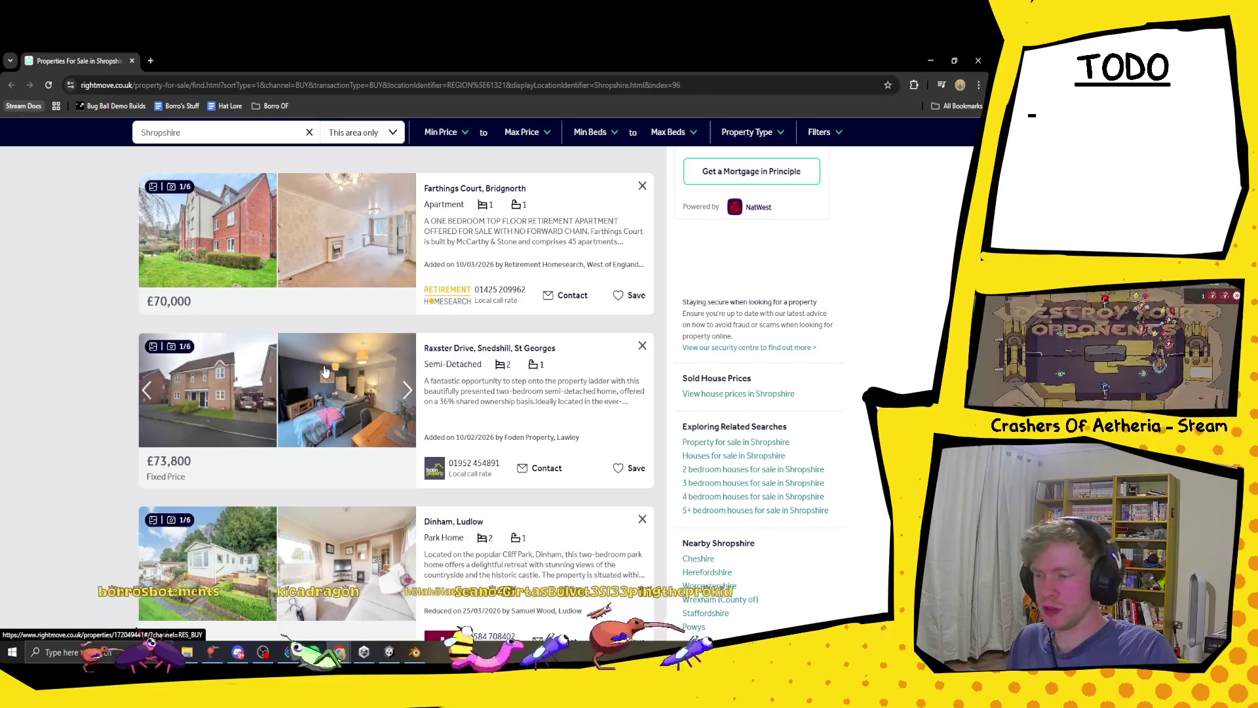
pyautogui.scroll(-2, 324, 371)
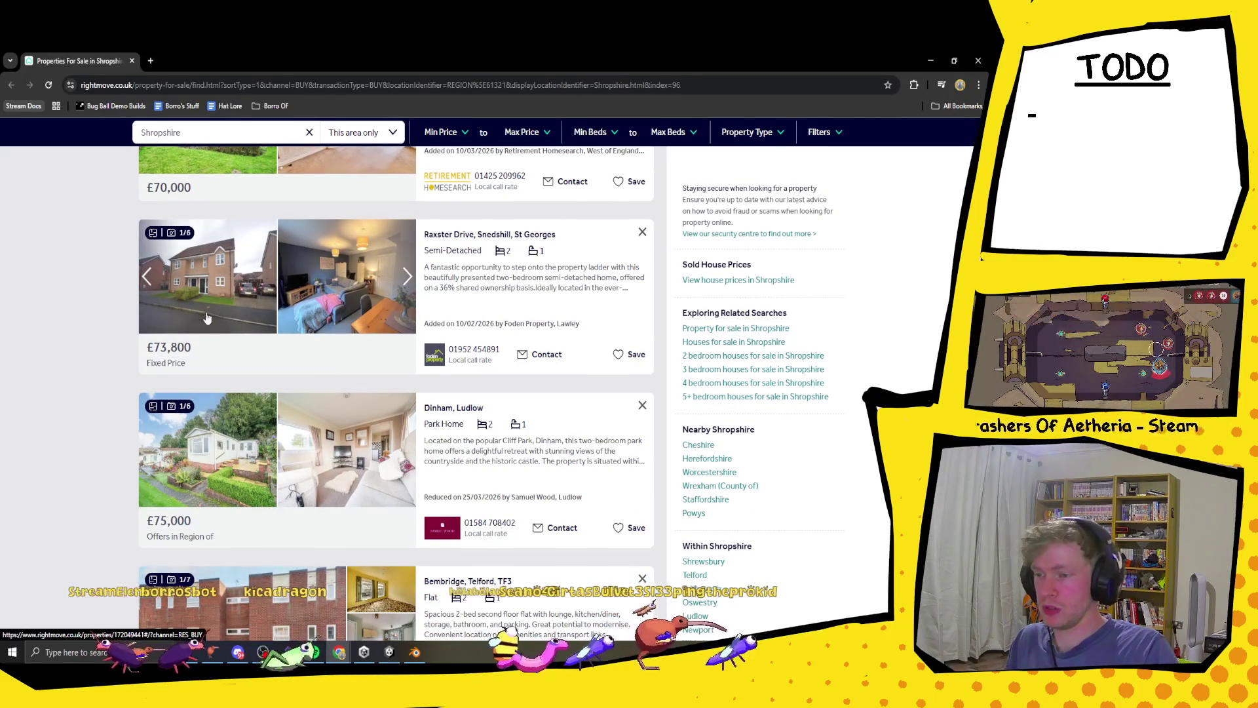
pyautogui.scroll(-3, 168, 354)
pyautogui.scroll(-3, 168, 355)
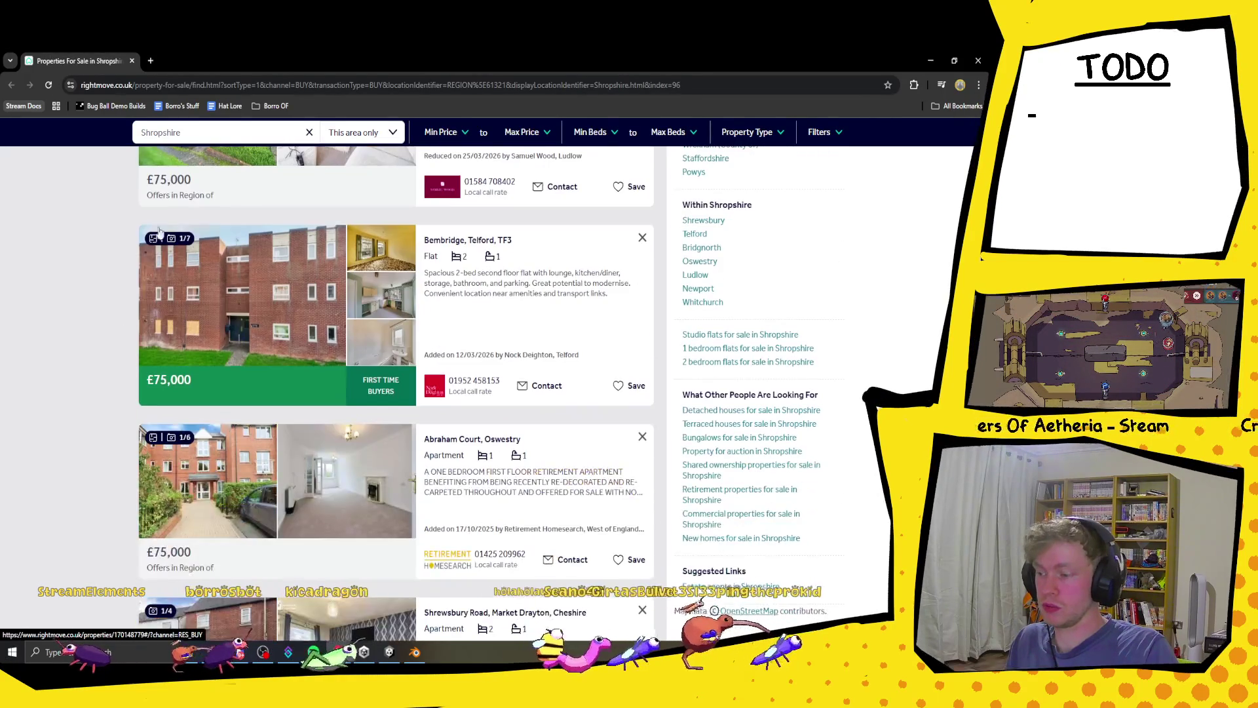
pyautogui.scroll(-2, 123, 405)
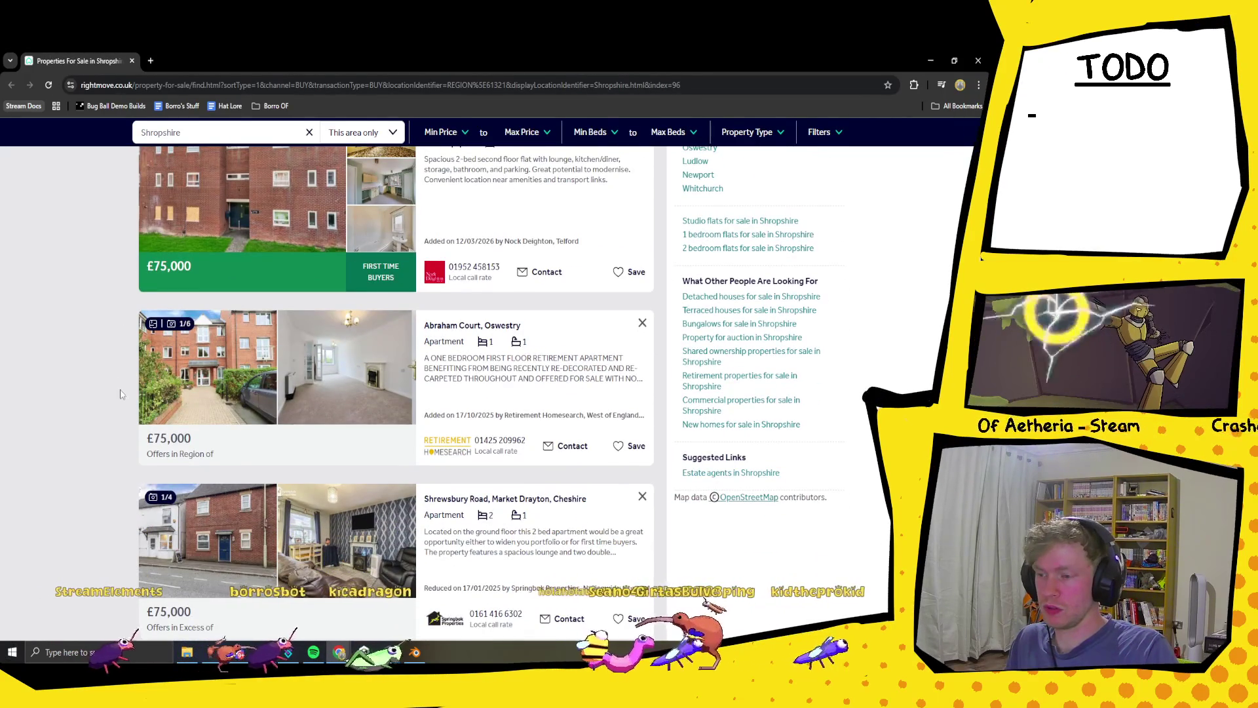
pyautogui.scroll(-5, 121, 393)
pyautogui.scroll(-5, 119, 359)
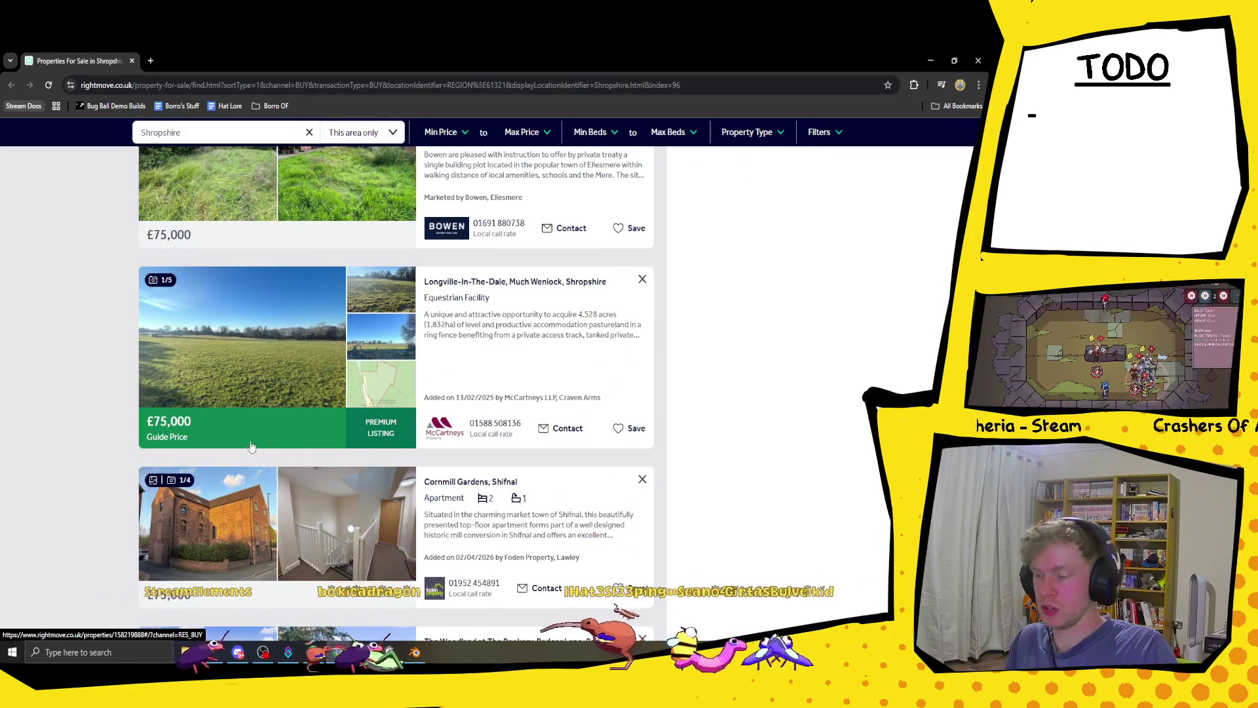
pyautogui.scroll(-4, 296, 492)
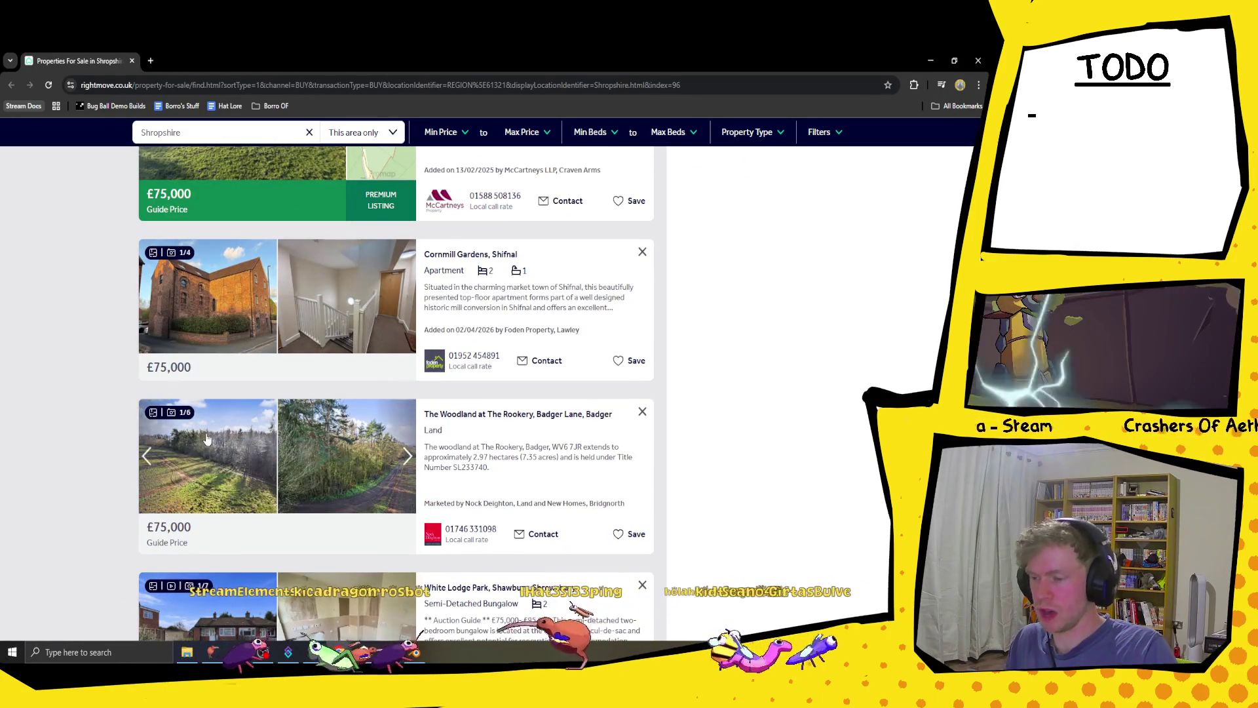
pyautogui.scroll(-5, 90, 423)
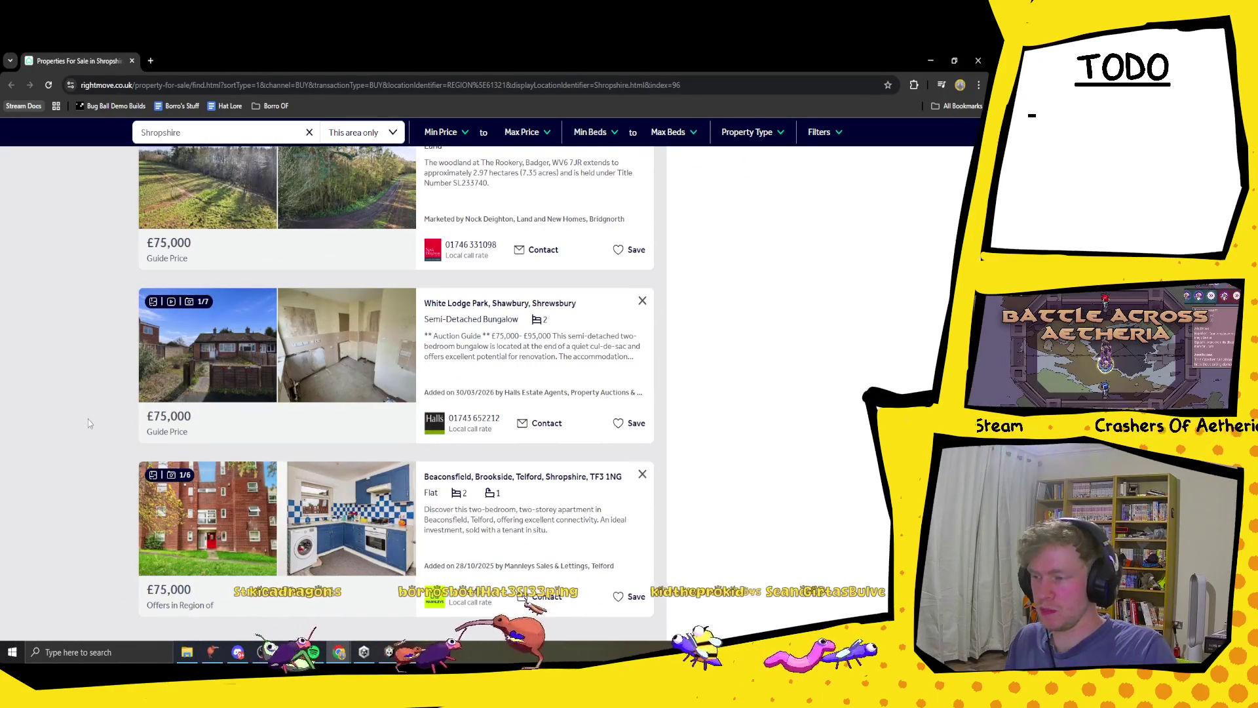
pyautogui.scroll(-6, 131, 448)
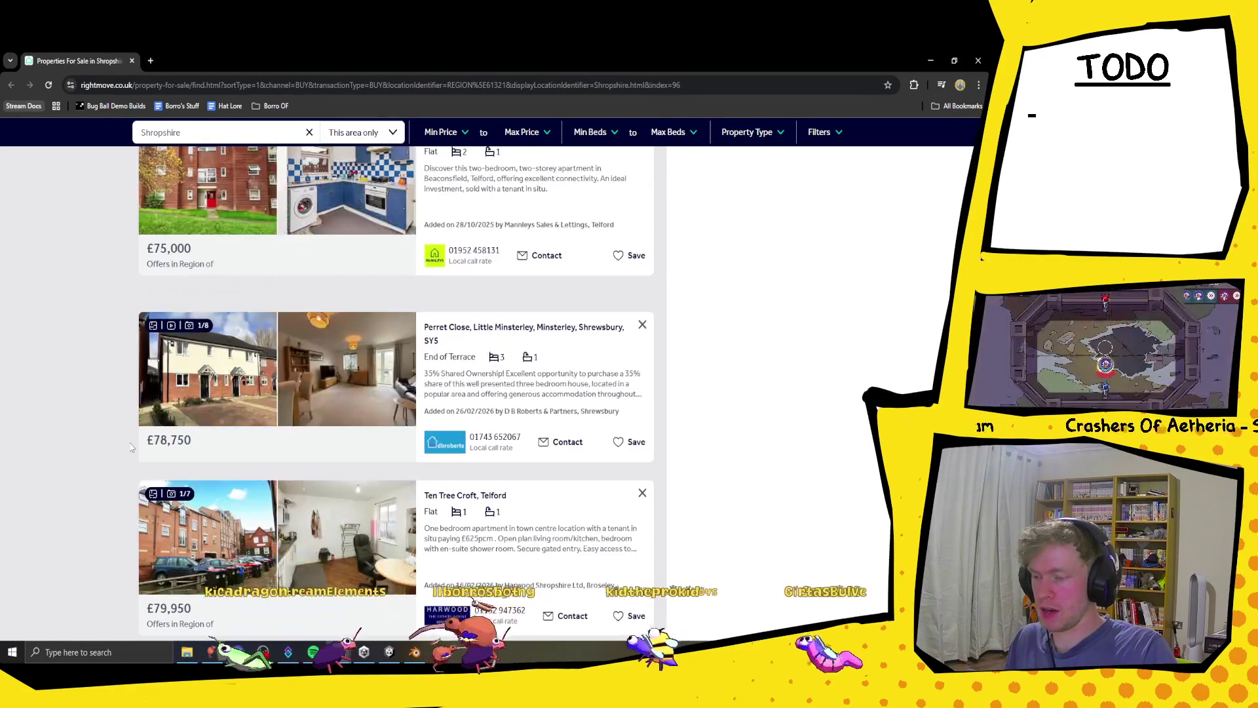
pyautogui.scroll(-5, 131, 448)
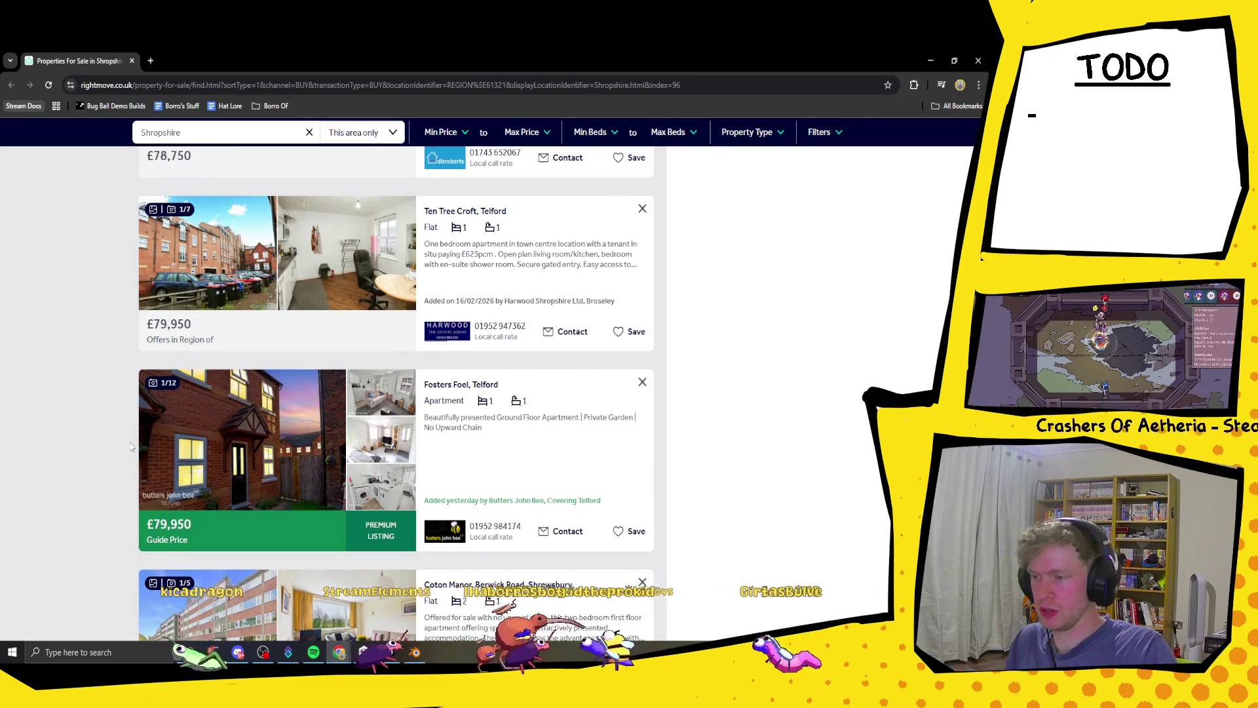
pyautogui.scroll(-7, 131, 448)
pyautogui.scroll(6, 127, 443)
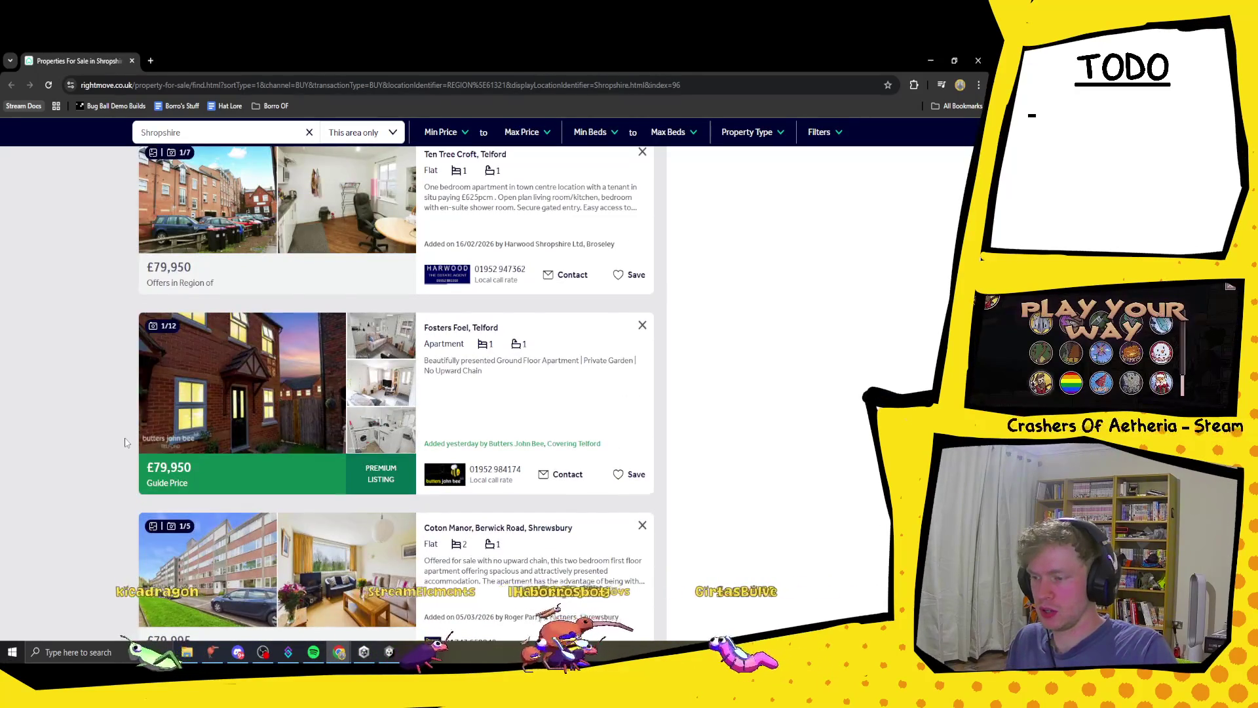
pyautogui.scroll(-10, 126, 443)
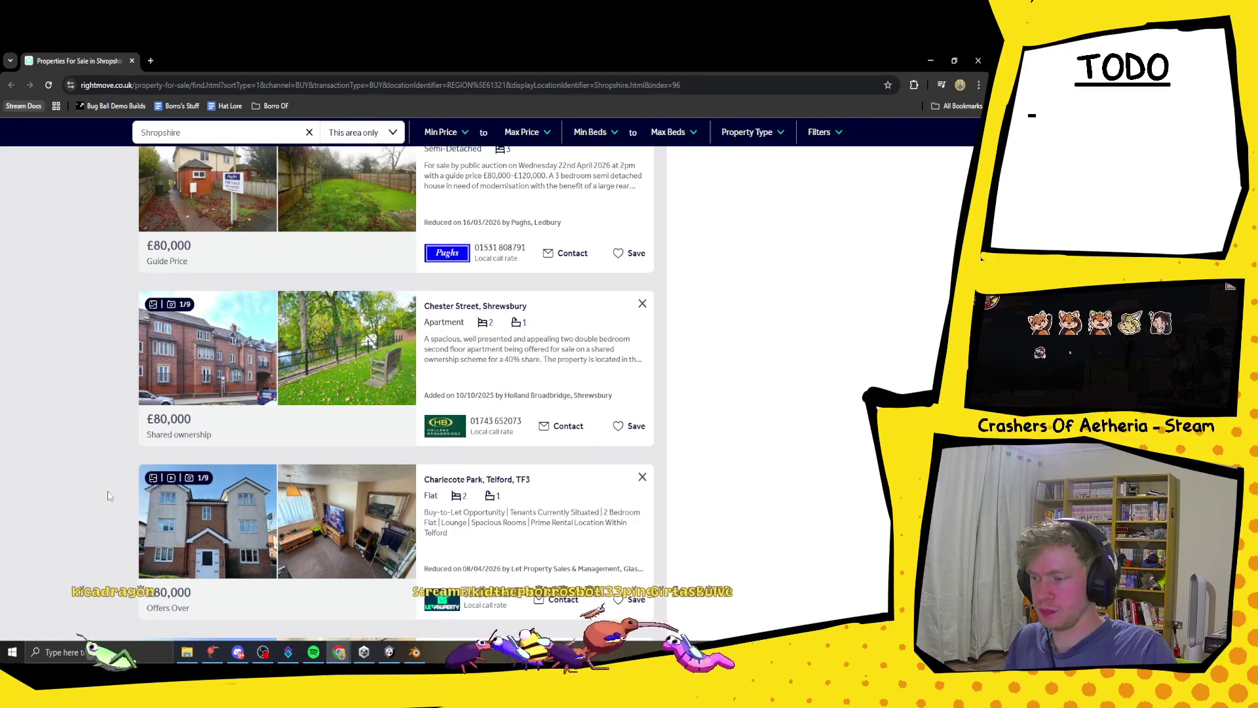
pyautogui.scroll(1, 354, 375)
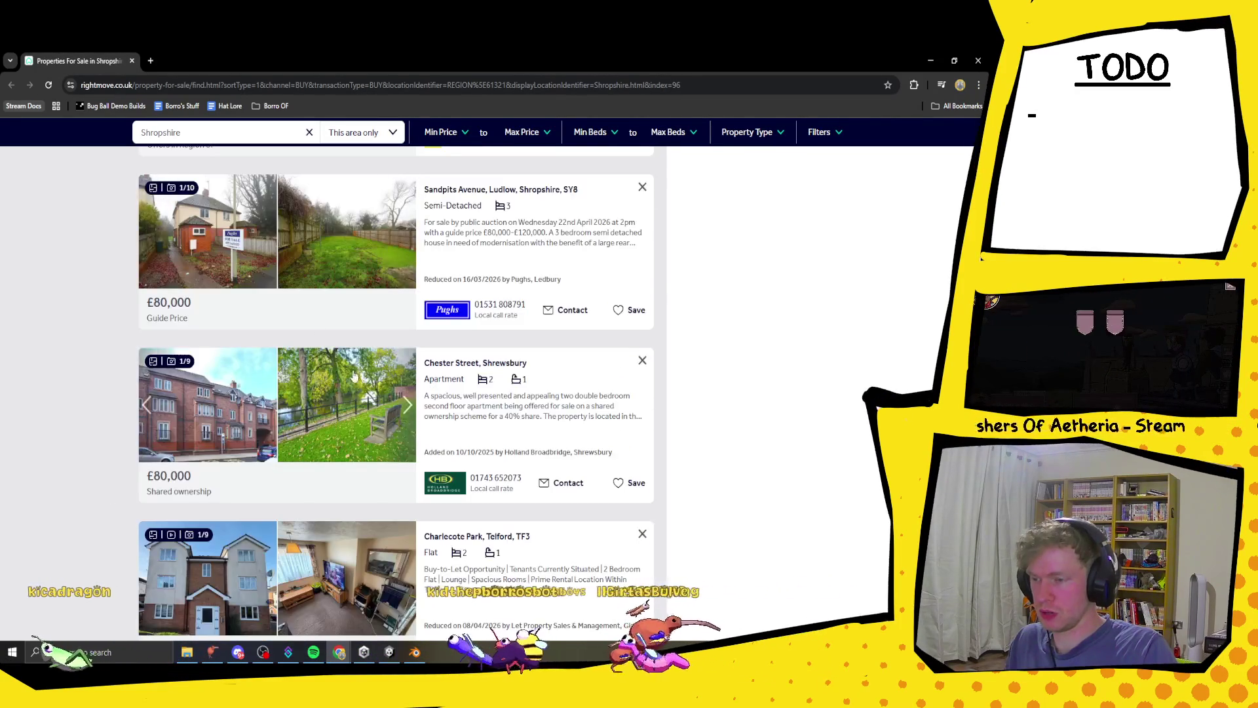
pyautogui.scroll(-7, 284, 420)
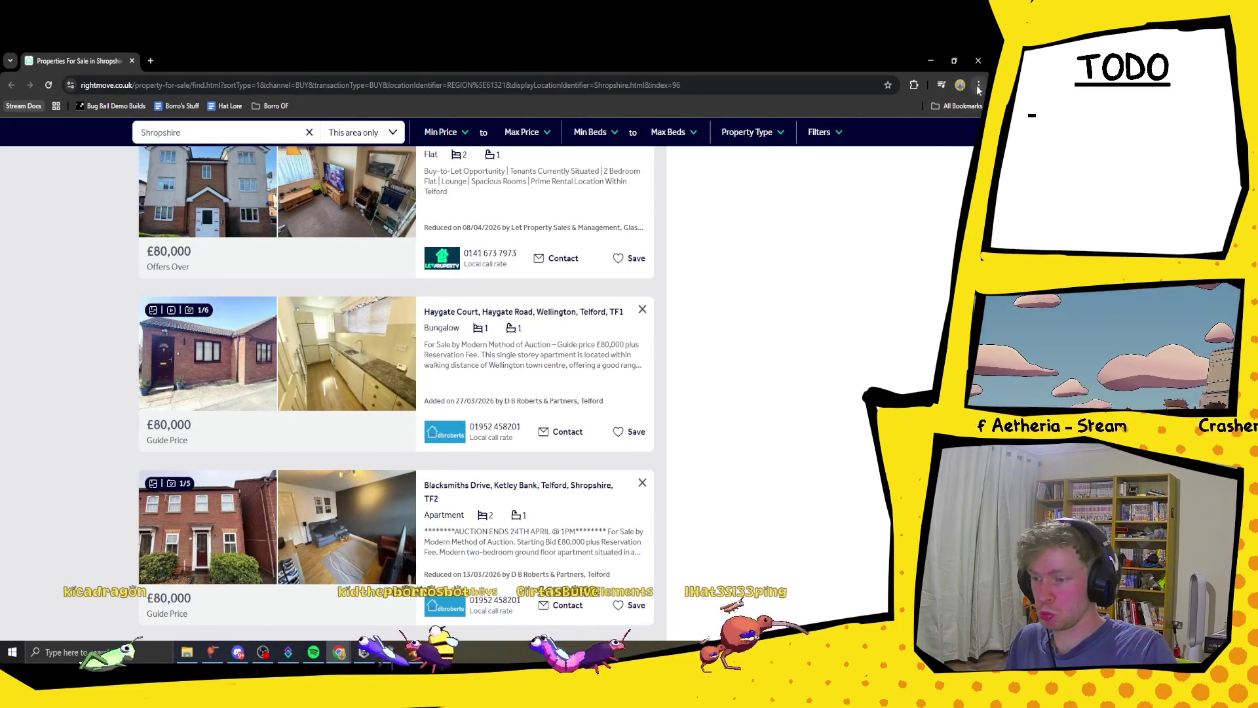
pyautogui.press('pagedown')
pyautogui.press('pagedown')
pyautogui.press('pagedown')
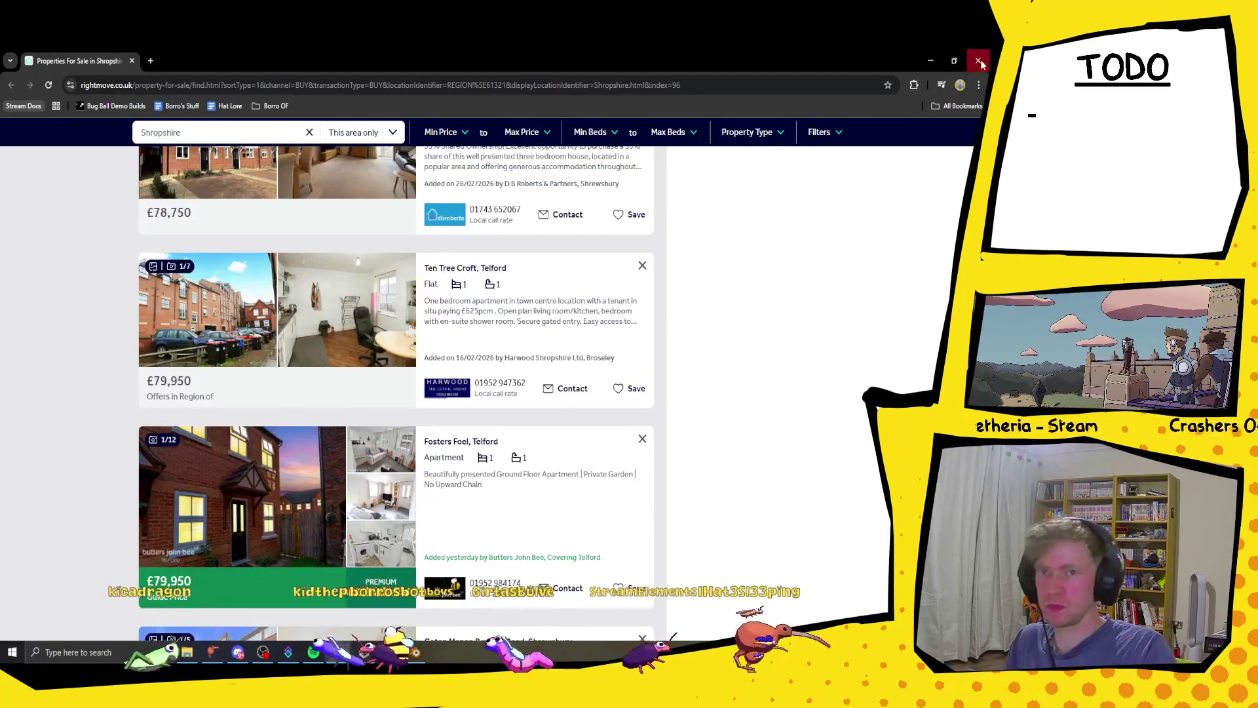
pyautogui.click(980, 62)
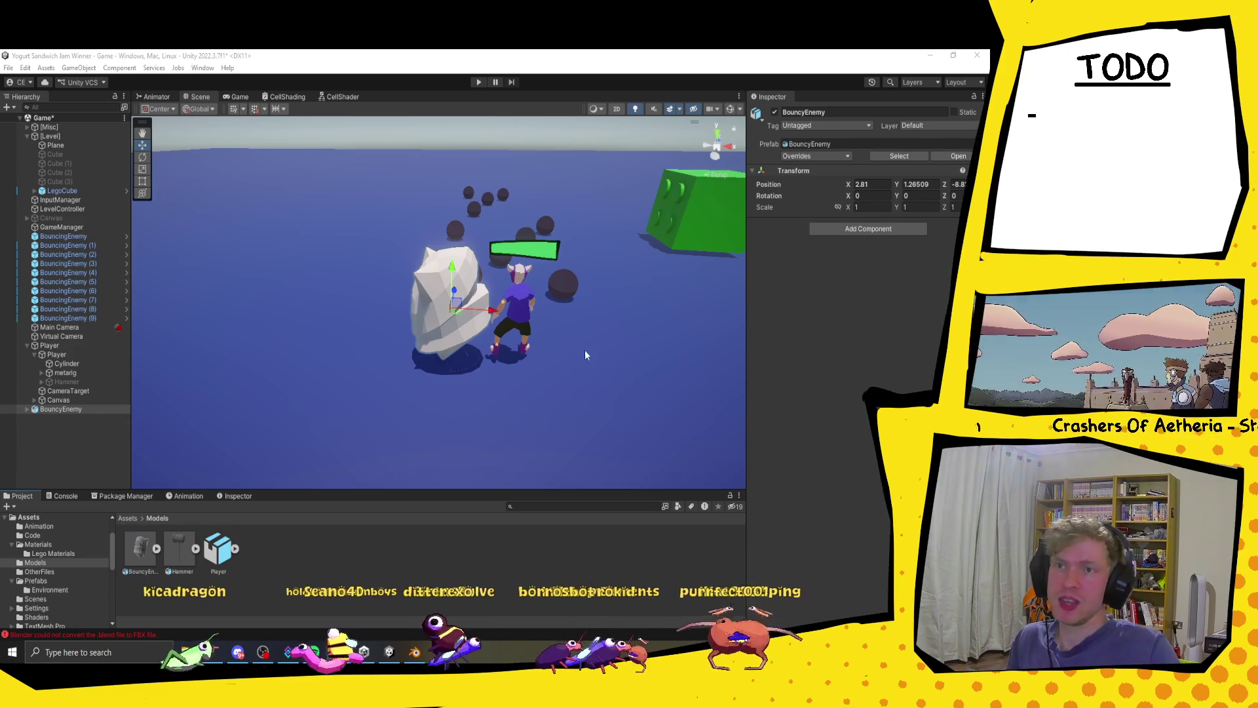
# - Create an empty GameObject at the origin named 'Bouncing Enemy'
pyautogui.click(140, 556)
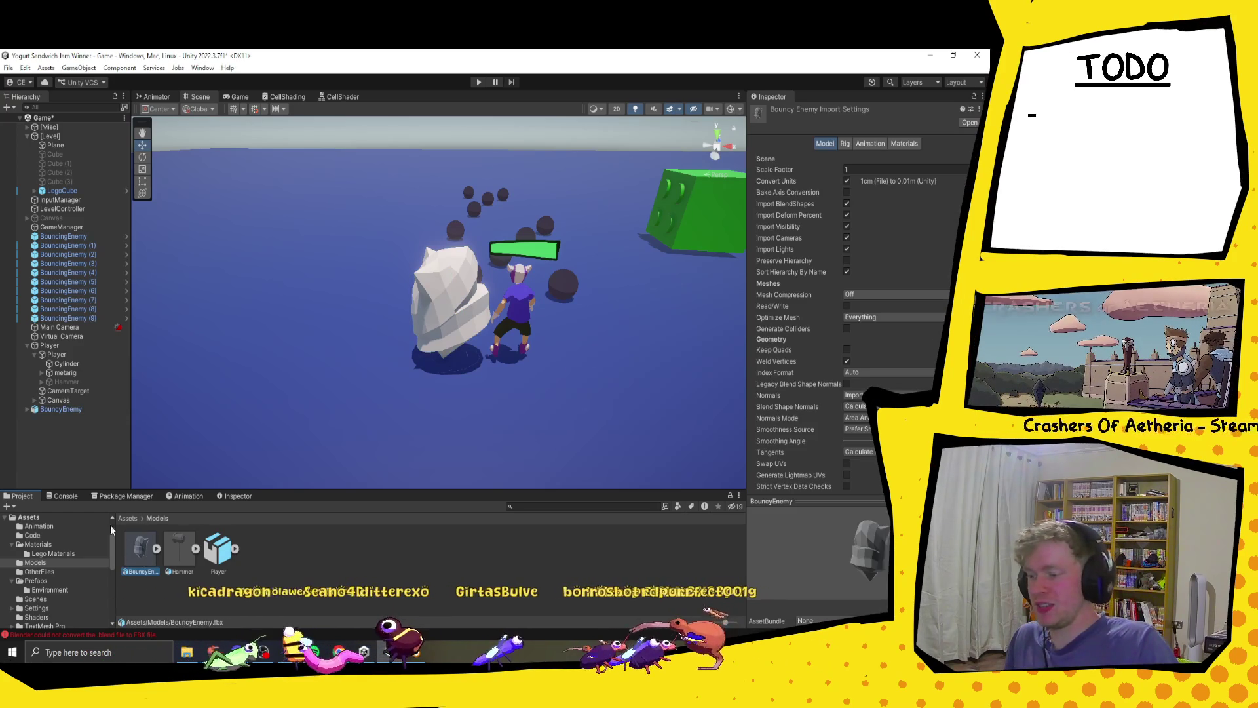
pyautogui.click(26, 345)
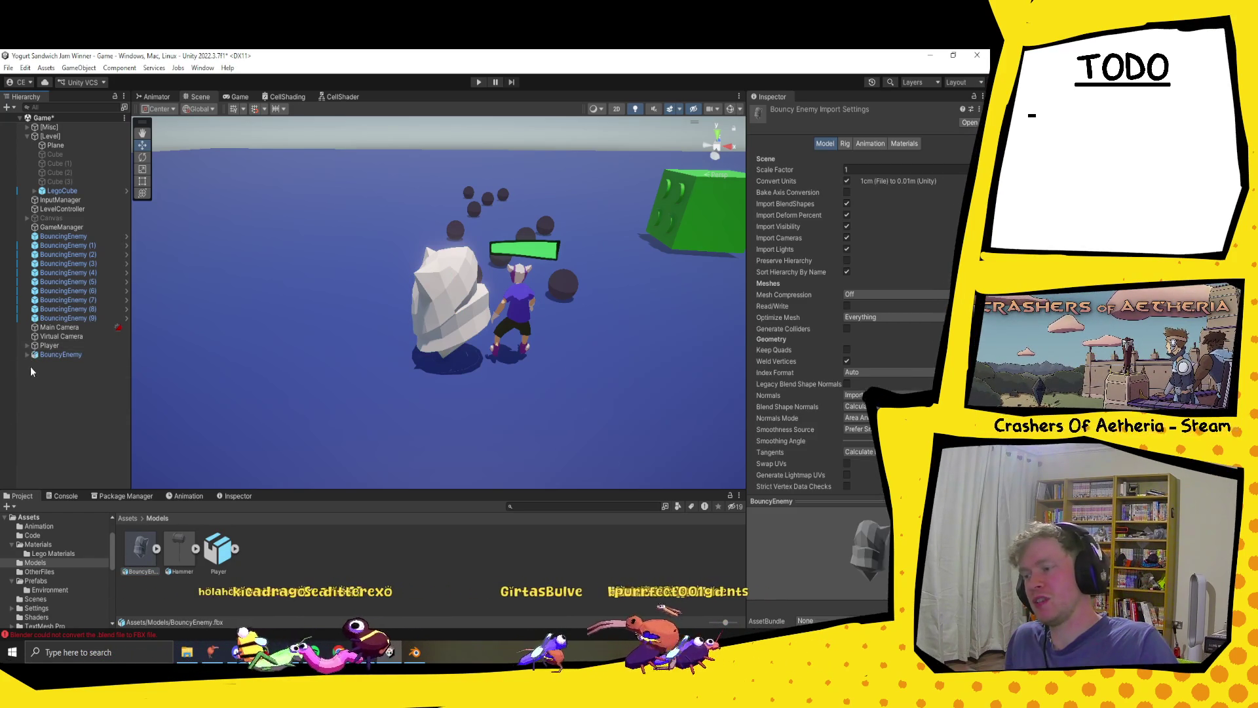
pyautogui.rightClick(43, 386)
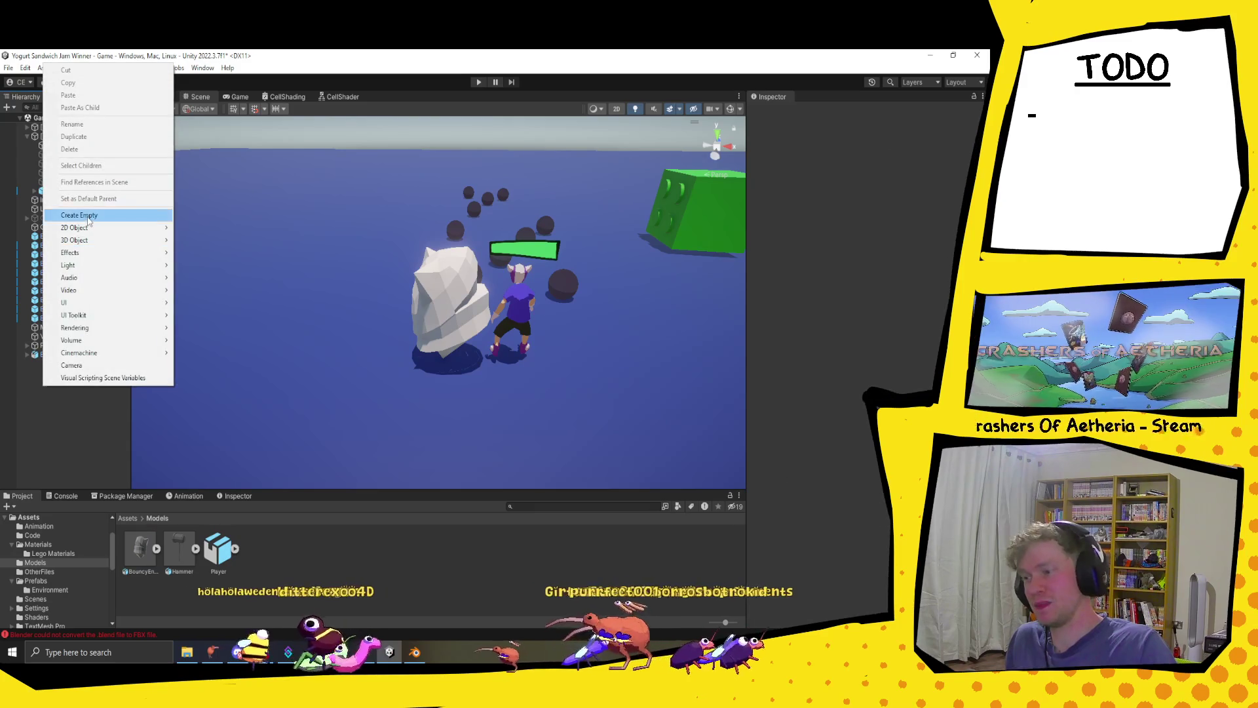
pyautogui.click(66, 217)
pyautogui.rightClick(877, 145)
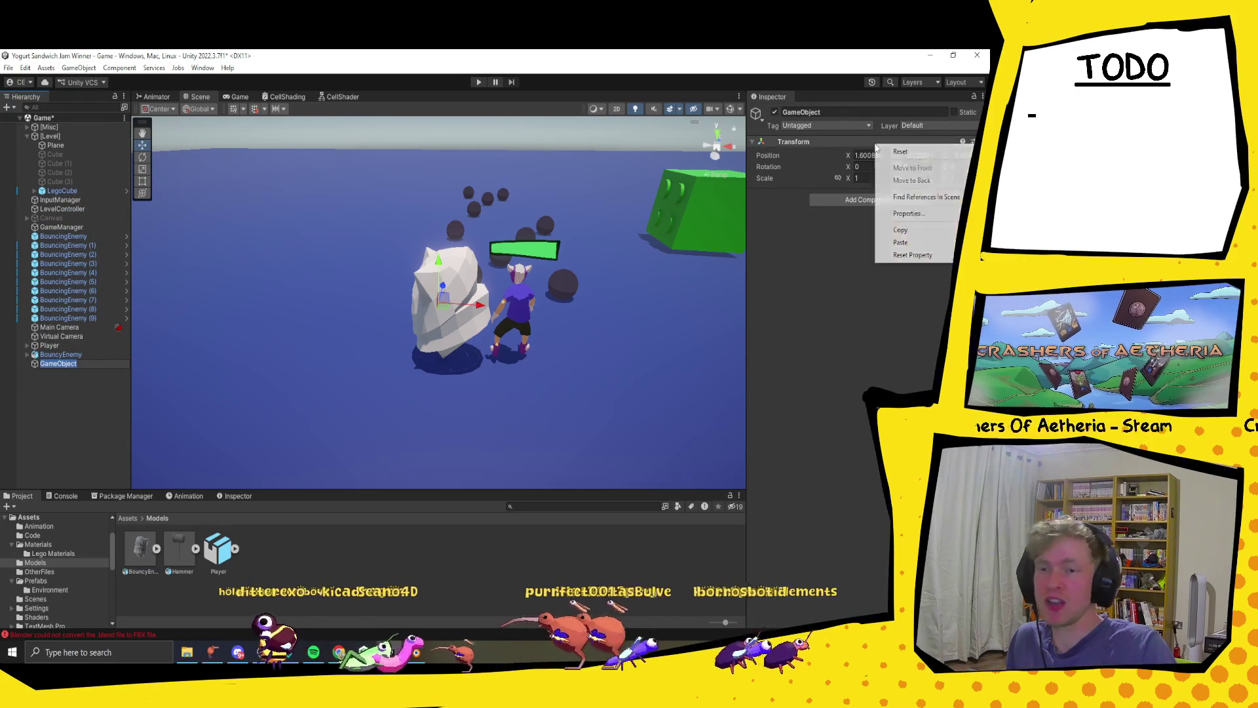
pyautogui.click(899, 151)
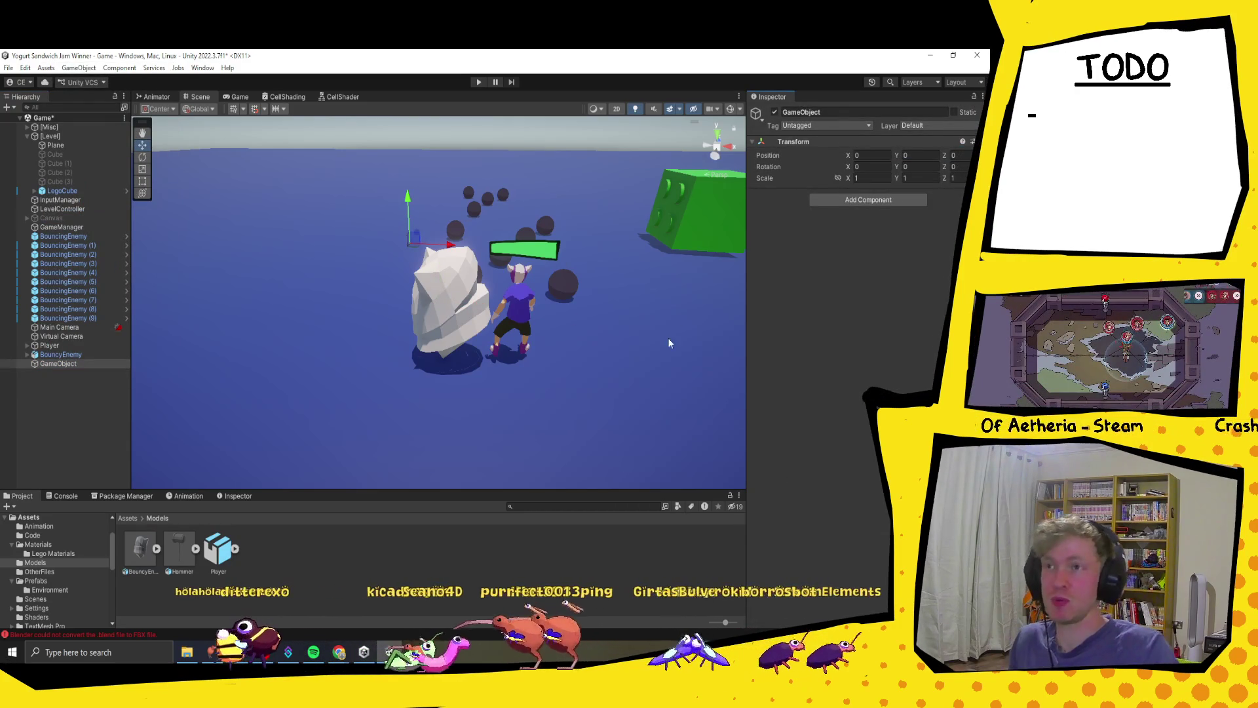
pyautogui.click(800, 112)
pyautogui.write('Bo')
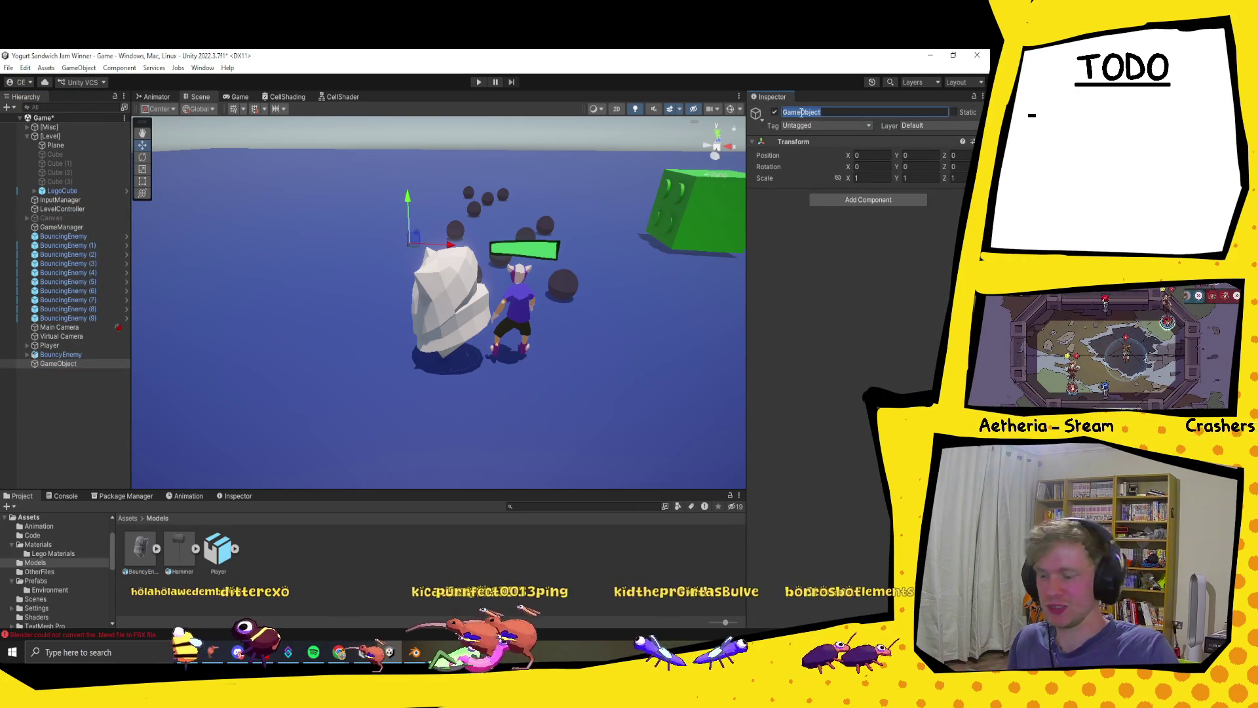
pyautogui.write('uncing E')
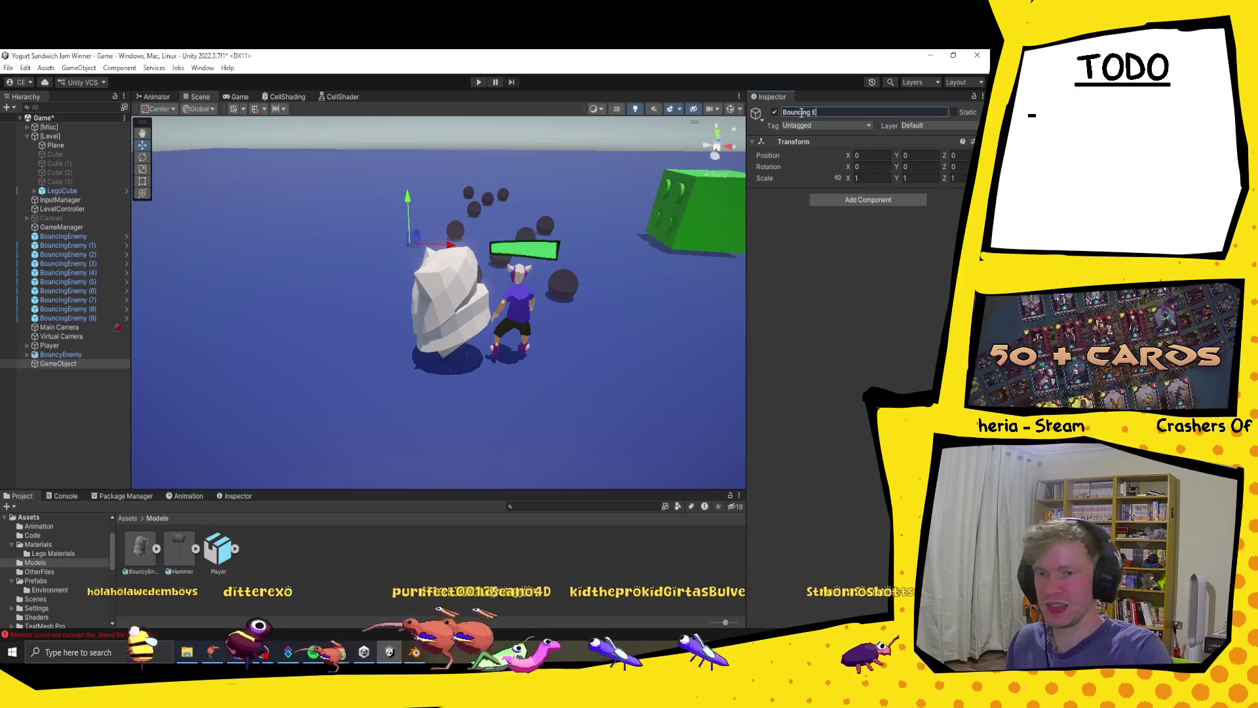
pyautogui.write('nemy')
pyautogui.press('Return')
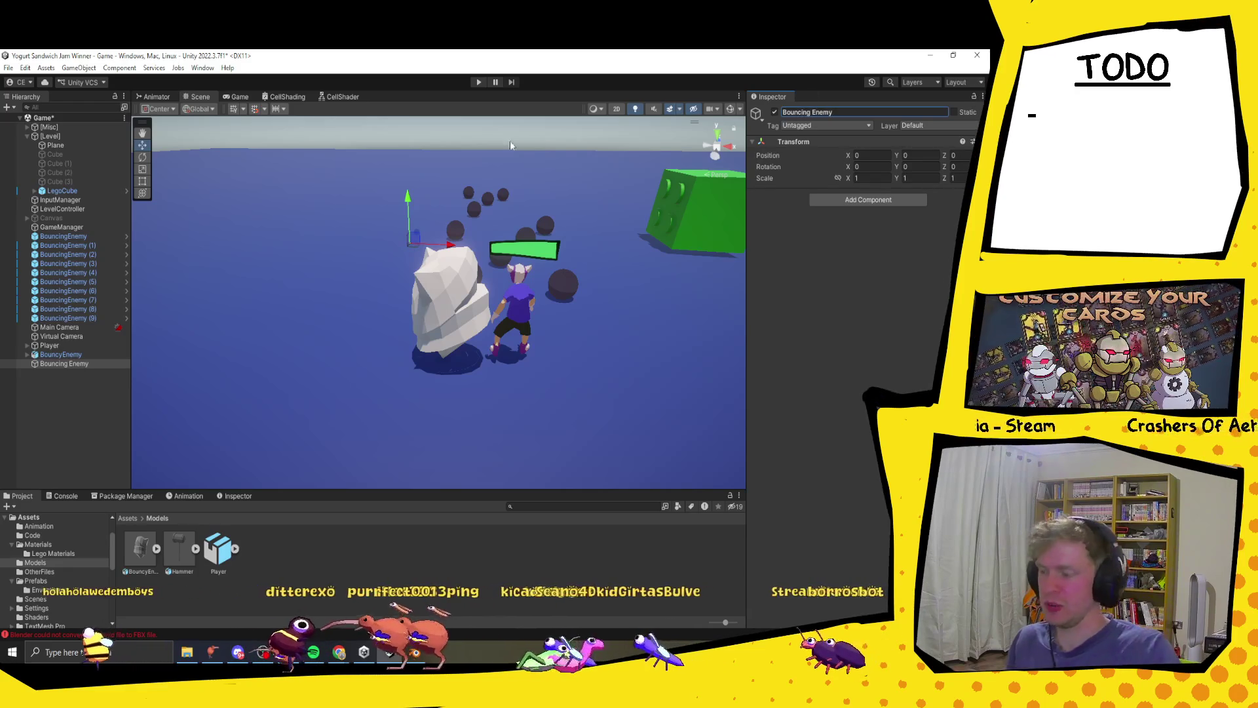
# - Reset BouncyEnemy's transform to 0, 0, 0 and parent it under Bouncing Enemy
pyautogui.click(68, 357)
pyautogui.rightClick(903, 171)
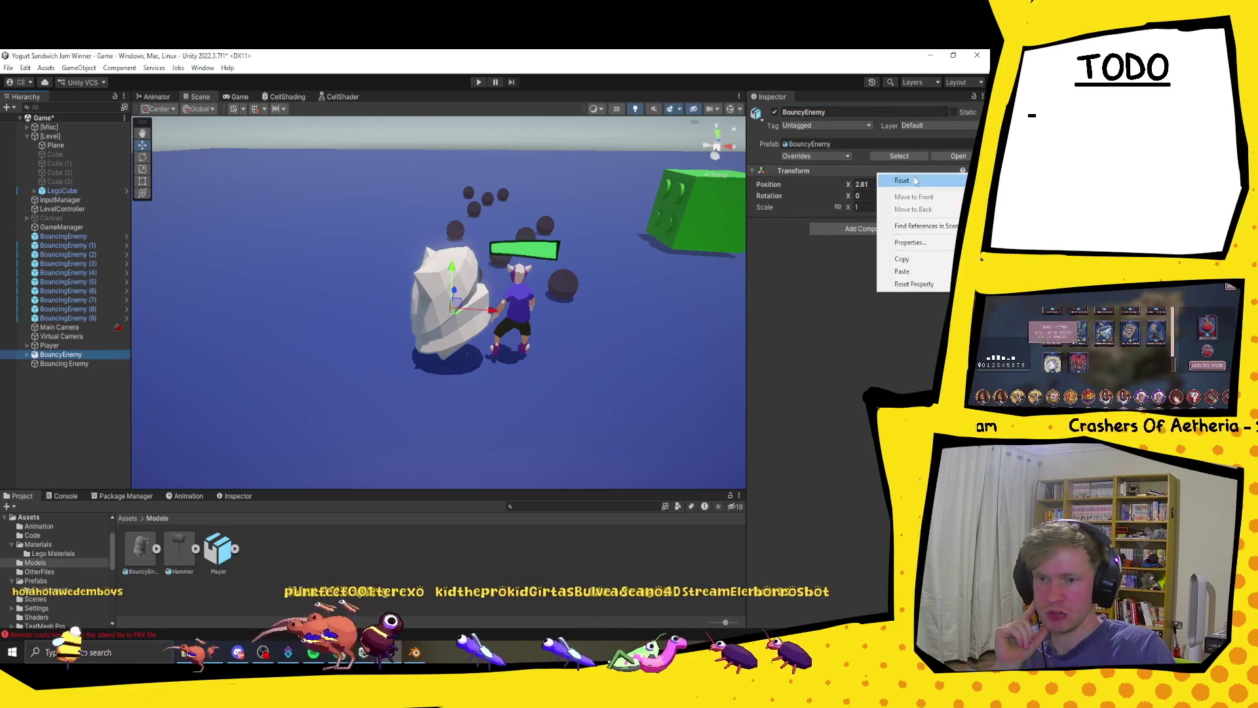
pyautogui.click(917, 181)
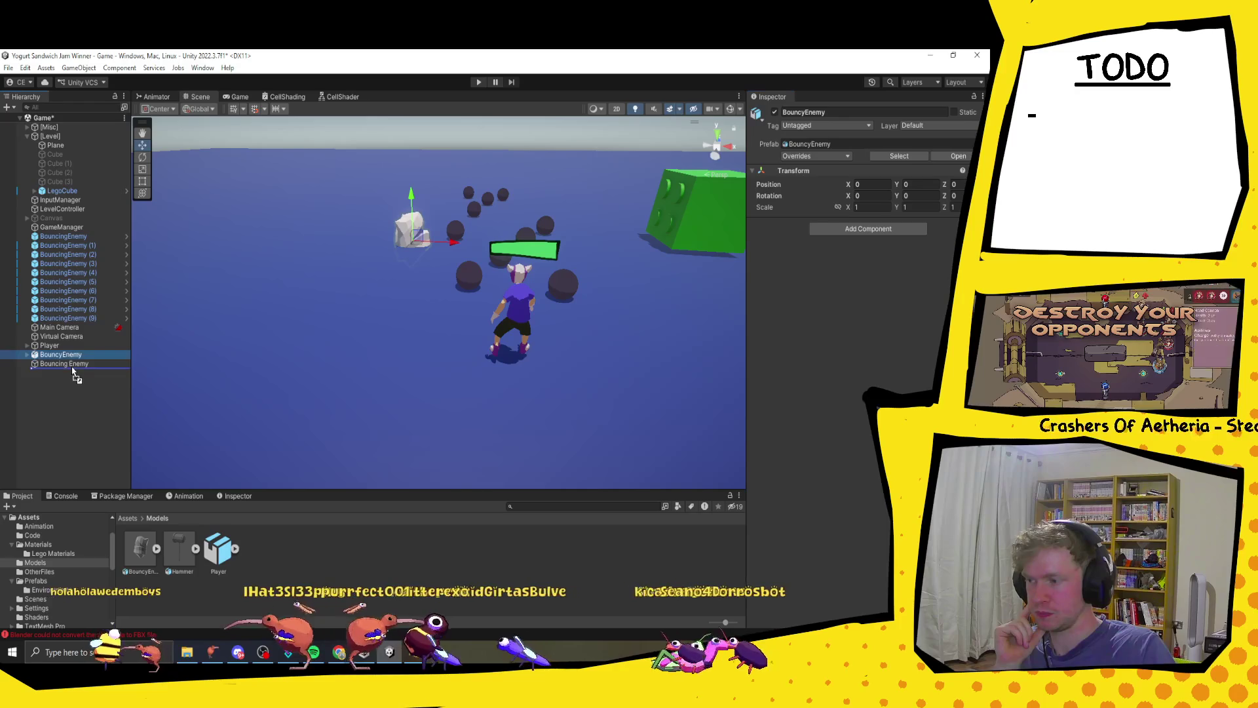
pyautogui.moveTo(68, 354); pyautogui.dragTo(68, 363)
pyautogui.click(36, 354)
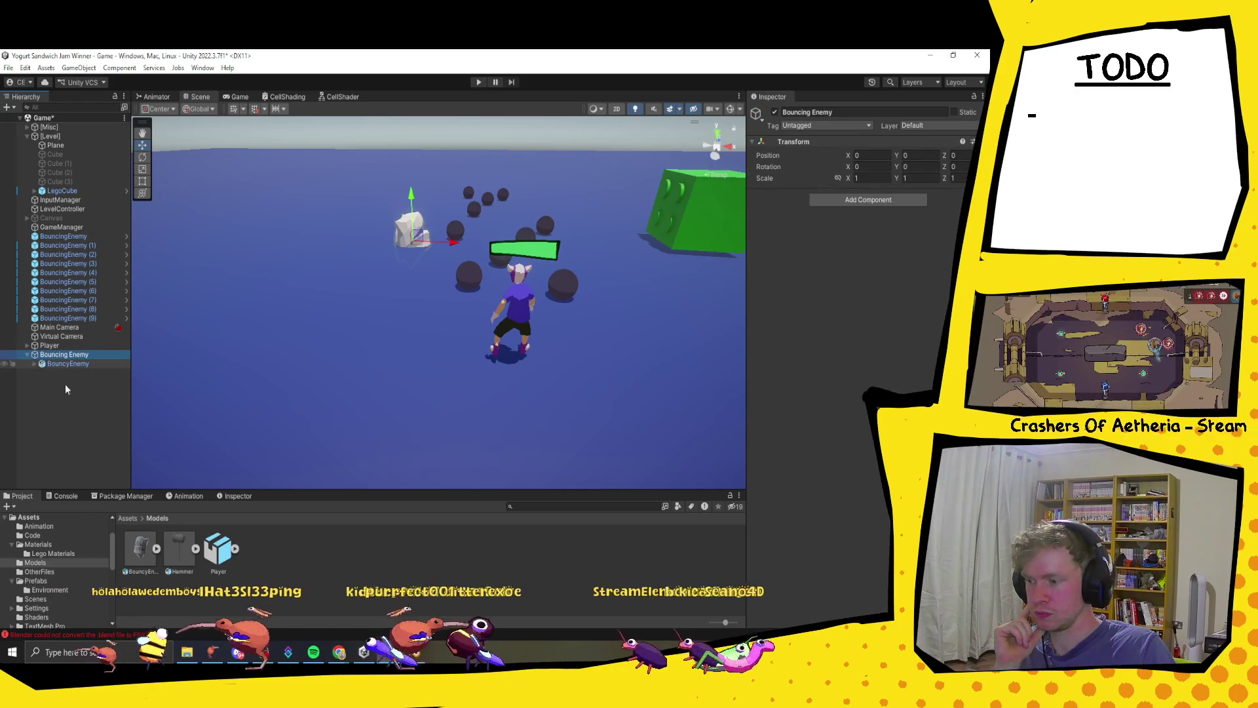
# - Check the console, then add an Animator component to the BouncyEnemy child
pyautogui.click(65, 496)
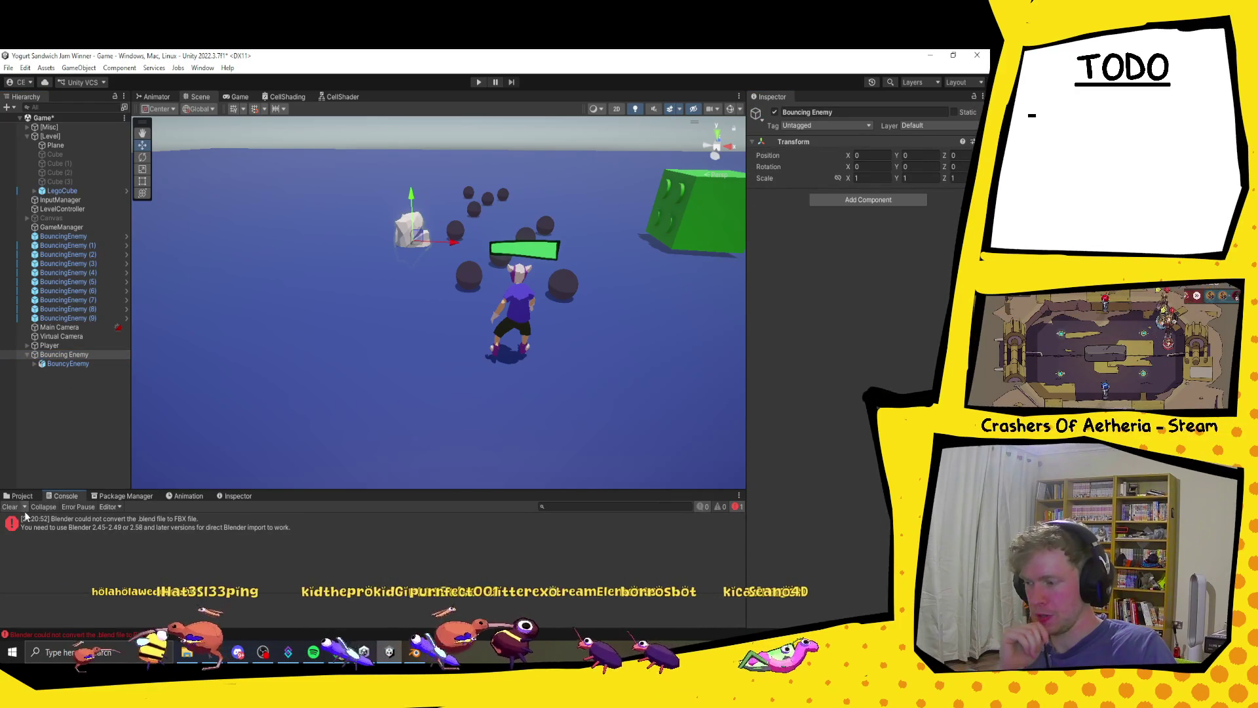
pyautogui.click(20, 495)
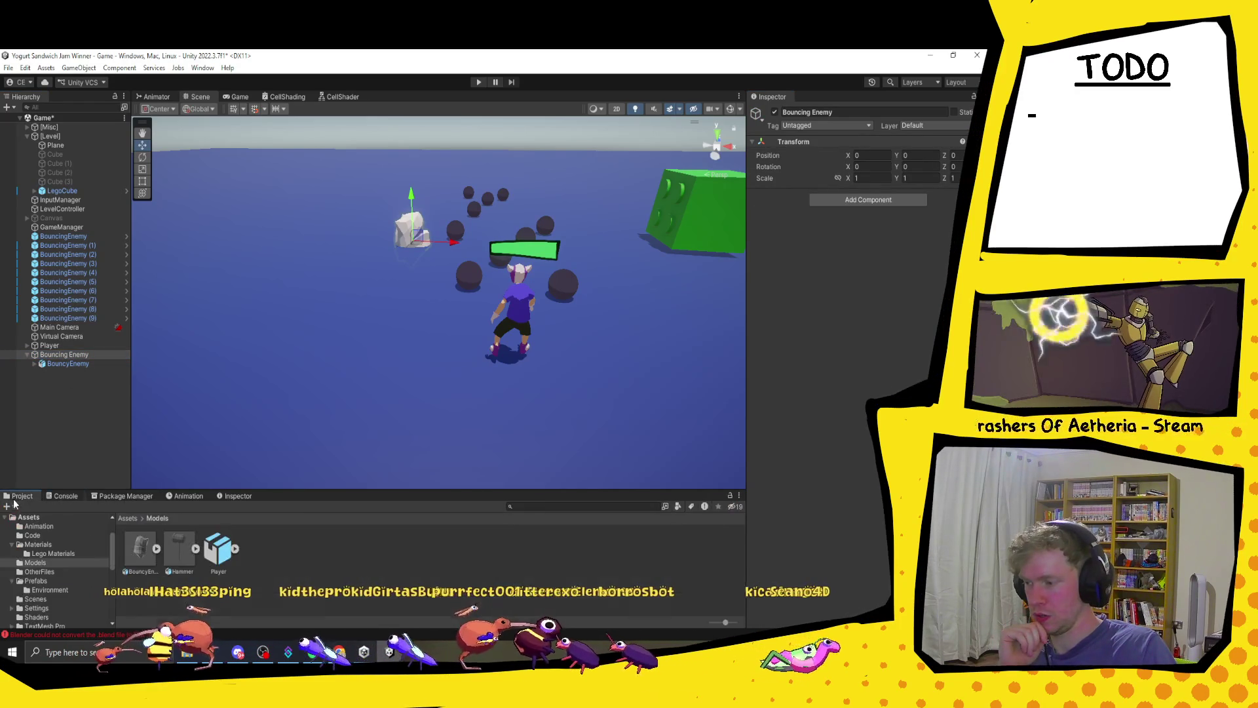
pyautogui.click(77, 364)
pyautogui.click(859, 229)
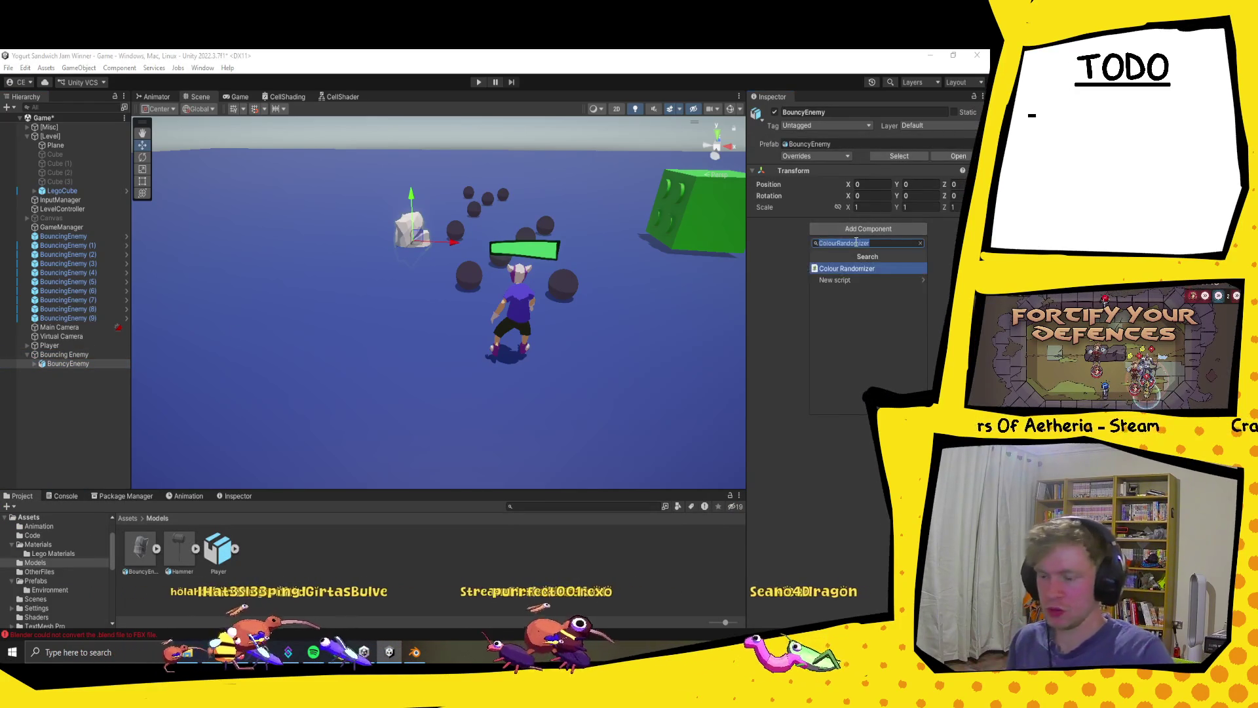
pyautogui.write('anima')
pyautogui.click(851, 294)
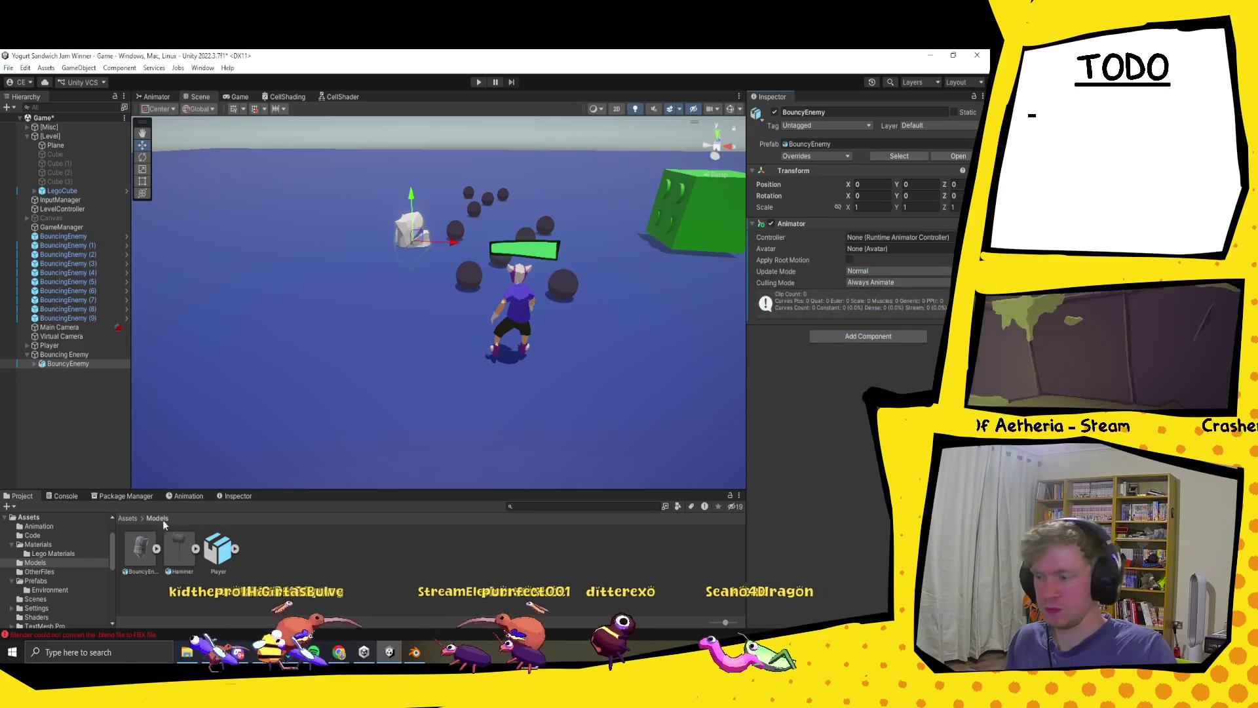
# - Create a new folder named Player inside Assets/Animation
pyautogui.click(129, 518)
pyautogui.doubleClick(141, 553)
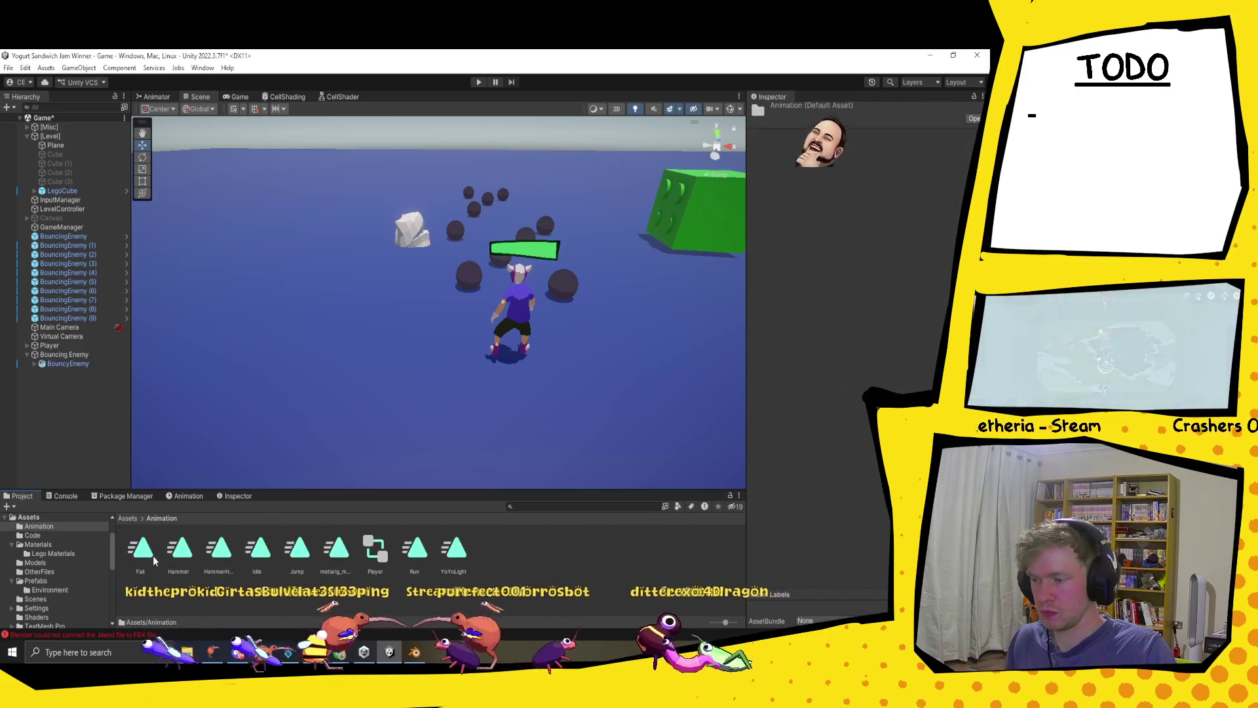
pyautogui.rightClick(566, 554)
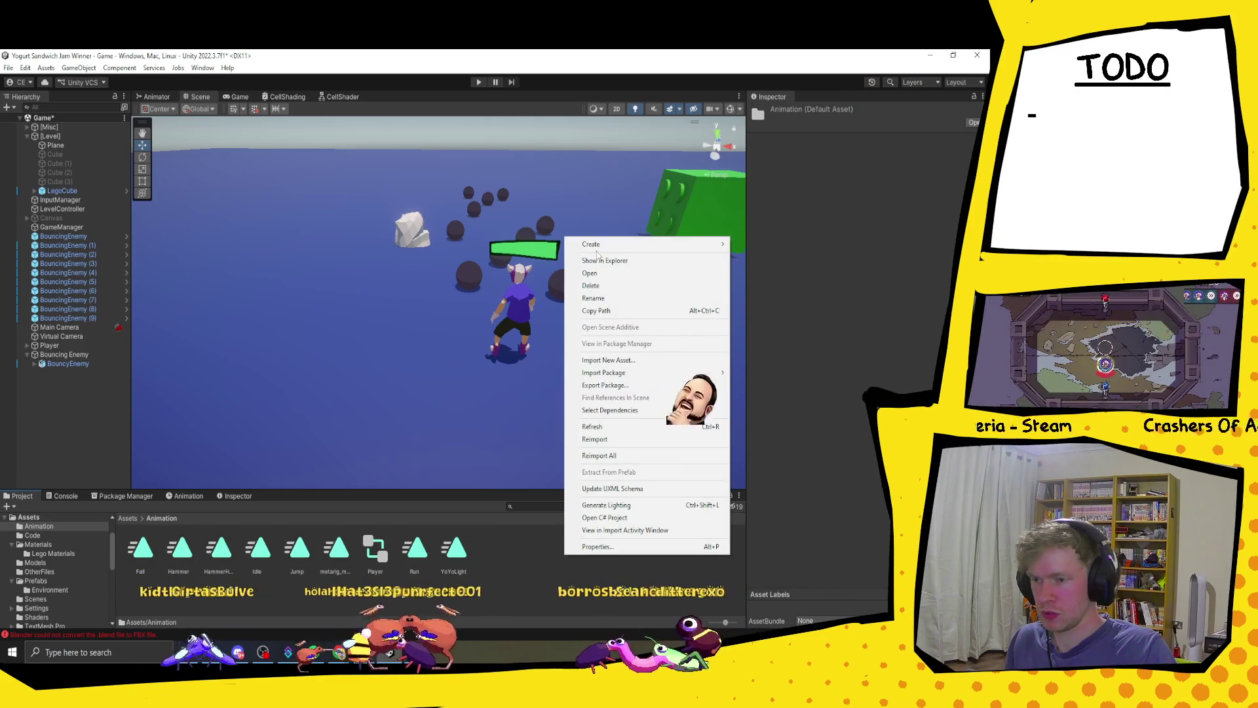
pyautogui.moveTo(656, 244)
pyautogui.click(755, 71)
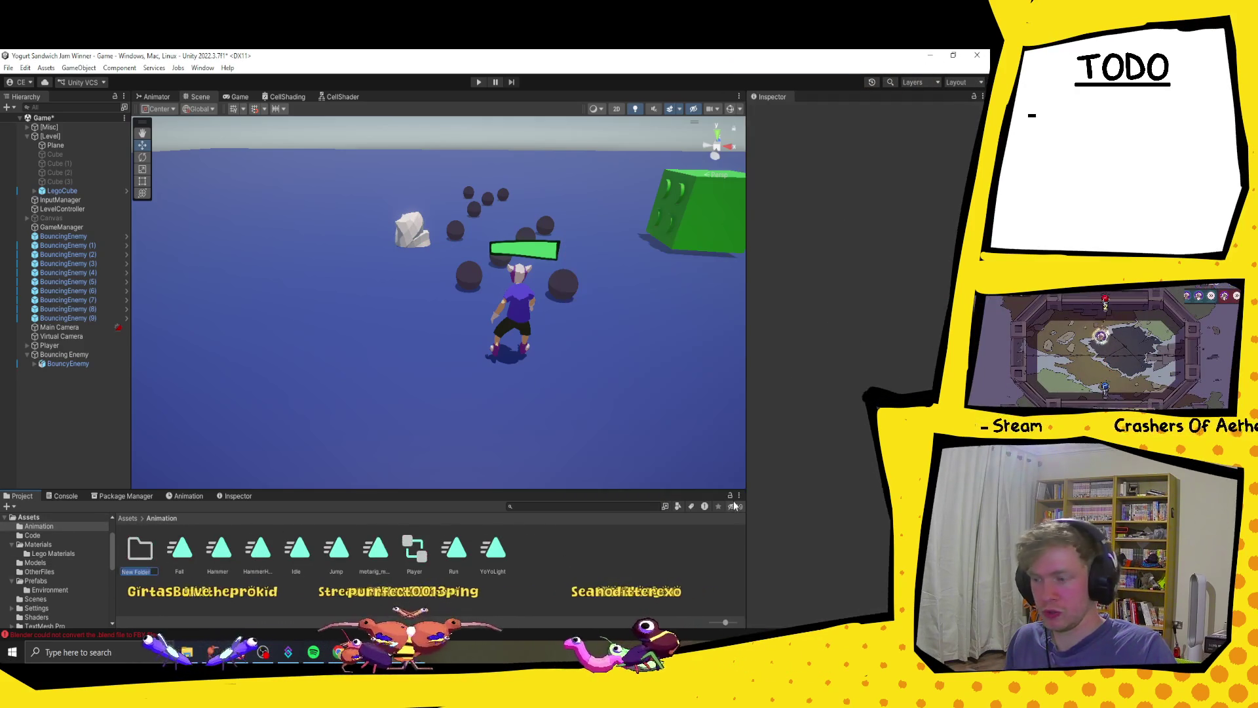
pyautogui.write('Alayer')
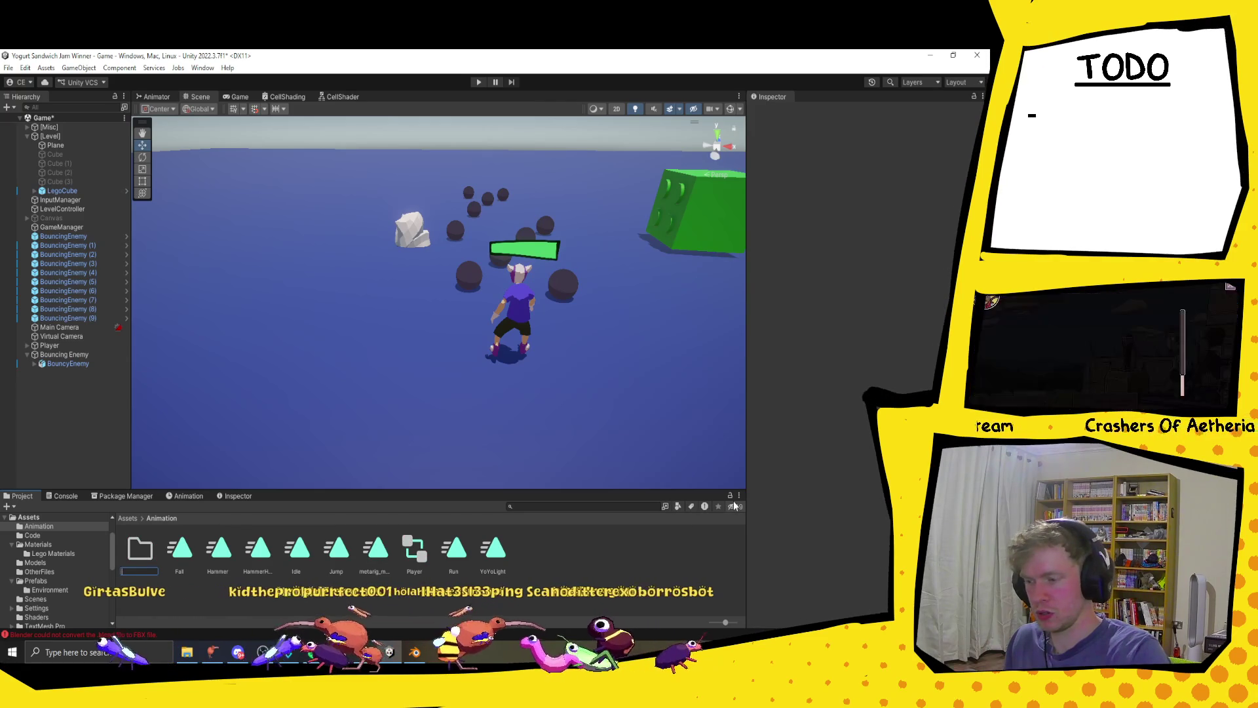
pyautogui.press('Return')
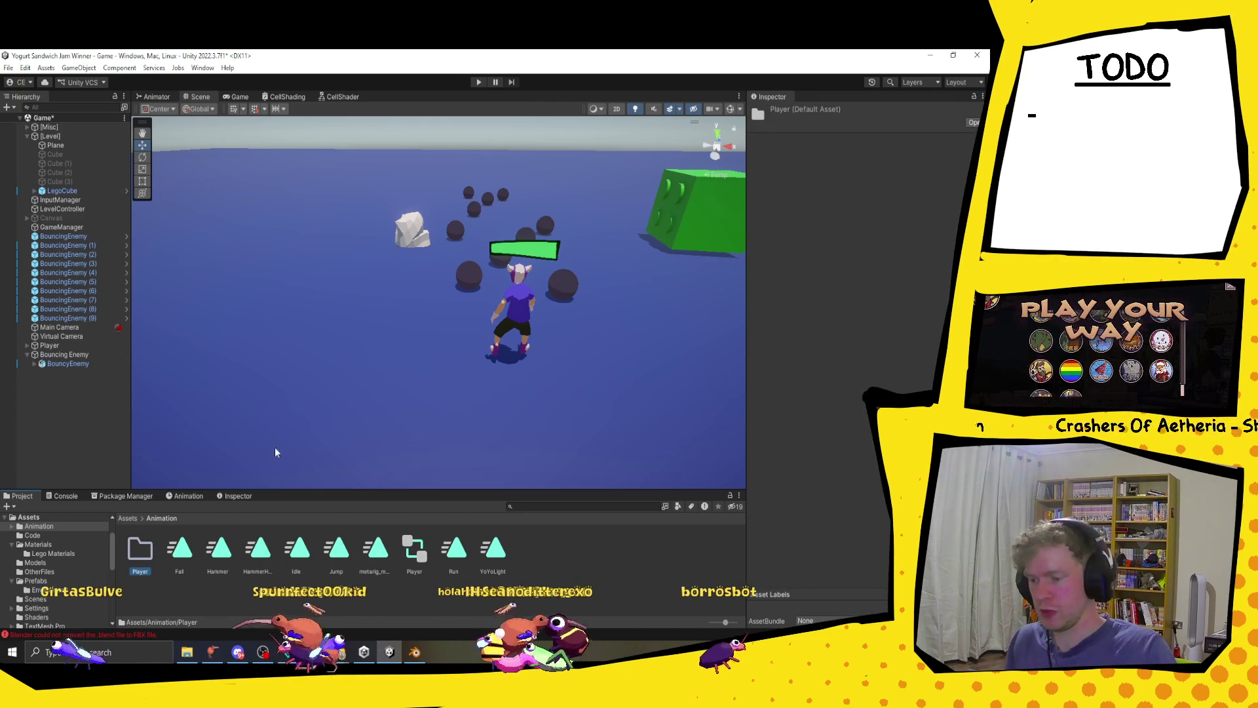
# - Move all animation clips, Fall through YoYoLight, into the Player folder
pyautogui.click(180, 549)
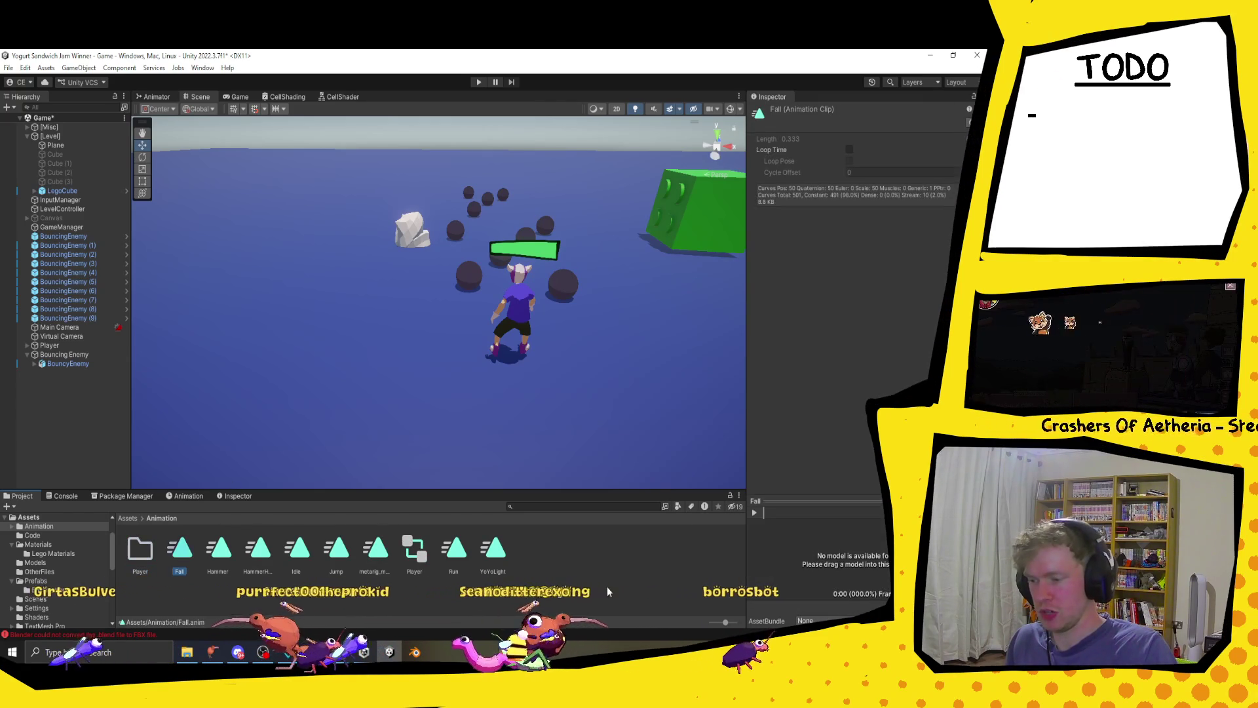
pyautogui.keyDown('shift'); pyautogui.click(493, 549); pyautogui.keyUp('shift')
pyautogui.moveTo(494, 549); pyautogui.dragTo(140, 549)
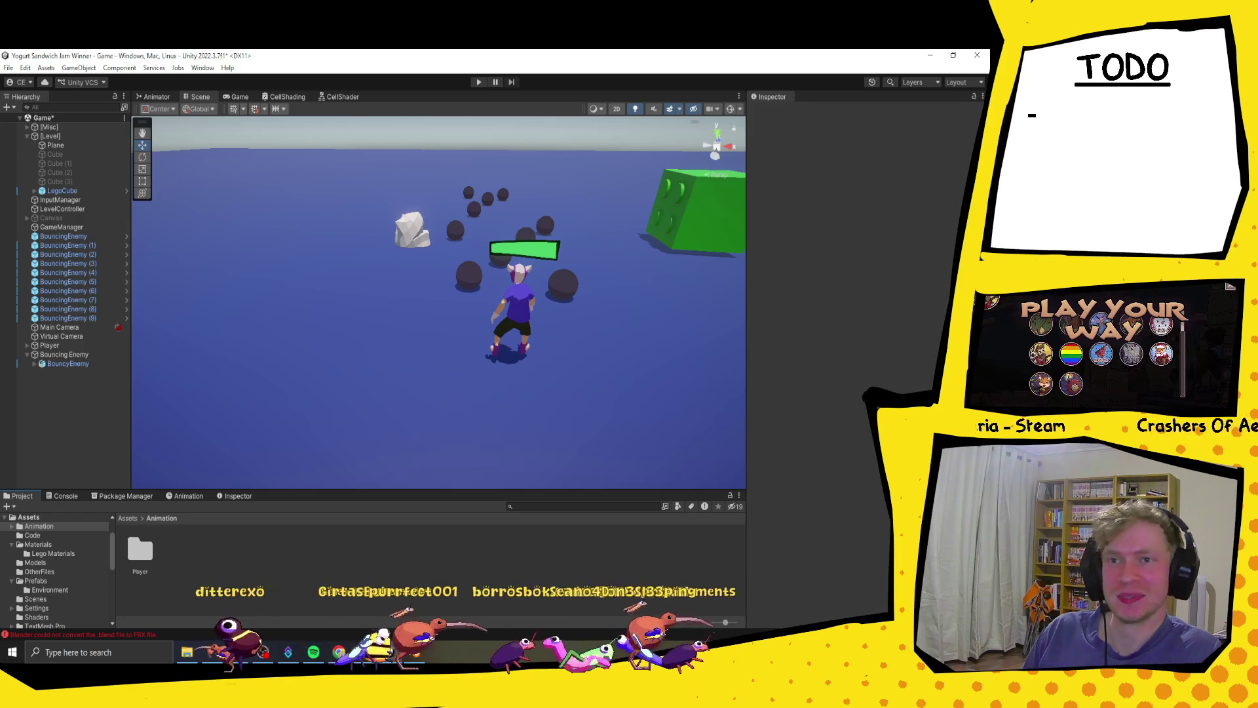
# - Create a Bouncing Enemy folder inside the Animation folder
pyautogui.click(72, 366)
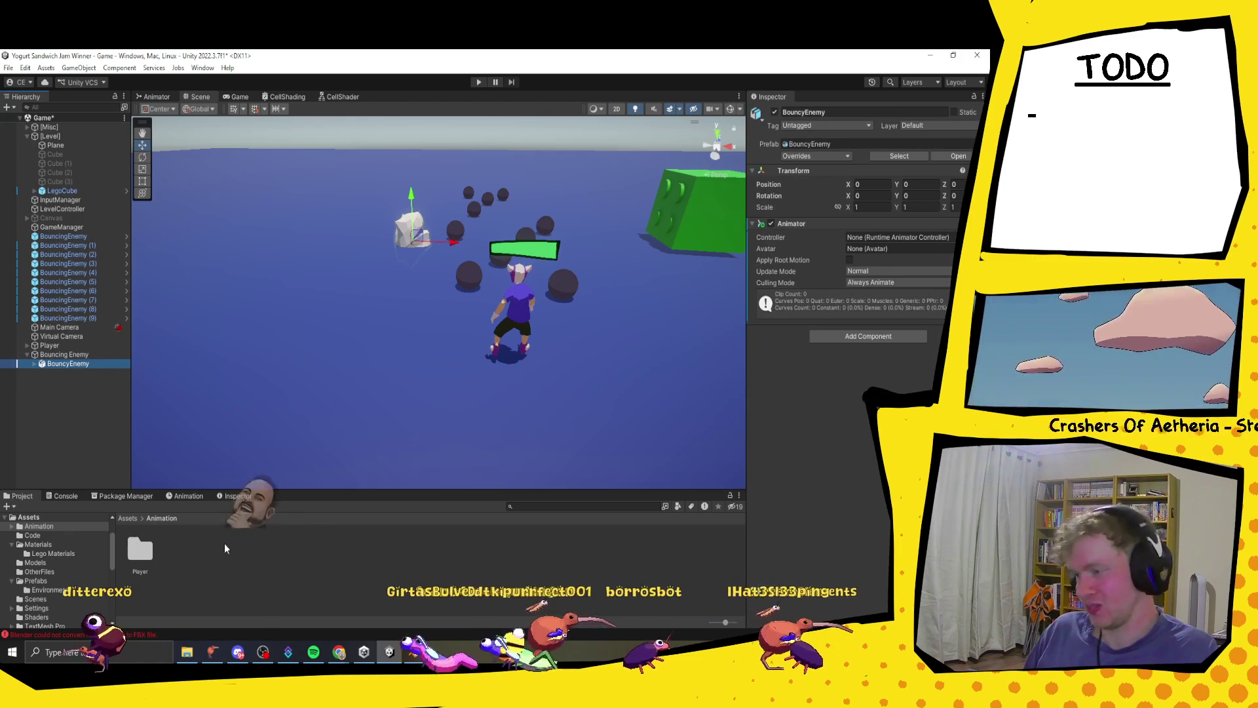
pyautogui.rightClick(203, 549)
pyautogui.moveTo(275, 240)
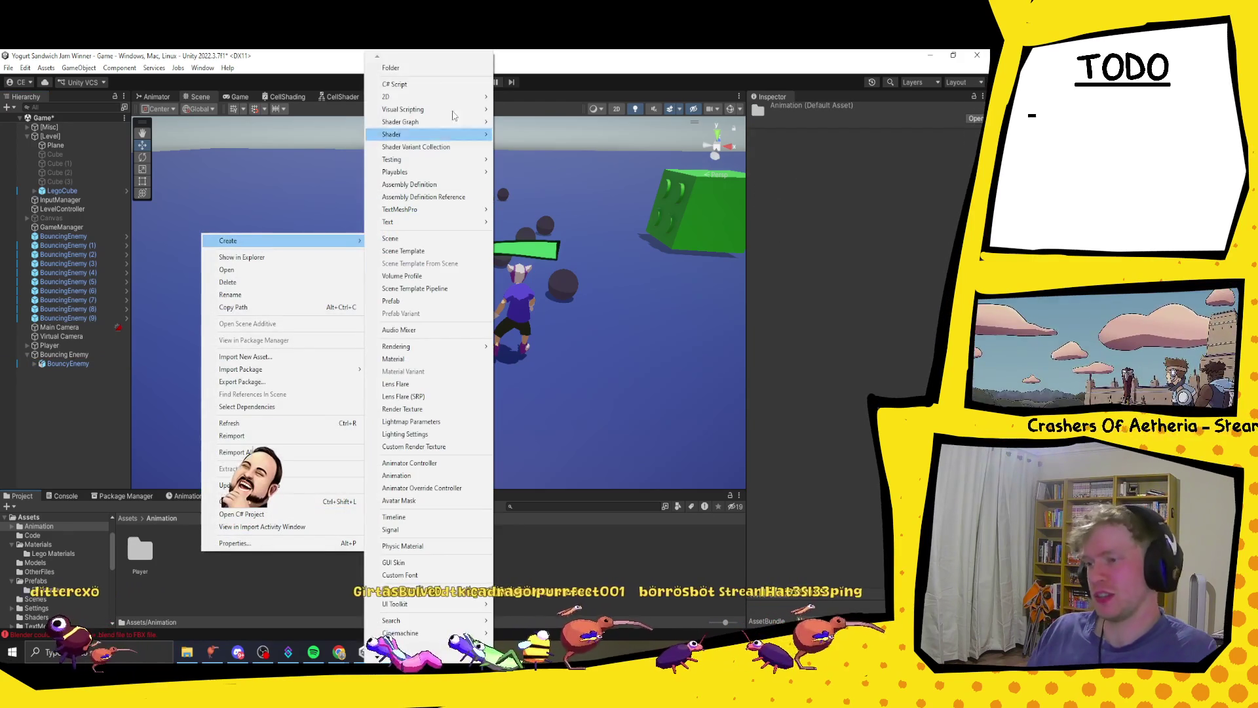
pyautogui.click(407, 68)
pyautogui.write('Bouncing')
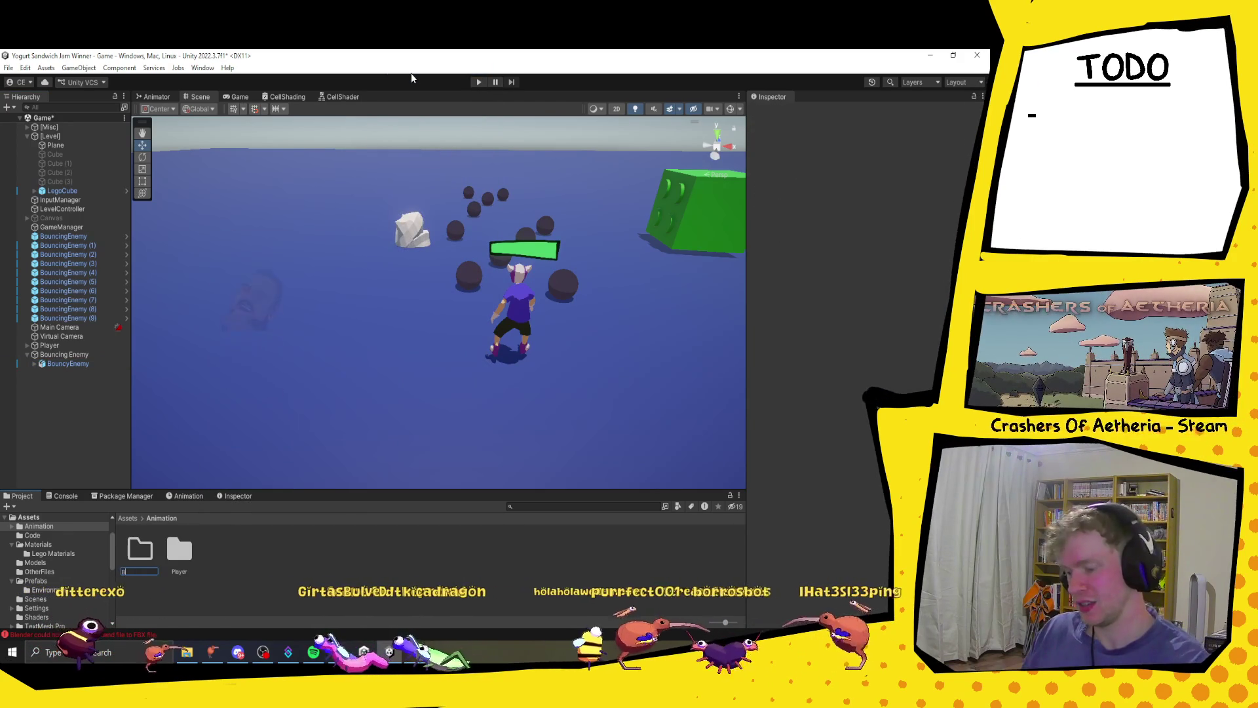
pyautogui.write(' Enemy')
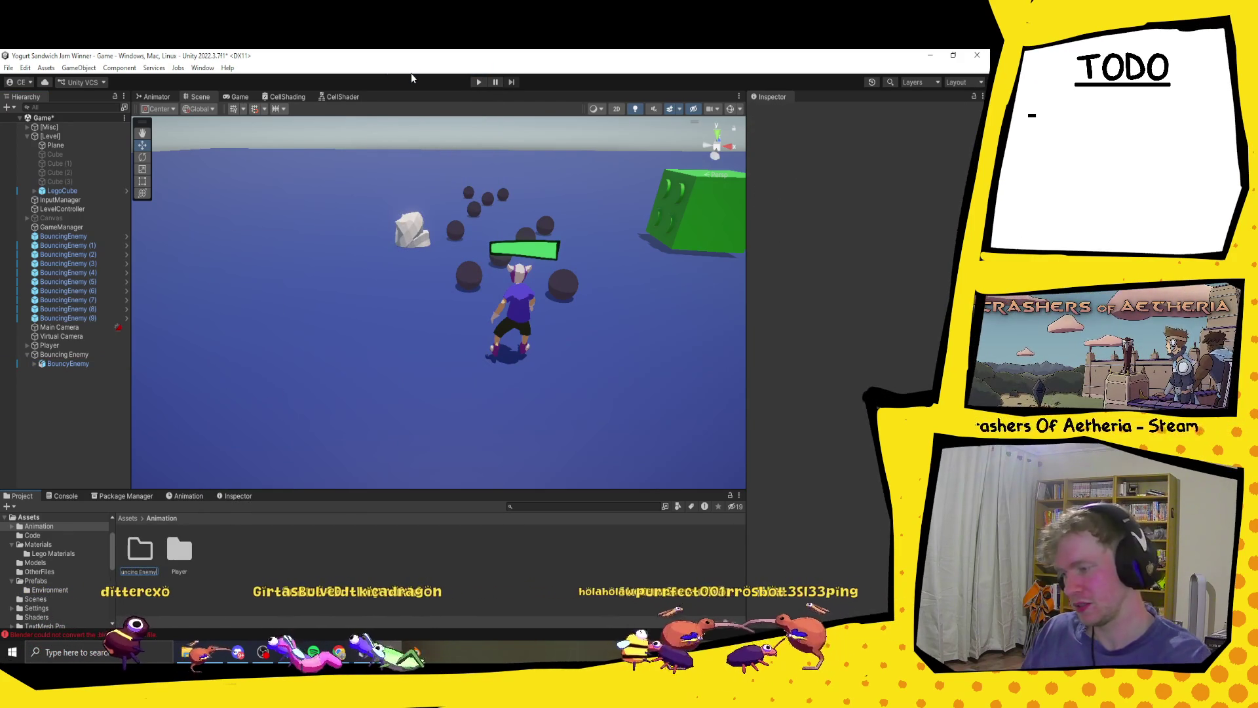
pyautogui.press('Return')
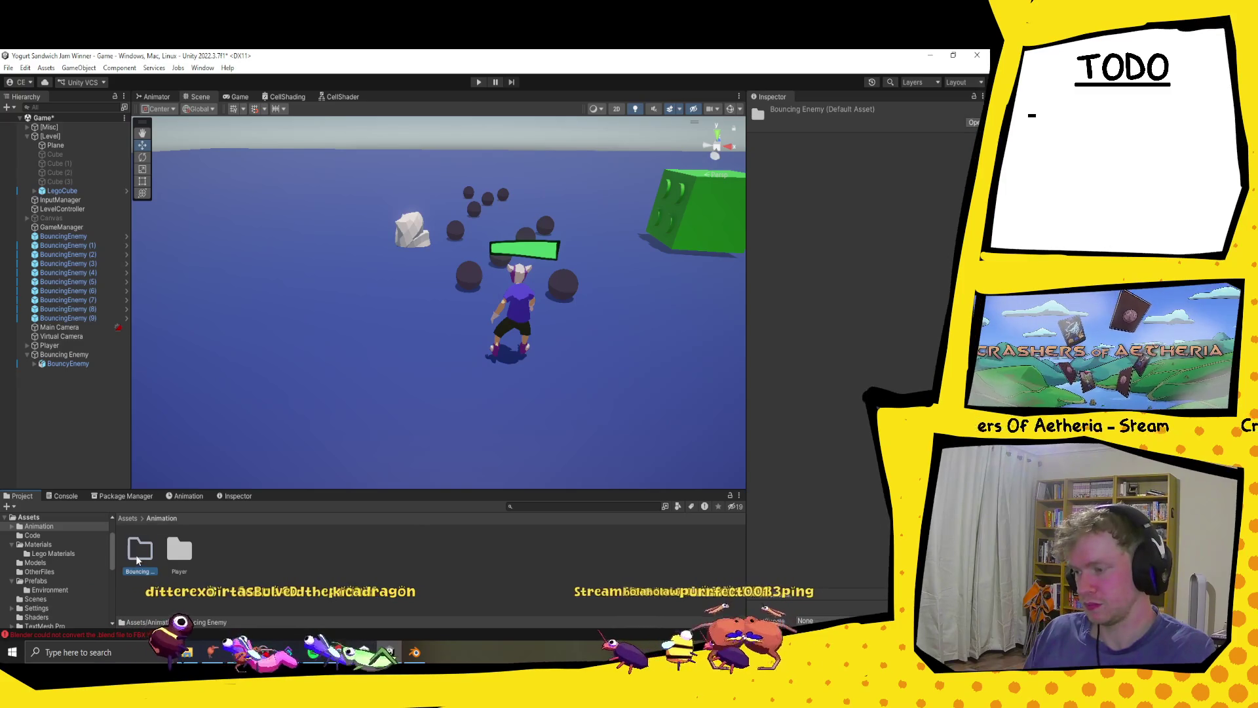
# - Inside that folder, create an animator controller named Bouncing Enemy
pyautogui.doubleClick(139, 550)
pyautogui.rightClick(157, 555)
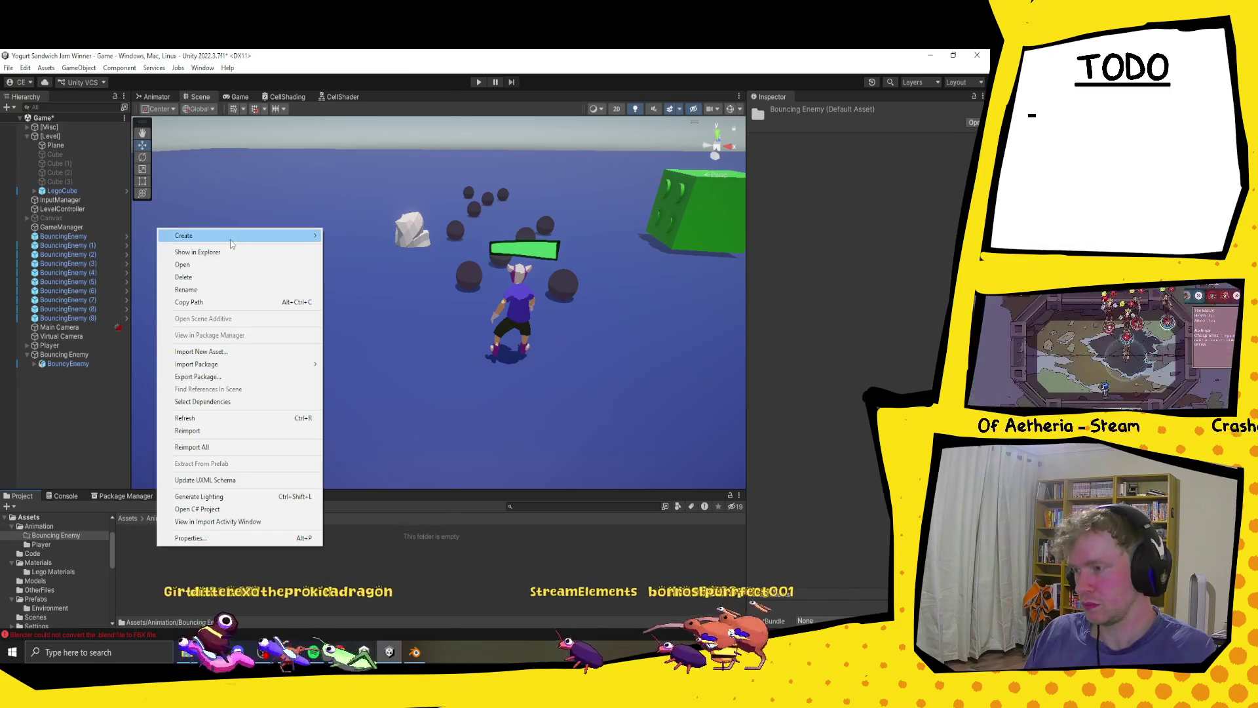
pyautogui.moveTo(197, 235)
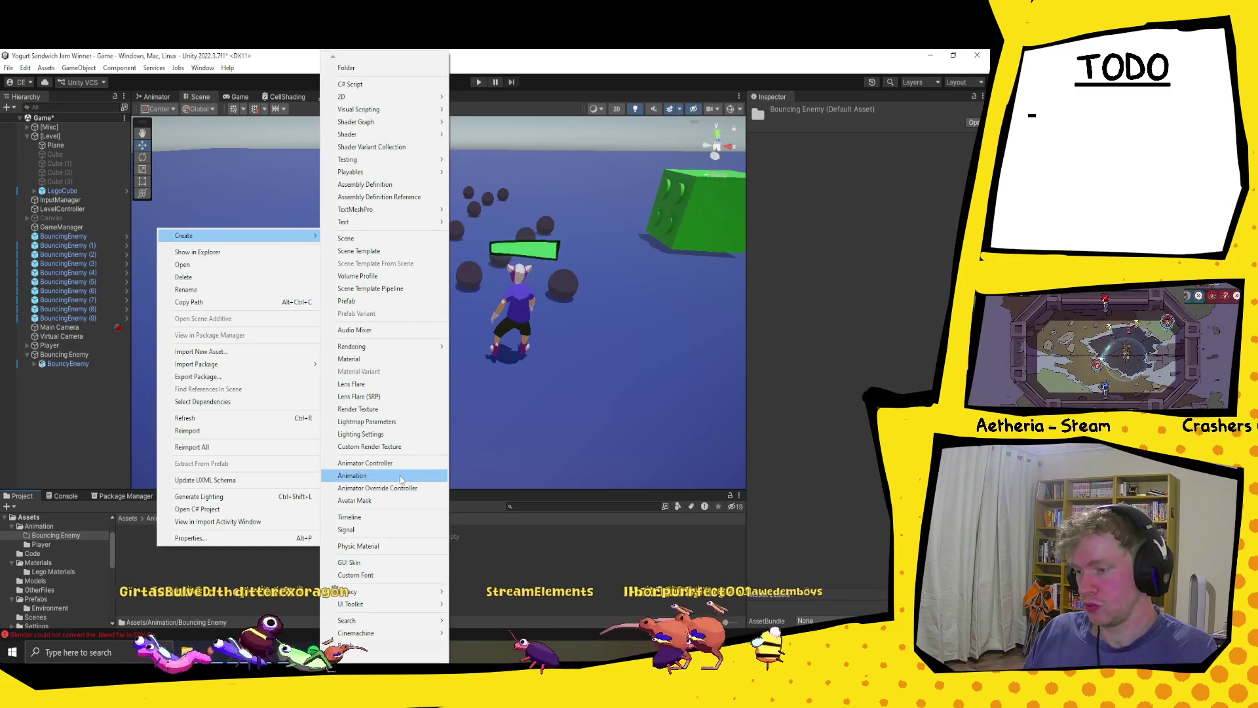
pyautogui.click(390, 467)
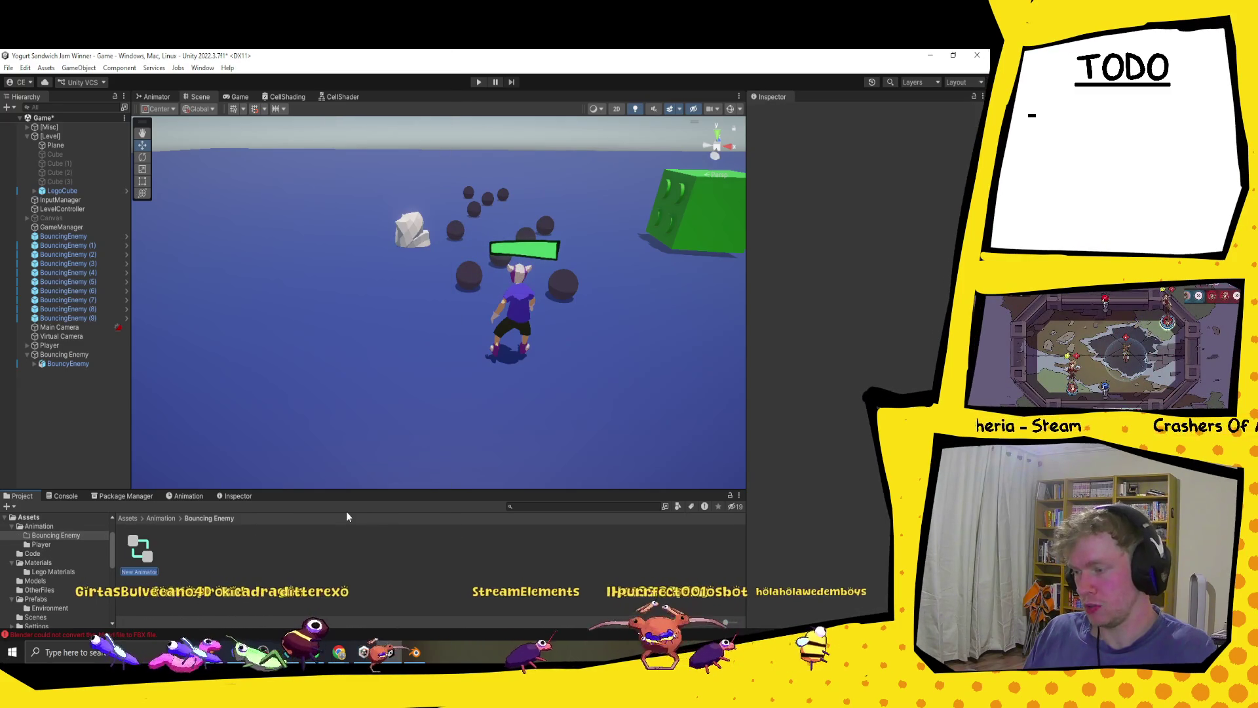
pyautogui.write('Bouncing En')
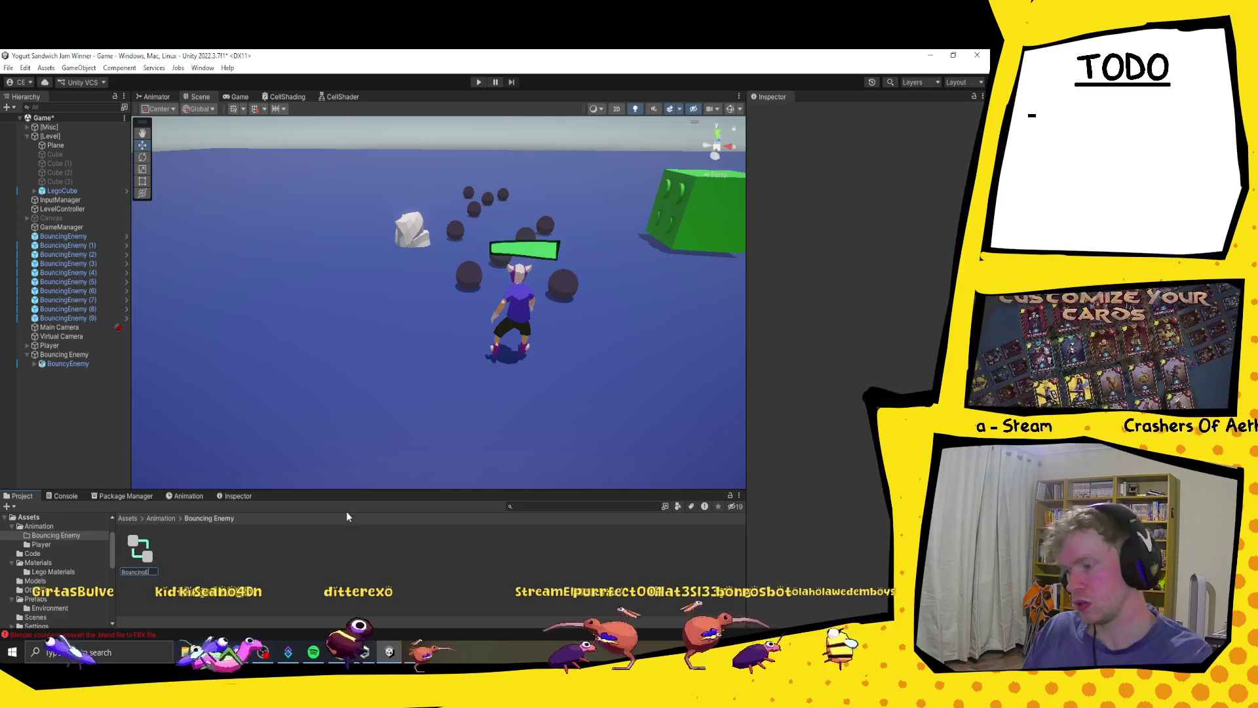
pyautogui.write('emy')
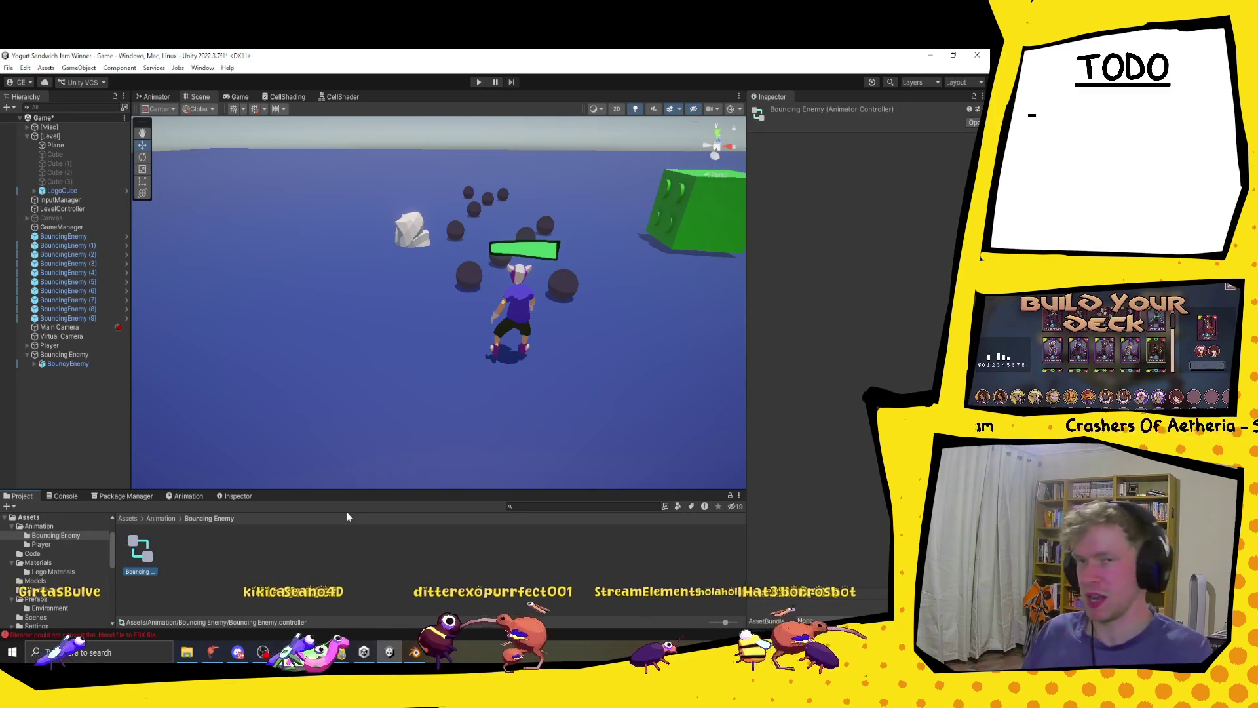
pyautogui.press('Return')
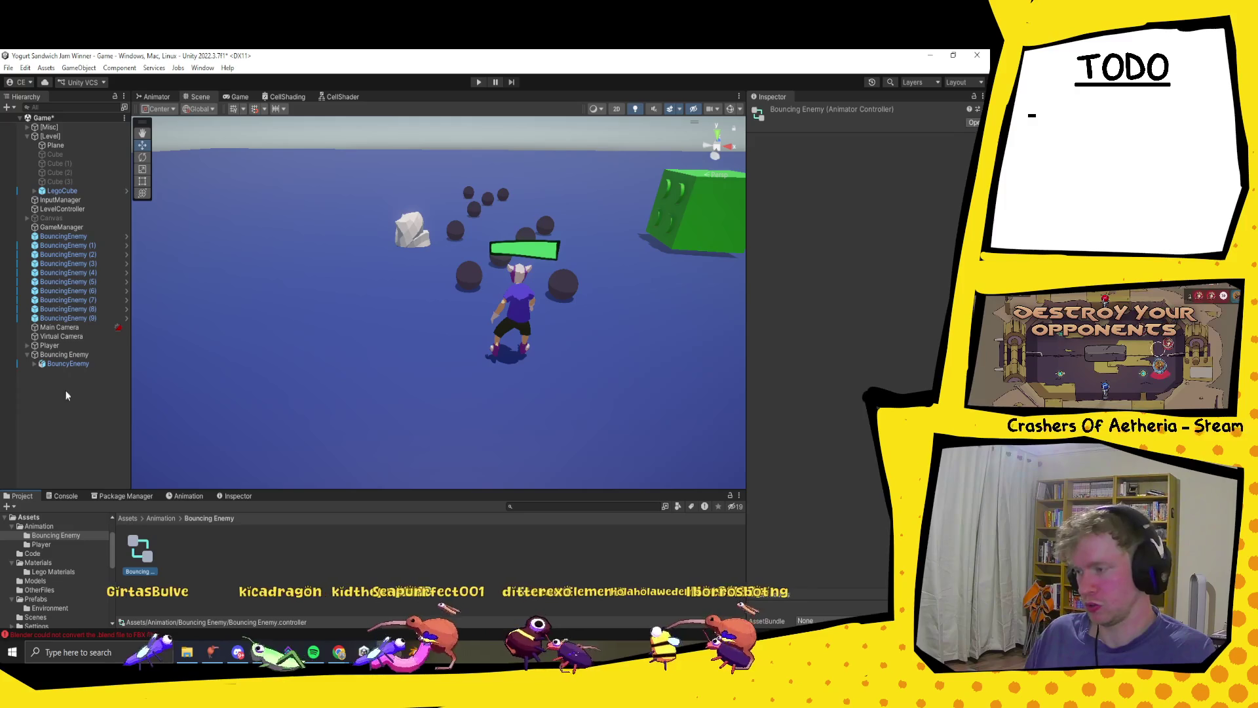
# - Select the Armature clip inside the BouncyEnemy model in Assets/Models, then return to Animation/Bouncing Enemy
pyautogui.click(131, 517)
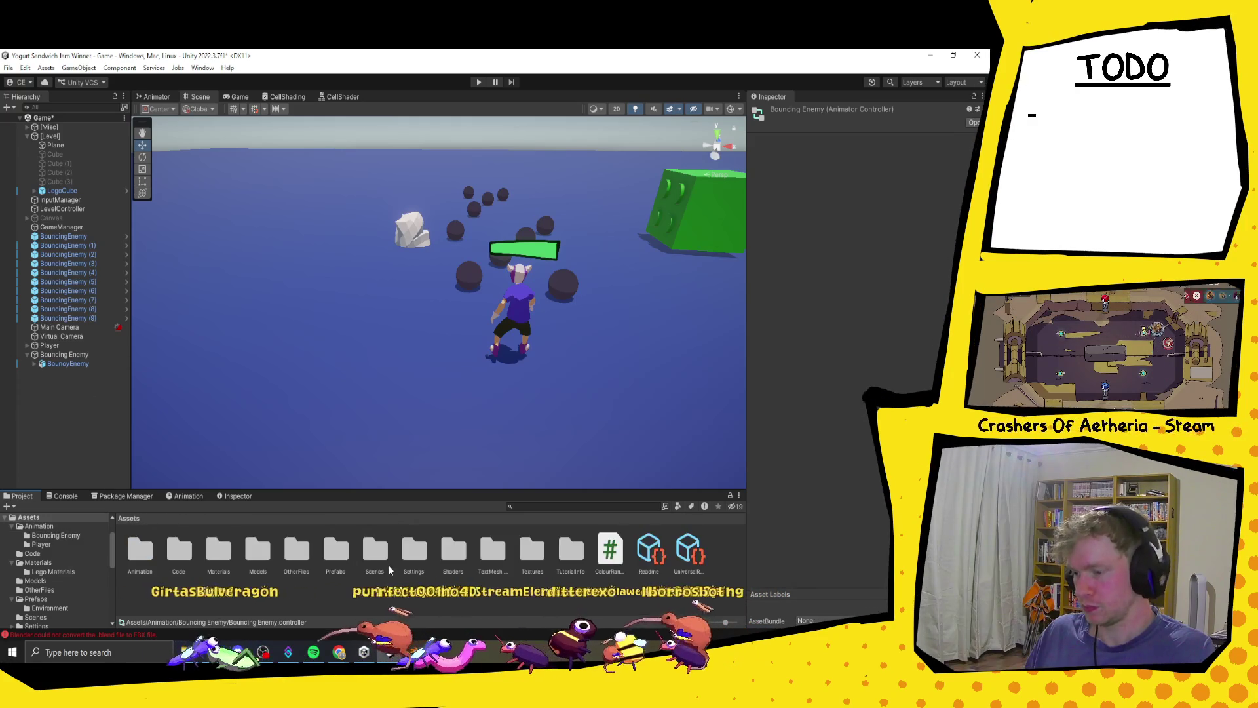
pyautogui.doubleClick(258, 551)
pyautogui.click(139, 551)
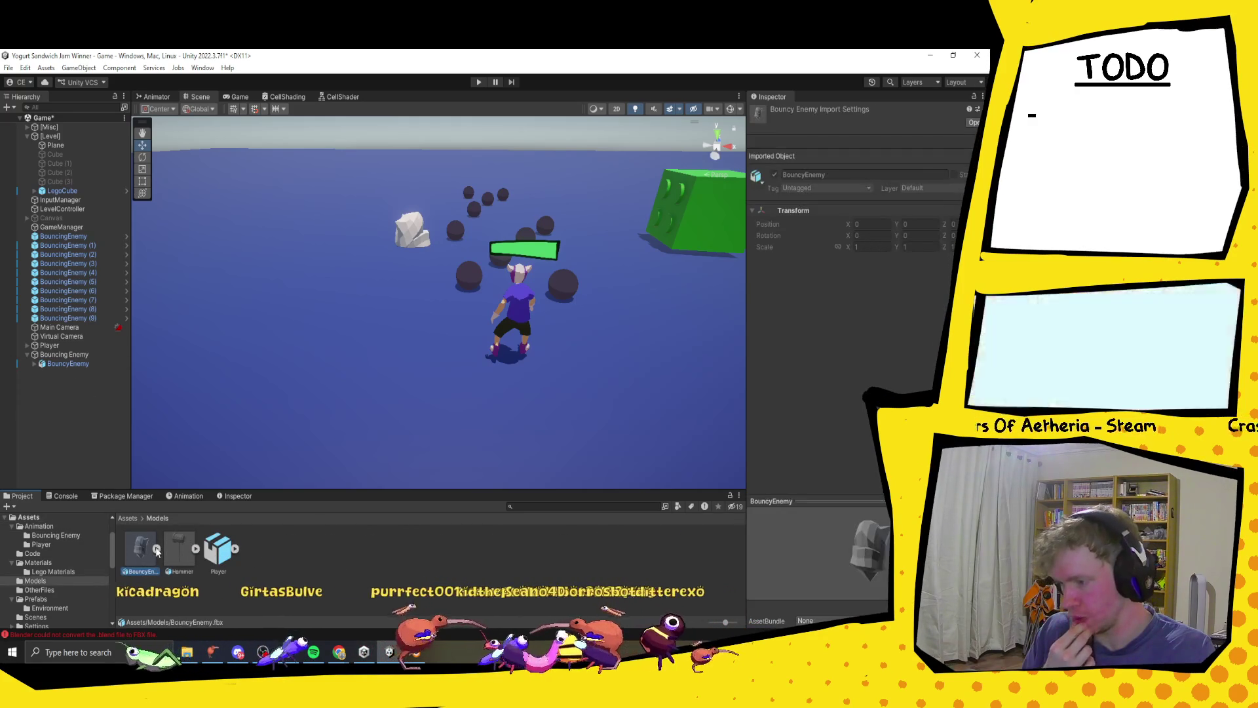
pyautogui.click(156, 549)
pyautogui.click(263, 550)
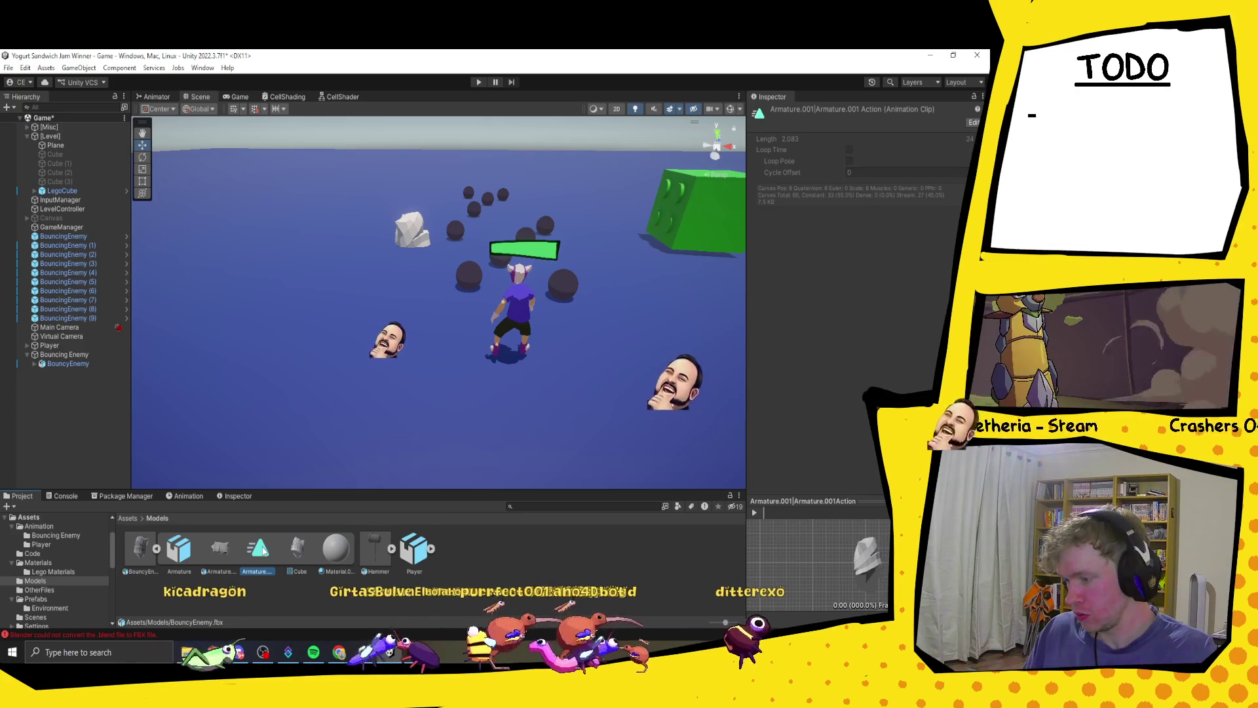
pyautogui.click(68, 535)
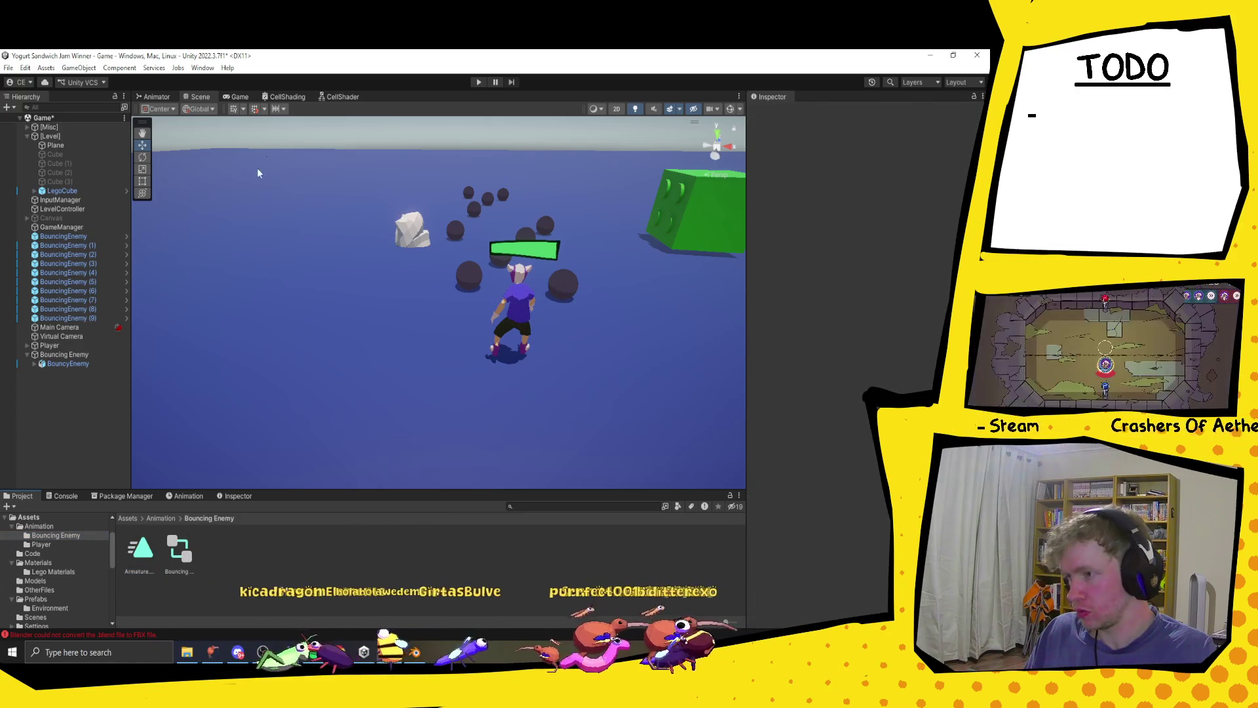
# - Make the armature action clip the default state in BouncyEnemy's Bouncing Enemy controller
pyautogui.click(68, 365)
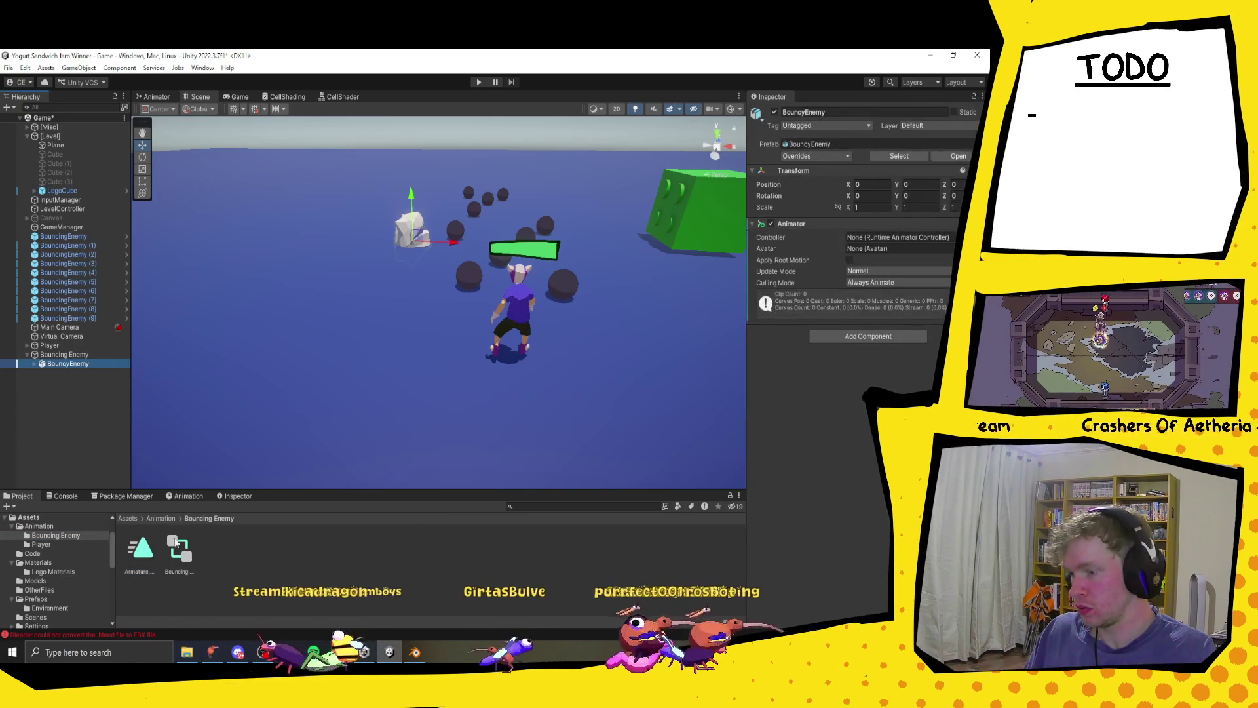
pyautogui.doubleClick(878, 237)
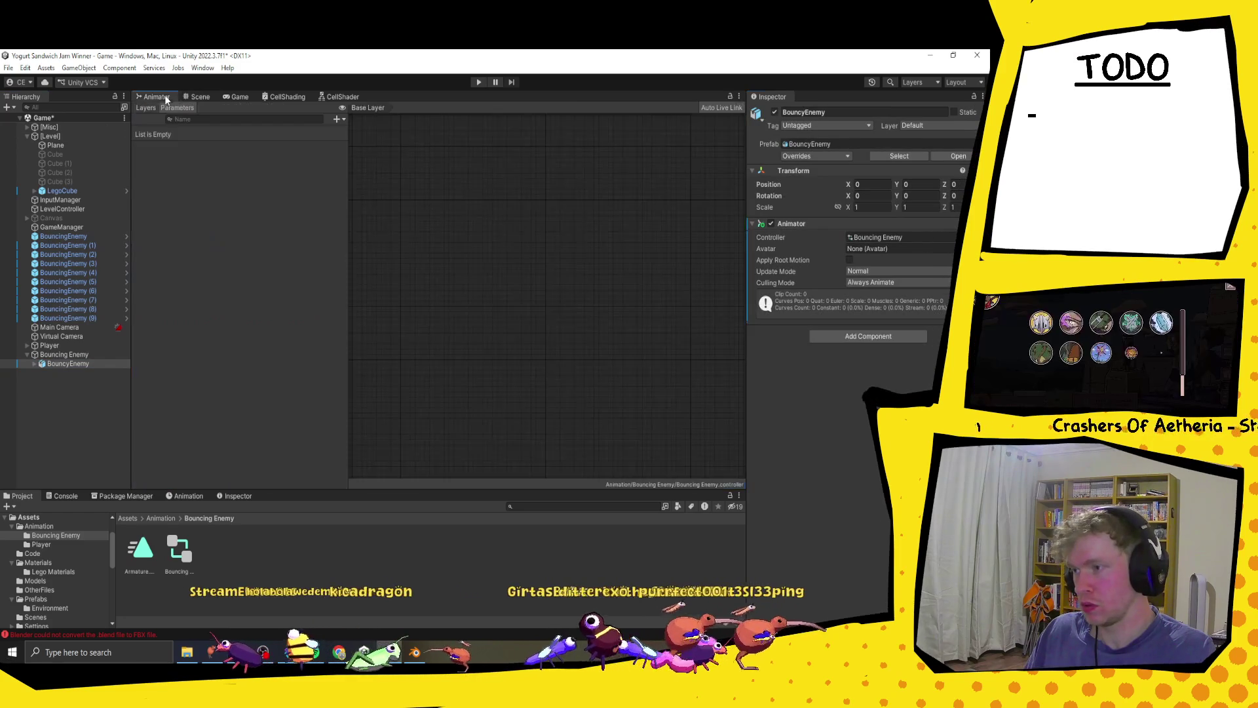
pyautogui.moveTo(549, 307); pyautogui.dragTo(549, 308)
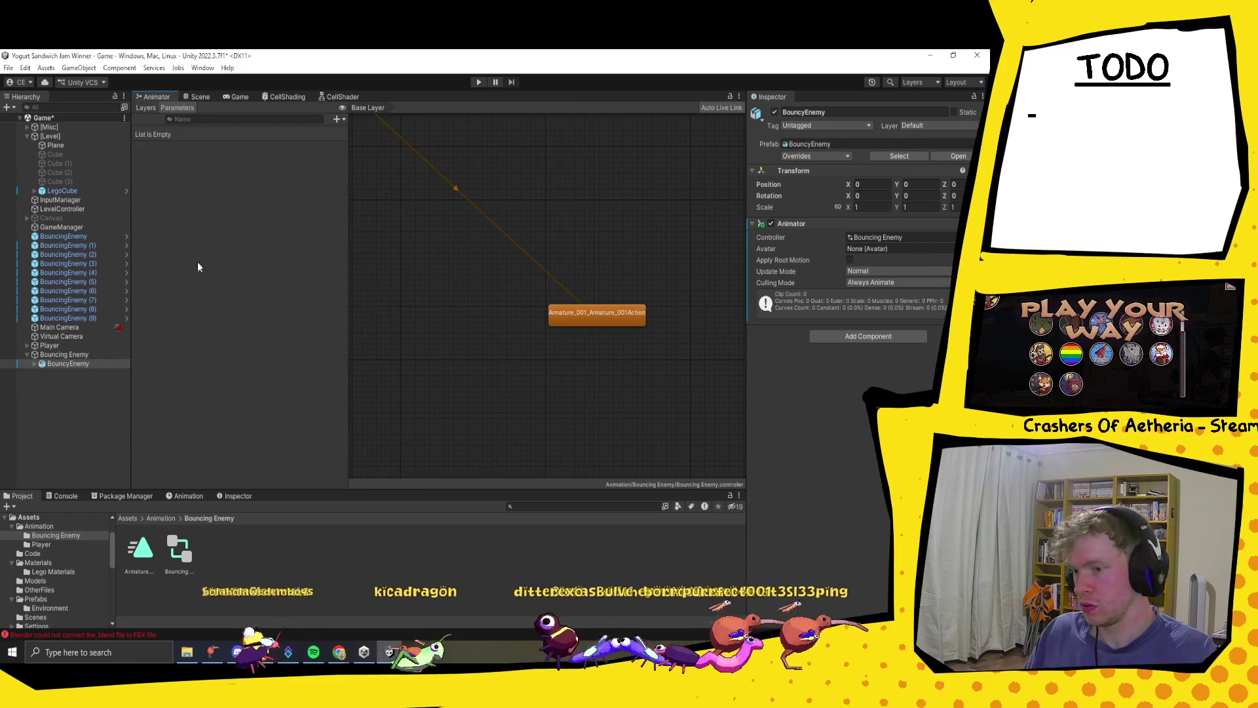
# - Frame BouncyEnemy and scrub its armature clip preview between frames 0 and 14
pyautogui.click(189, 495)
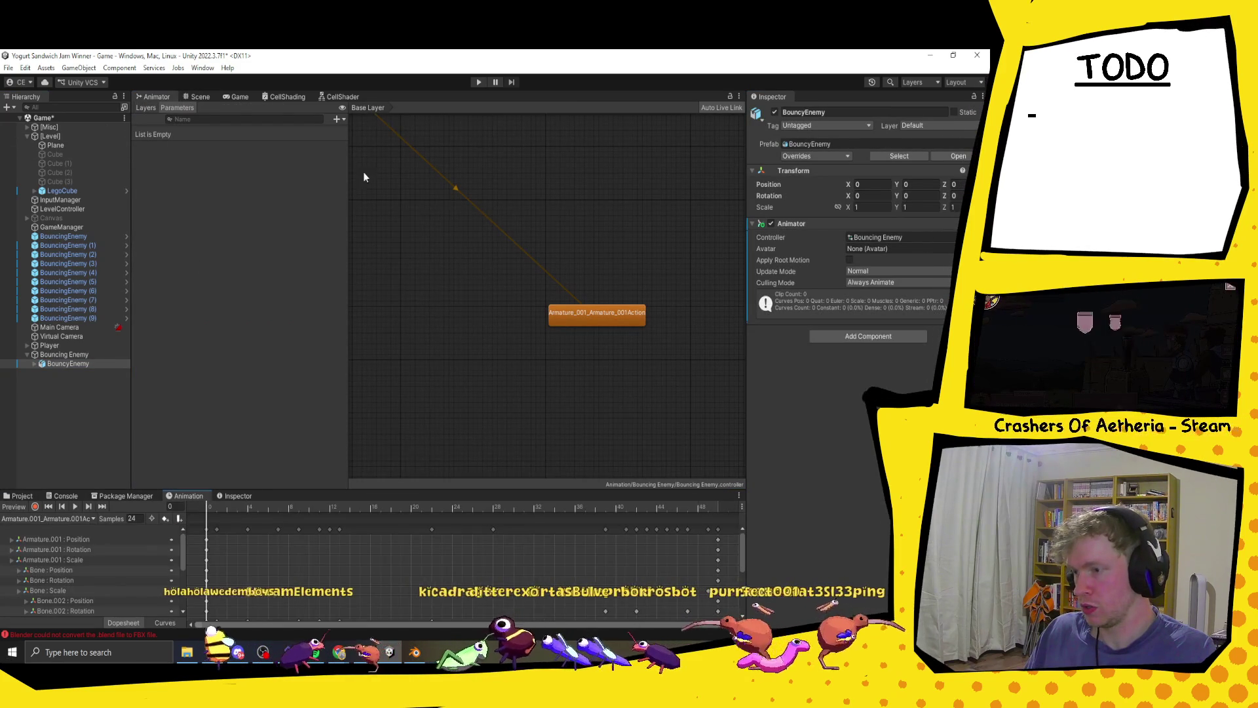
pyautogui.click(198, 97)
pyautogui.press('f')
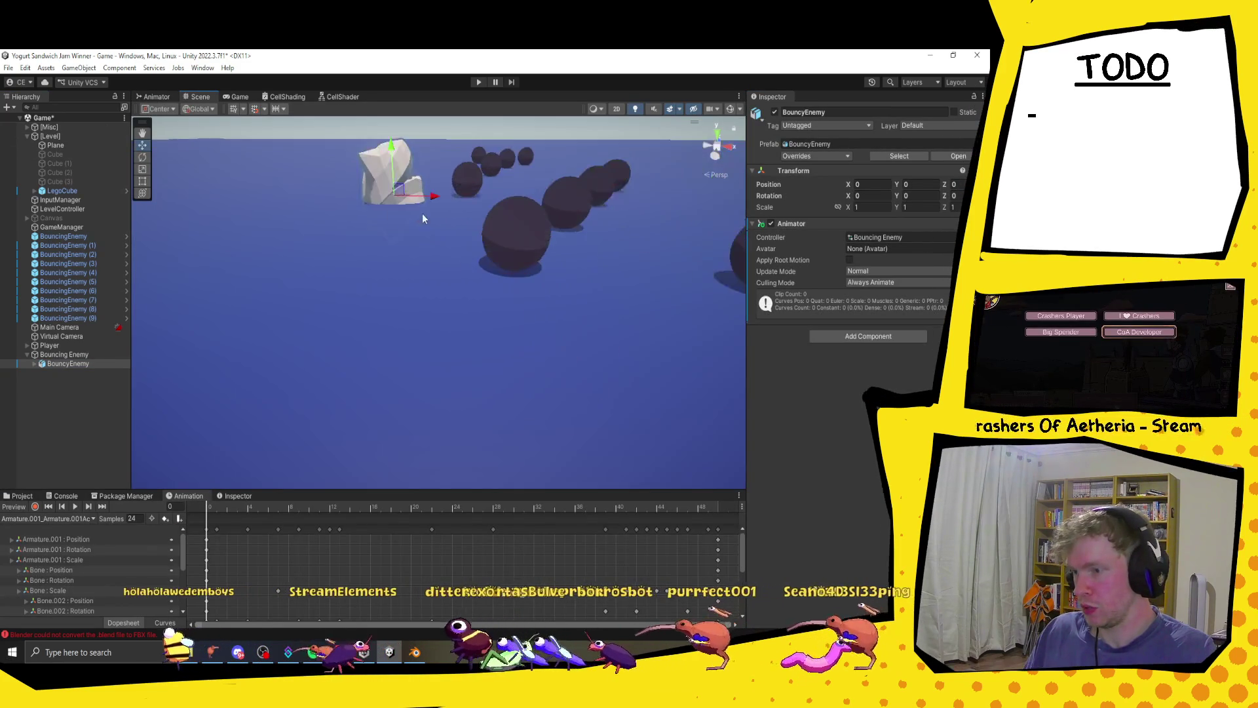
pyautogui.moveTo(216, 507)
pyautogui.mouseDown()
pyautogui.moveTo(564, 530)
pyautogui.moveTo(350, 538)
pyautogui.mouseUp()
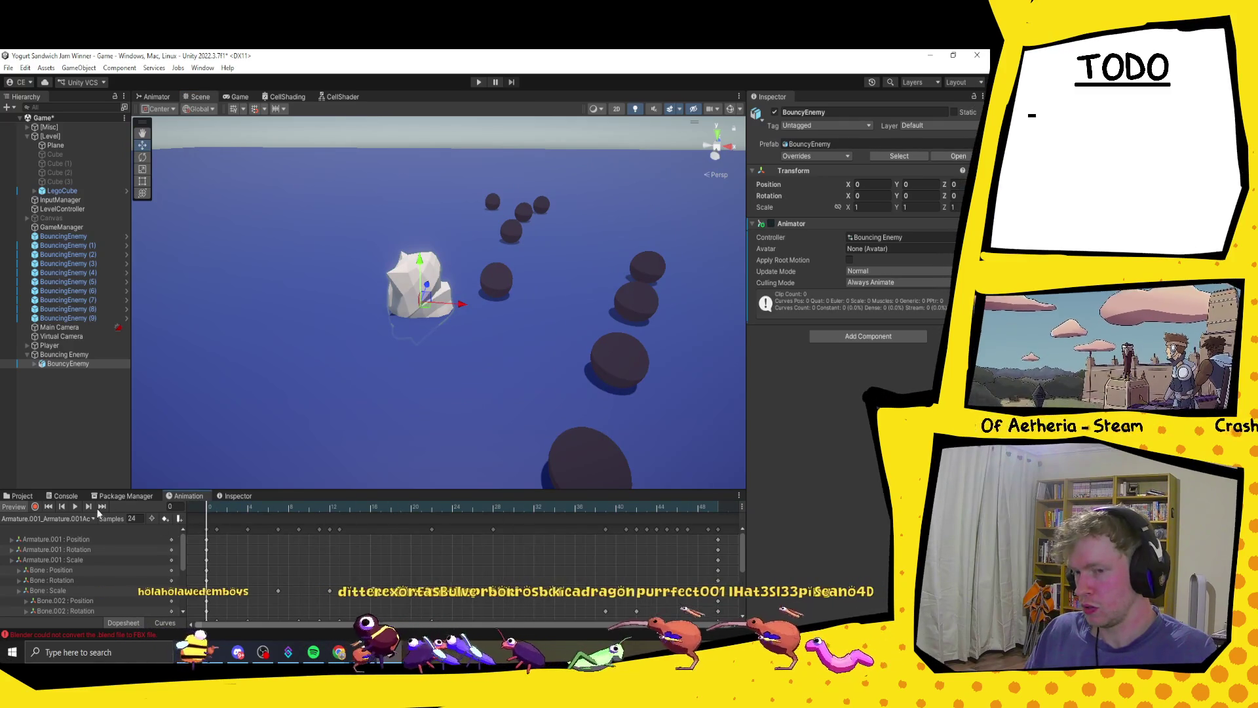
pyautogui.moveTo(272, 509); pyautogui.dragTo(206, 508)
pyautogui.click(770, 223)
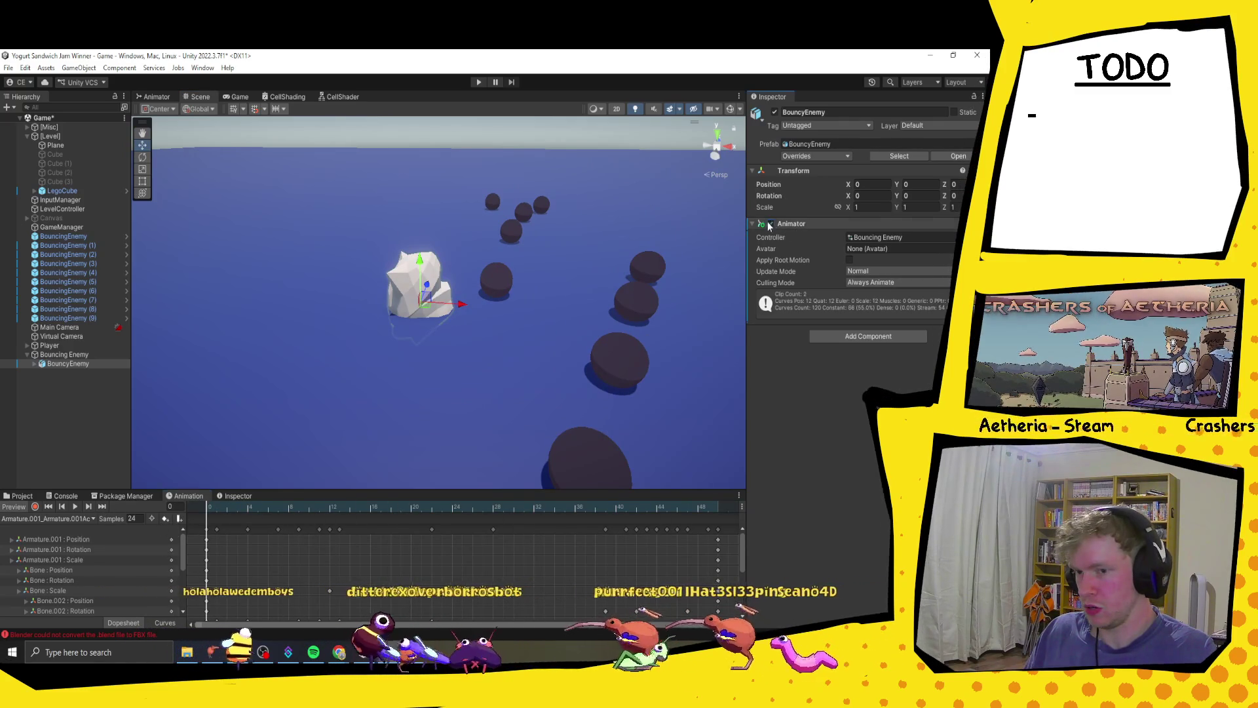
pyautogui.hotkey('ctrl', 'z')
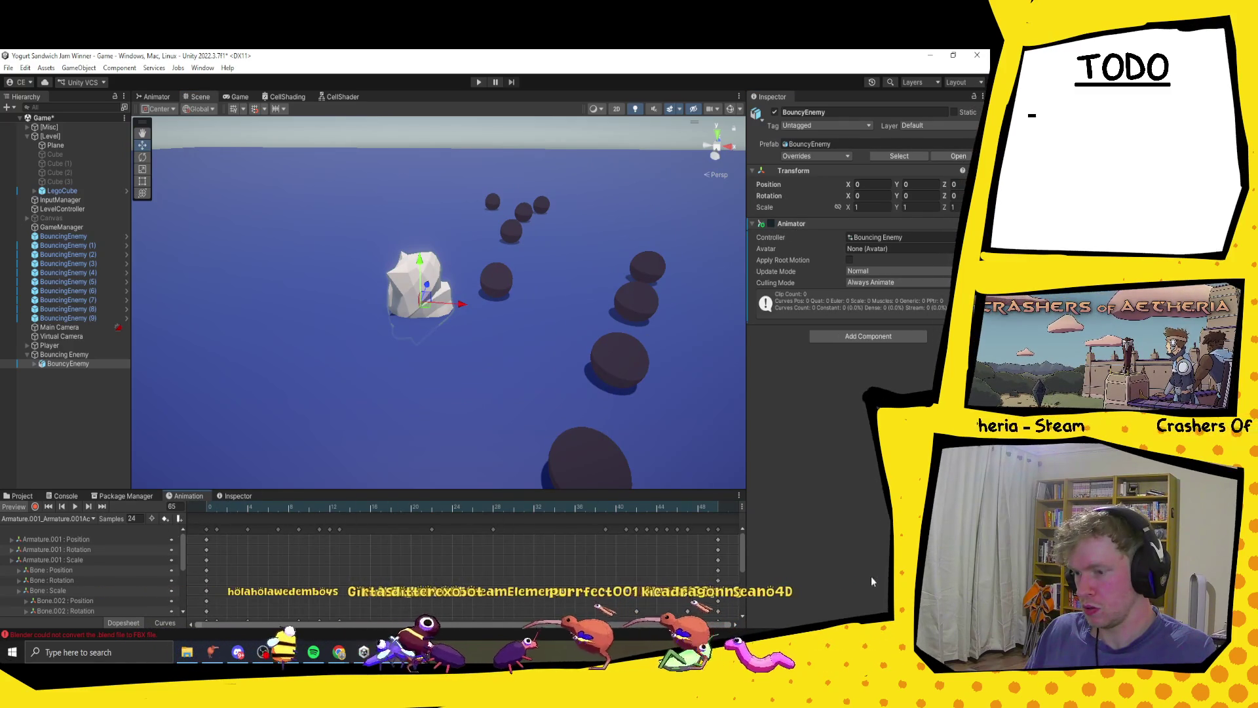
# - Keep the armature action clip in the Animation timeline and reset it to frame 0
pyautogui.click(80, 517)
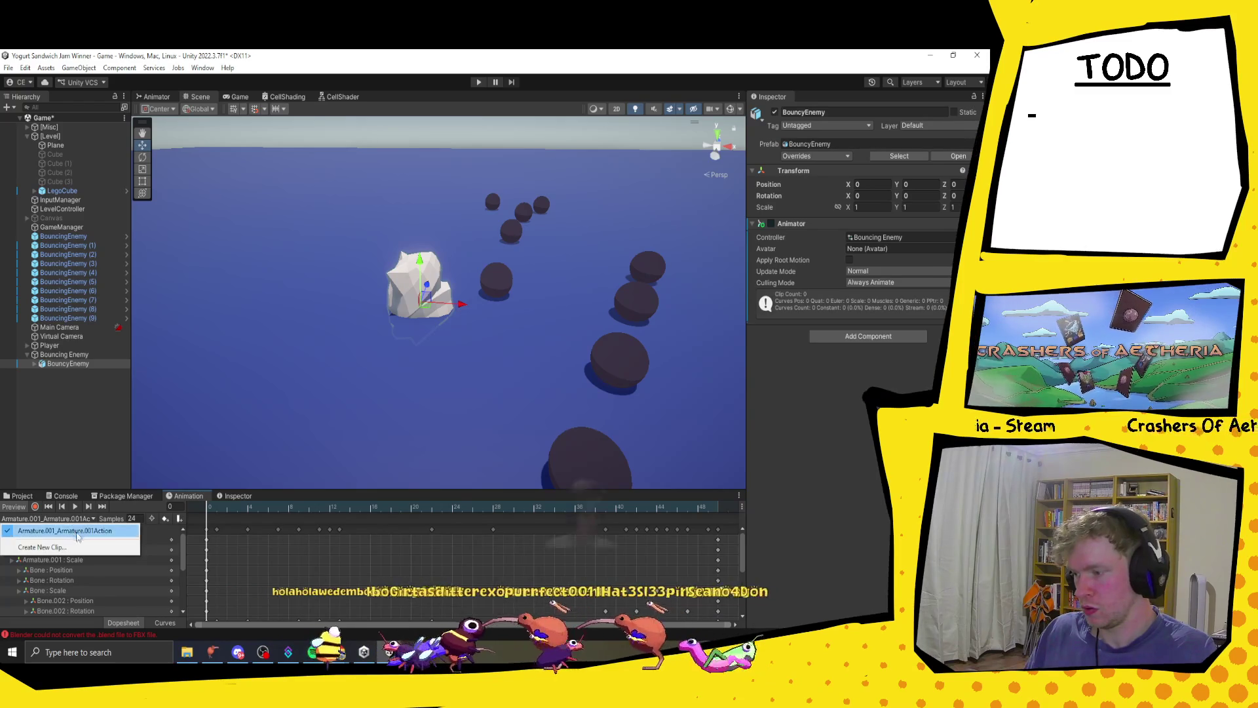
pyautogui.click(358, 513)
pyautogui.scroll(-4, 270, 568)
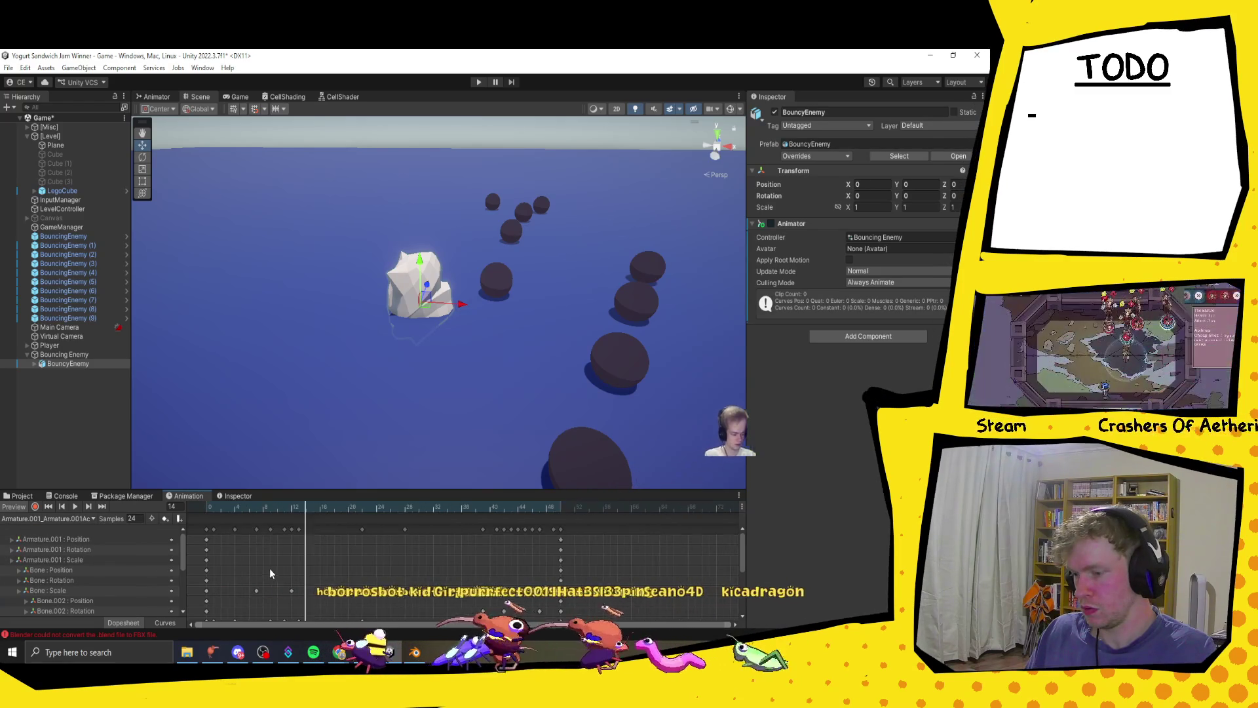
pyautogui.click(210, 508)
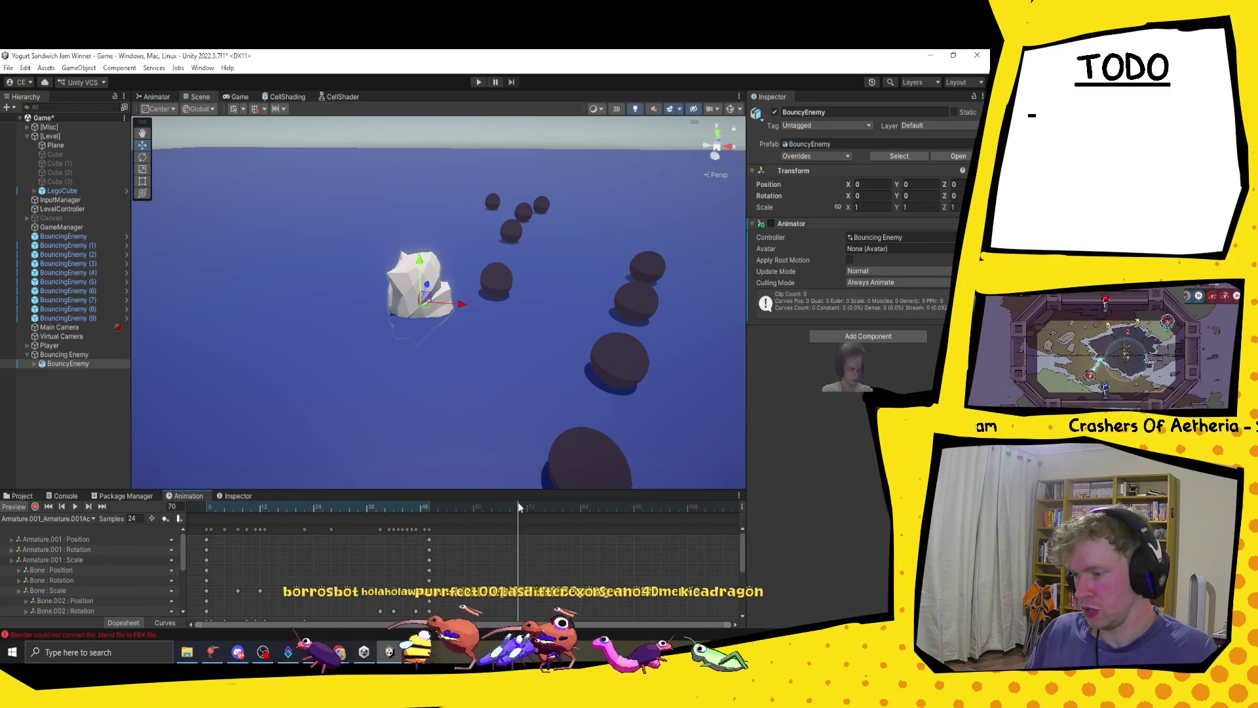
pyautogui.click(55, 496)
pyautogui.click(18, 497)
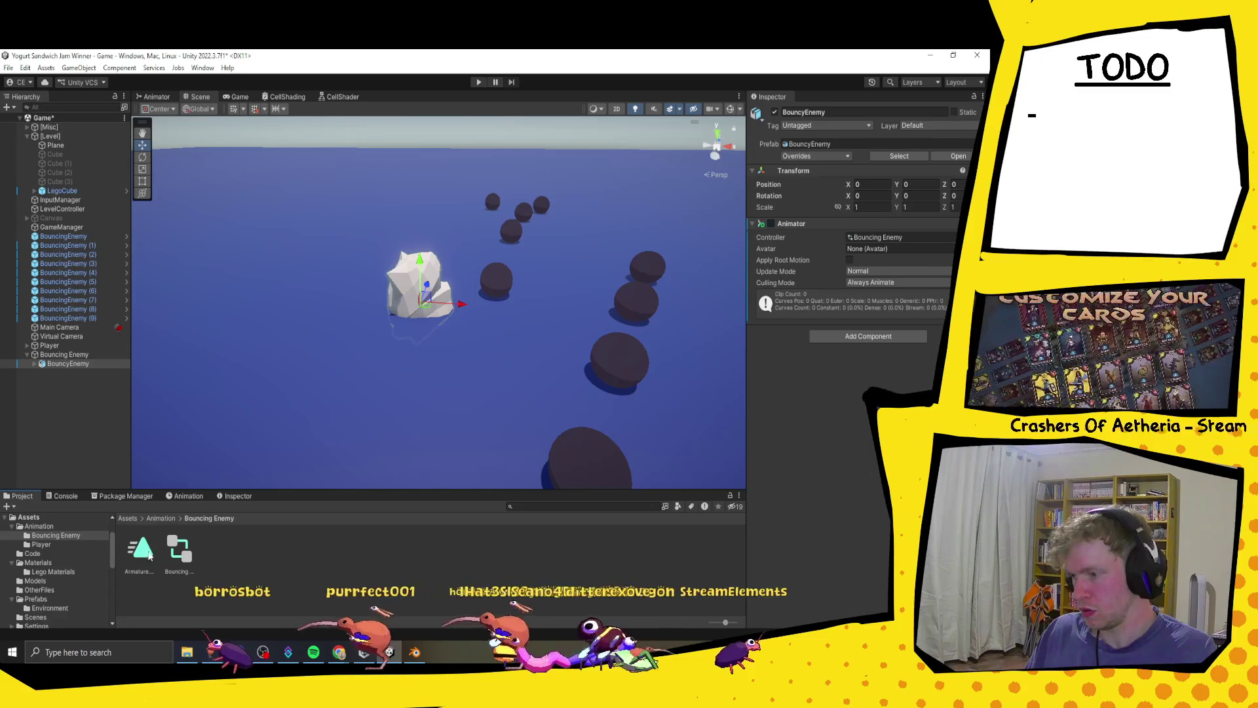
pyautogui.click(188, 496)
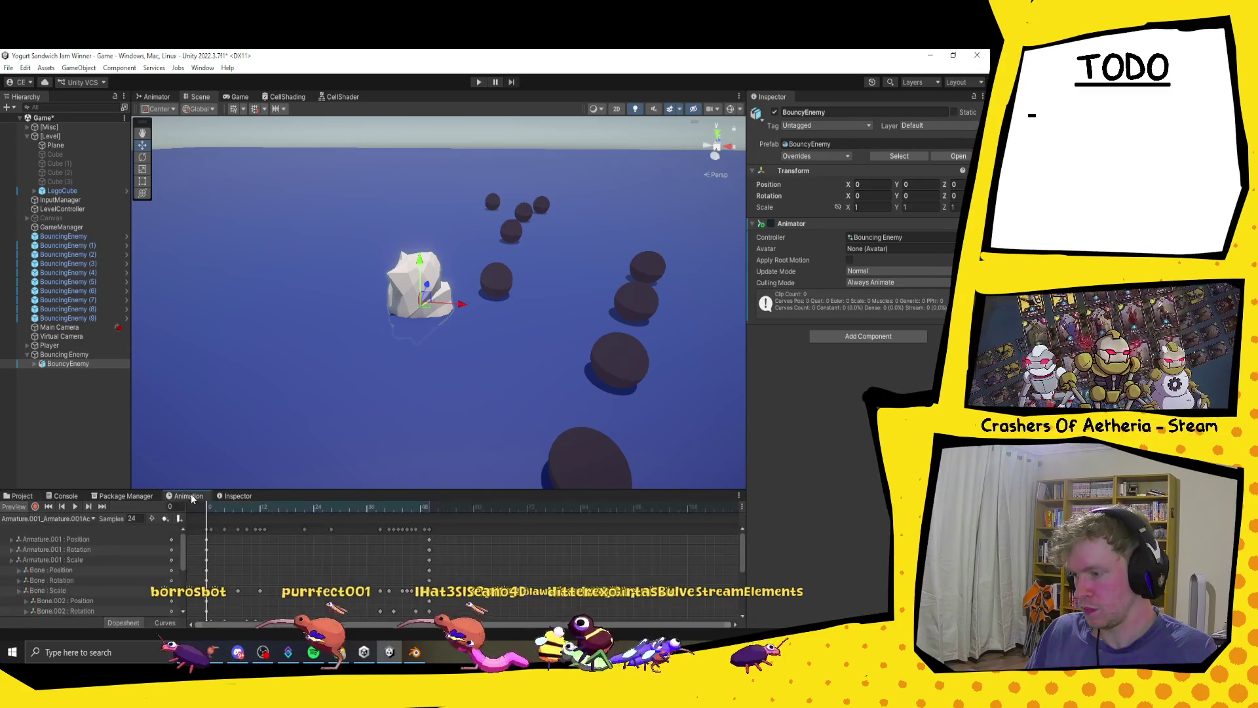
# - Play and stop the armature clip preview, scrub to frame 41, then switch to Blender
pyautogui.click(71, 506)
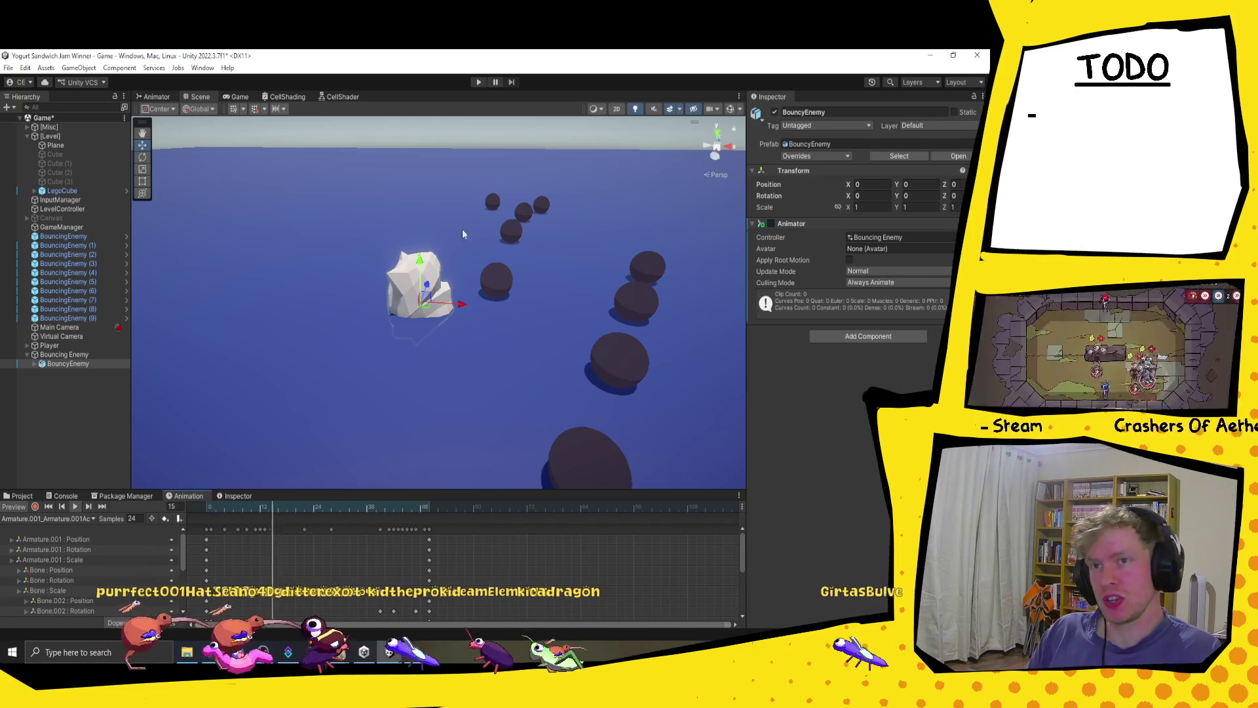
pyautogui.click(77, 504)
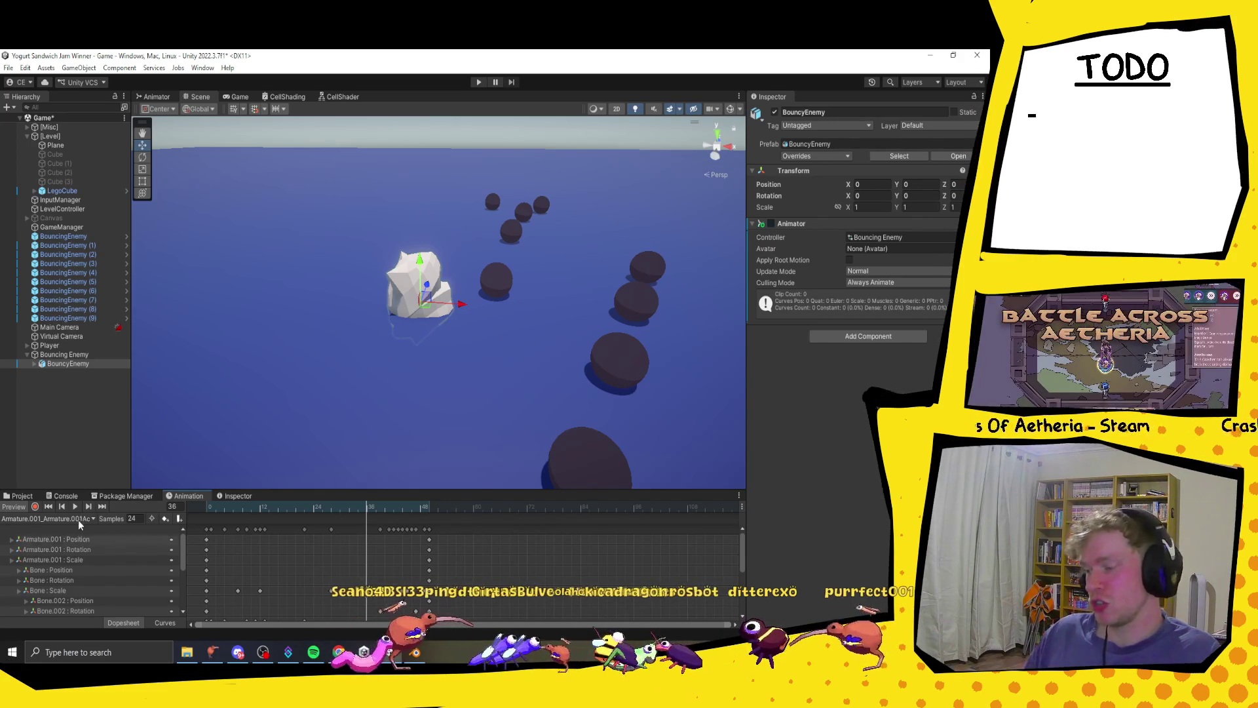
pyautogui.click(331, 507)
pyautogui.moveTo(306, 513)
pyautogui.mouseDown()
pyautogui.moveTo(207, 517)
pyautogui.moveTo(291, 518)
pyautogui.moveTo(207, 517)
pyautogui.moveTo(378, 551)
pyautogui.mouseUp()
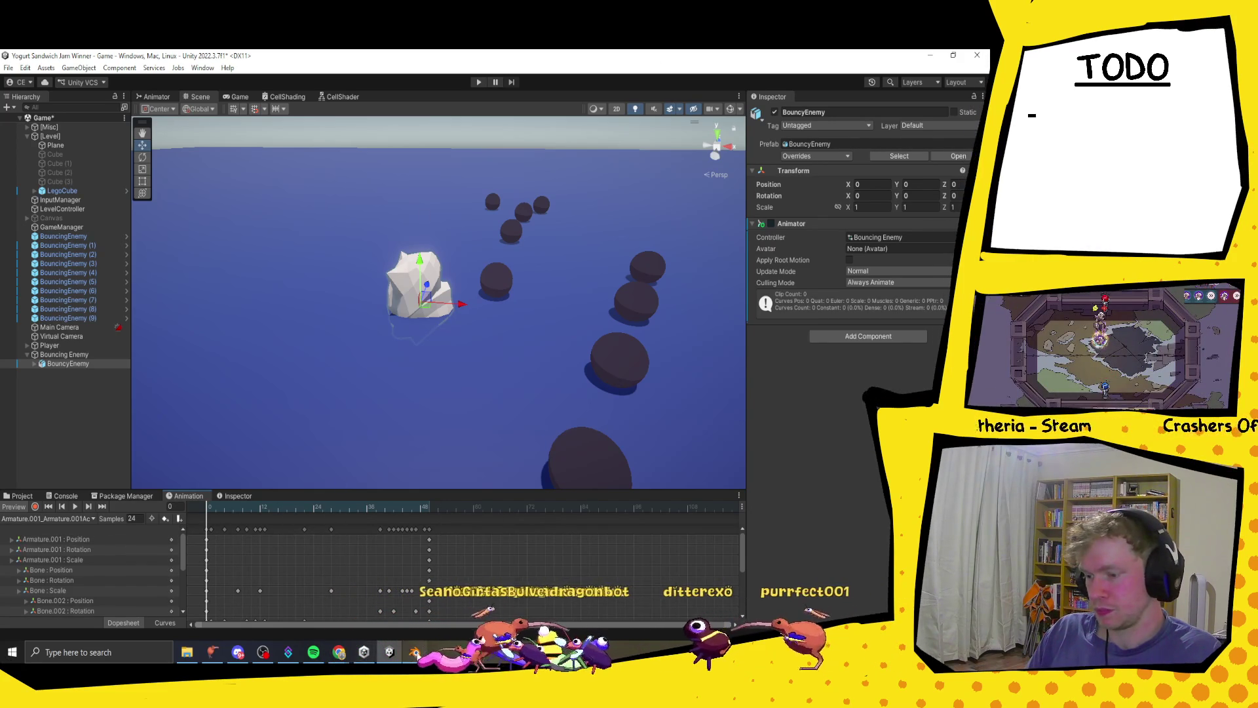
pyautogui.hotkey('alt', 'Tab')
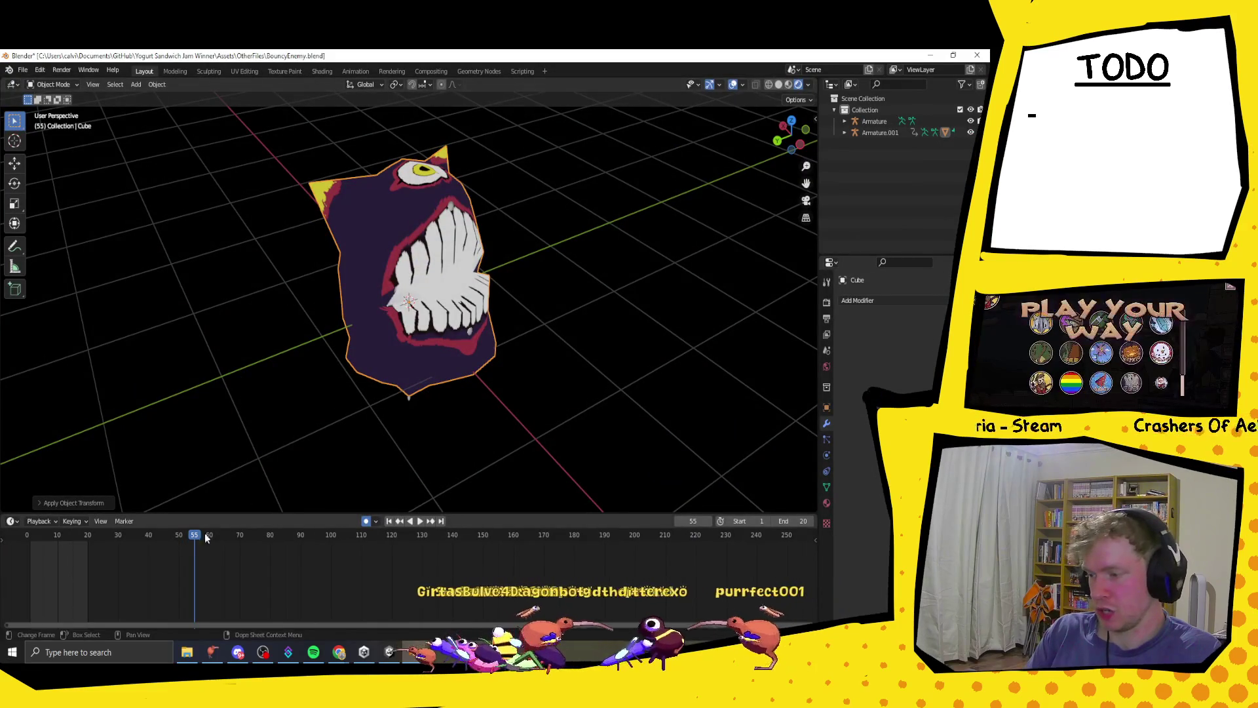
# - Play the BouncyEnemy animation in reverse in Blender, then stop it at frame 55
pyautogui.hotkey('shift', 'ctrl', 'space')
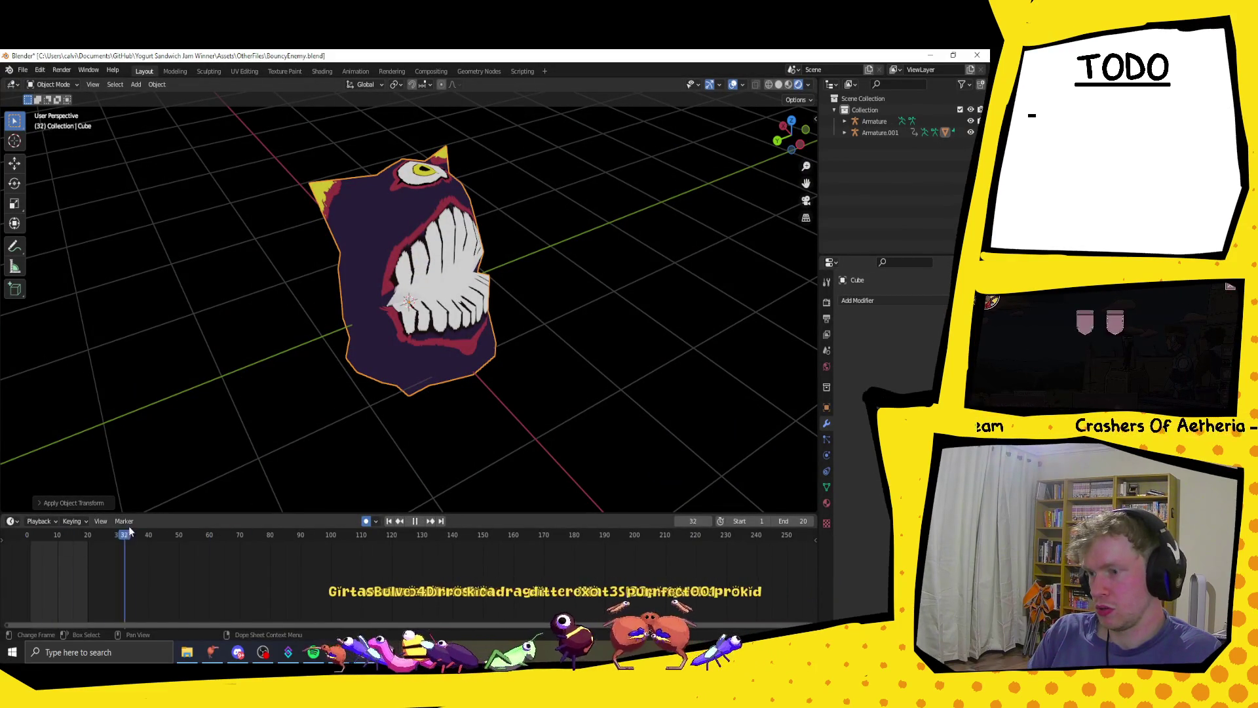
pyautogui.press('space')
pyautogui.press('Escape')
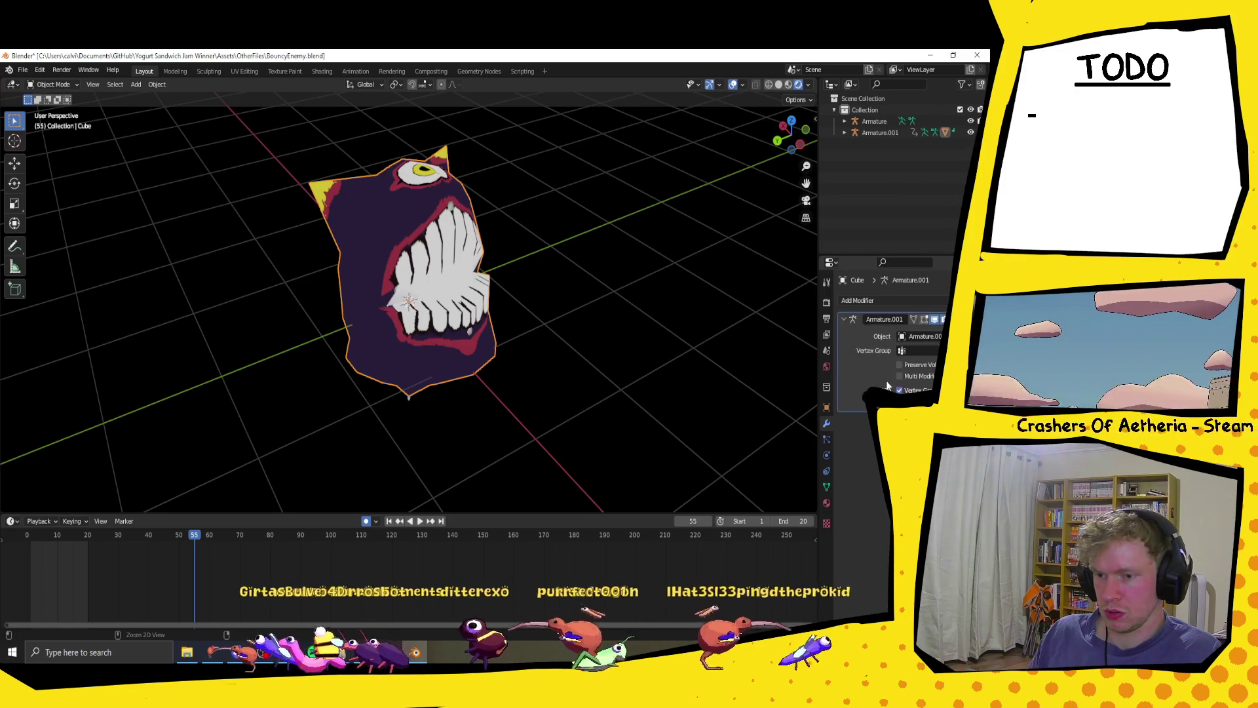
# - Export the model as FBX, overwriting BouncyEnemy.fbx in the Models folder
pyautogui.click(23, 70)
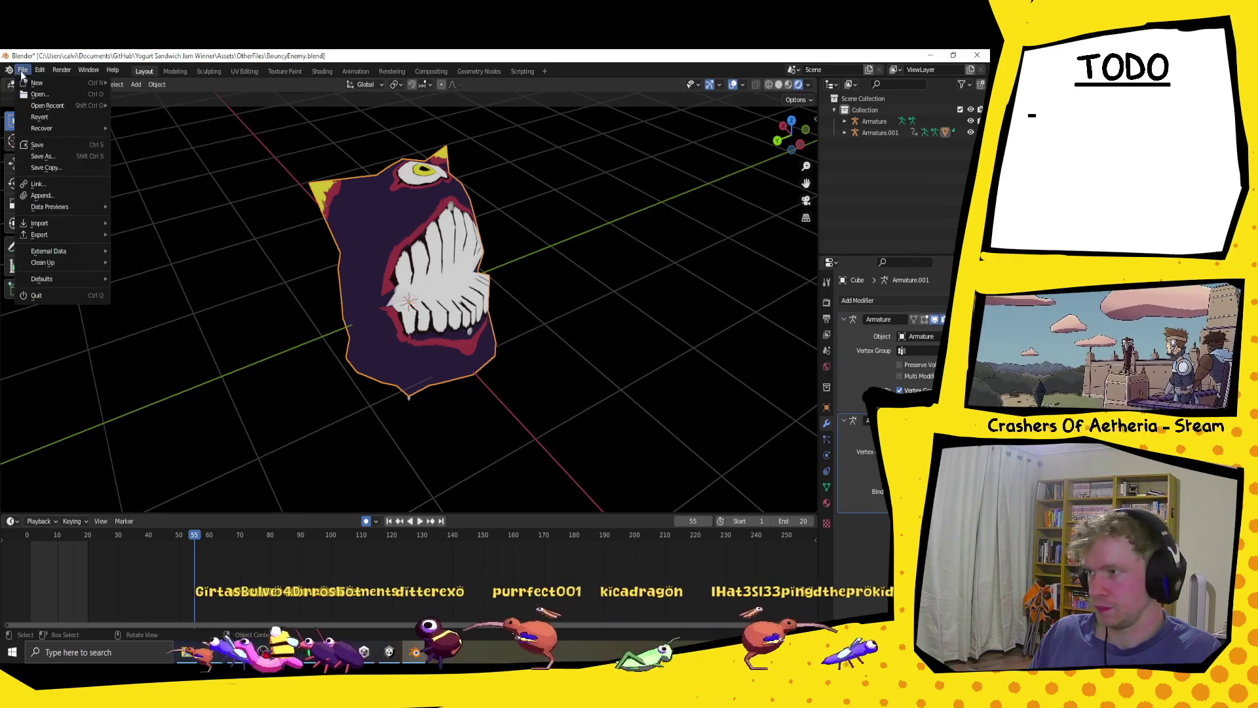
pyautogui.moveTo(53, 235)
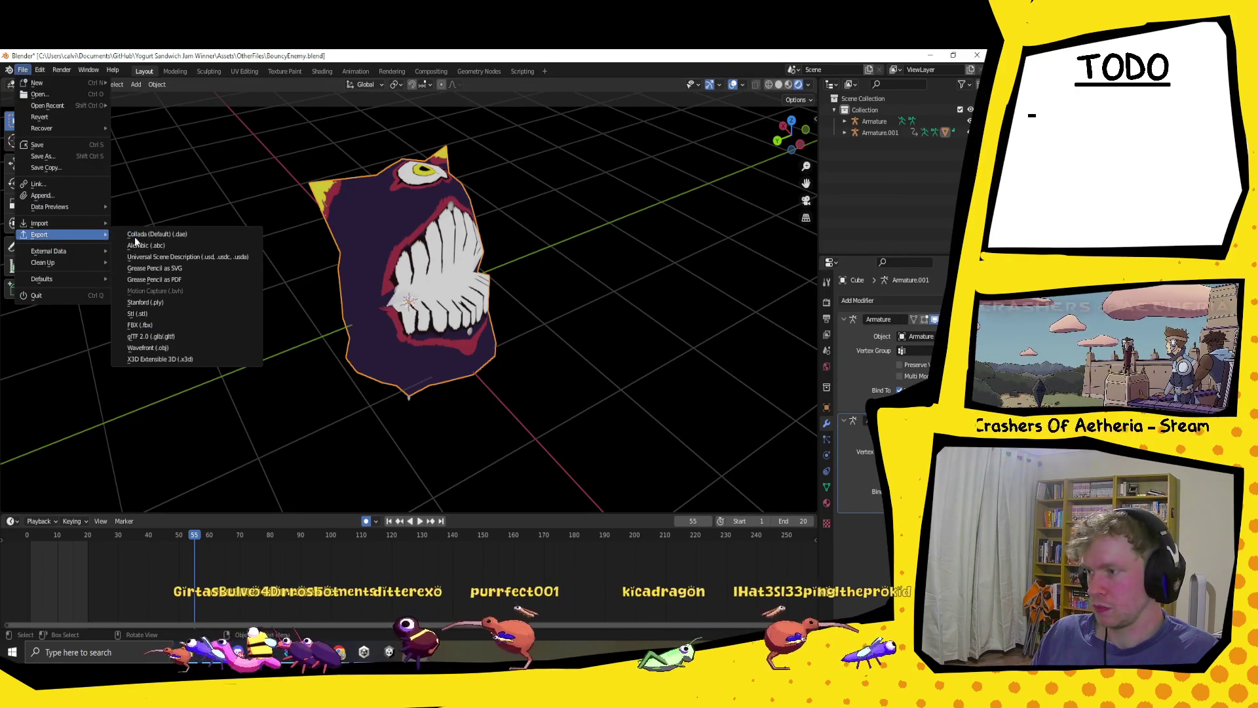
pyautogui.click(164, 325)
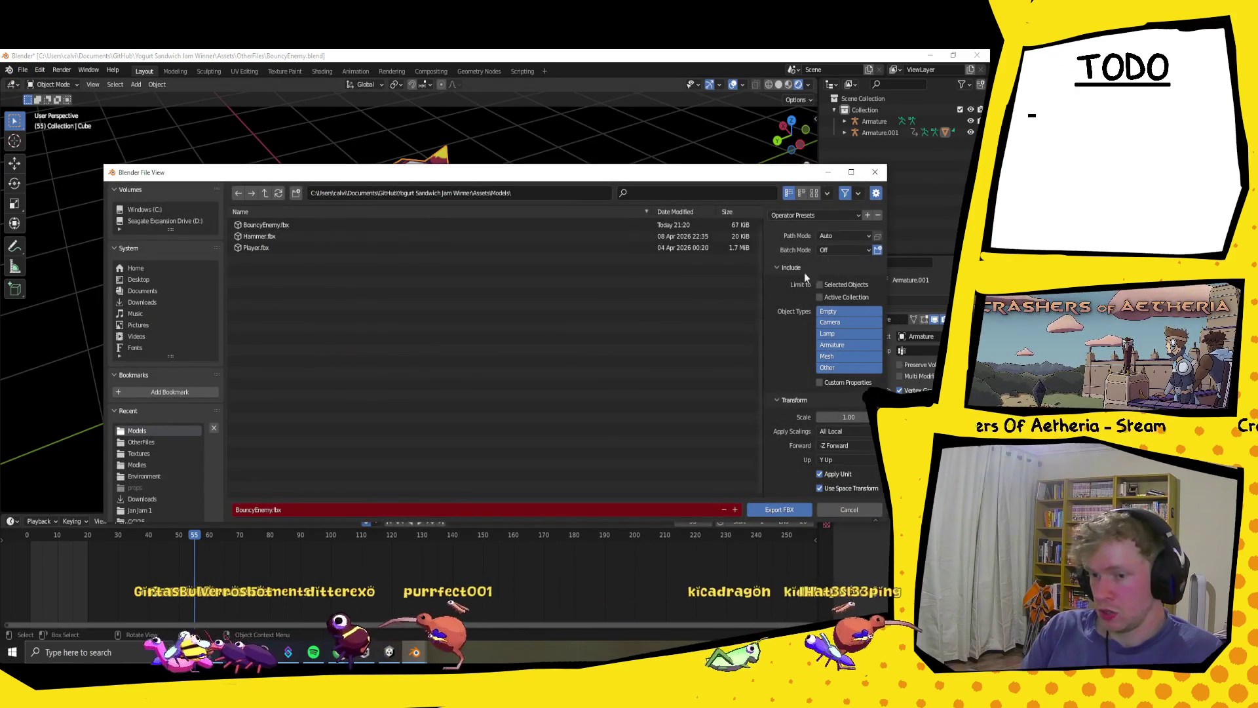
pyautogui.press('Return')
pyautogui.click(50, 83)
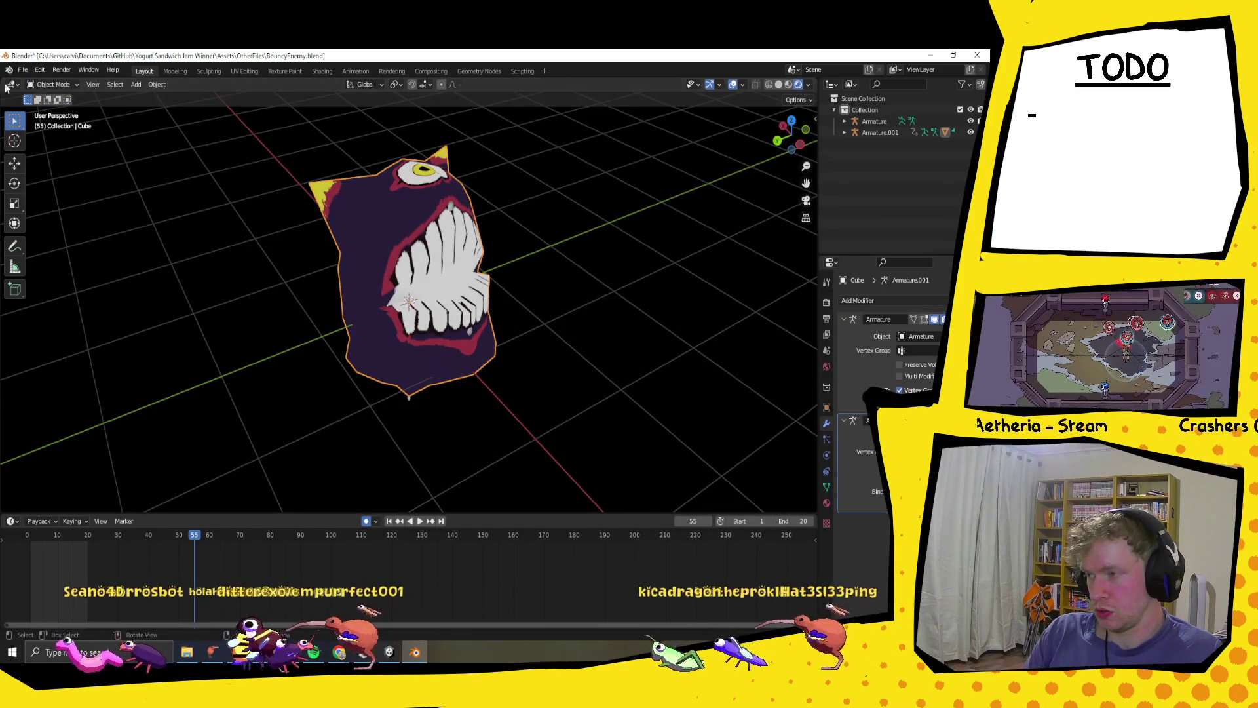
pyautogui.click(23, 69)
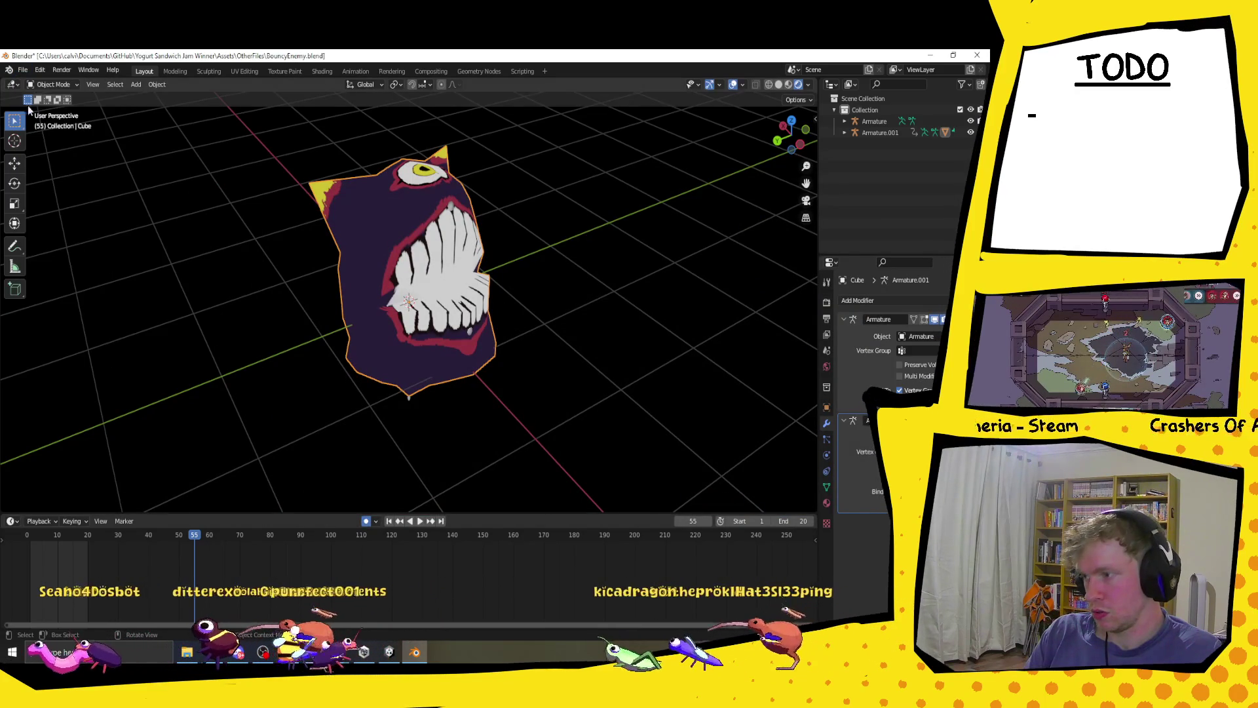
pyautogui.click(23, 69)
pyautogui.moveTo(68, 236)
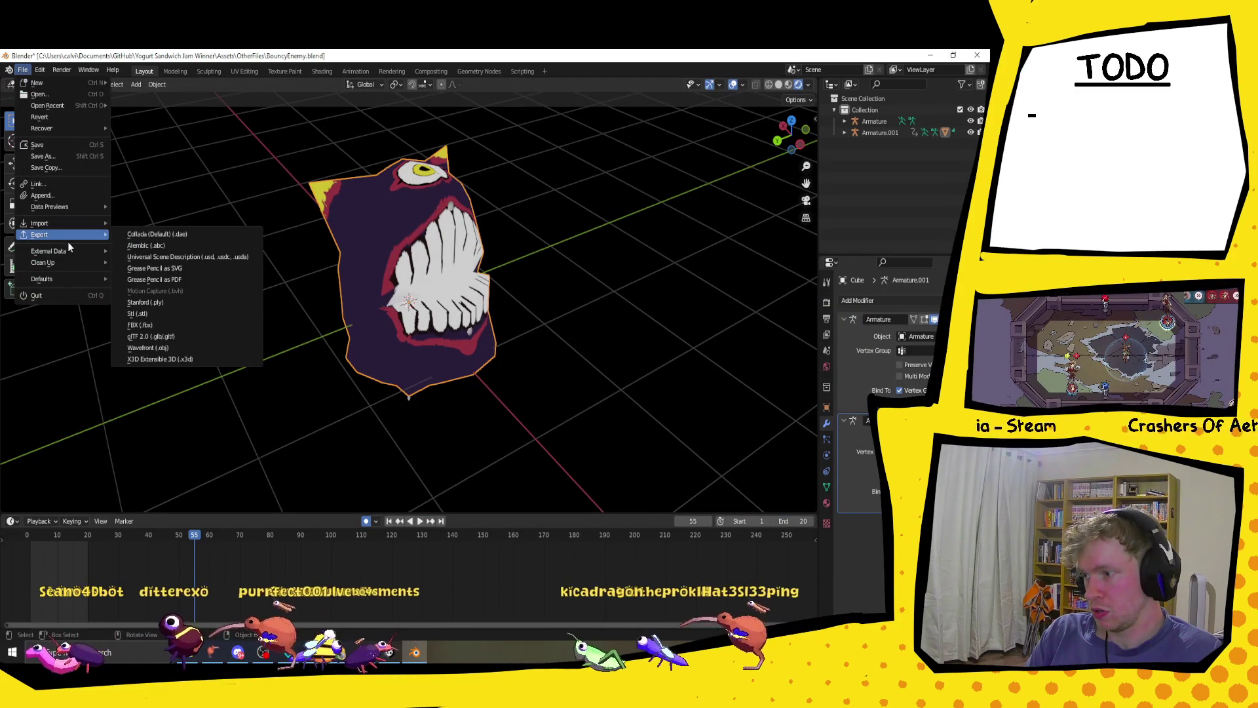
pyautogui.click(160, 326)
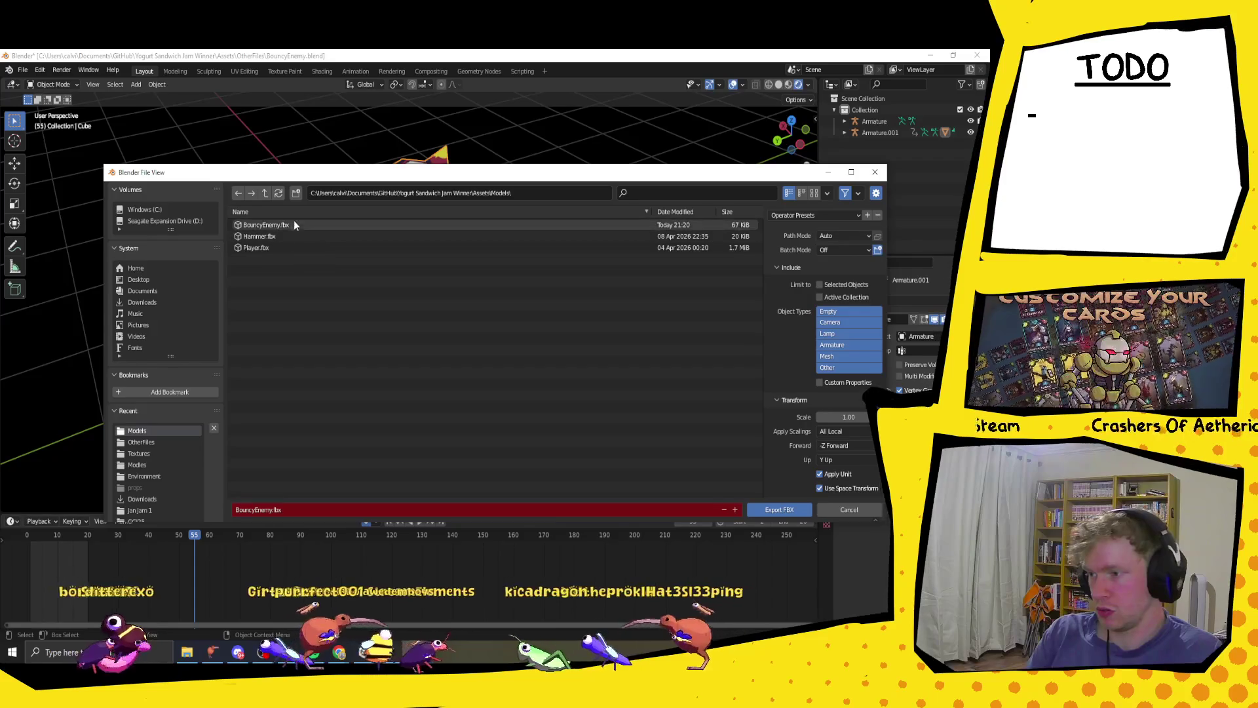
pyautogui.click(294, 224)
pyautogui.click(764, 513)
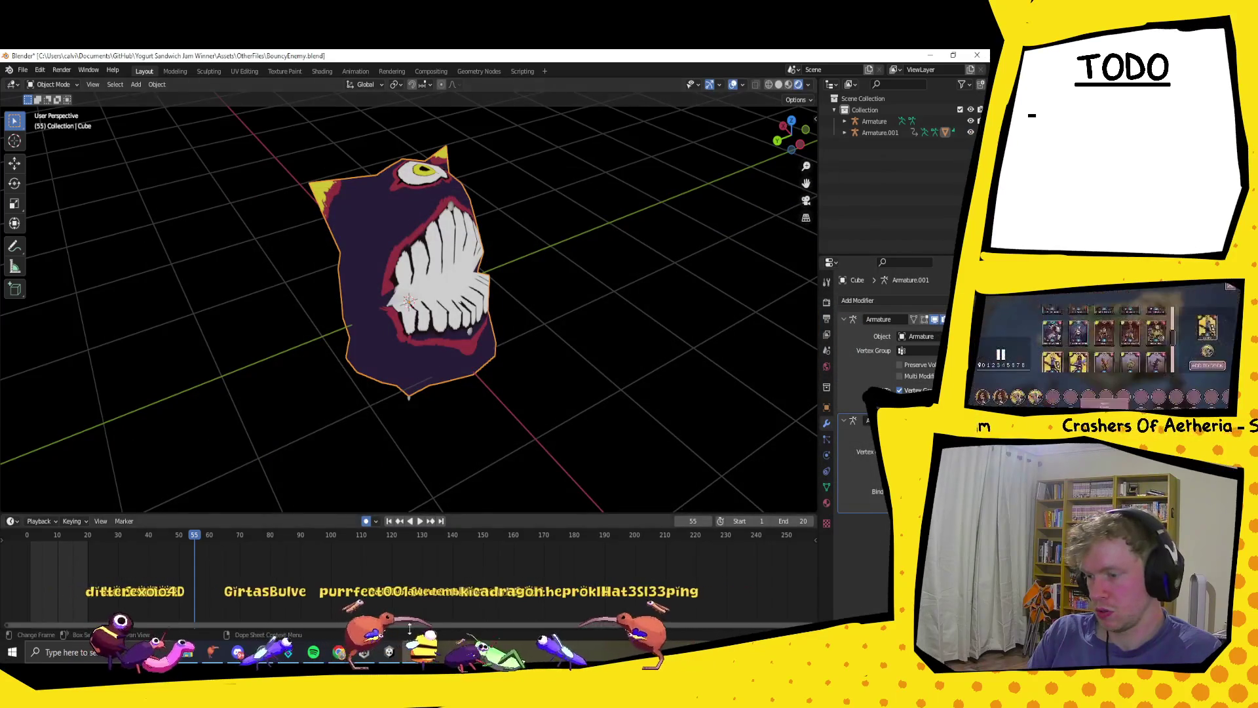
# - Preview and stop the reimported enemy's animation in Unity
pyautogui.hotkey('alt', 'Tab')
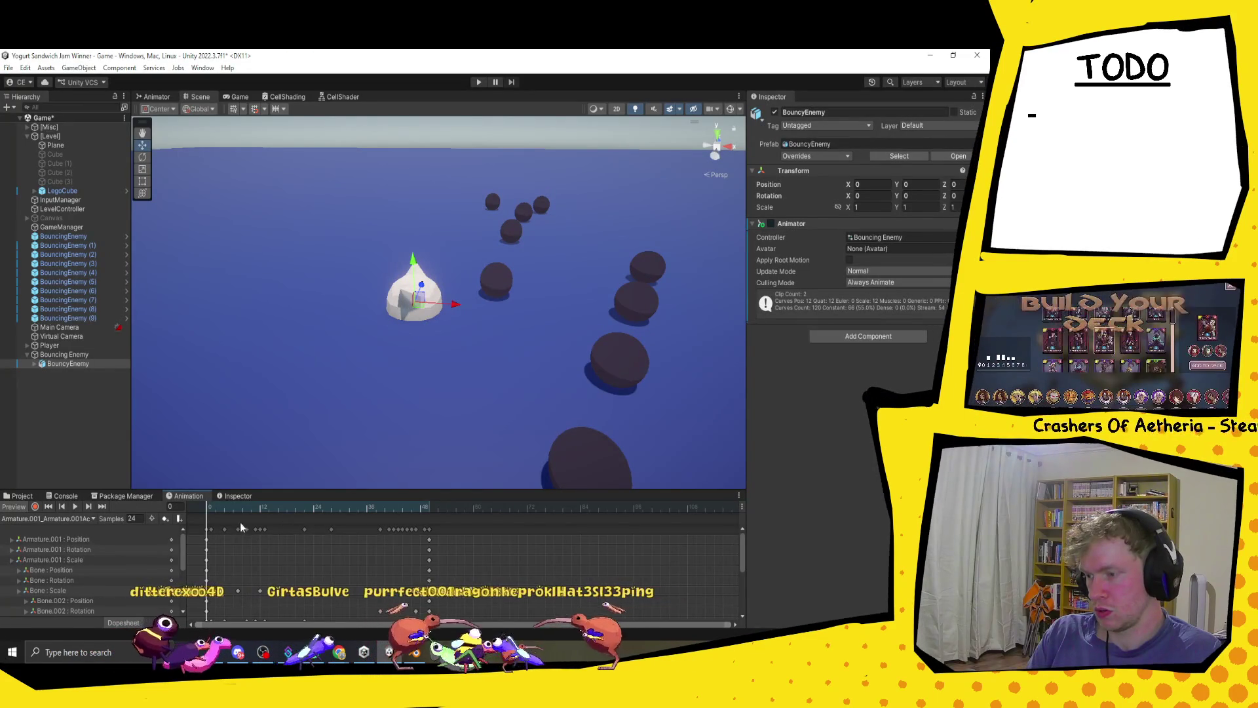
pyautogui.click(362, 507)
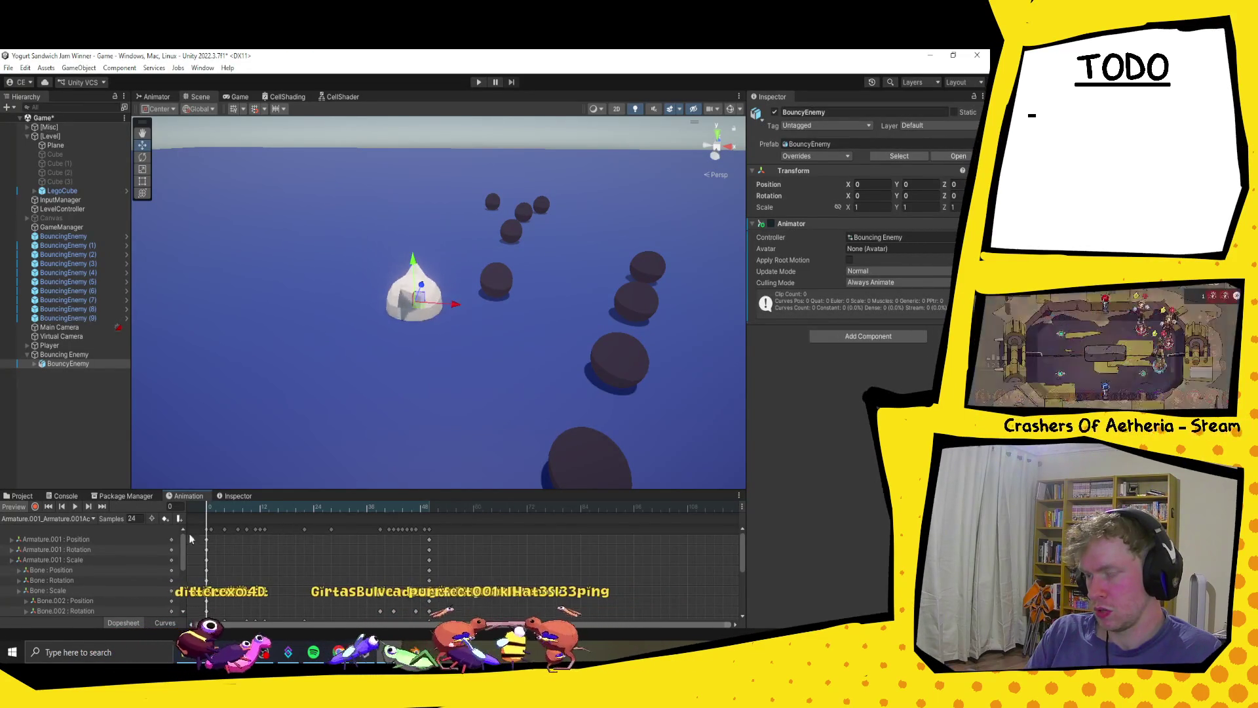
pyautogui.press('space')
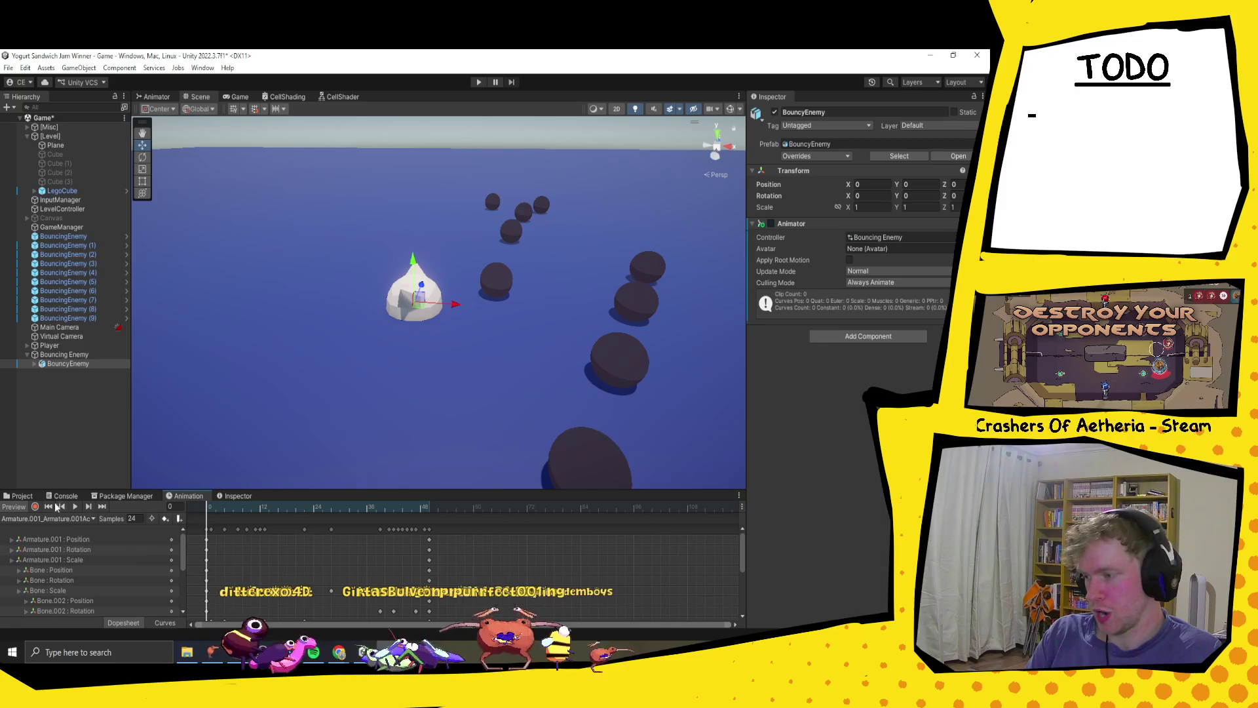
# - Back in Blender, show the Material.001 Base Color texture in the UV Editing workspace
pyautogui.hotkey('alt', 'Tab')
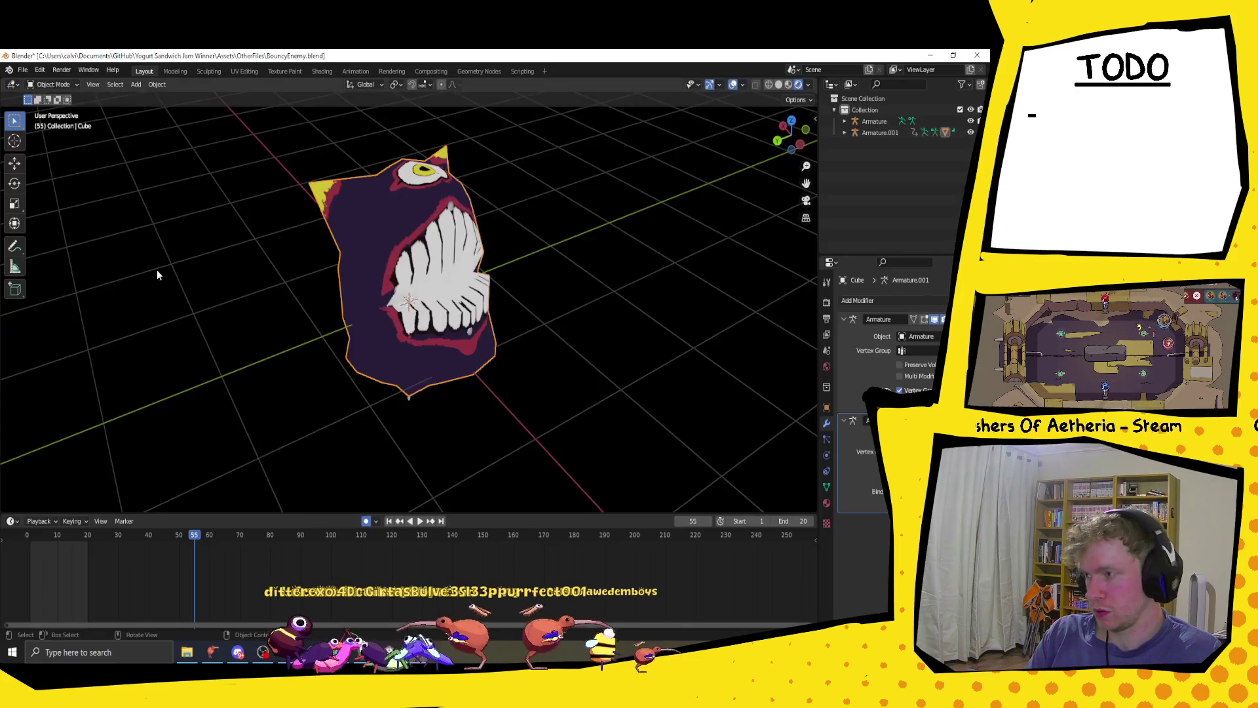
pyautogui.click(245, 72)
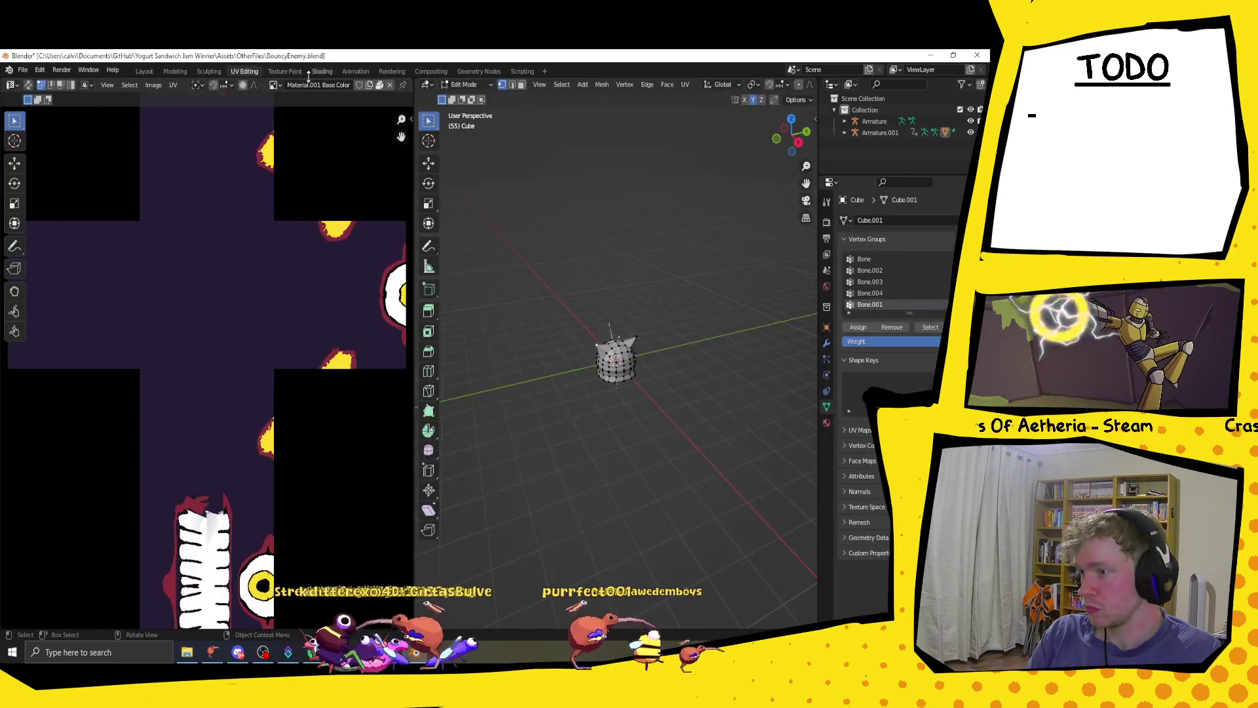
pyautogui.click(275, 86)
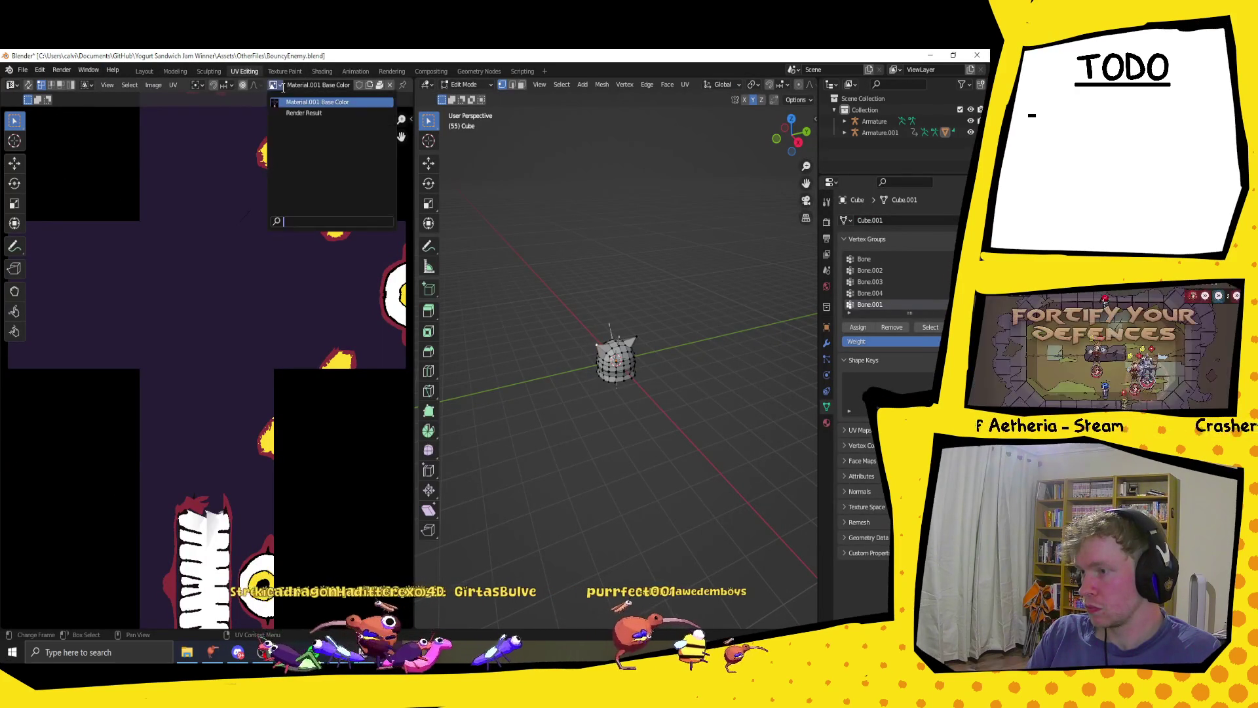
pyautogui.click(288, 102)
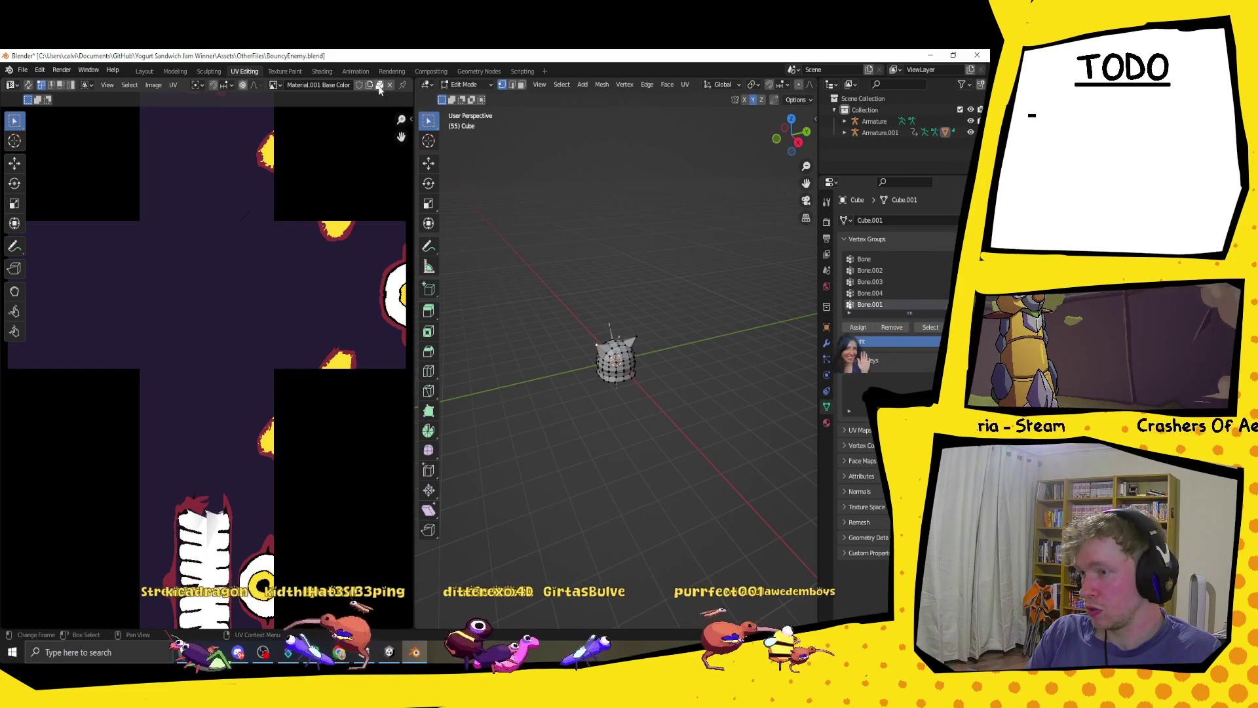
pyautogui.click(275, 86)
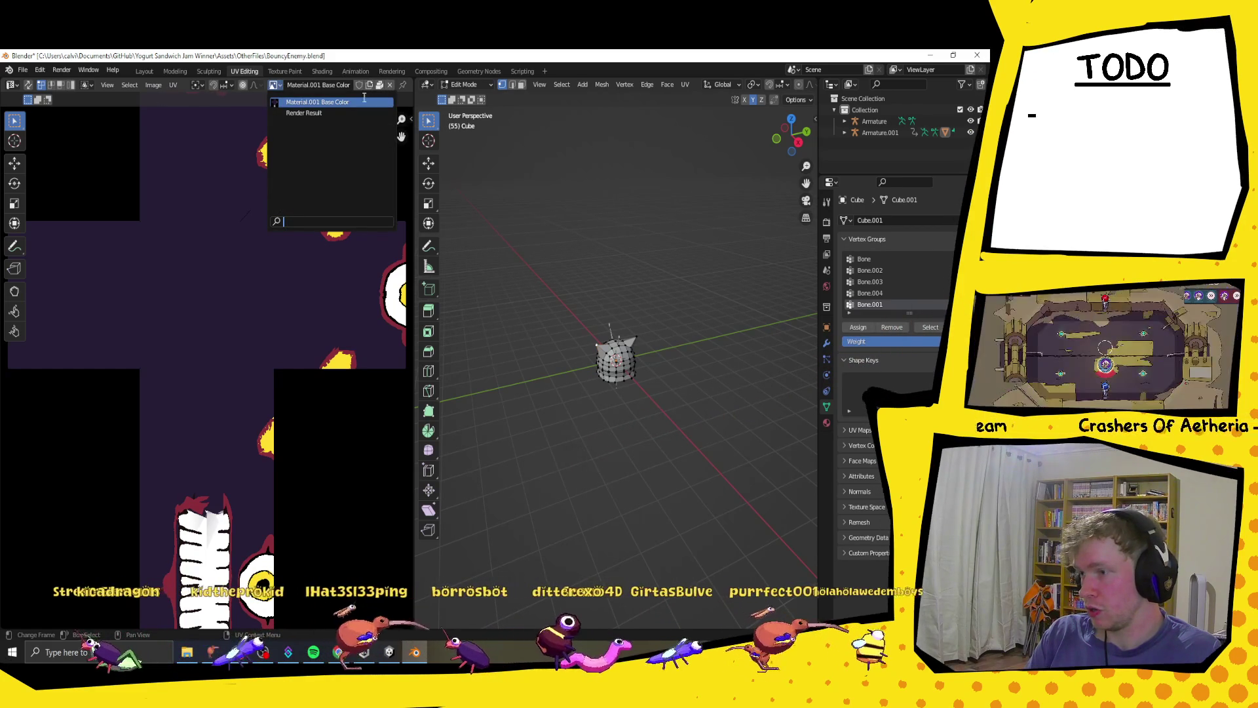
# - In Texture Paint, start saving the texture image under a new name into Assets/Textures
pyautogui.click(293, 71)
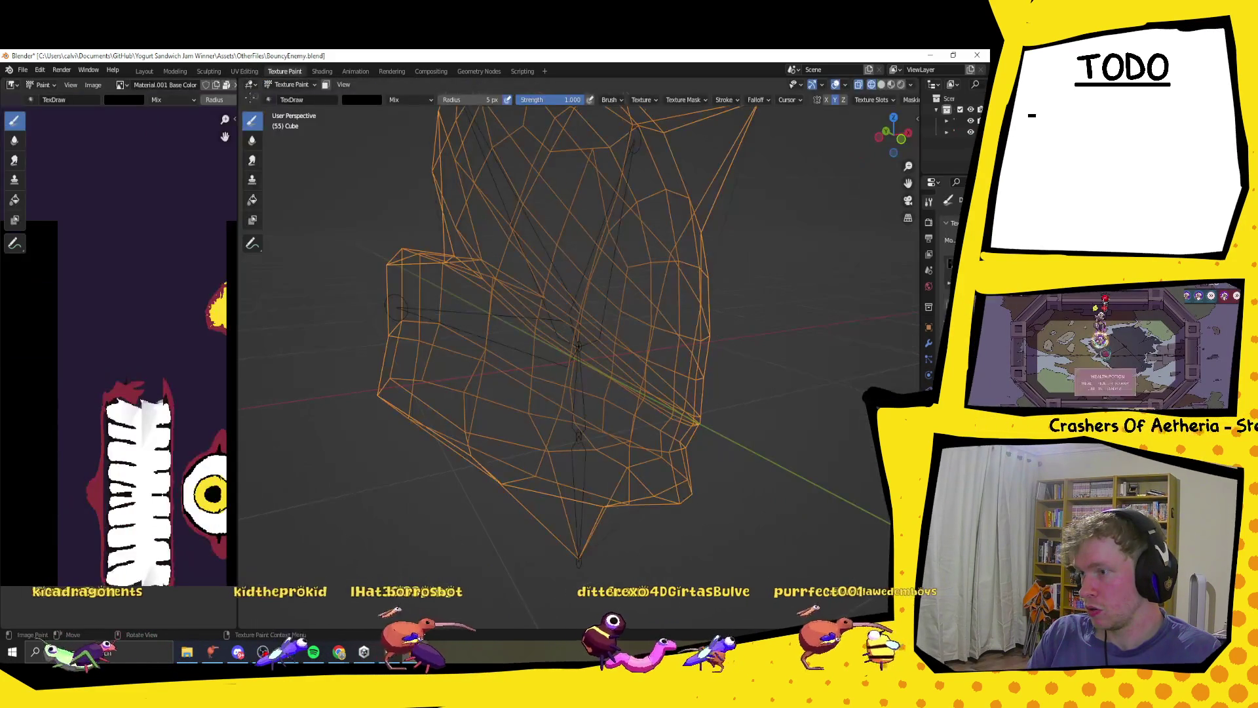
pyautogui.click(93, 85)
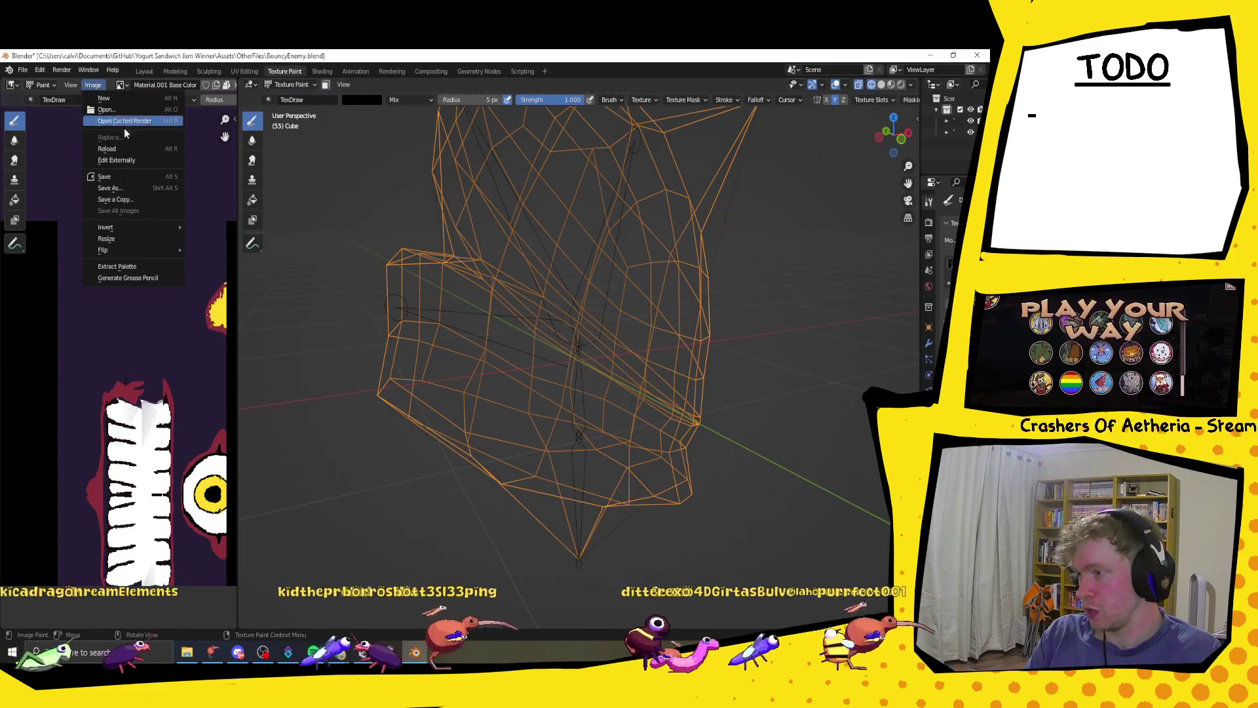
pyautogui.click(118, 185)
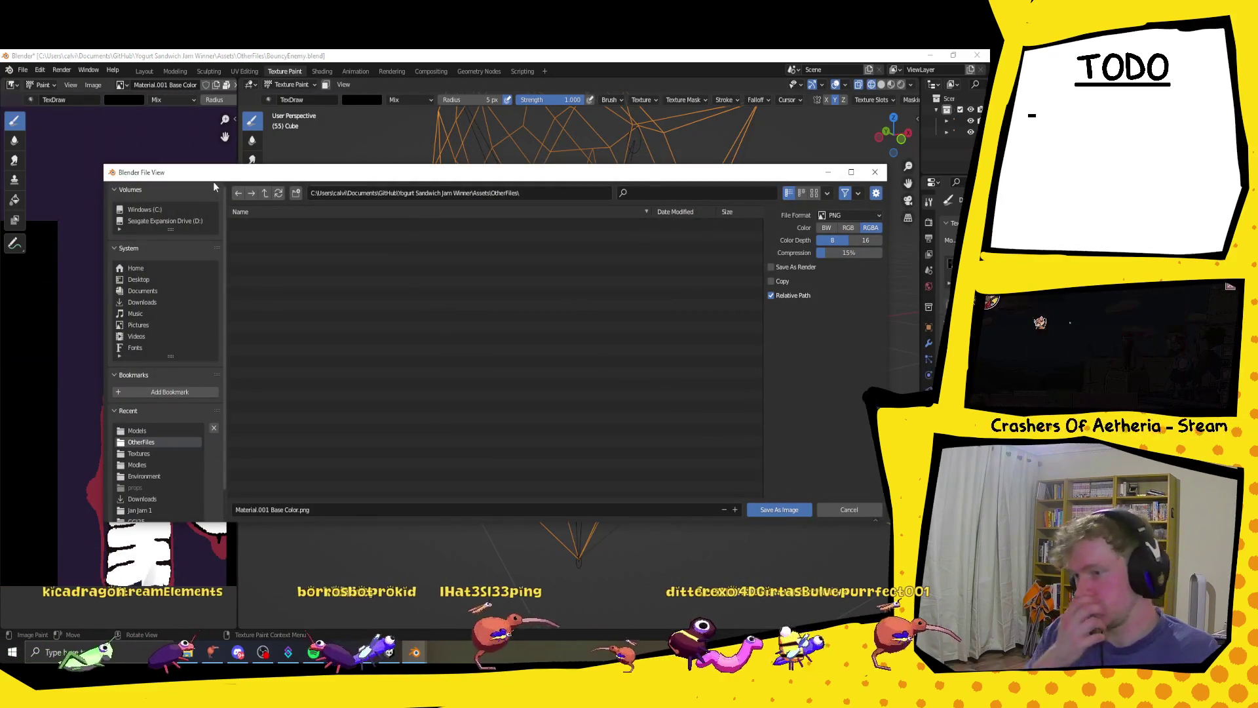
pyautogui.click(264, 192)
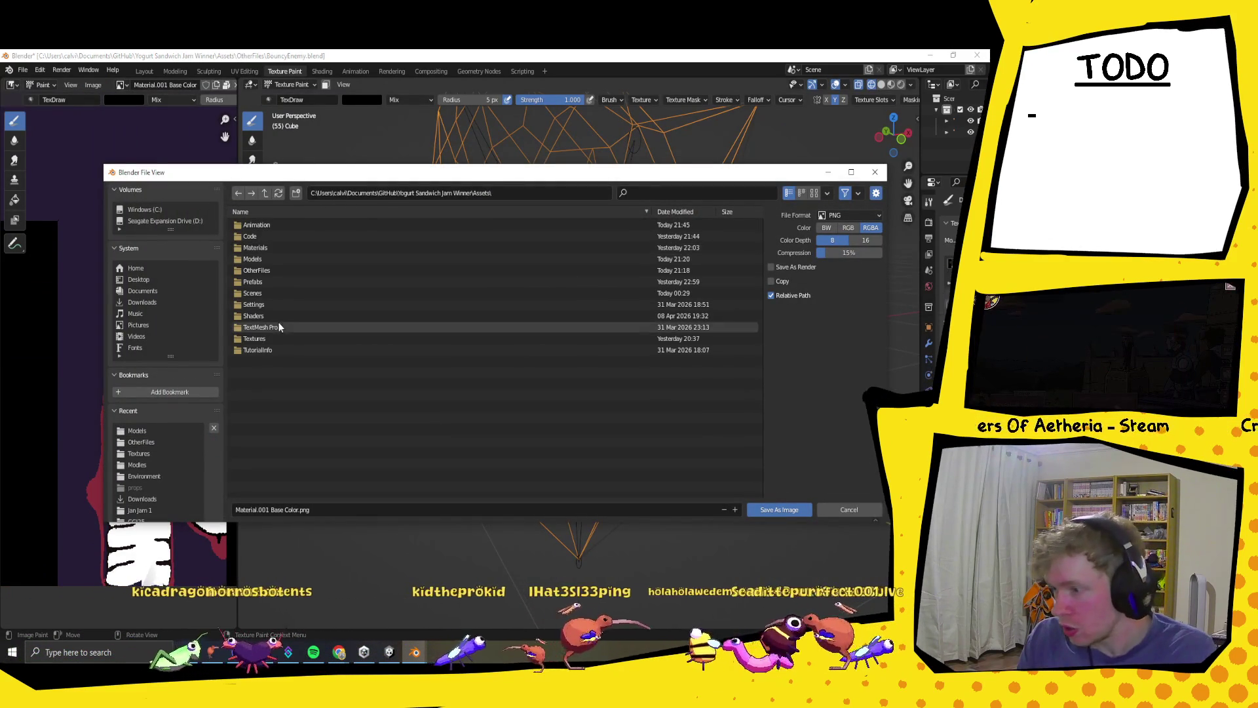
pyautogui.doubleClick(274, 338)
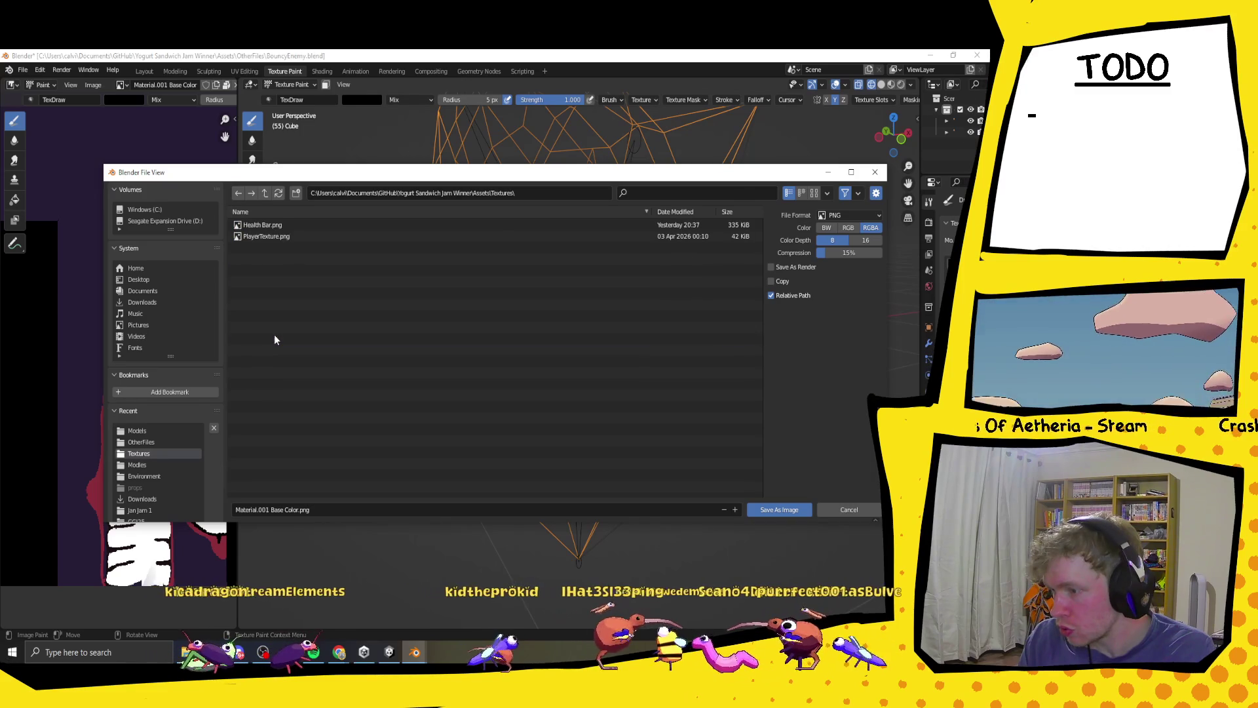
# - Rename the texture file to Bouncy Enemy.png and save it
pyautogui.click(295, 510)
pyautogui.click(298, 510)
pyautogui.hotkey('shift', 'Home')
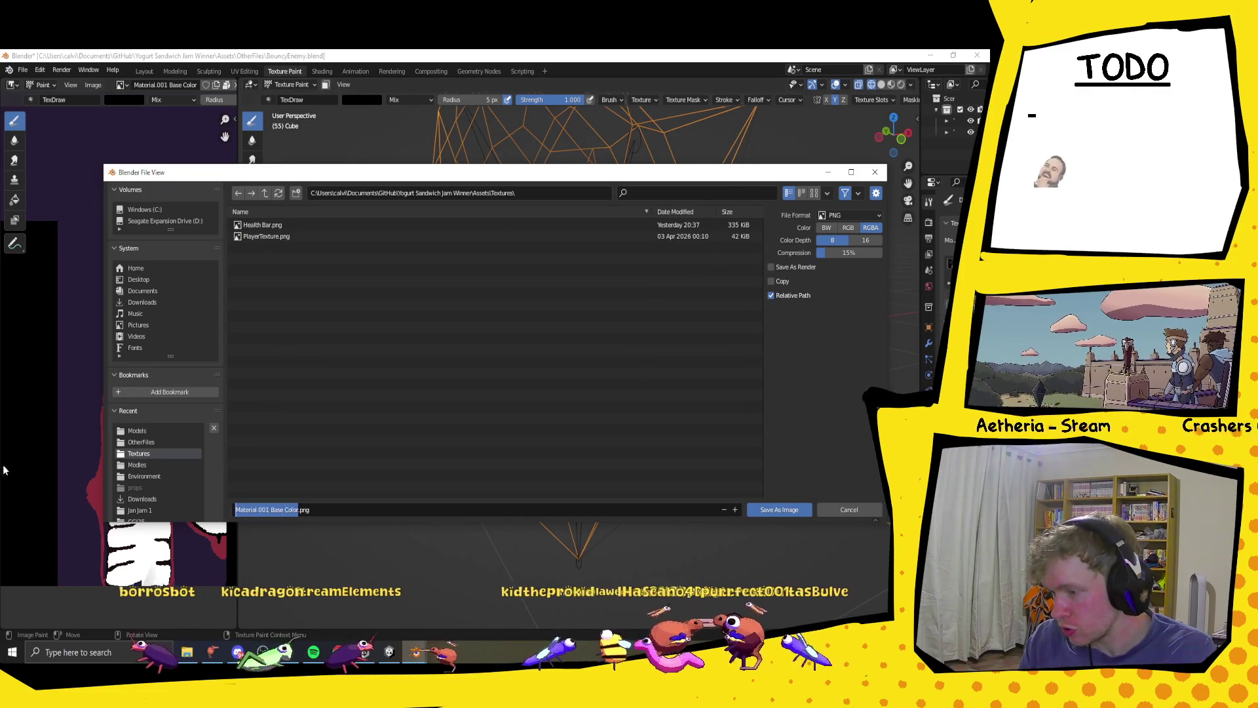
pyautogui.press('BackSpace')
pyautogui.write('Bouncy')
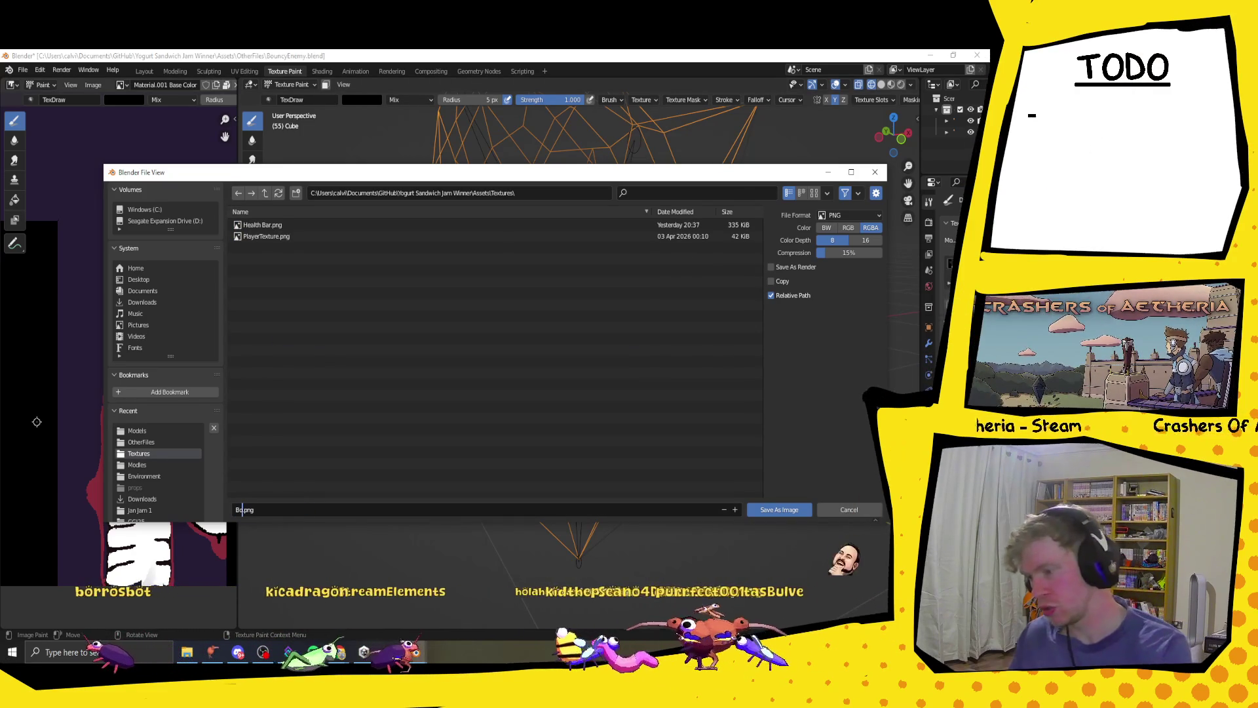
pyautogui.write(' Enem')
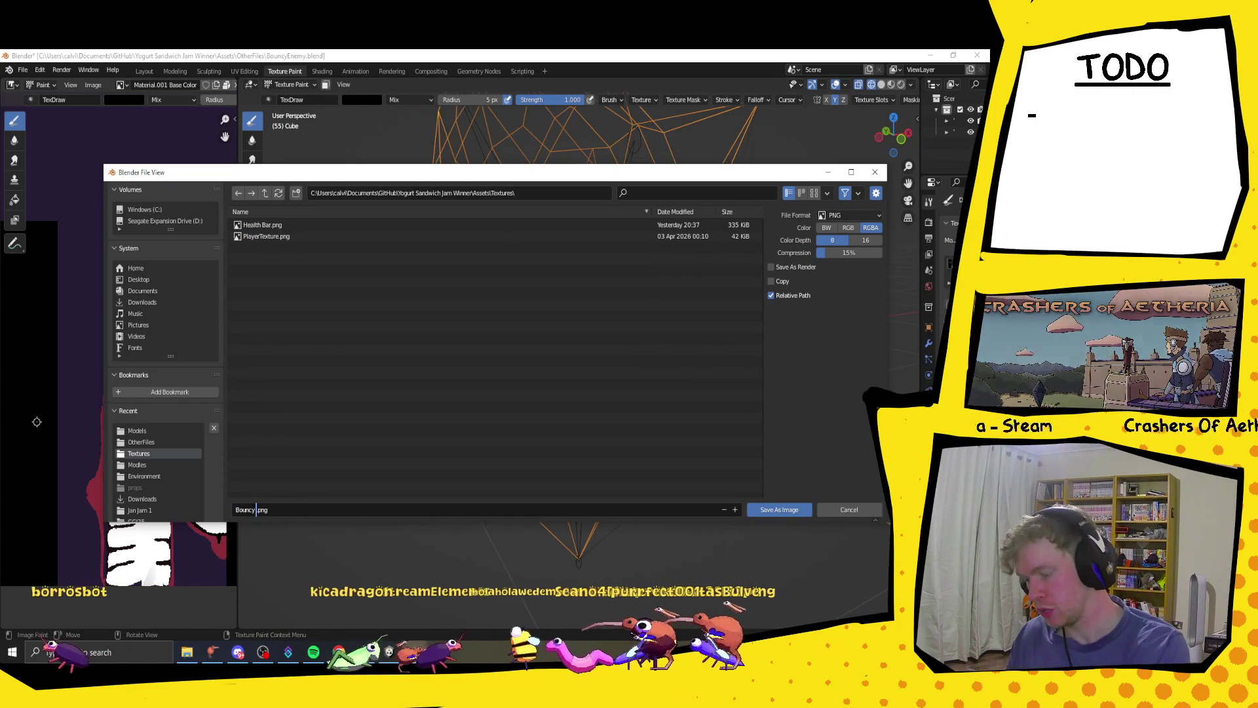
pyautogui.write('y')
pyautogui.hotkey('ctrl', 'Left')
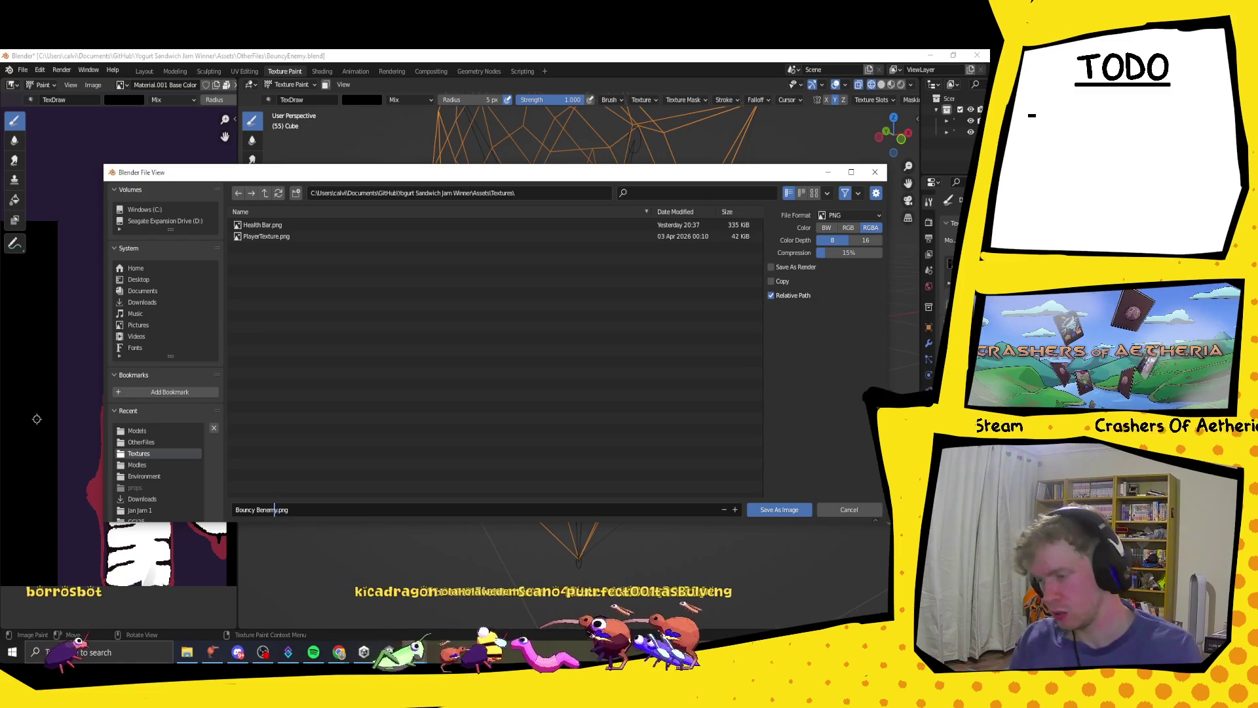
pyautogui.press('Delete')
pyautogui.write('e')
pyautogui.press('Left')
pyautogui.press('Delete')
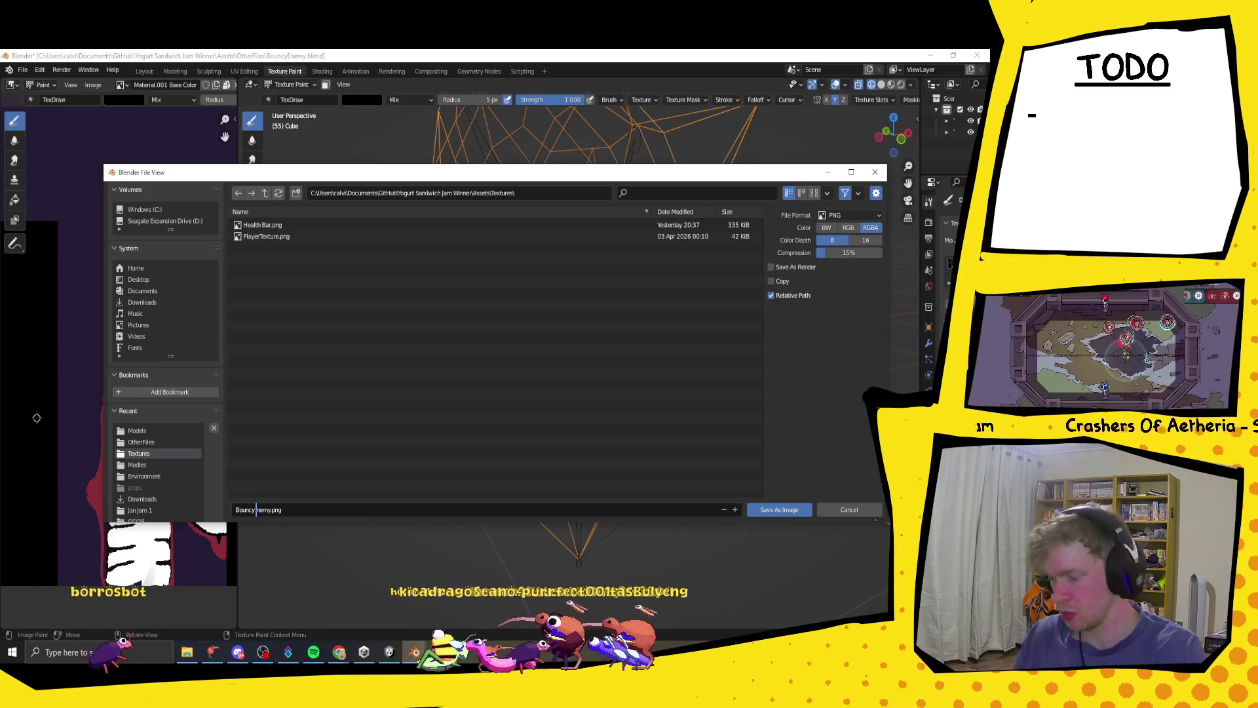
pyautogui.write('E')
pyautogui.click(786, 511)
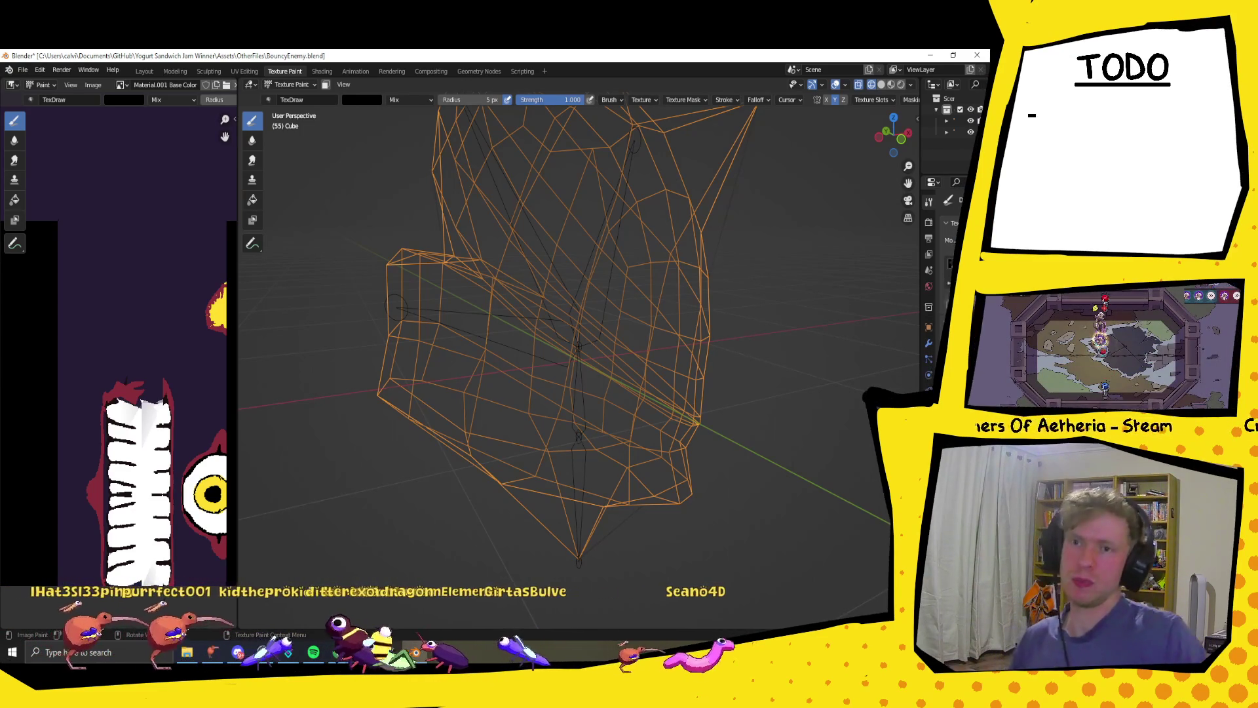
# - Zoom the Blender viewport out, then bring the Unity editor to the front from the taskbar
pyautogui.scroll(-5, 504, 371)
pyautogui.scroll(3, 620, 321)
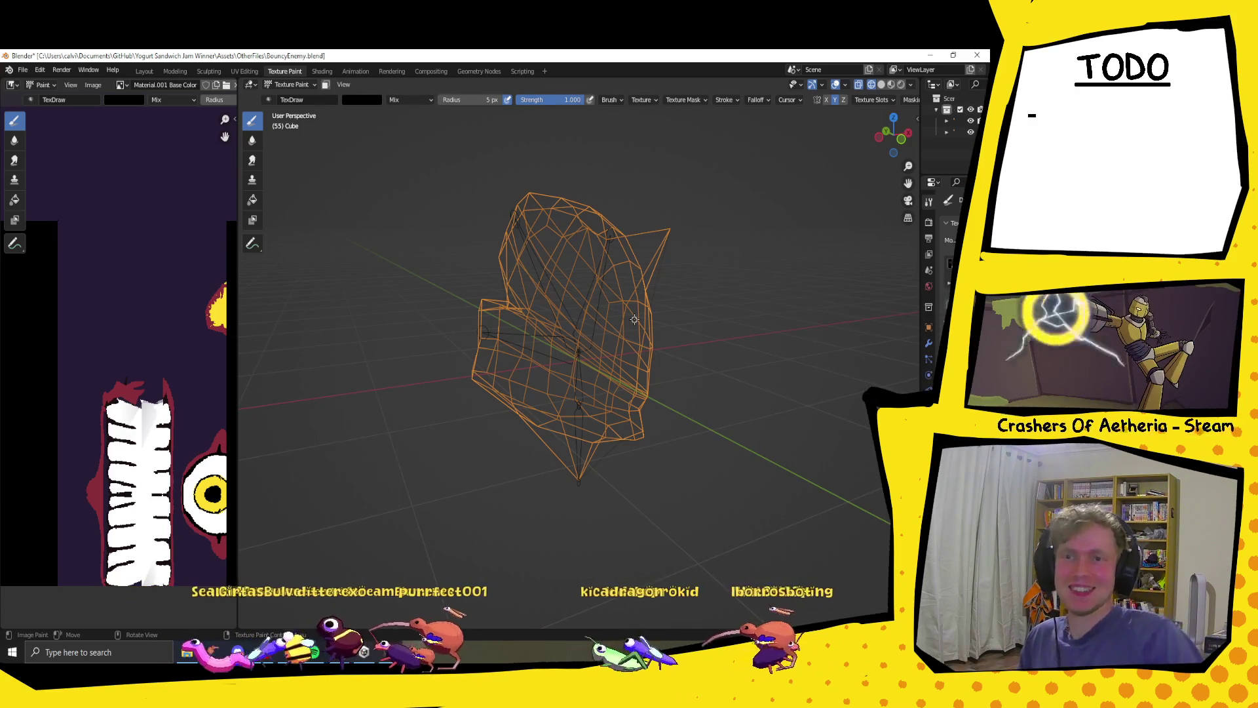
pyautogui.scroll(-3, 634, 319)
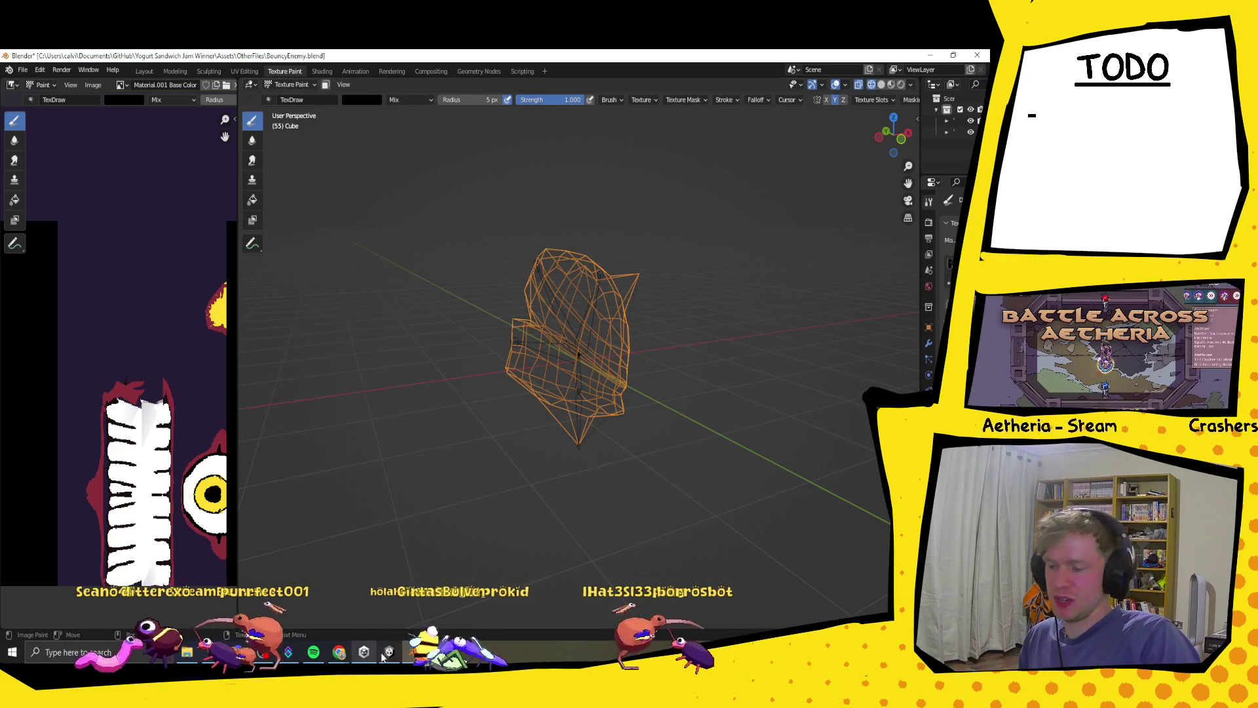
pyautogui.click(383, 651)
# - Assign the Bouncy Enemy texture to the BouncingEneemy material in Assets/Materials
pyautogui.click(20, 496)
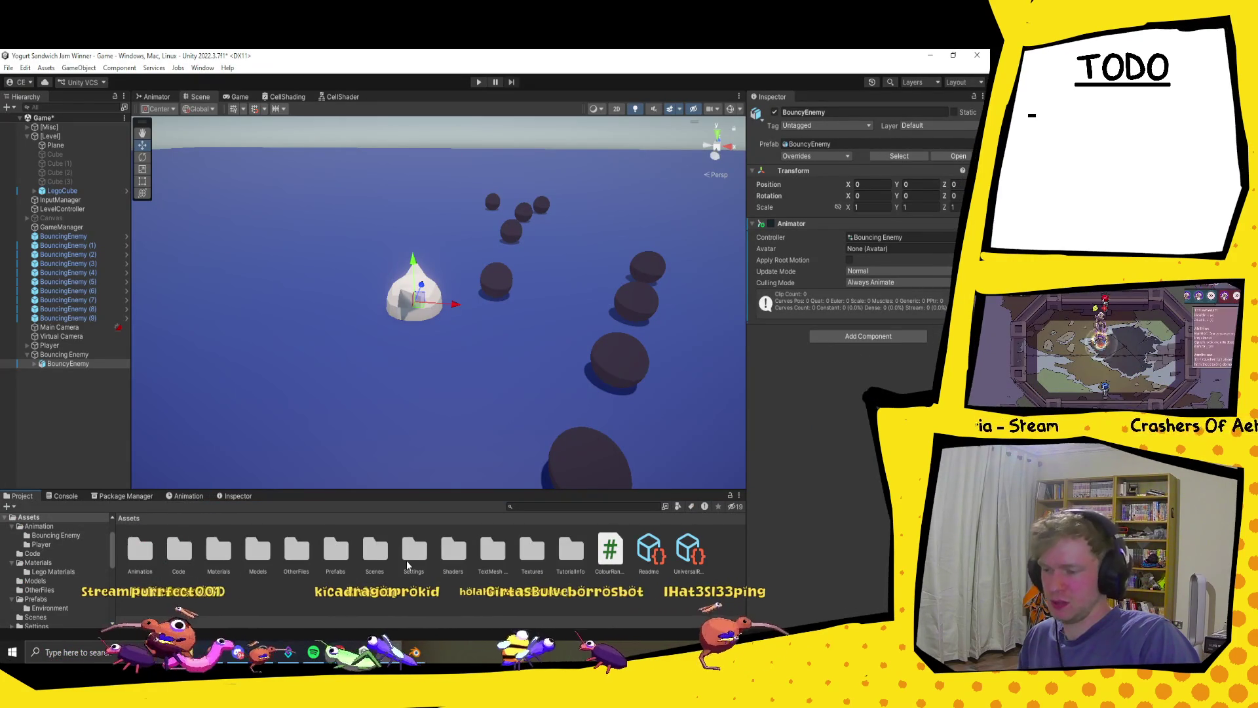
pyautogui.doubleClick(219, 551)
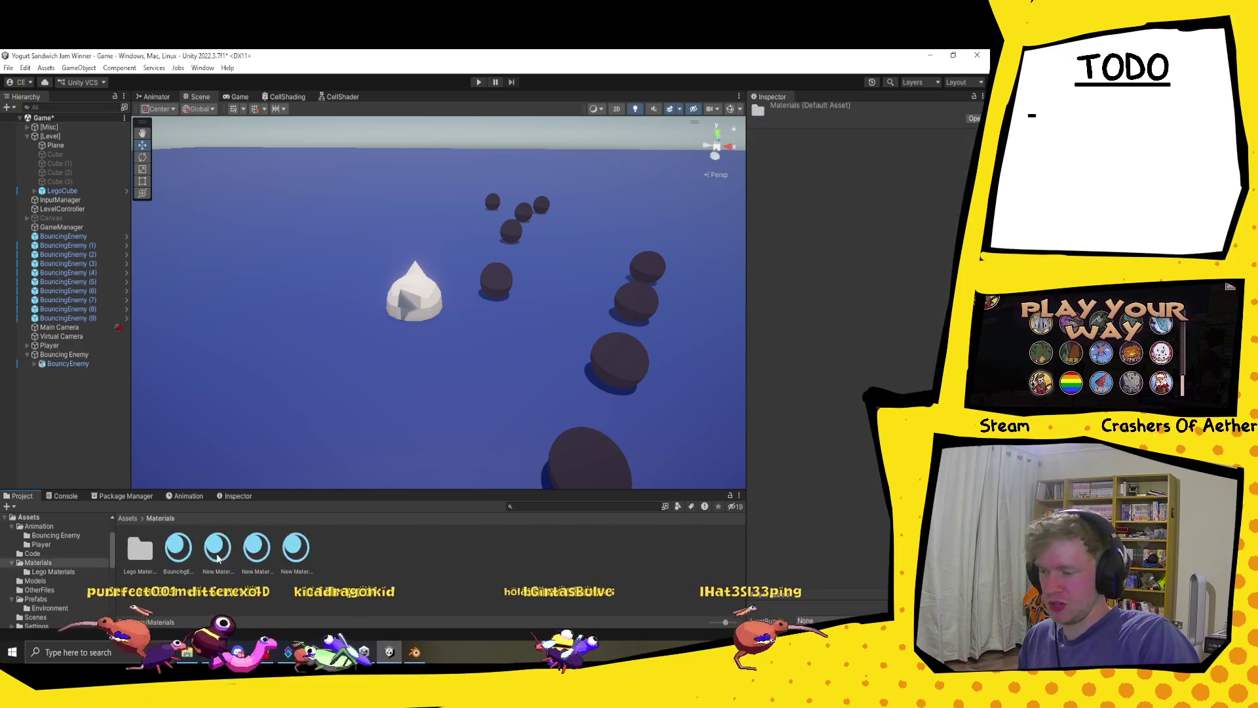
pyautogui.click(169, 554)
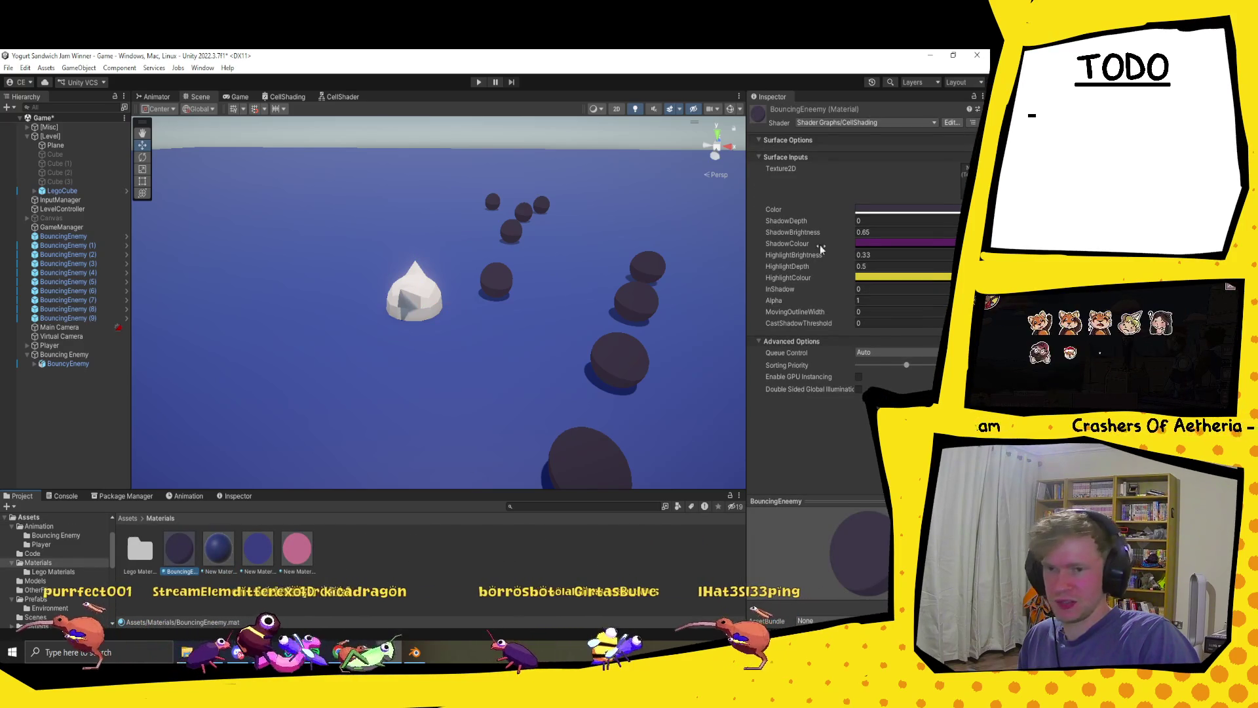
pyautogui.click(969, 190)
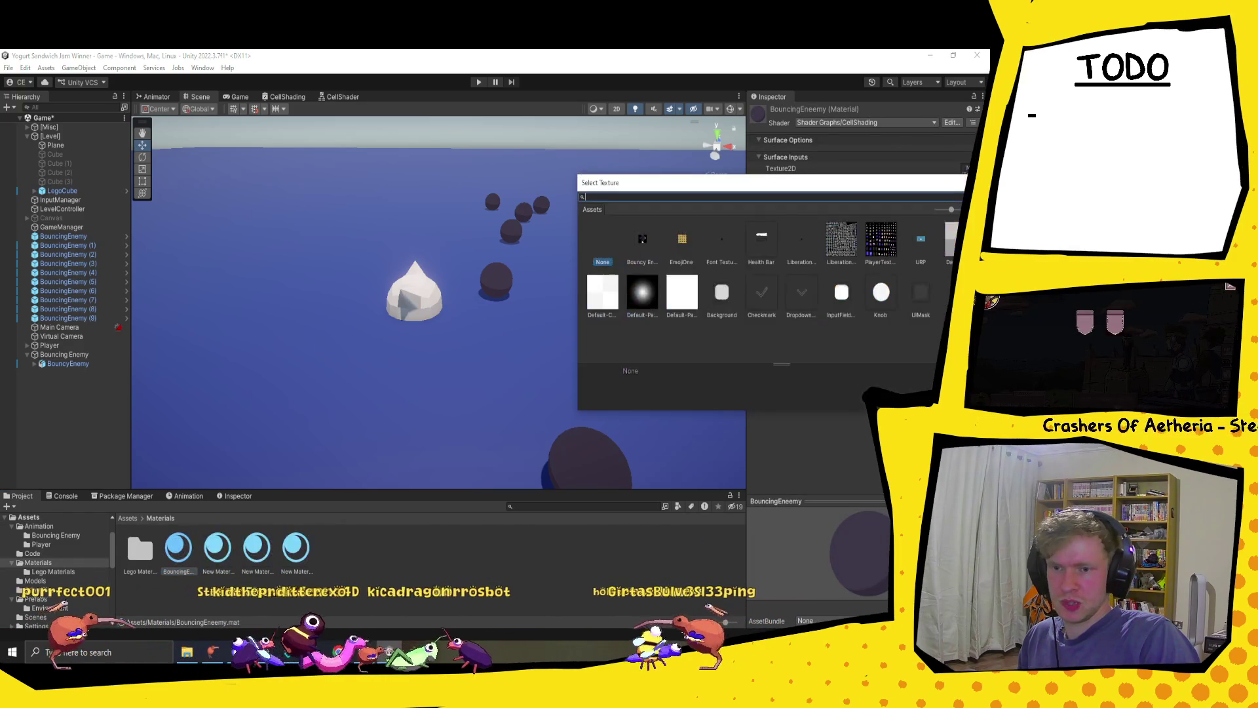
pyautogui.doubleClick(651, 242)
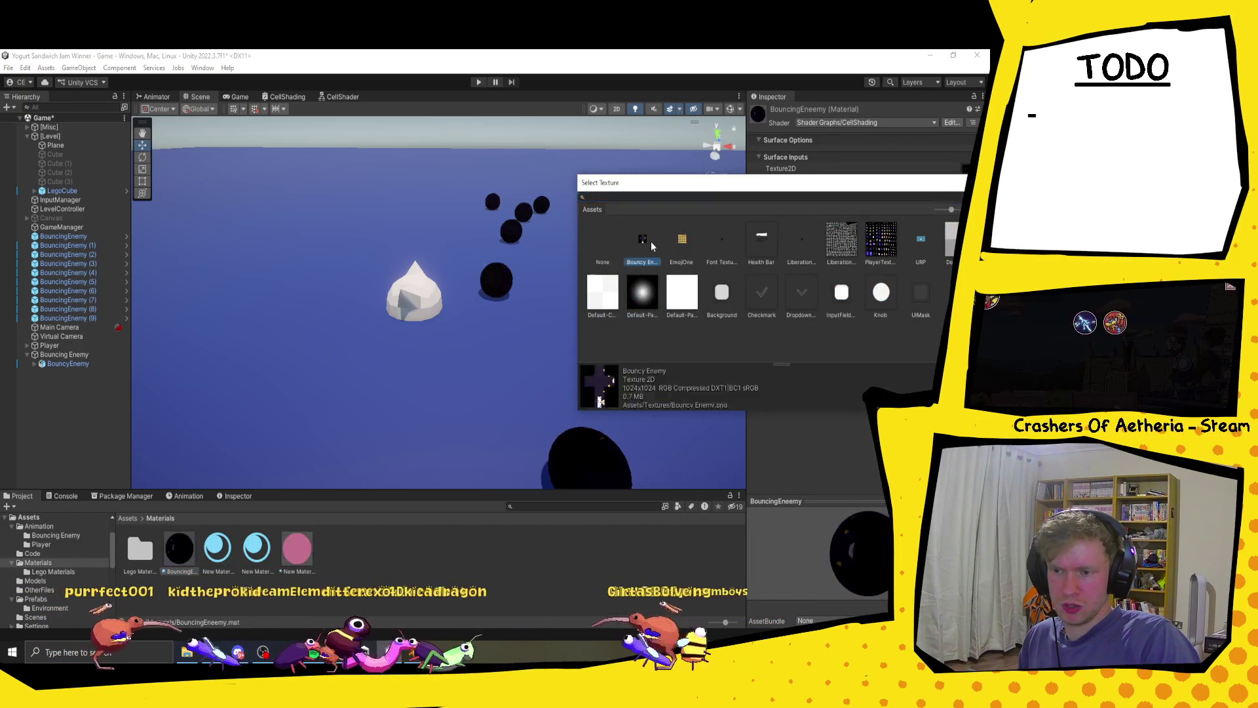
pyautogui.scroll(5, 347, 427)
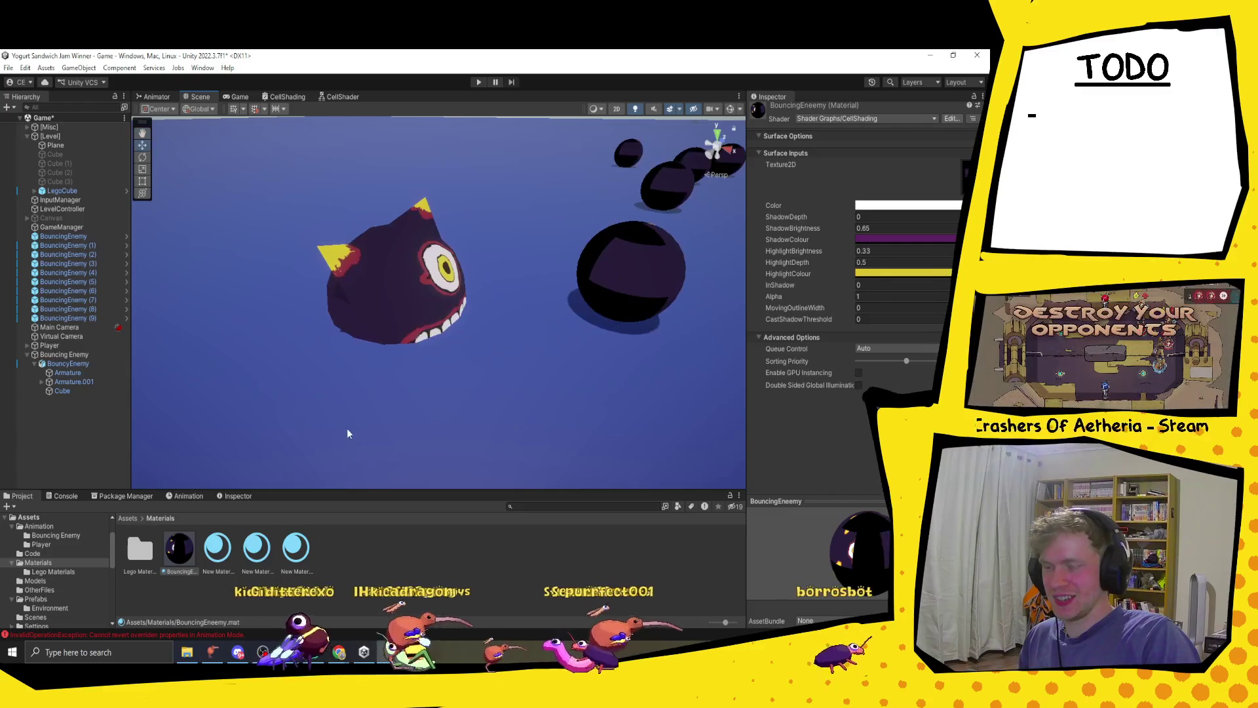
pyautogui.scroll(-5, 328, 387)
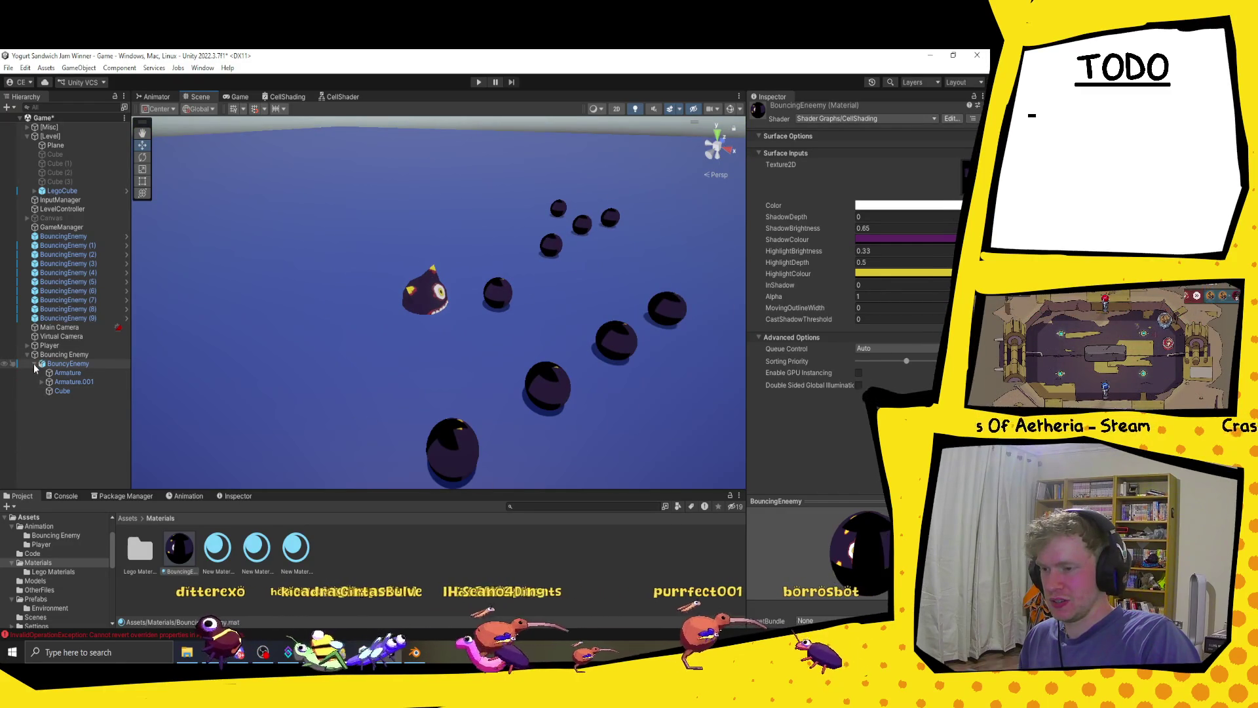
# - Select BouncyEnemy in the Animation window and preview its pose at frame 25
pyautogui.click(34, 364)
pyautogui.click(52, 355)
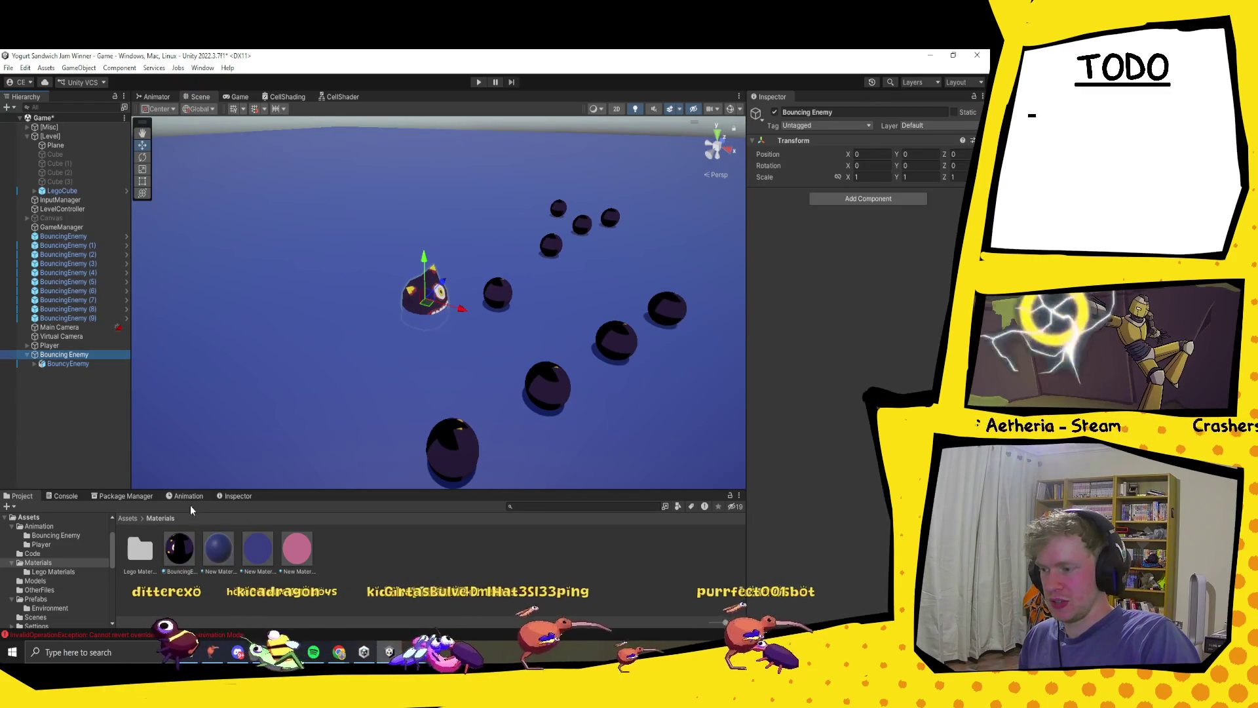
pyautogui.click(190, 496)
pyautogui.click(76, 363)
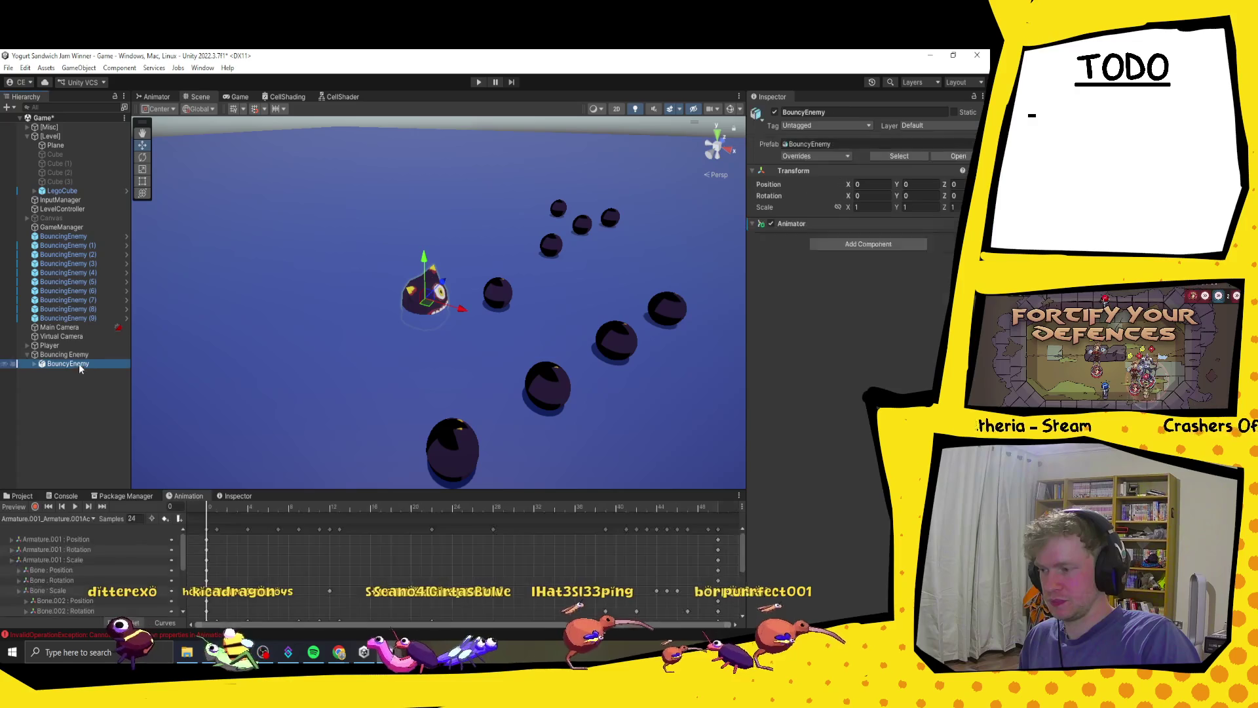
pyautogui.moveTo(208, 508)
pyautogui.mouseDown()
pyautogui.moveTo(473, 539)
pyautogui.moveTo(341, 538)
pyautogui.moveTo(232, 513)
pyautogui.moveTo(337, 546)
pyautogui.mouseUp()
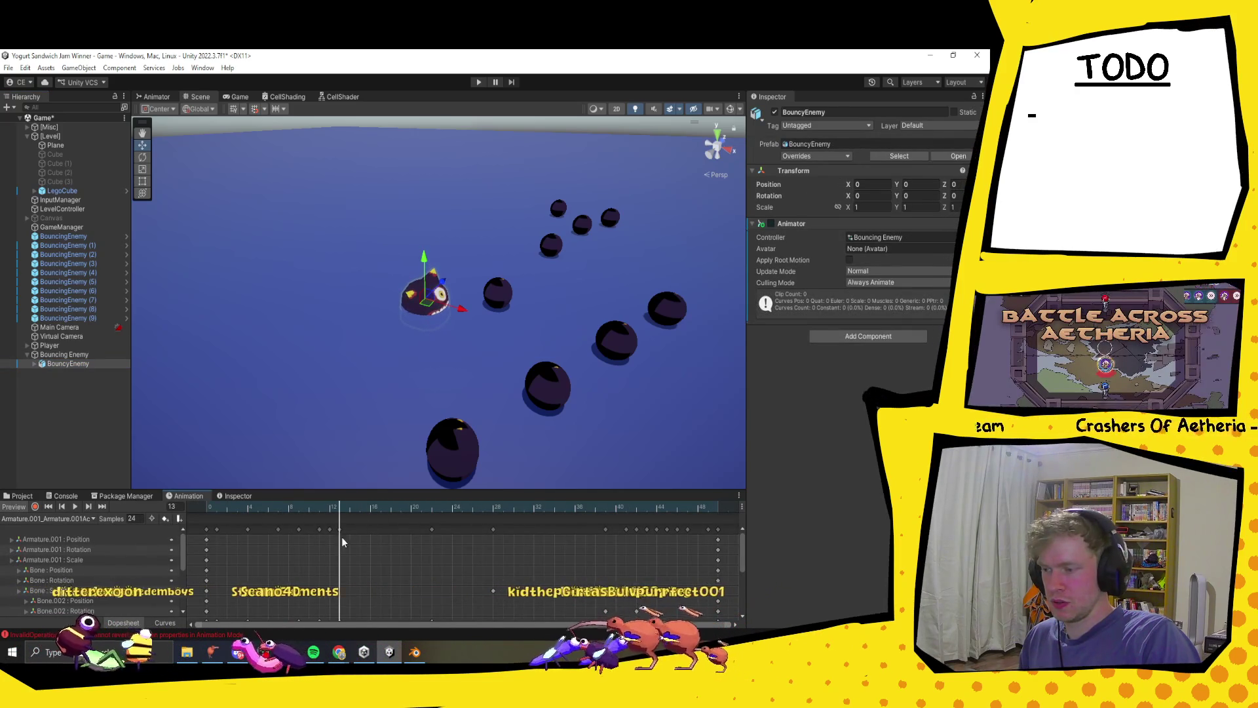
# - Create a new animation clip named Idle in Assets/Animation/Bouncing Enemy
pyautogui.click(57, 519)
pyautogui.click(39, 550)
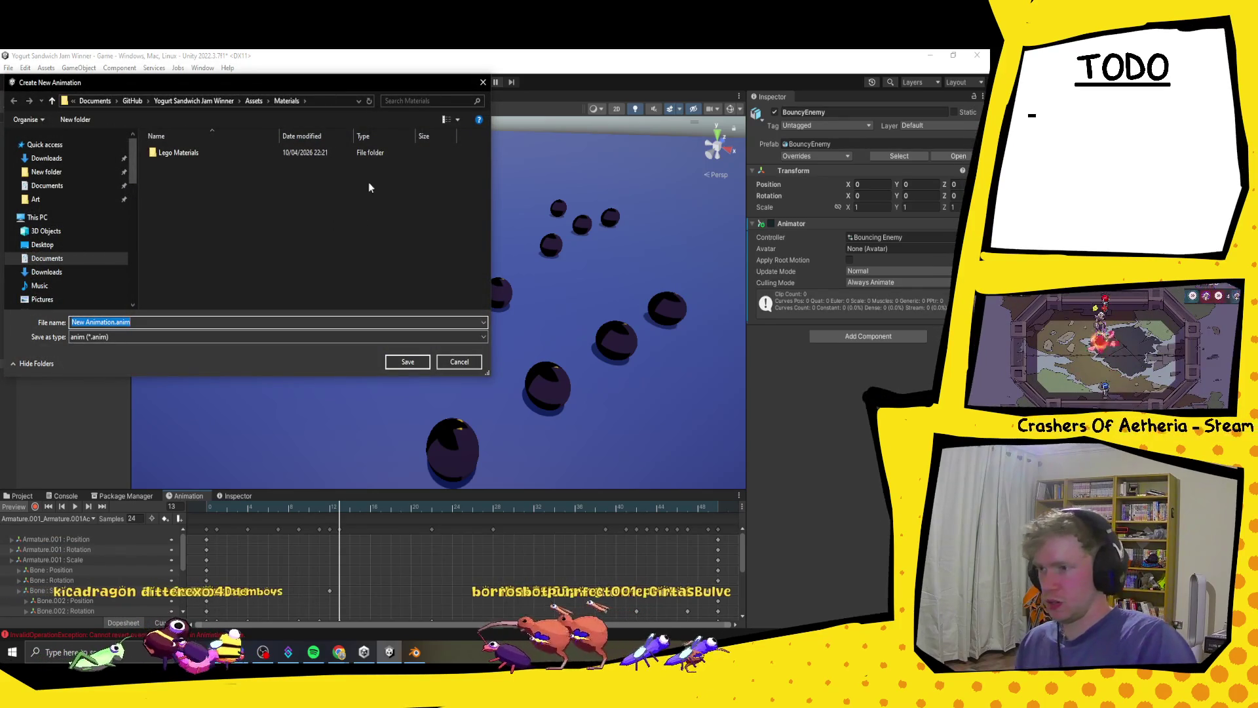
pyautogui.click(254, 100)
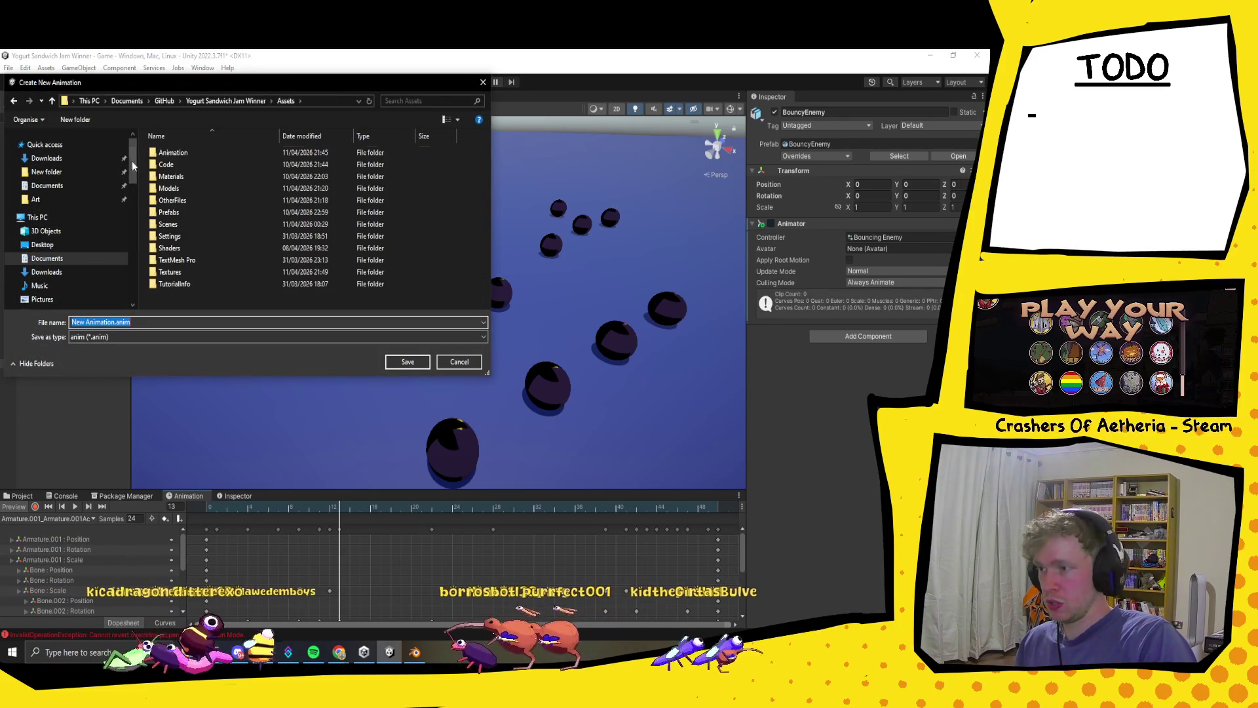
pyautogui.doubleClick(188, 152)
pyautogui.doubleClick(188, 153)
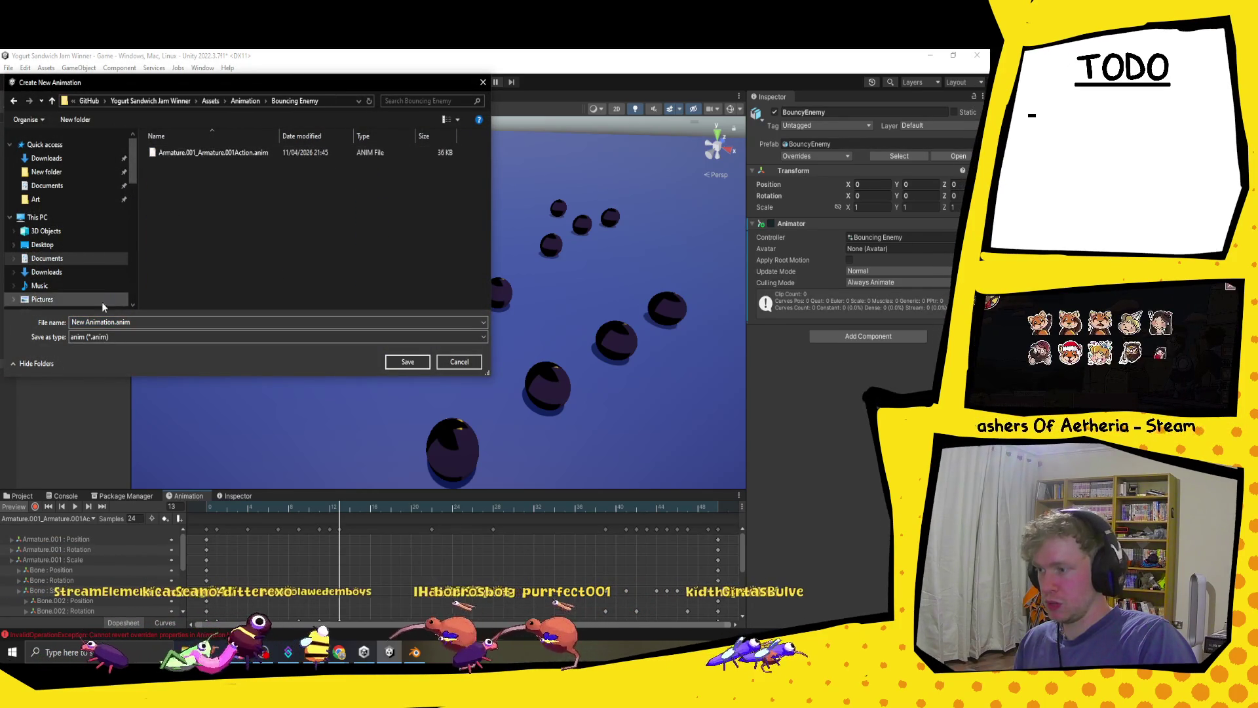
pyautogui.write('Idle')
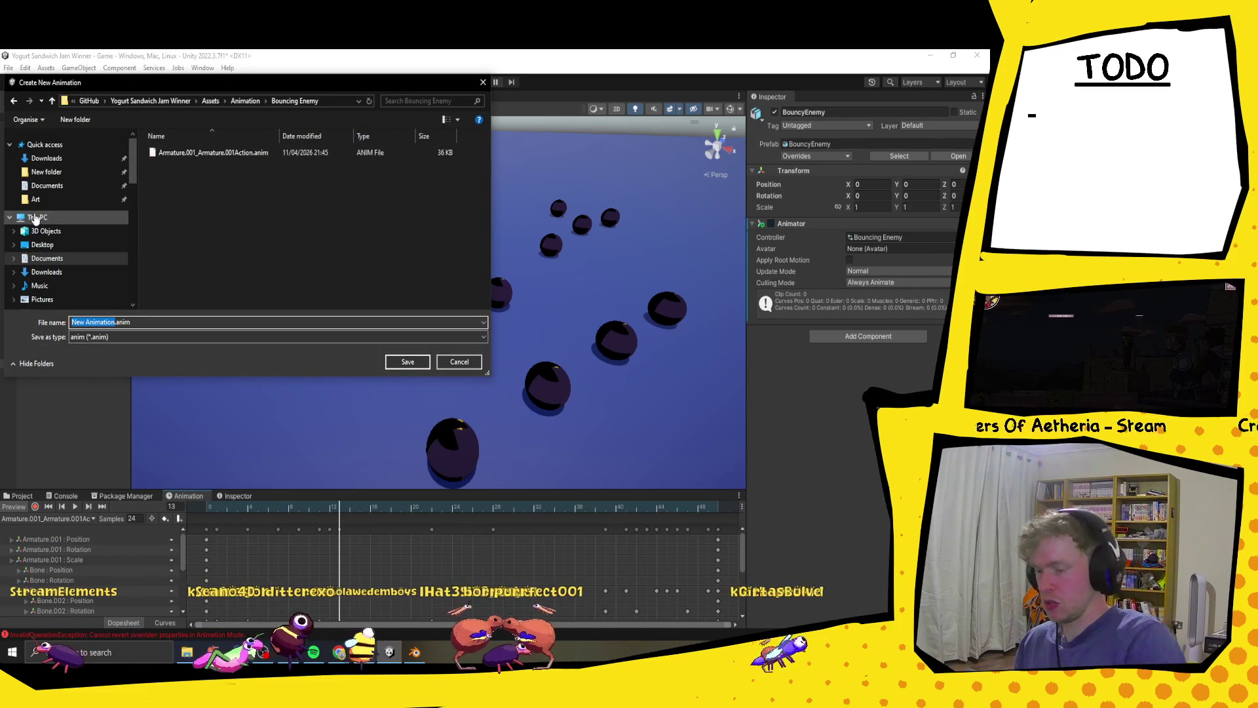
pyautogui.click(408, 362)
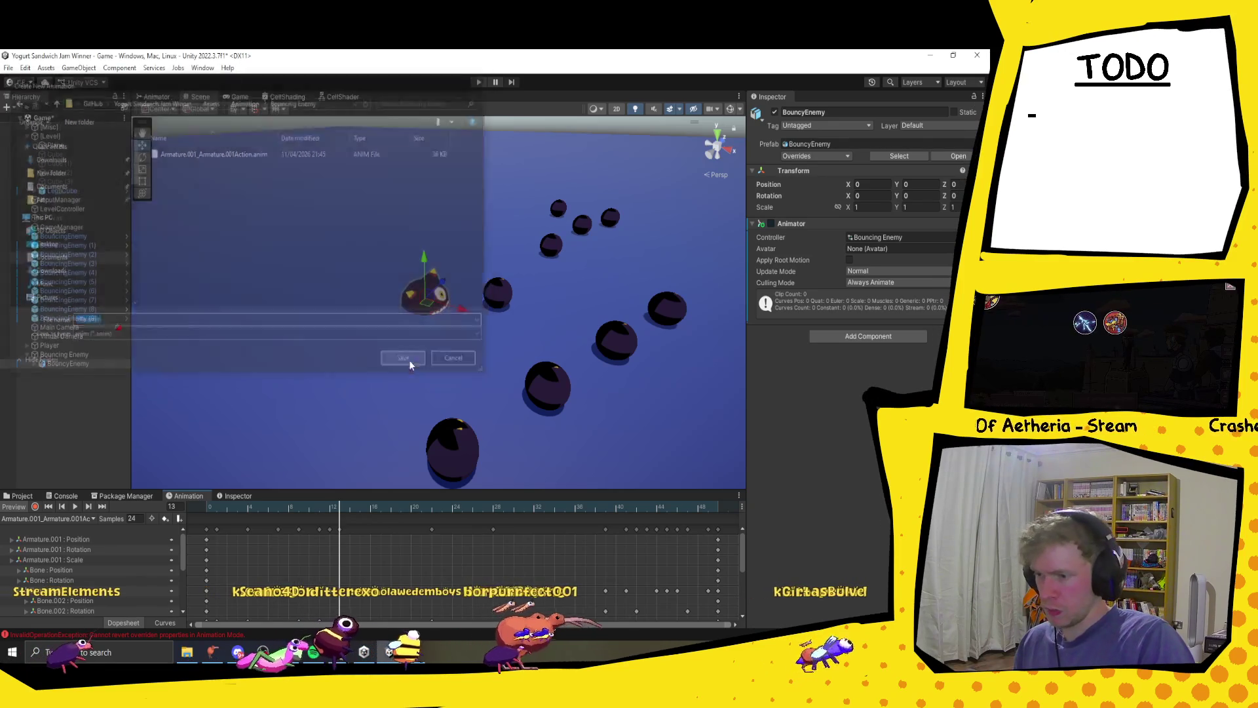
# - Inspect the keyframes of the Armature.001_Armature.001Action clip for comparison
pyautogui.click(52, 521)
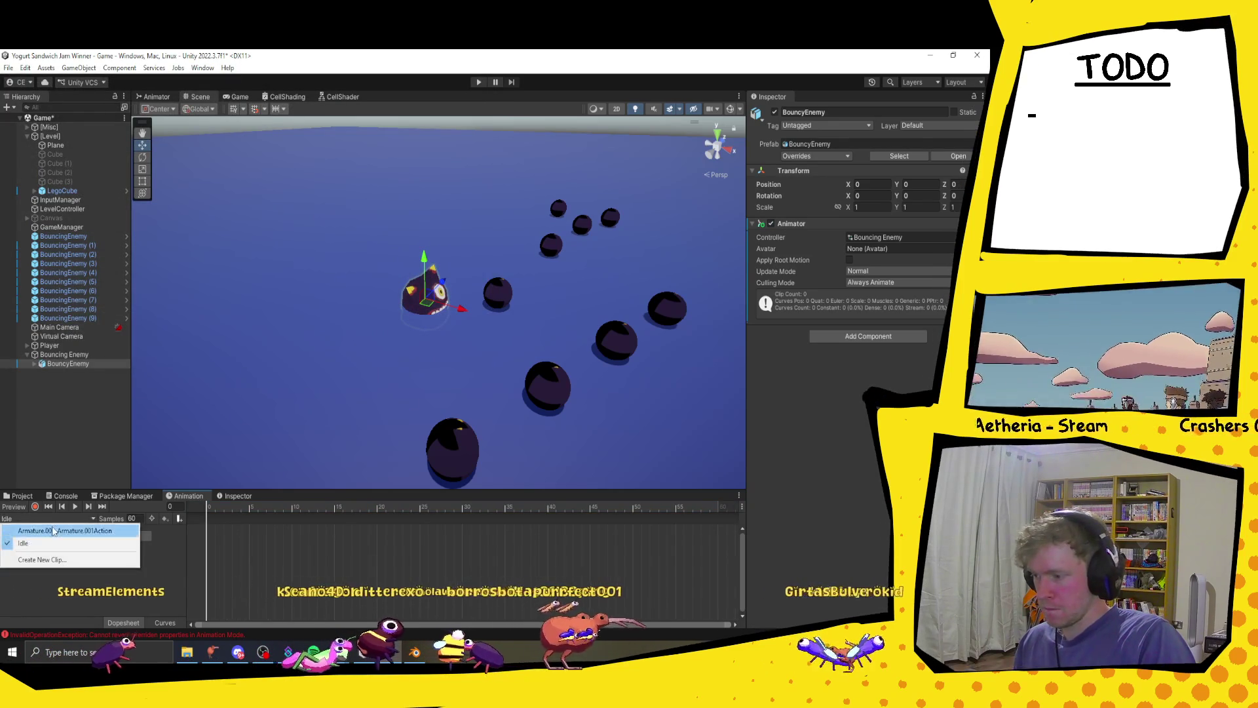
pyautogui.click(124, 531)
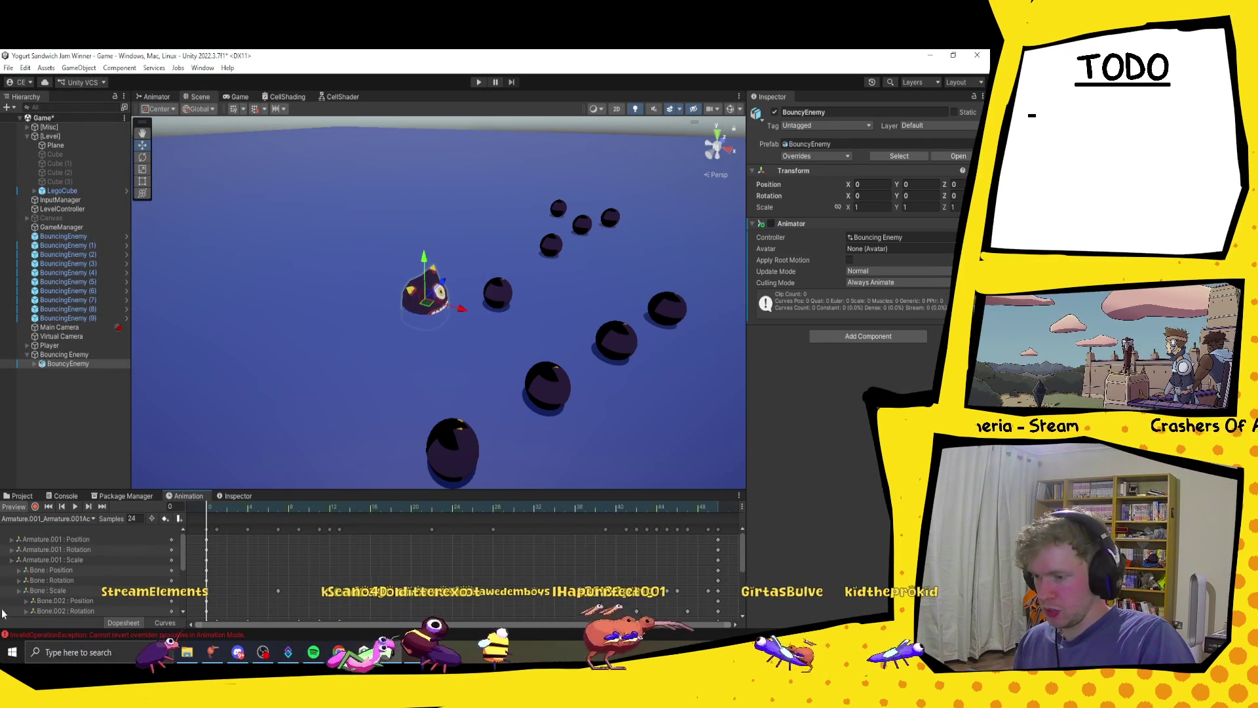
pyautogui.moveTo(346, 539)
pyautogui.mouseDown()
pyautogui.moveTo(187, 524)
pyautogui.moveTo(165, 504)
pyautogui.mouseUp()
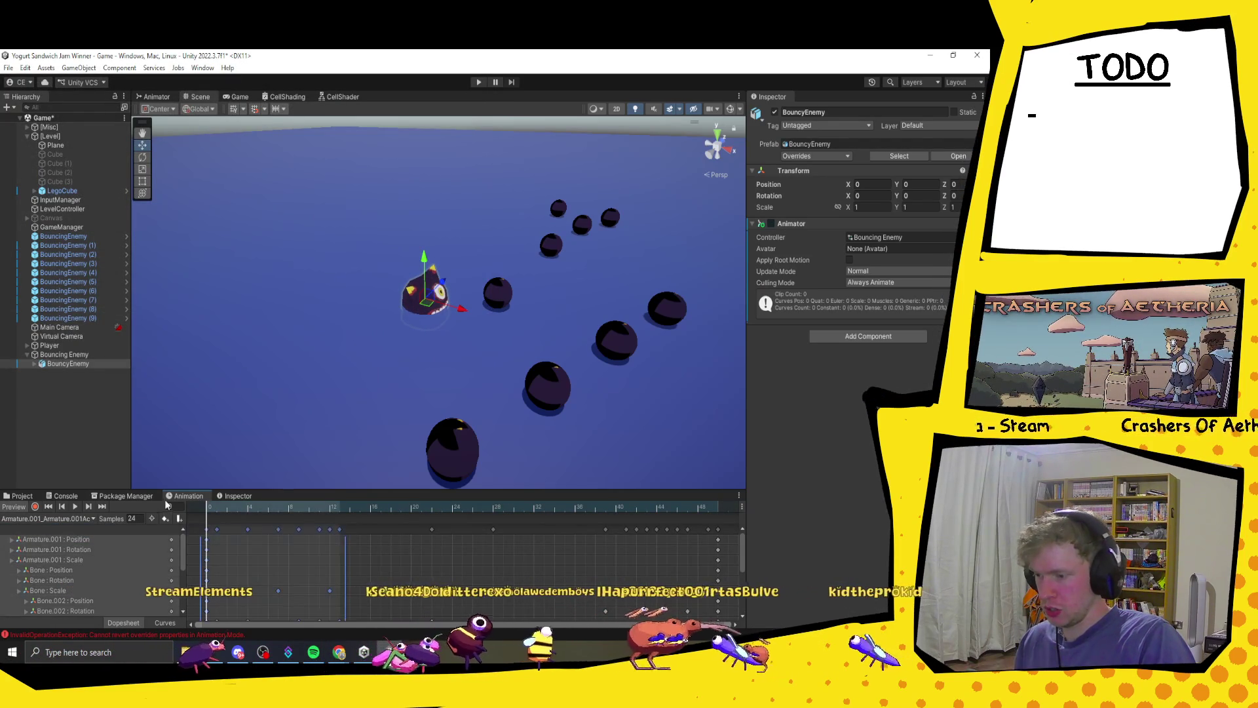
# - Back in the Idle clip, raise BouncyEnemy to Y 0.58 at frame 31
pyautogui.click(84, 520)
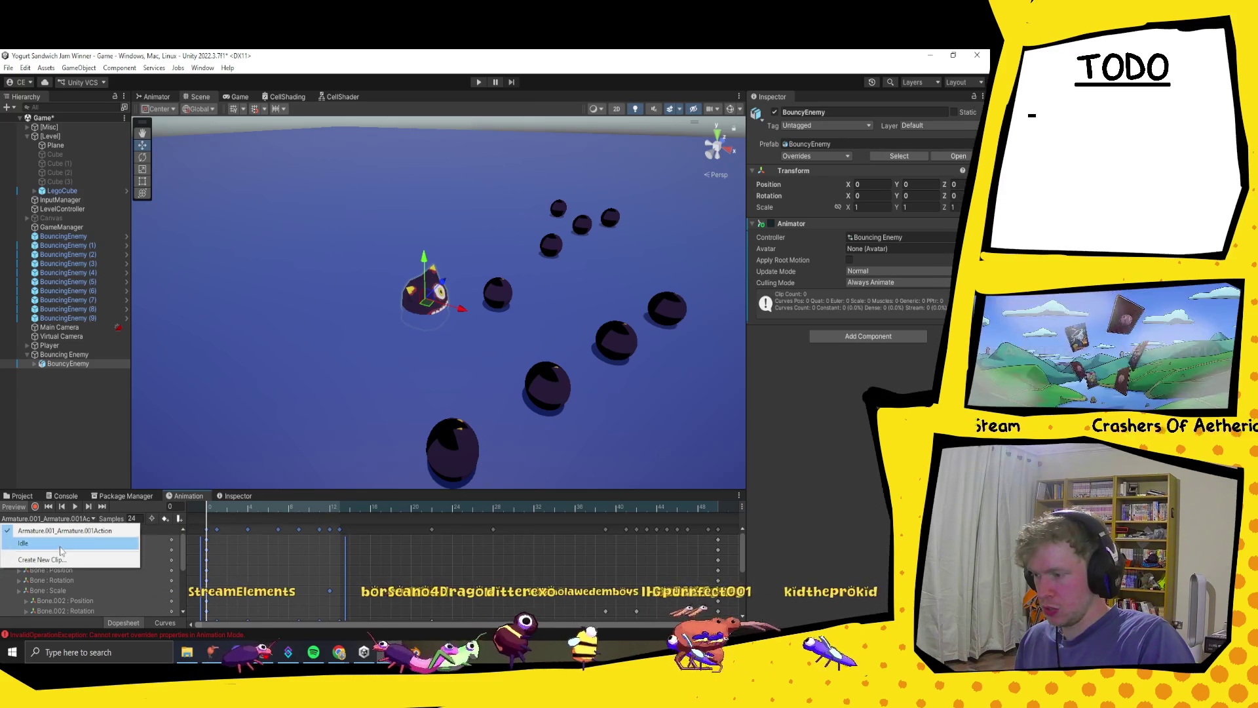
pyautogui.click(64, 542)
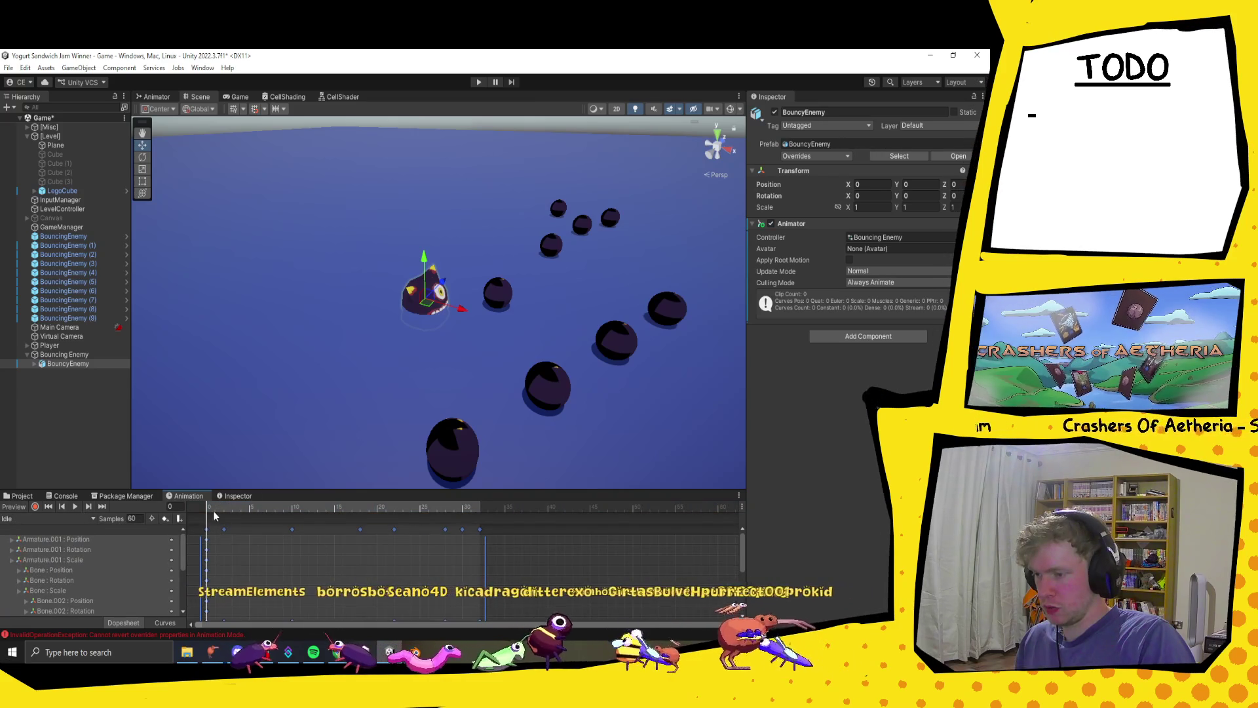
pyautogui.moveTo(214, 516)
pyautogui.mouseDown()
pyautogui.moveTo(470, 521)
pyautogui.moveTo(165, 509)
pyautogui.mouseUp()
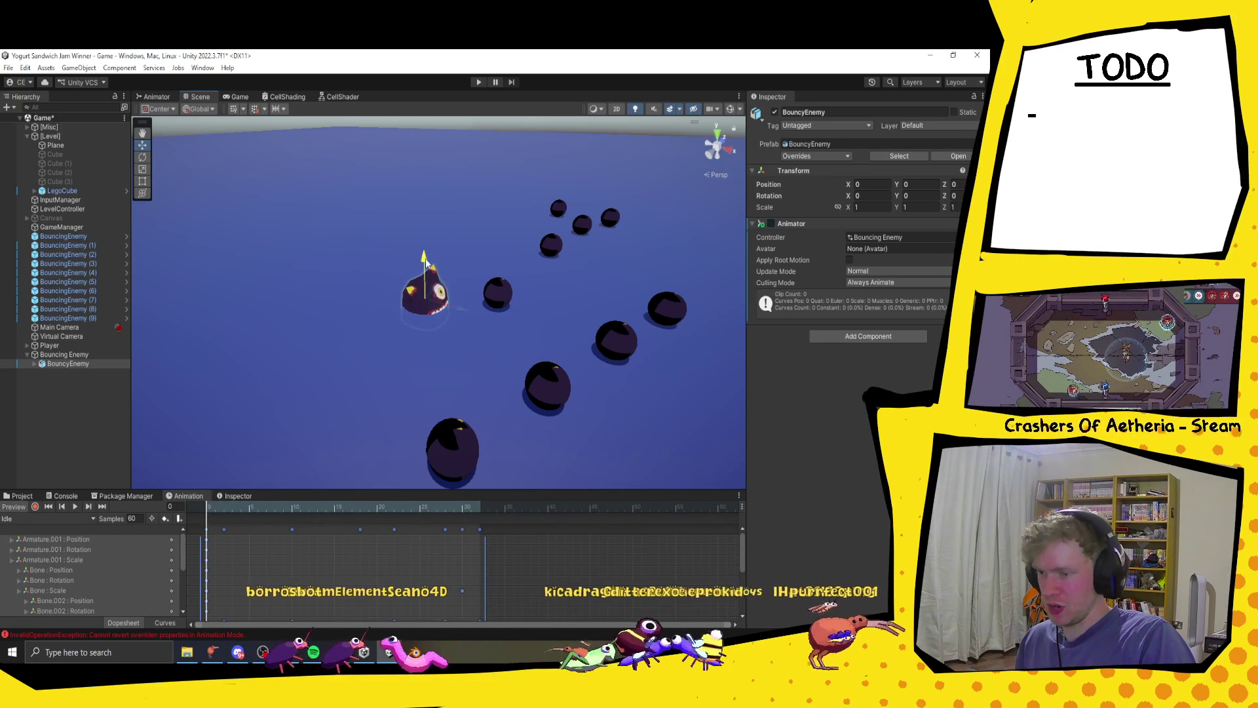
pyautogui.moveTo(425, 262); pyautogui.dragTo(430, 248)
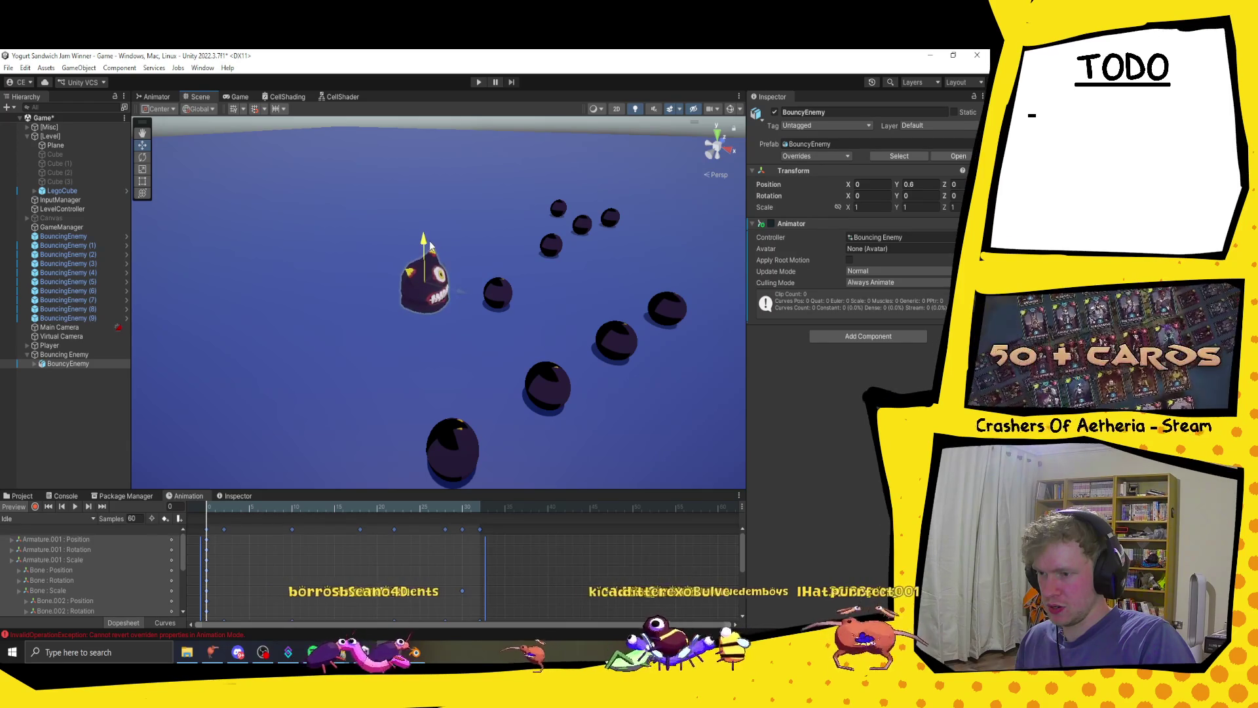
pyautogui.press('f')
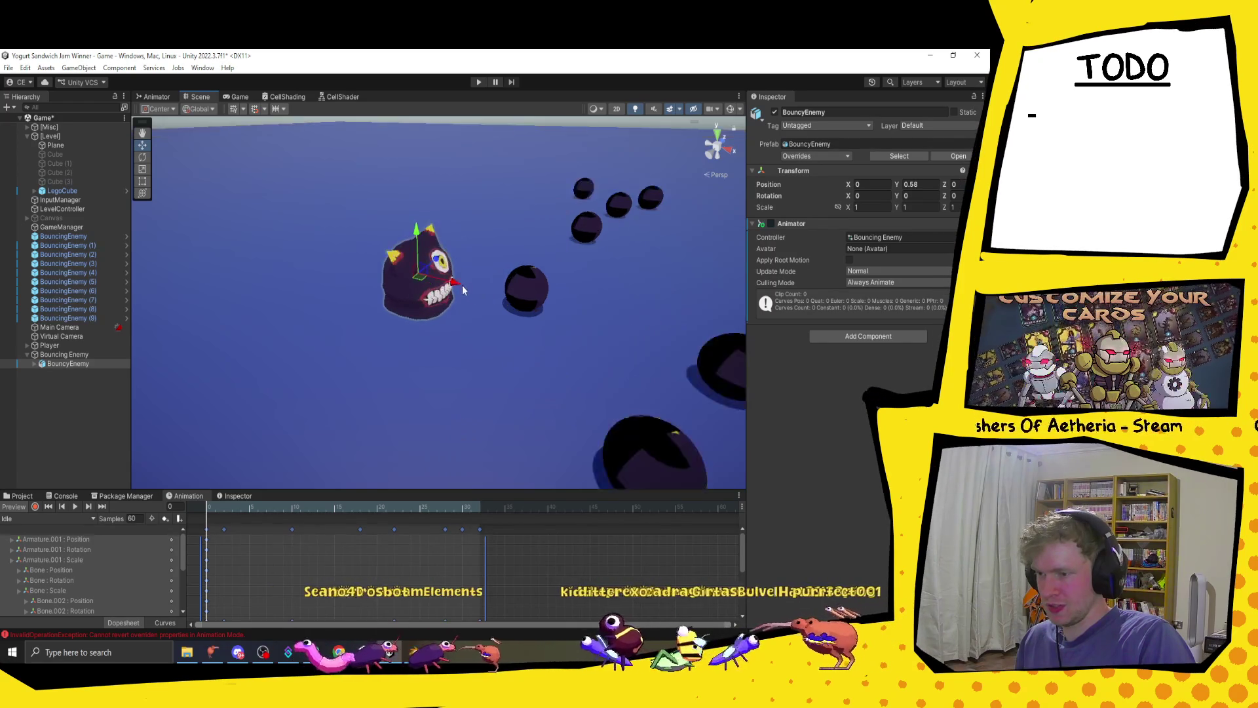
pyautogui.scroll(-3, 469, 283)
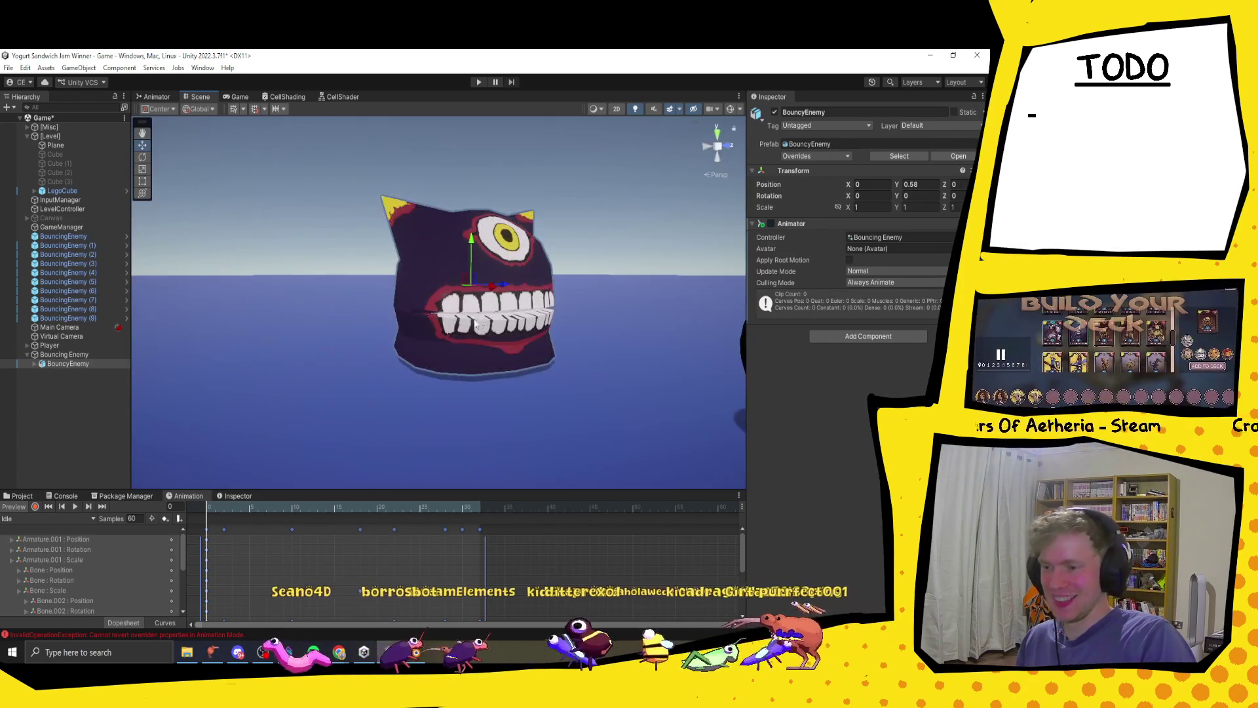
pyautogui.scroll(5, 476, 325)
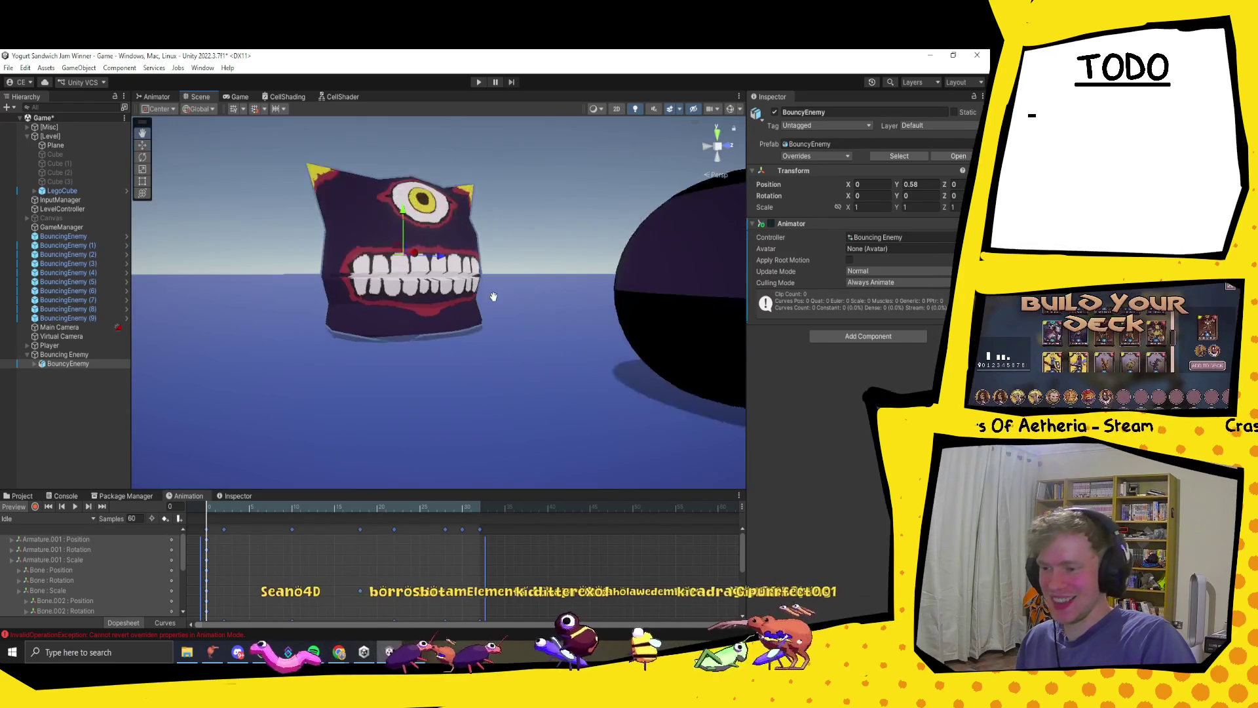
pyautogui.moveTo(331, 296); pyautogui.dragTo(448, 336)
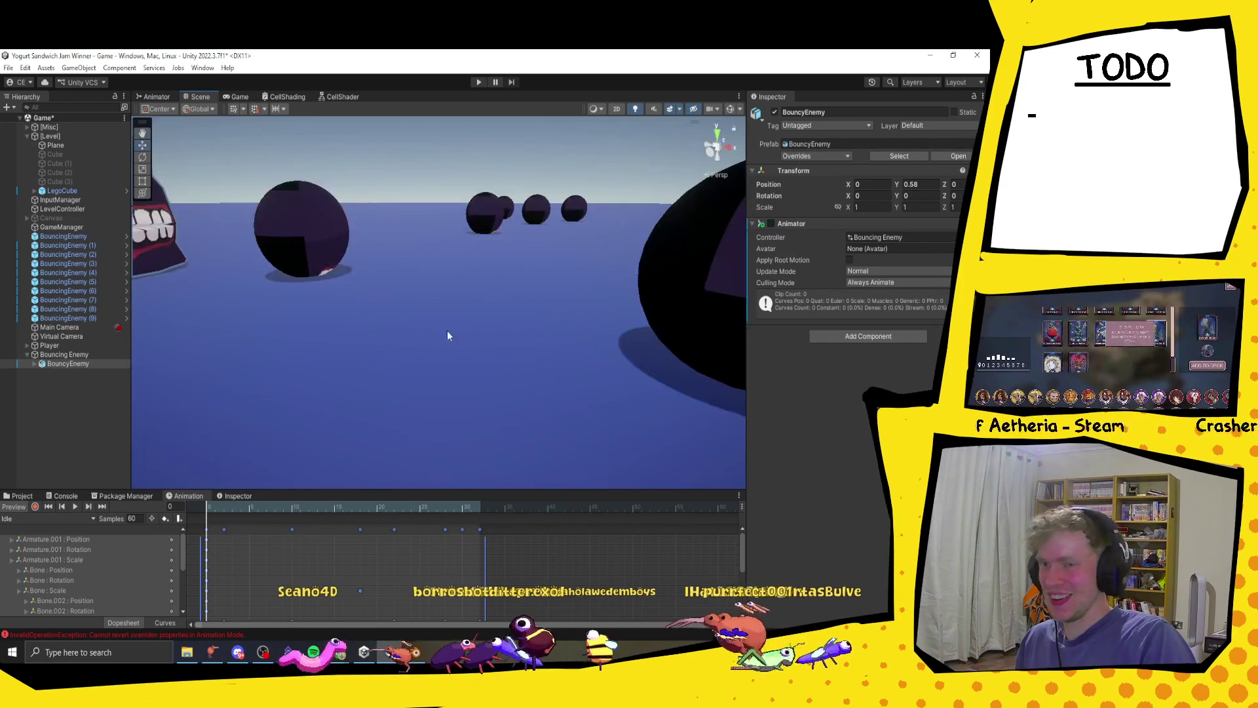
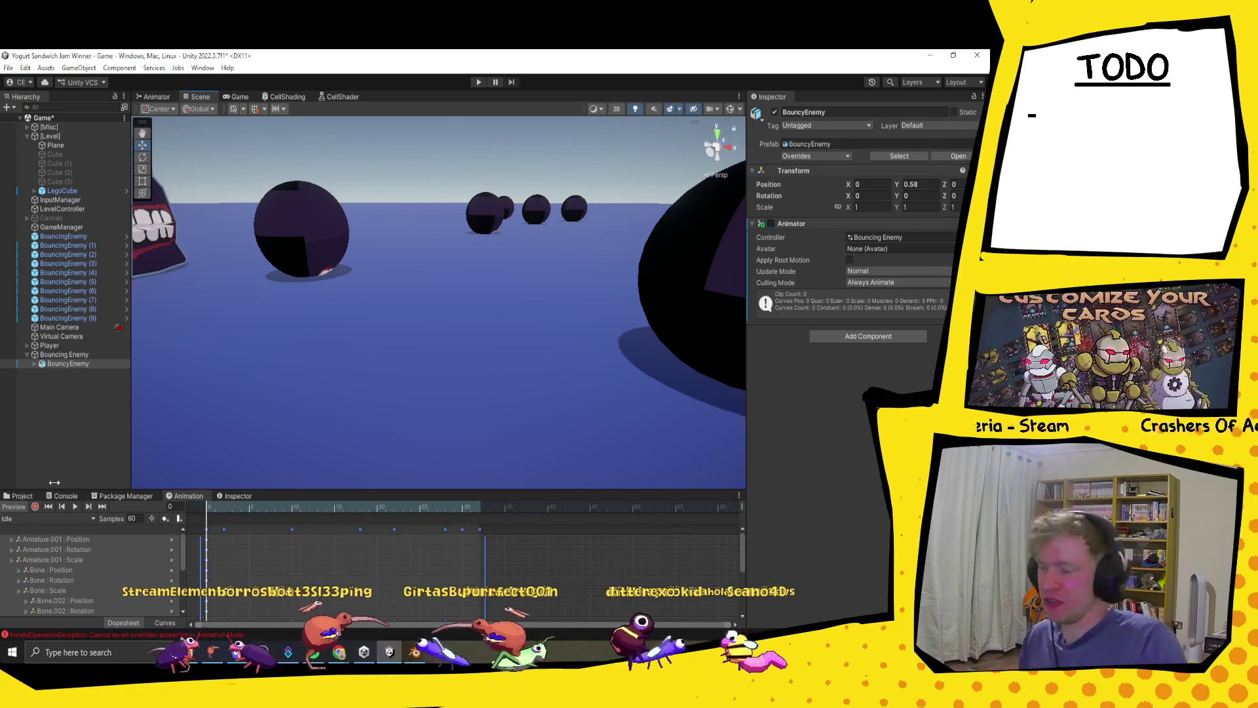
# - Create an empty animation clip named Jump in the Bouncing Enemy animation folder
pyautogui.click(44, 524)
pyautogui.click(39, 562)
pyautogui.write('Jump')
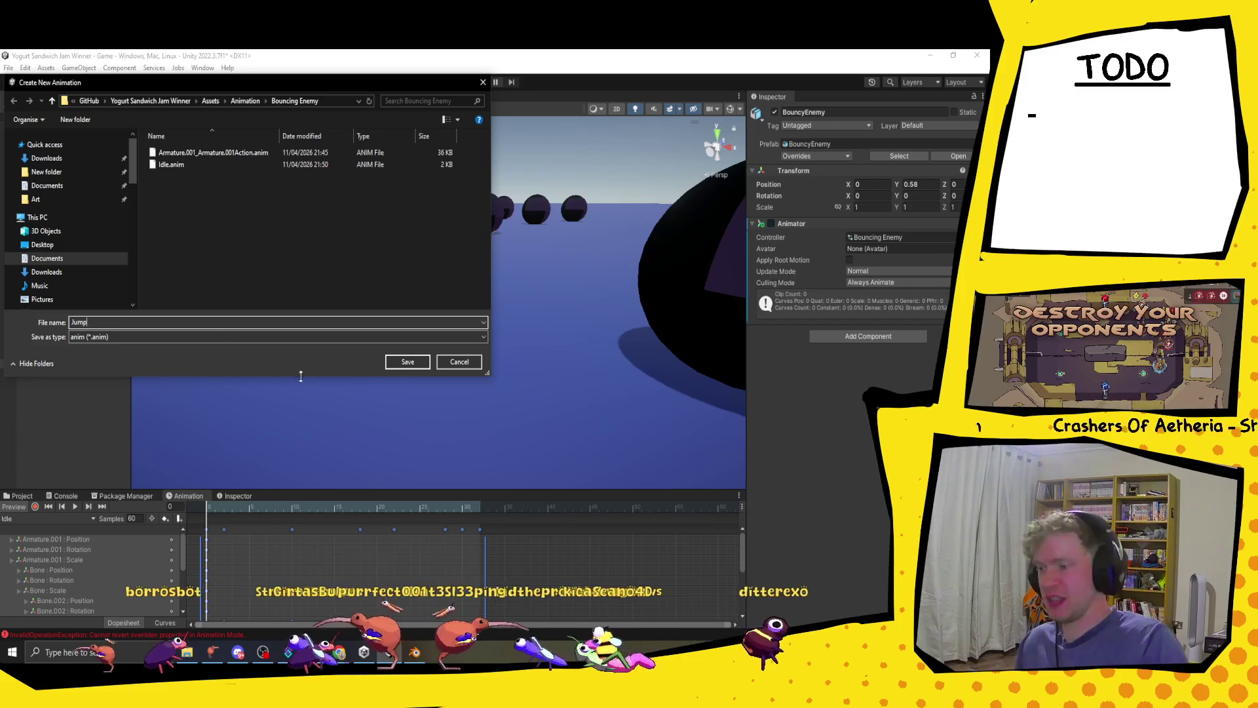
pyautogui.click(406, 362)
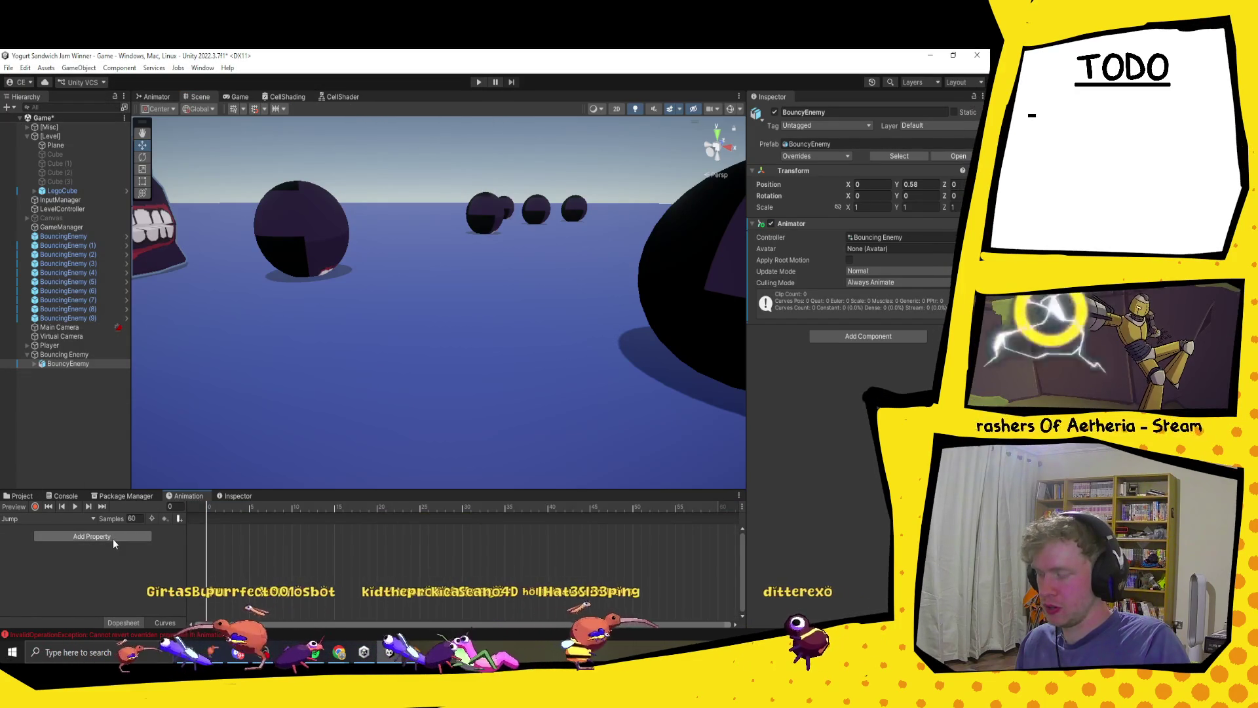
# - In the armature action clip, select the bounce keyframes from frames 42 to 49
pyautogui.click(29, 518)
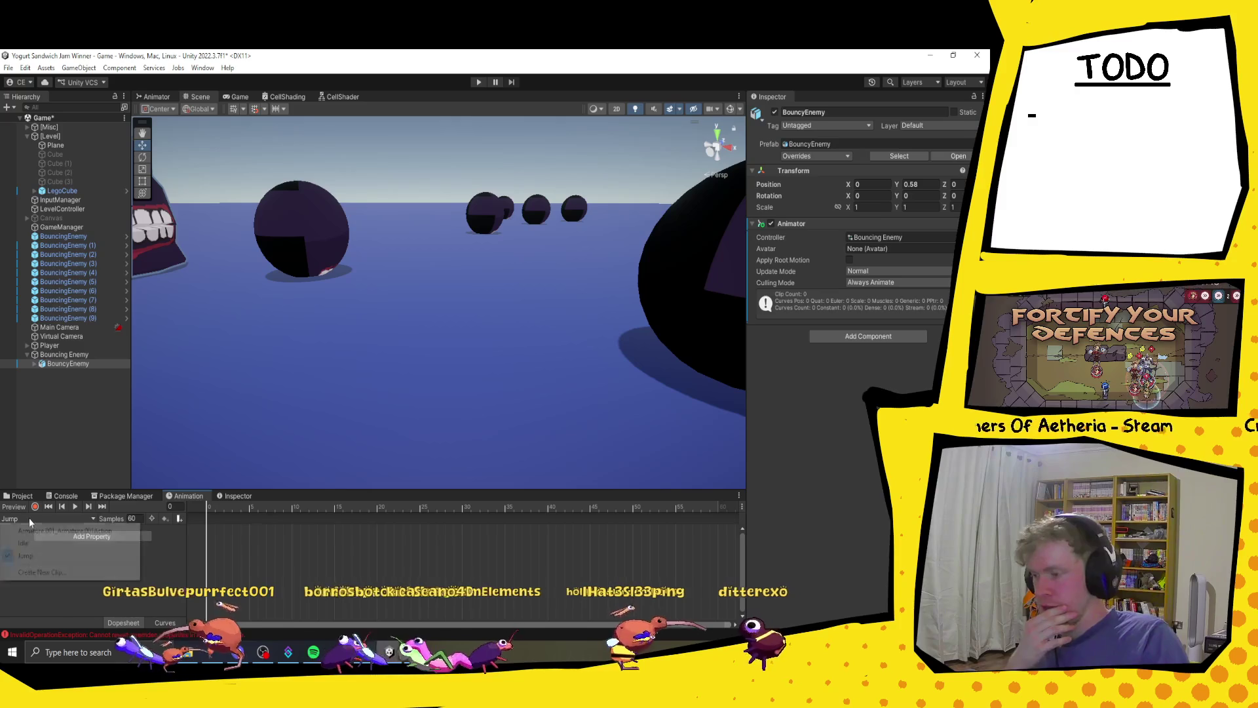
pyautogui.click(55, 530)
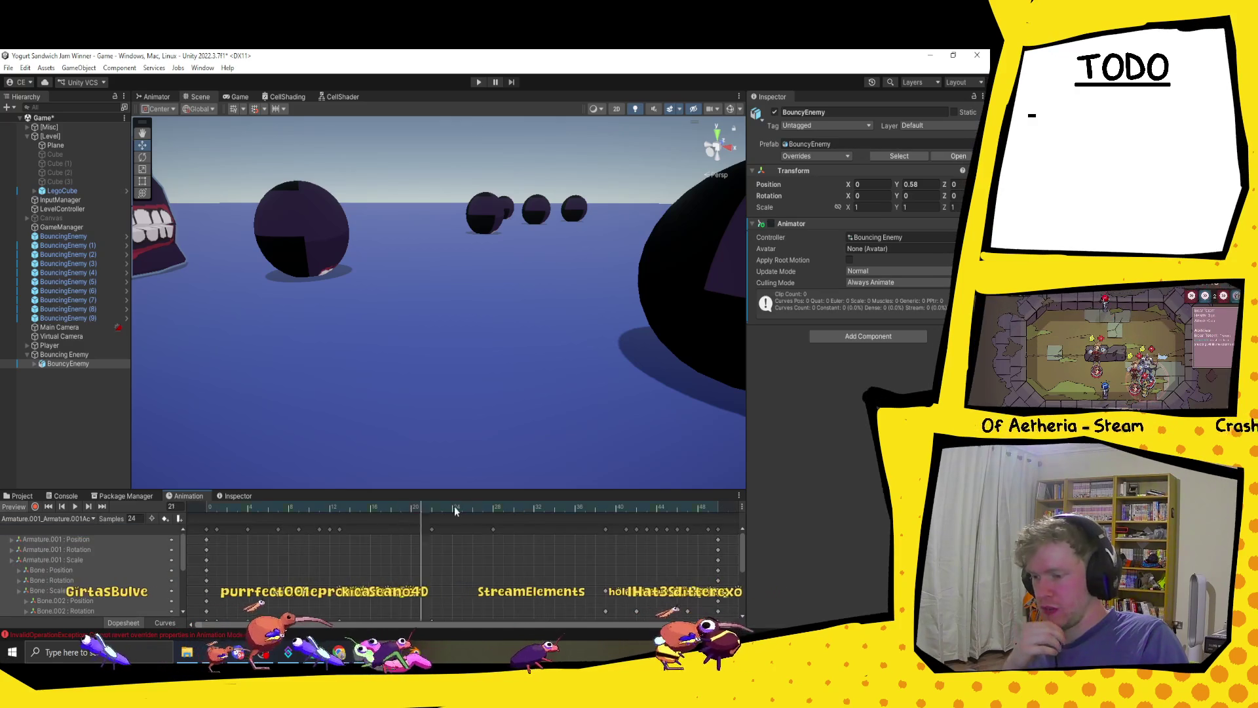
pyautogui.click(606, 506)
pyautogui.moveTo(607, 507)
pyautogui.mouseDown()
pyautogui.moveTo(674, 513)
pyautogui.moveTo(627, 521)
pyautogui.mouseUp()
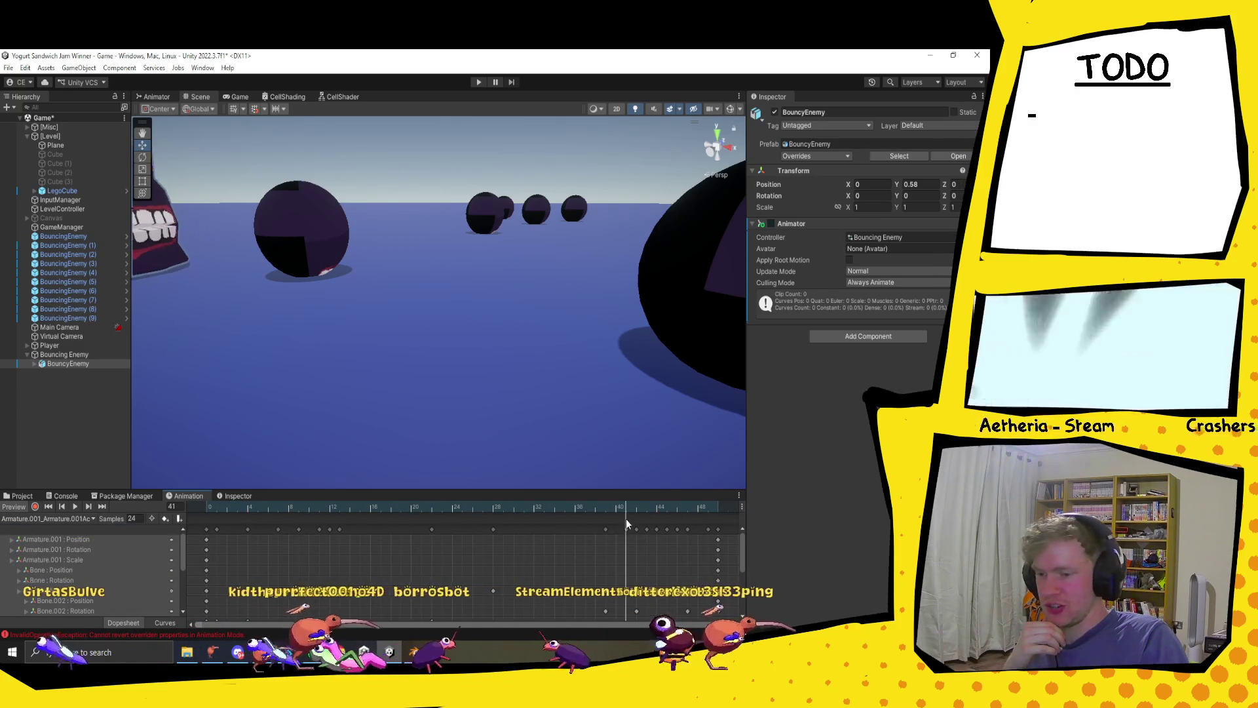
pyautogui.press('f')
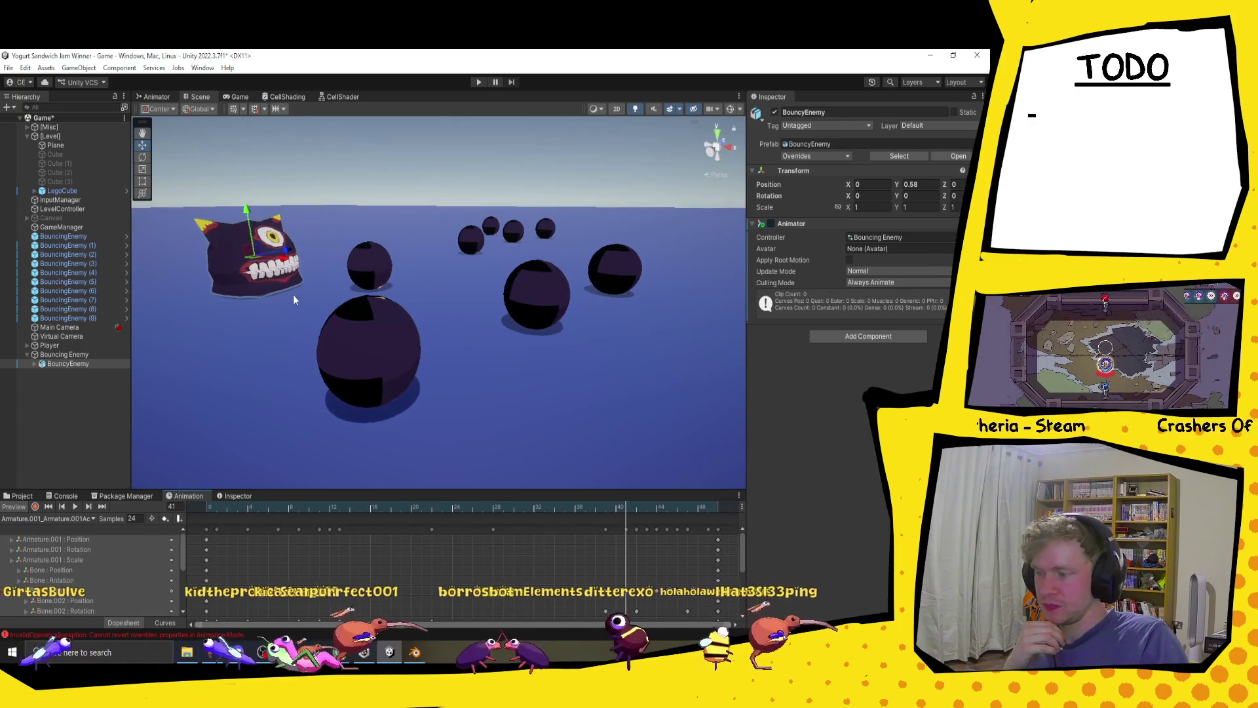
pyautogui.moveTo(626, 508)
pyautogui.mouseDown()
pyautogui.moveTo(732, 528)
pyautogui.moveTo(627, 530)
pyautogui.mouseUp()
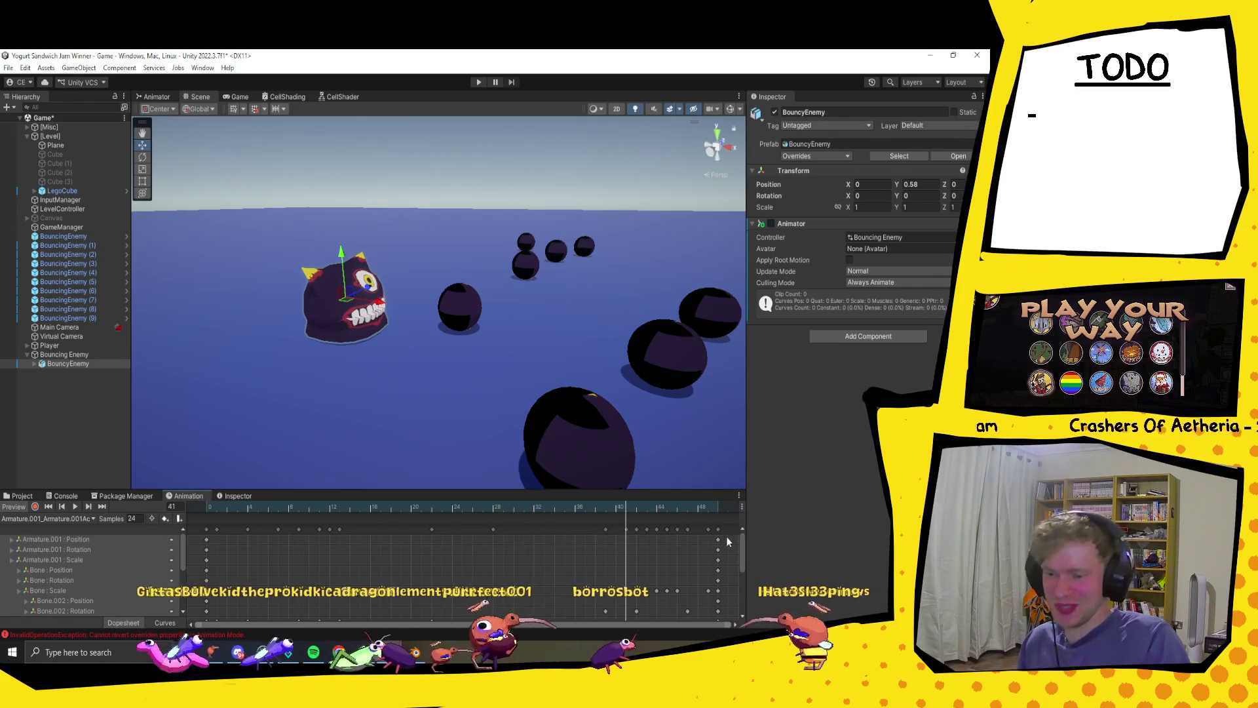
pyautogui.moveTo(724, 542); pyautogui.dragTo(626, 532)
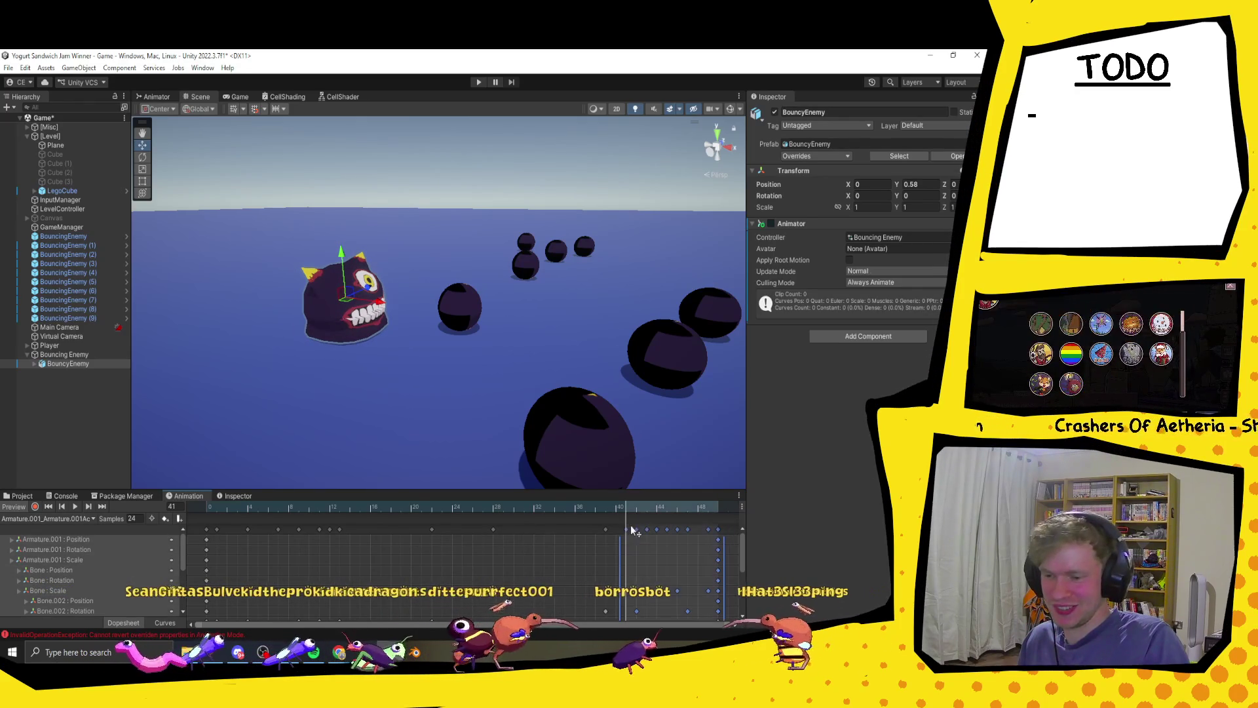
# - Put the copied bounce keyframes into the Jump clip around frame 25
pyautogui.click(42, 521)
pyautogui.click(53, 555)
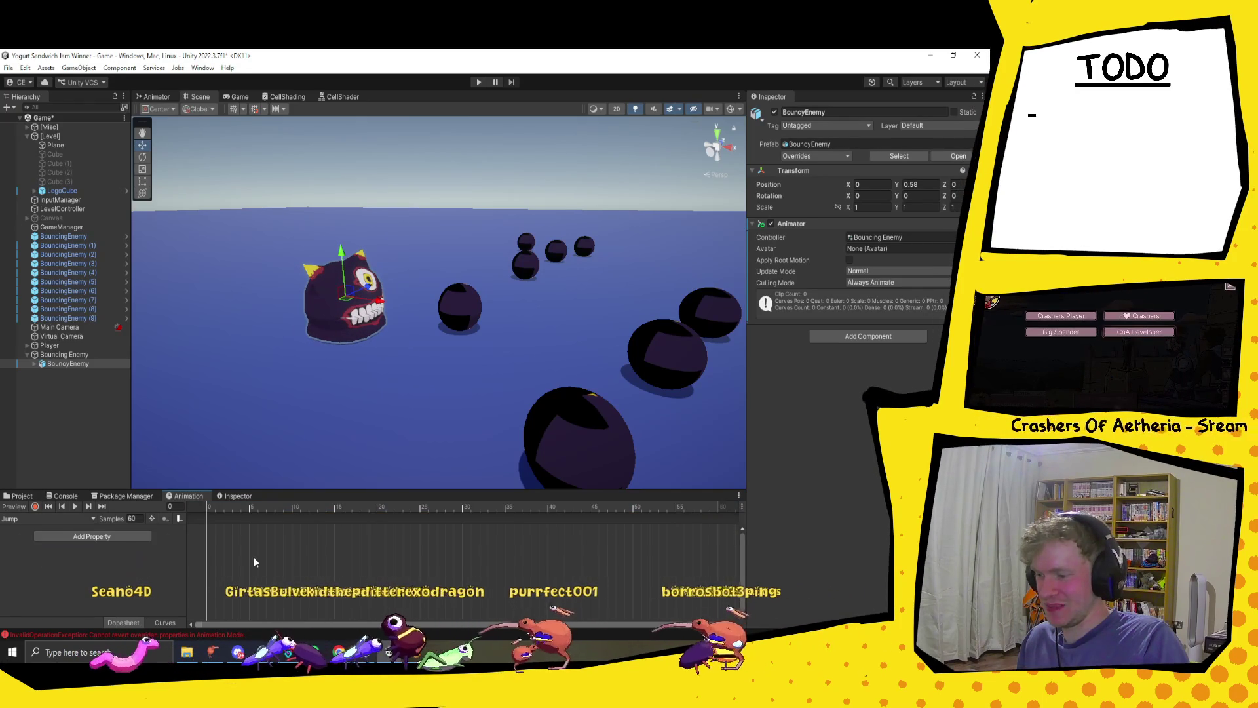
pyautogui.moveTo(282, 508)
pyautogui.mouseDown()
pyautogui.moveTo(314, 509)
pyautogui.moveTo(155, 519)
pyautogui.moveTo(568, 522)
pyautogui.moveTo(203, 521)
pyautogui.mouseUp()
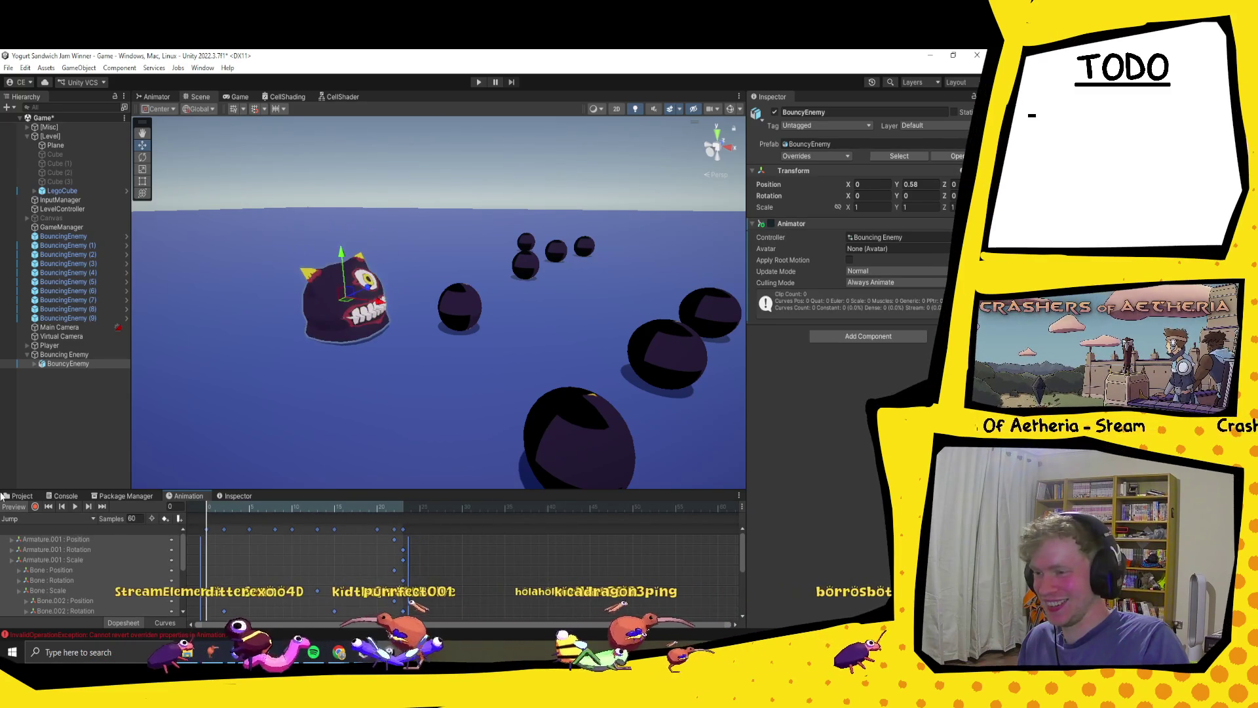
pyautogui.click(47, 518)
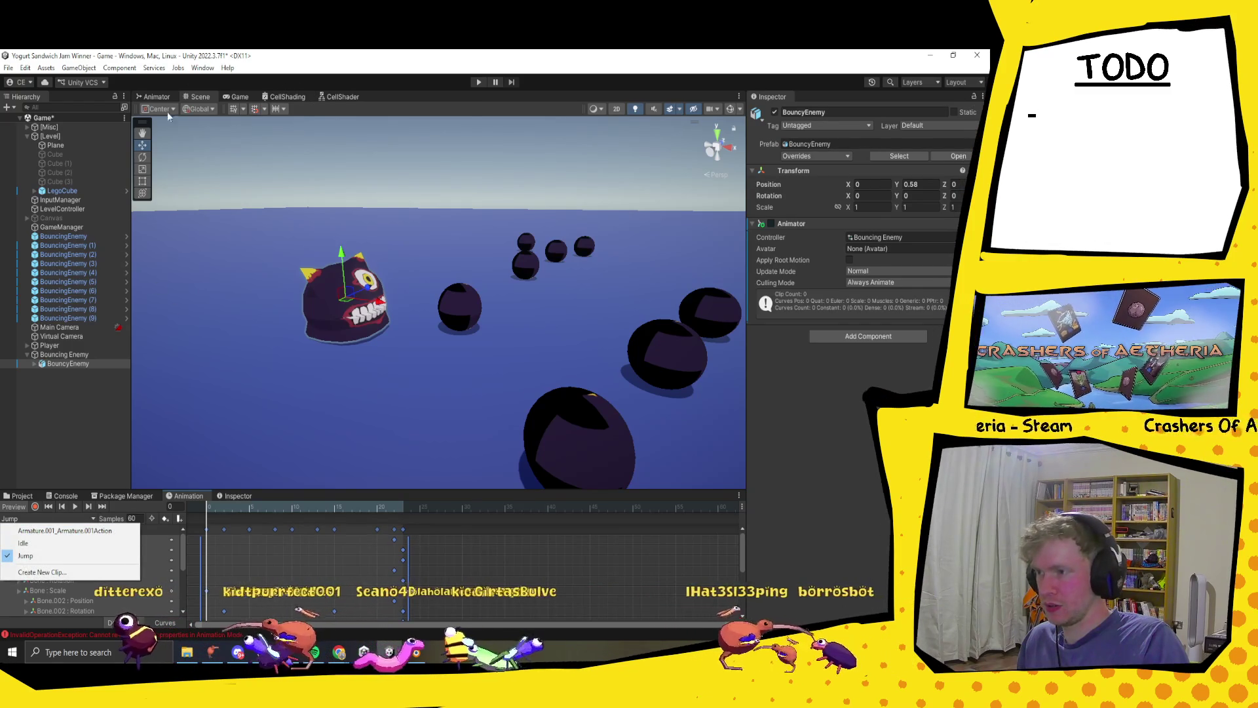
# - Delete the Armature_001 action state from the Animator, then select the original BouncingEnemy
pyautogui.click(154, 96)
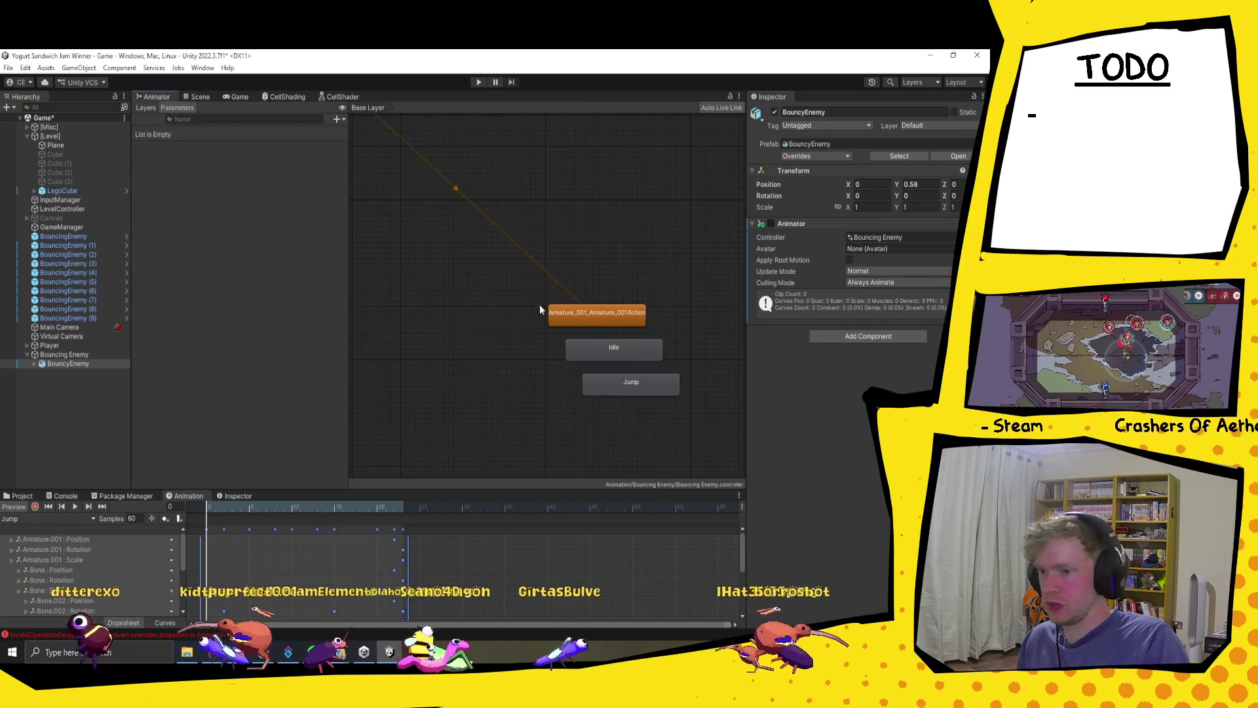
pyautogui.click(622, 315)
pyautogui.press('Delete')
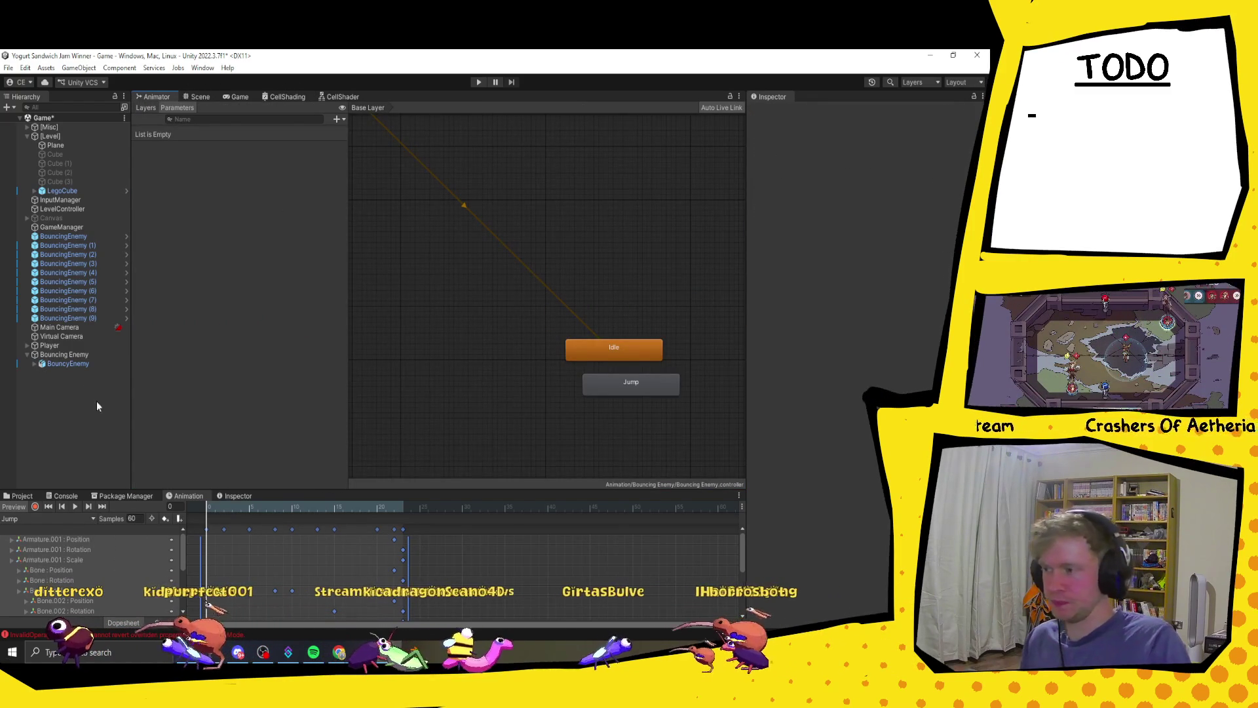
pyautogui.click(30, 355)
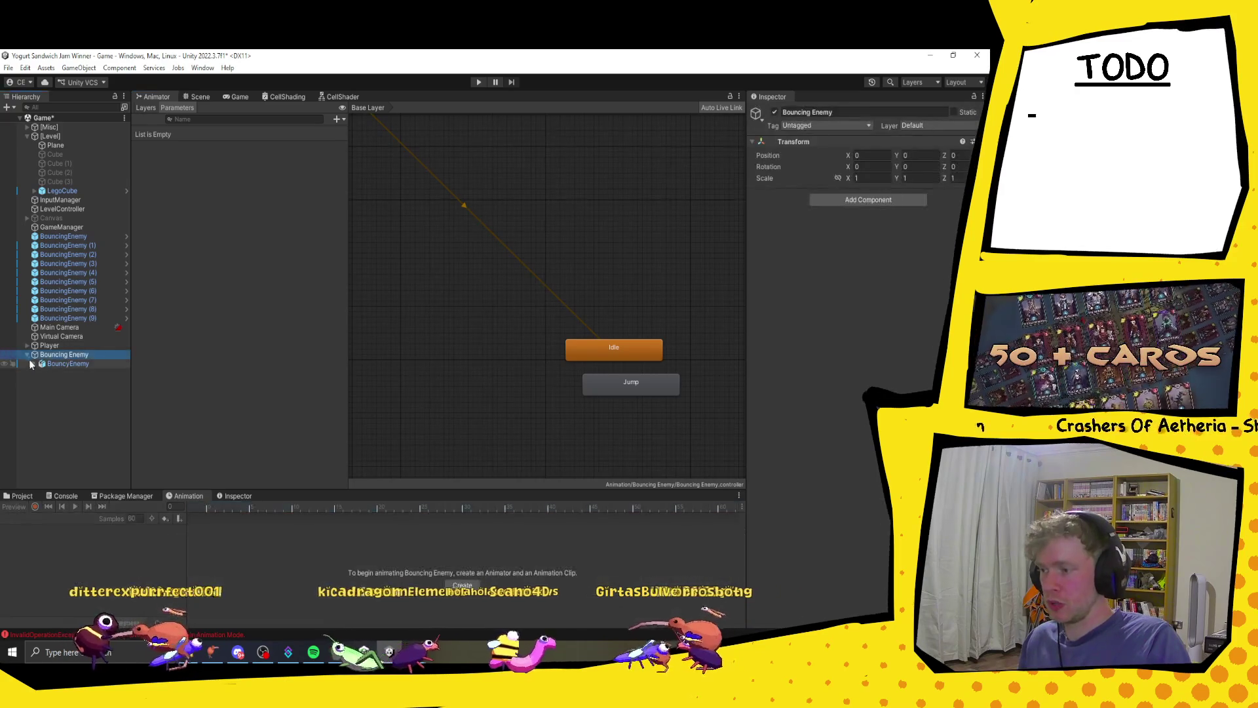
pyautogui.click(26, 354)
pyautogui.click(80, 237)
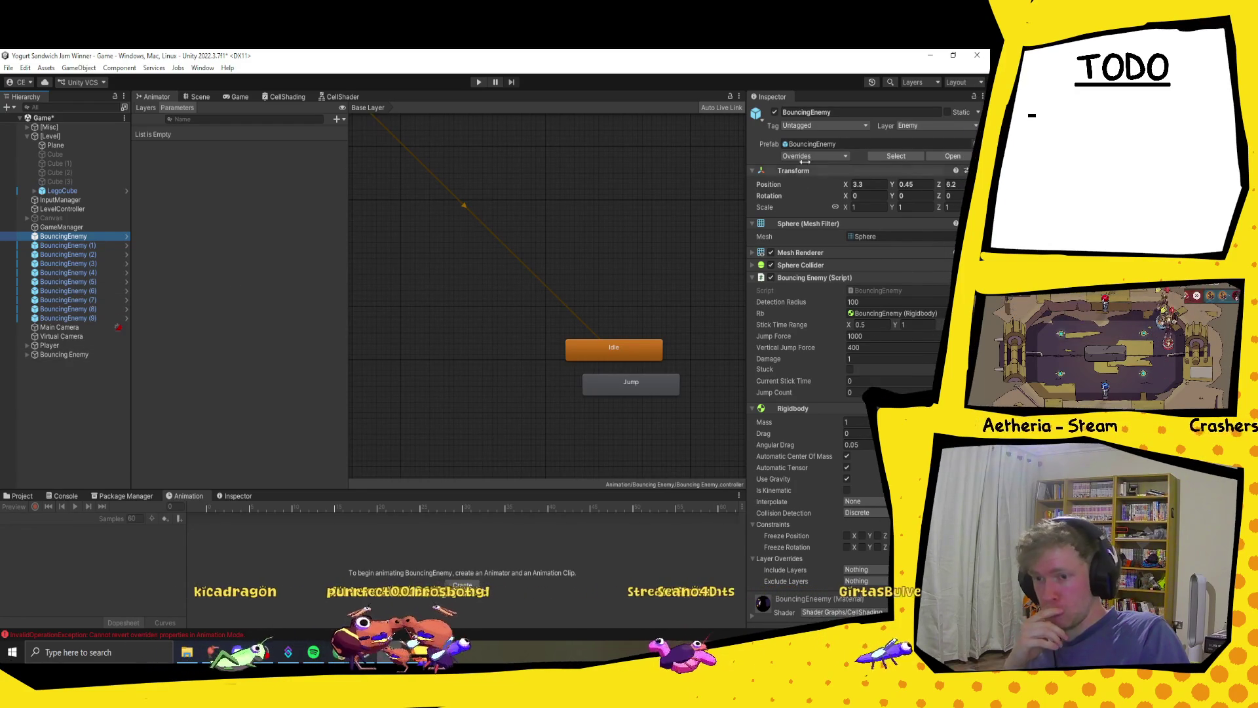
# - Copy the original BouncingEnemy's Rigidbody and paste it as a new component on Bouncing Enemy
pyautogui.click(752, 223)
pyautogui.click(751, 248)
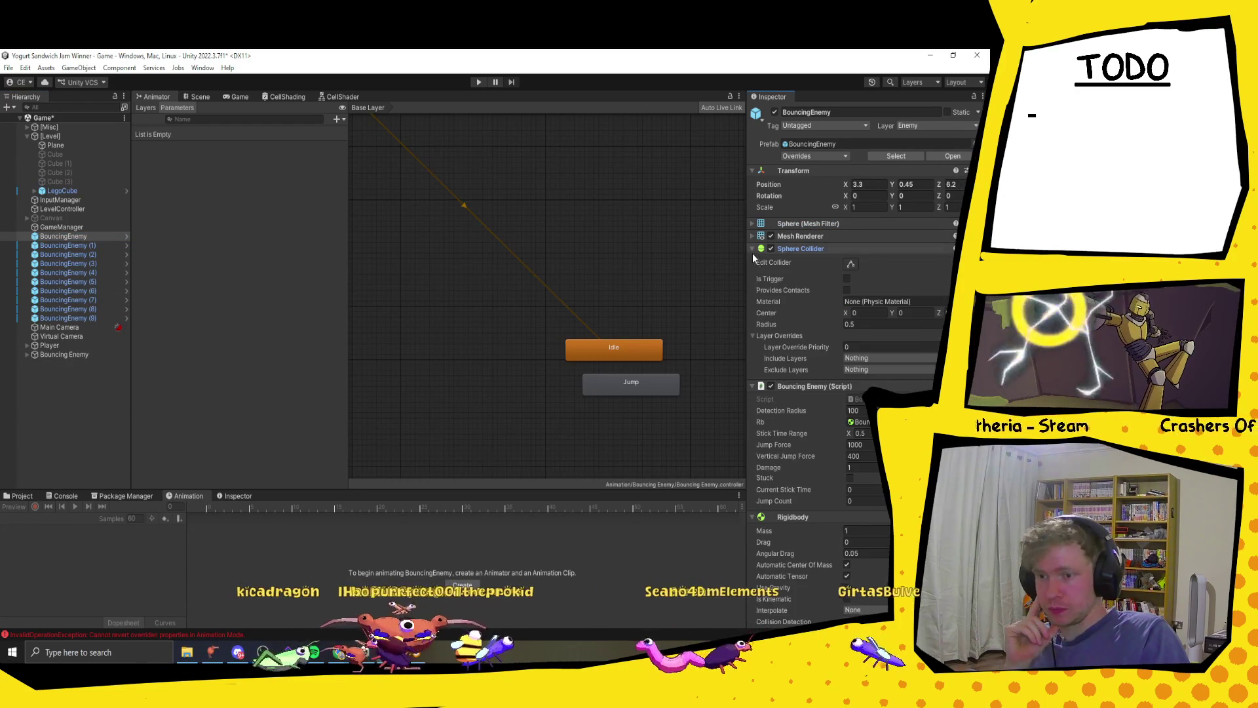
pyautogui.click(752, 249)
pyautogui.click(752, 260)
pyautogui.click(752, 273)
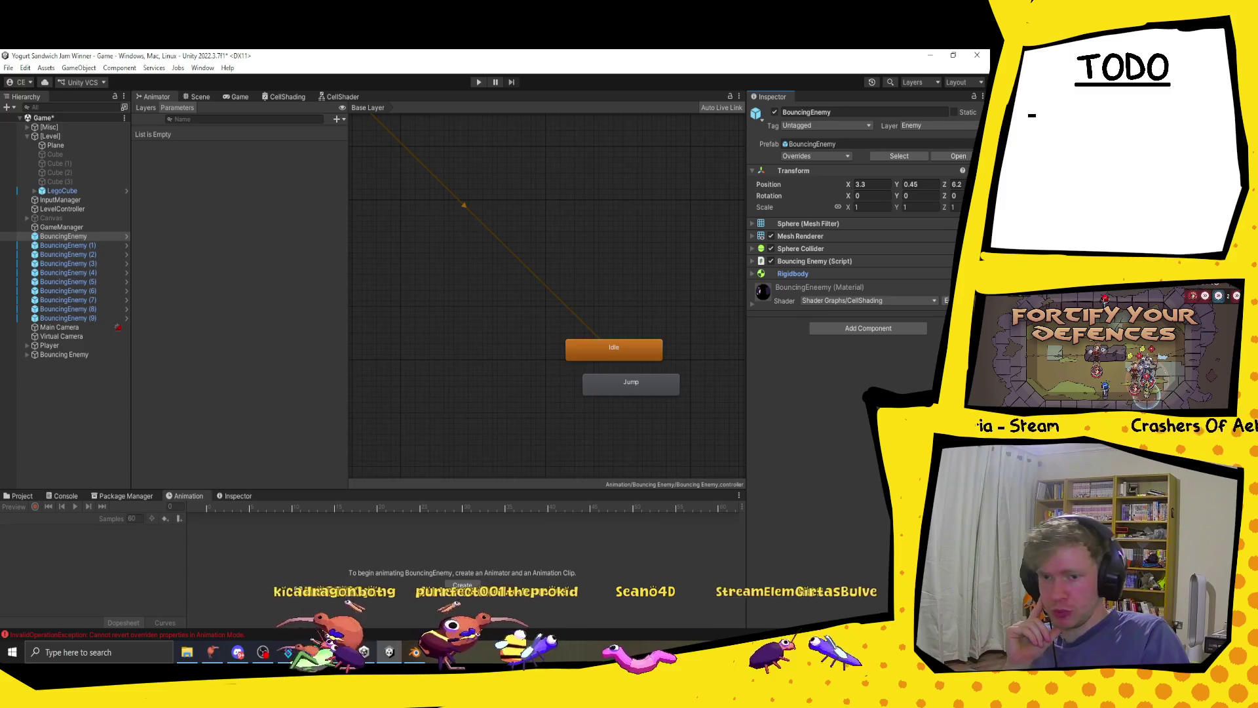
pyautogui.rightClick(874, 275)
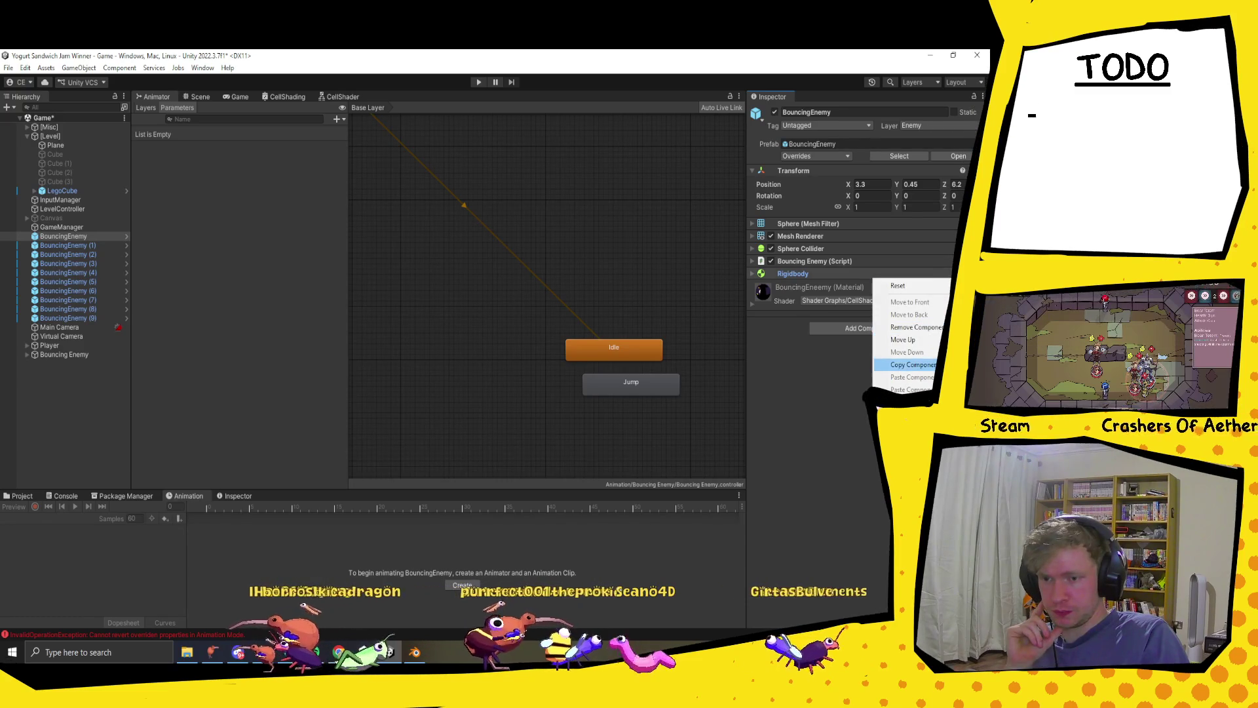
pyautogui.click(911, 365)
pyautogui.click(64, 354)
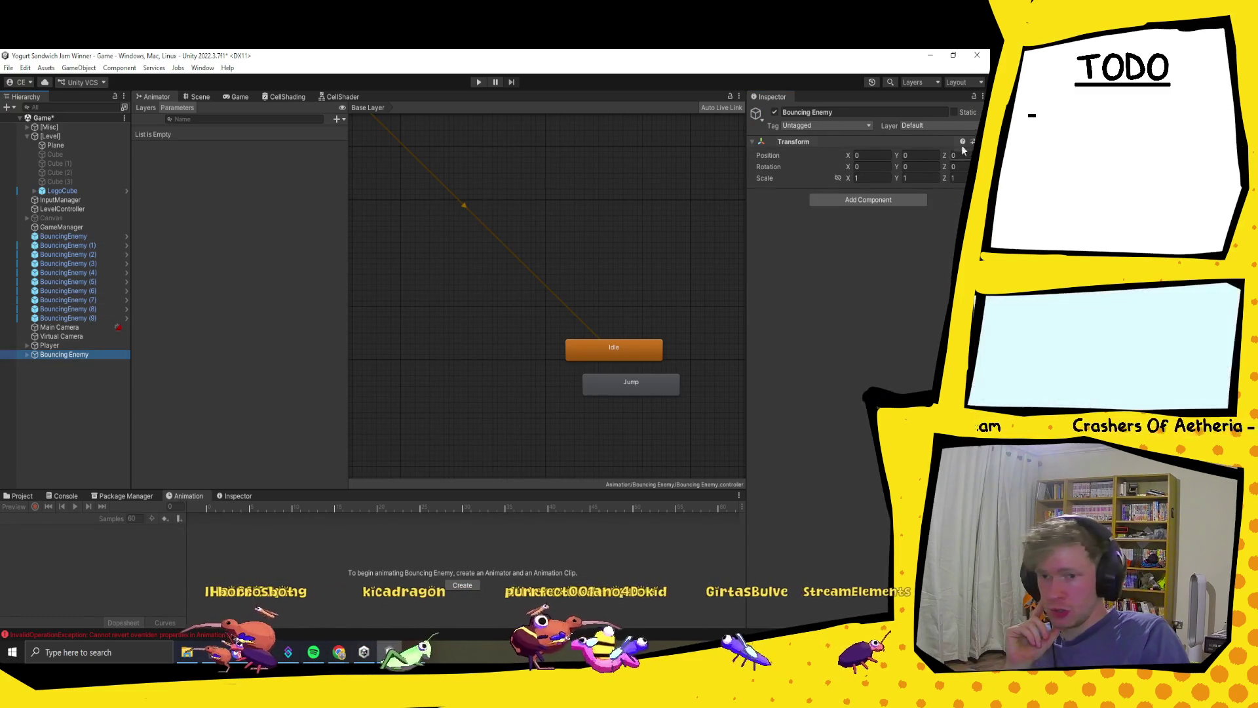
pyautogui.click(972, 141)
pyautogui.moveTo(901, 245)
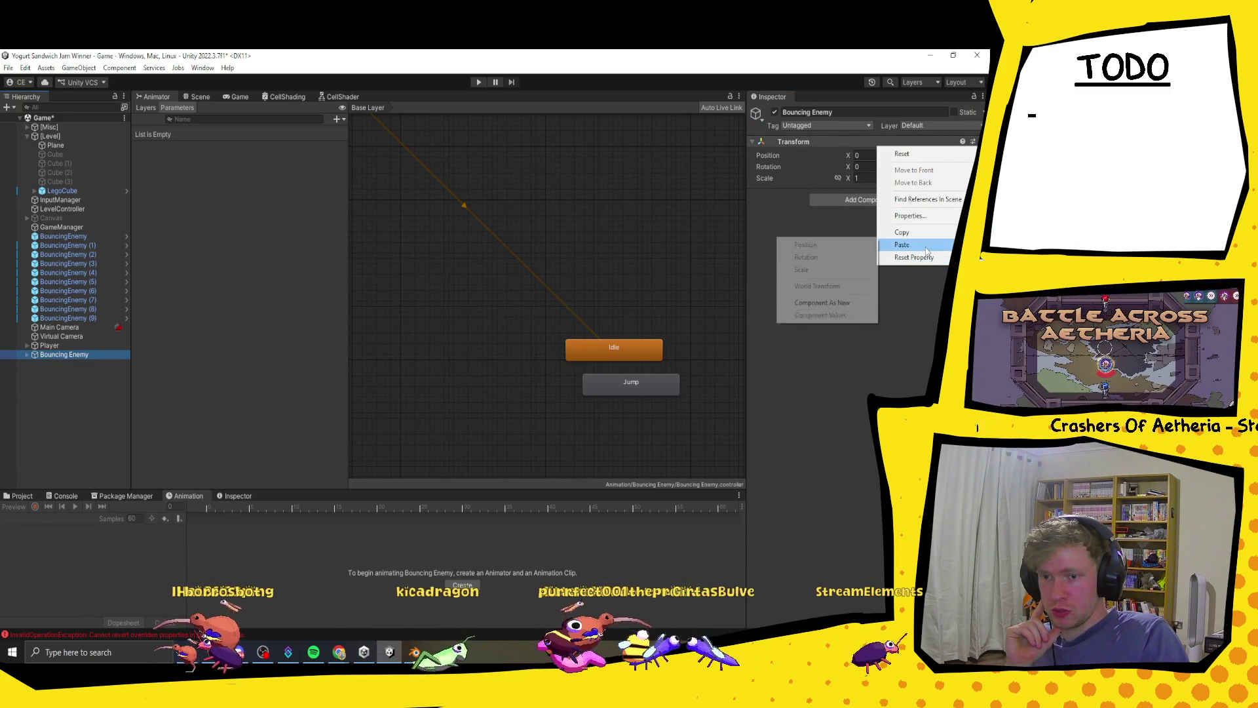
pyautogui.click(786, 308)
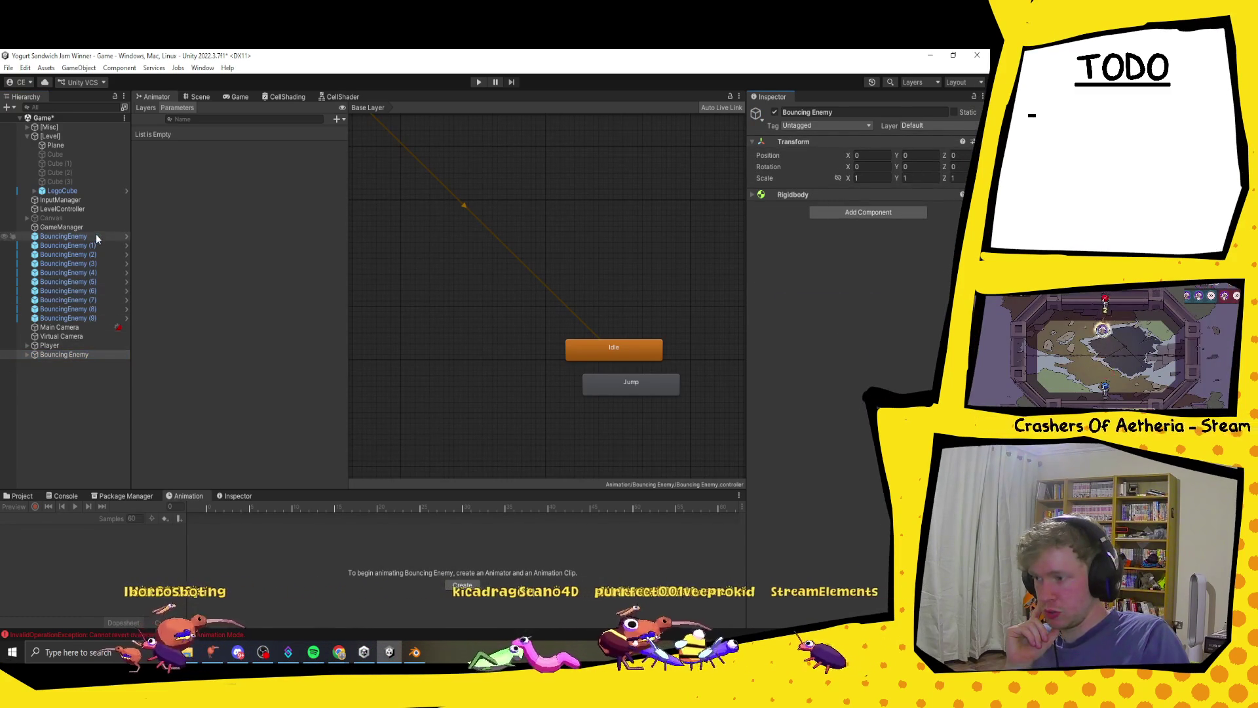
# - Paste the original's Bouncing Enemy script and Sphere Collider onto the new Bouncing Enemy
pyautogui.click(66, 237)
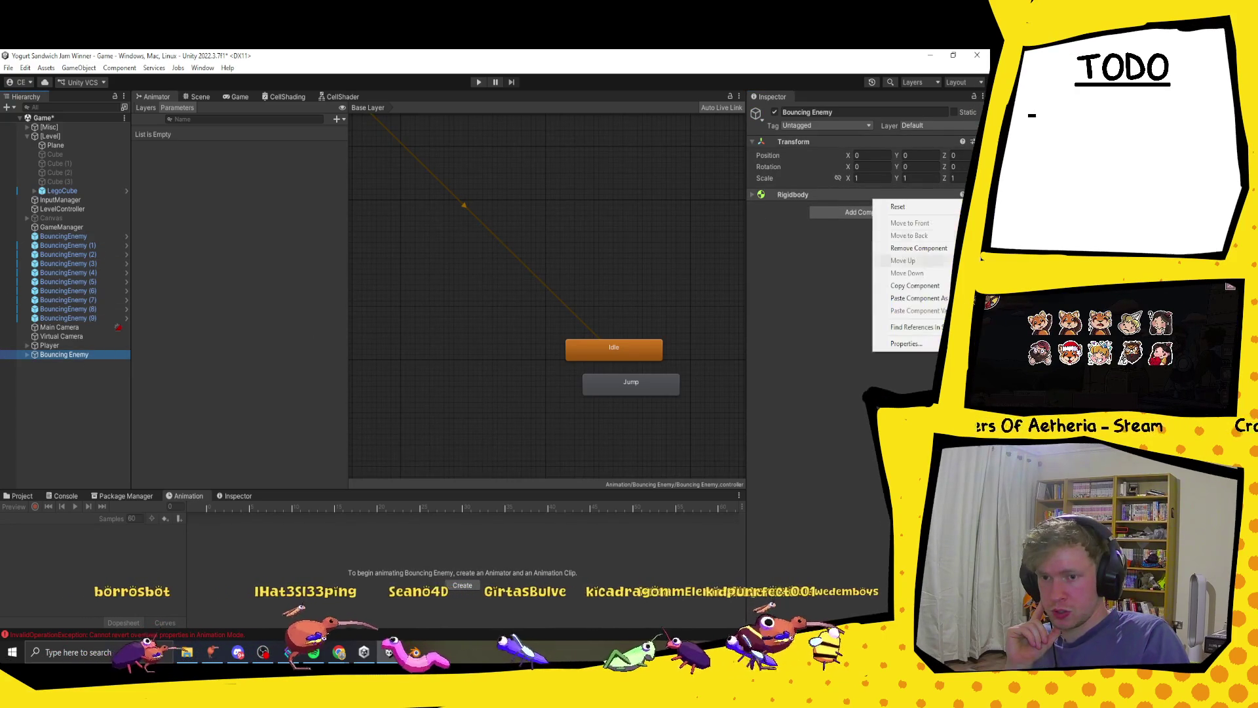
pyautogui.click(914, 298)
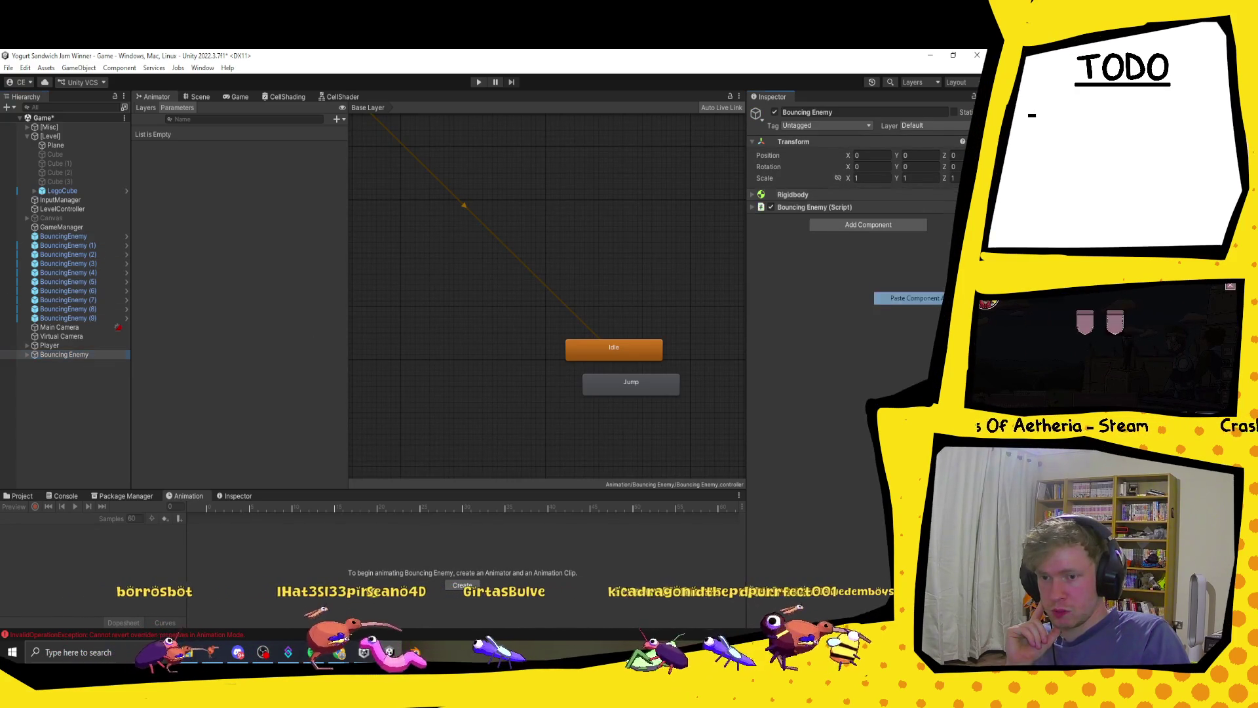
pyautogui.click(62, 236)
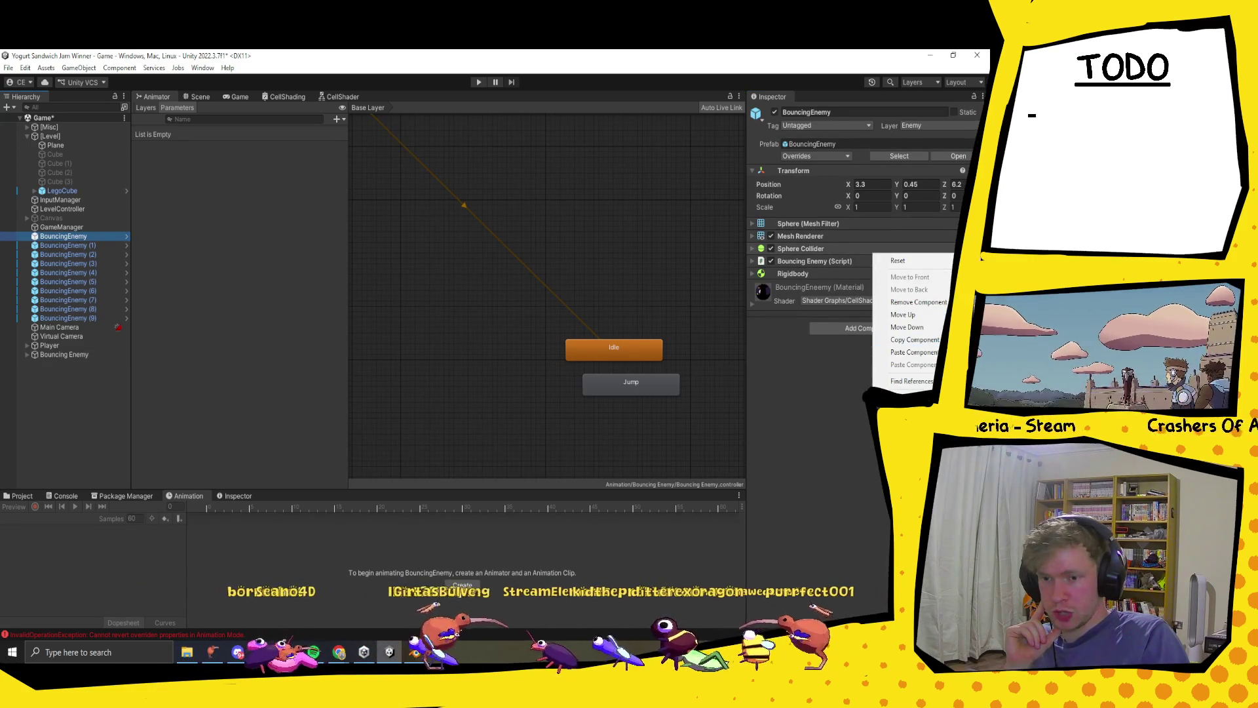
pyautogui.click(914, 339)
pyautogui.click(63, 355)
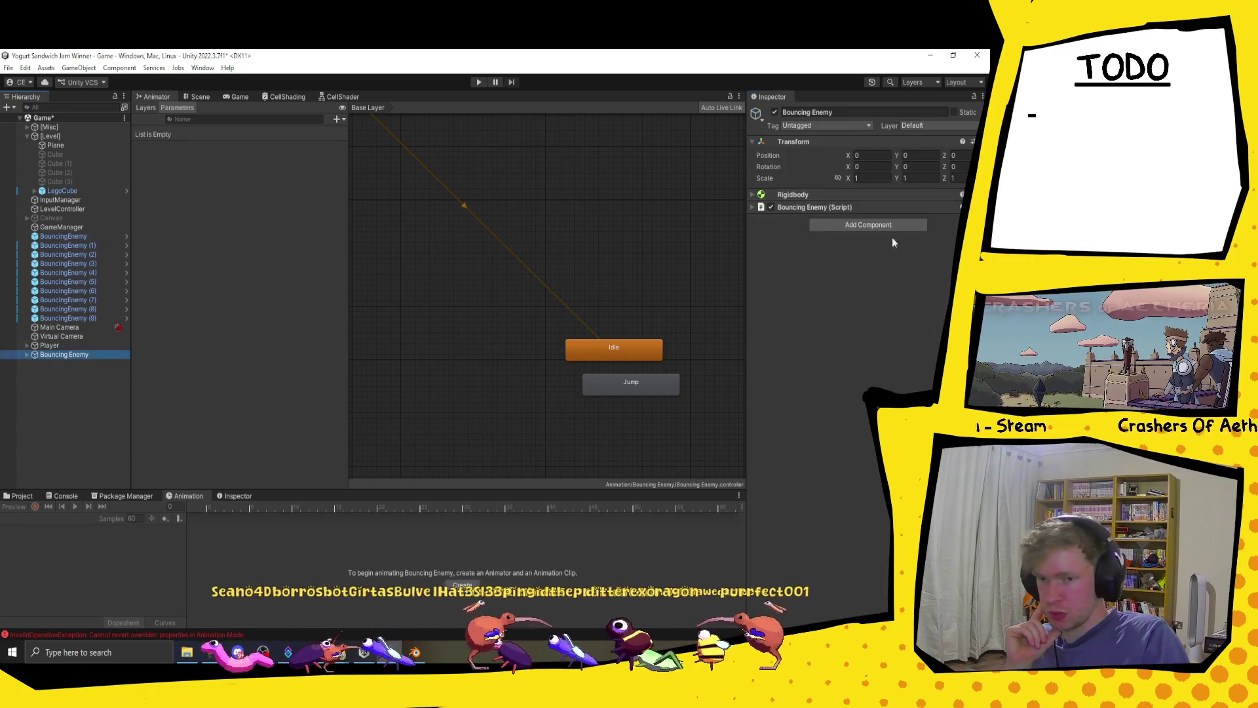
pyautogui.rightClick(875, 208)
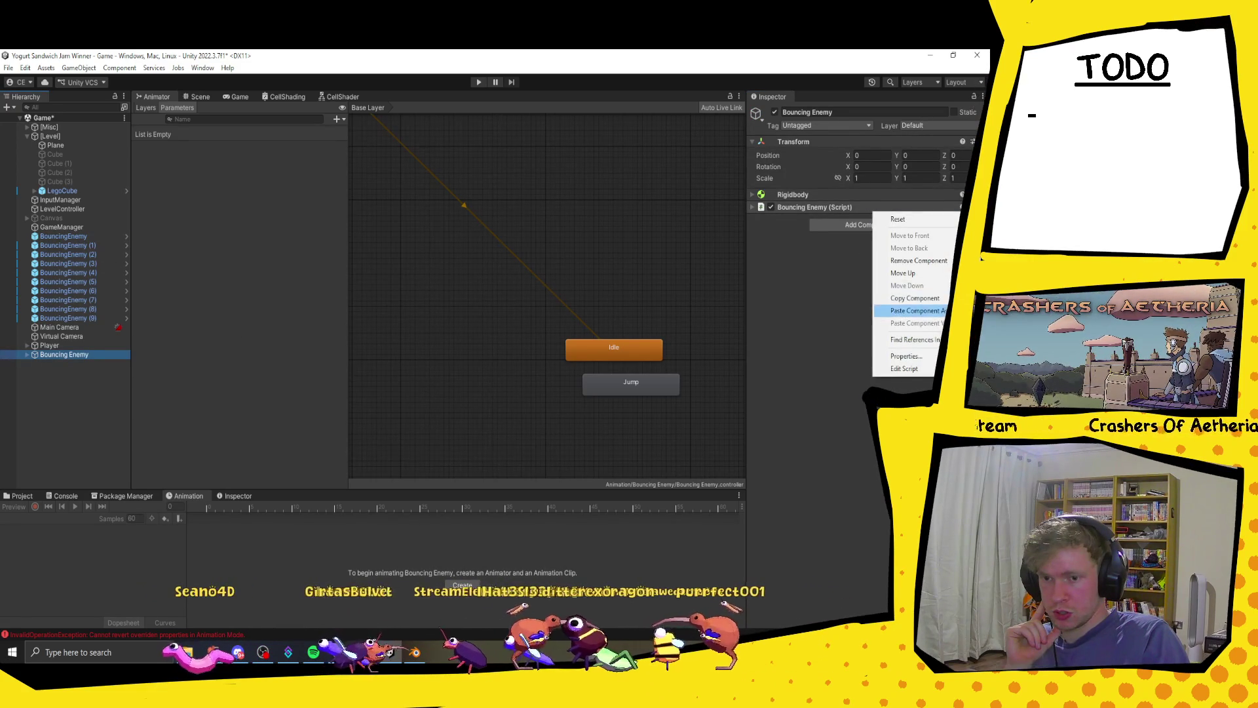
pyautogui.click(911, 305)
pyautogui.click(60, 237)
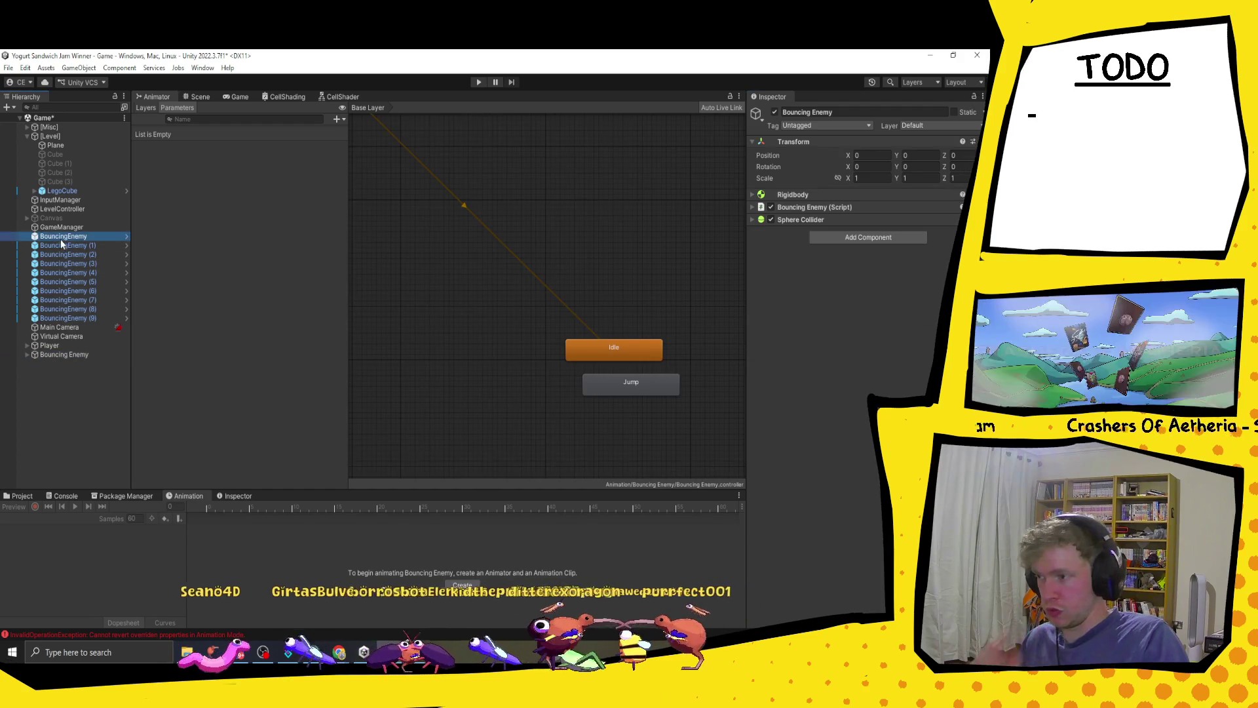
pyautogui.keyDown('shift'); pyautogui.click(66, 318); pyautogui.keyUp('shift')
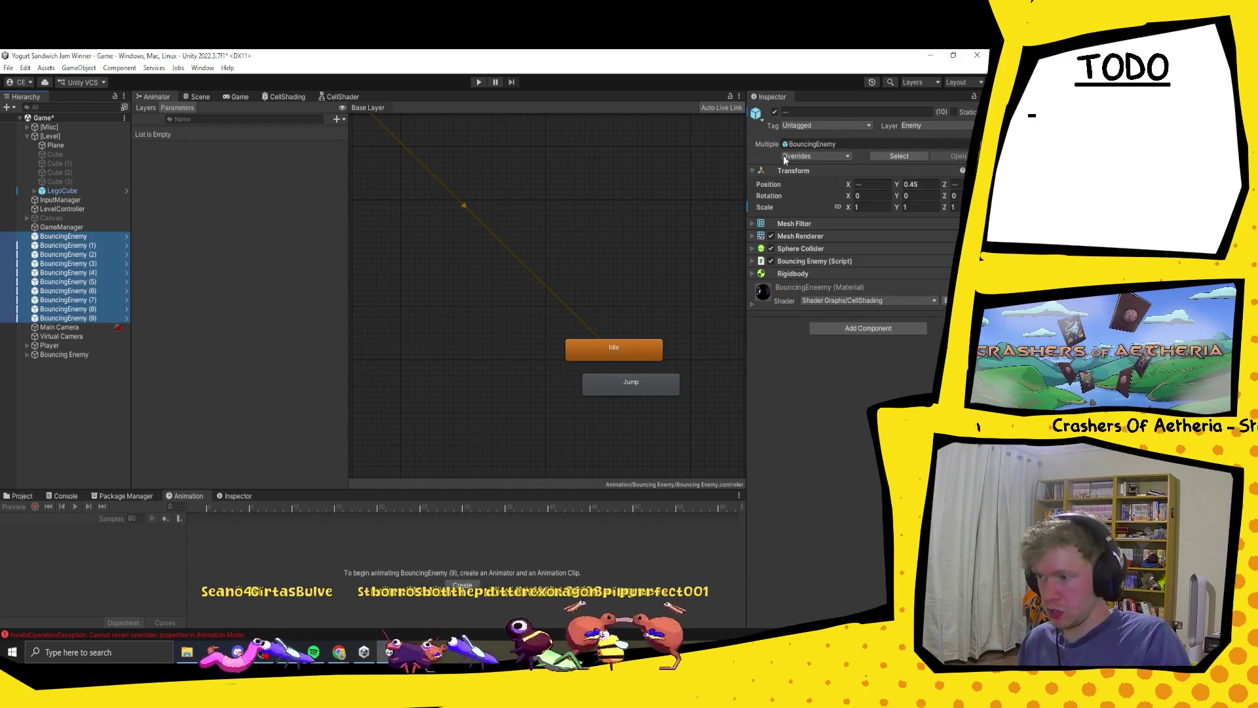
# - Show the Sphere Collider bounds and drag them to enlarge and raise the sphere
pyautogui.click(201, 97)
pyautogui.click(800, 249)
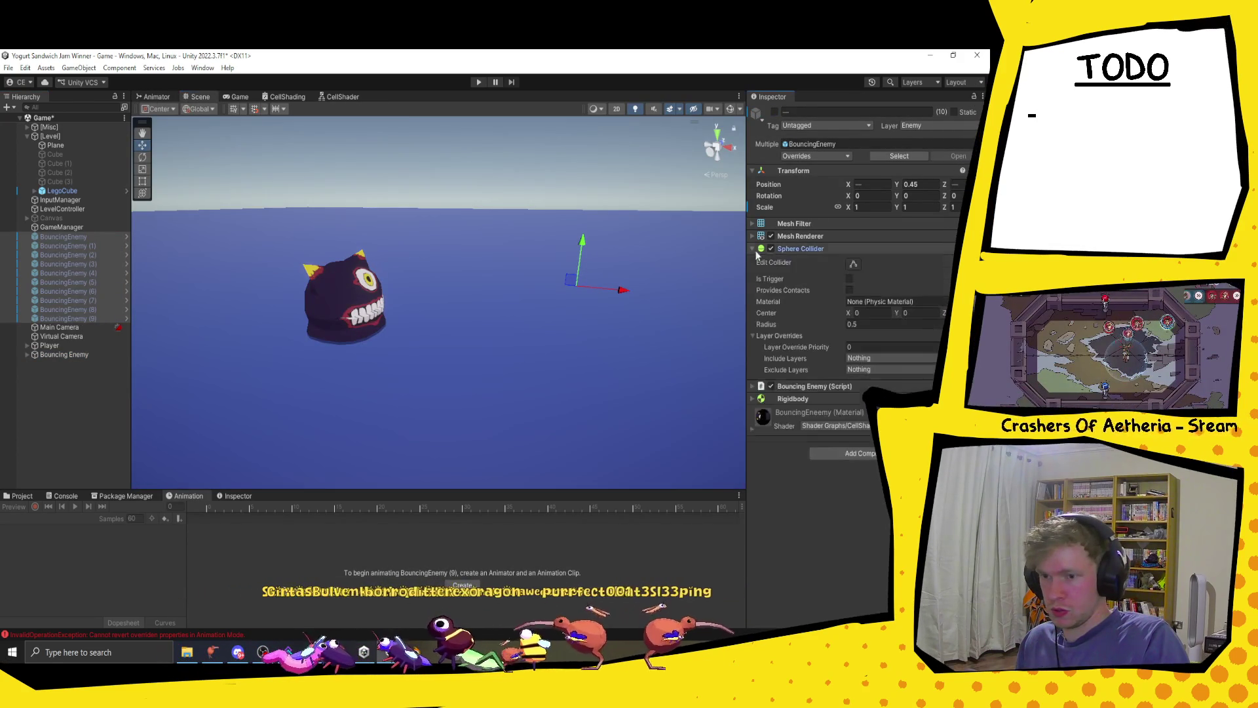
pyautogui.click(852, 264)
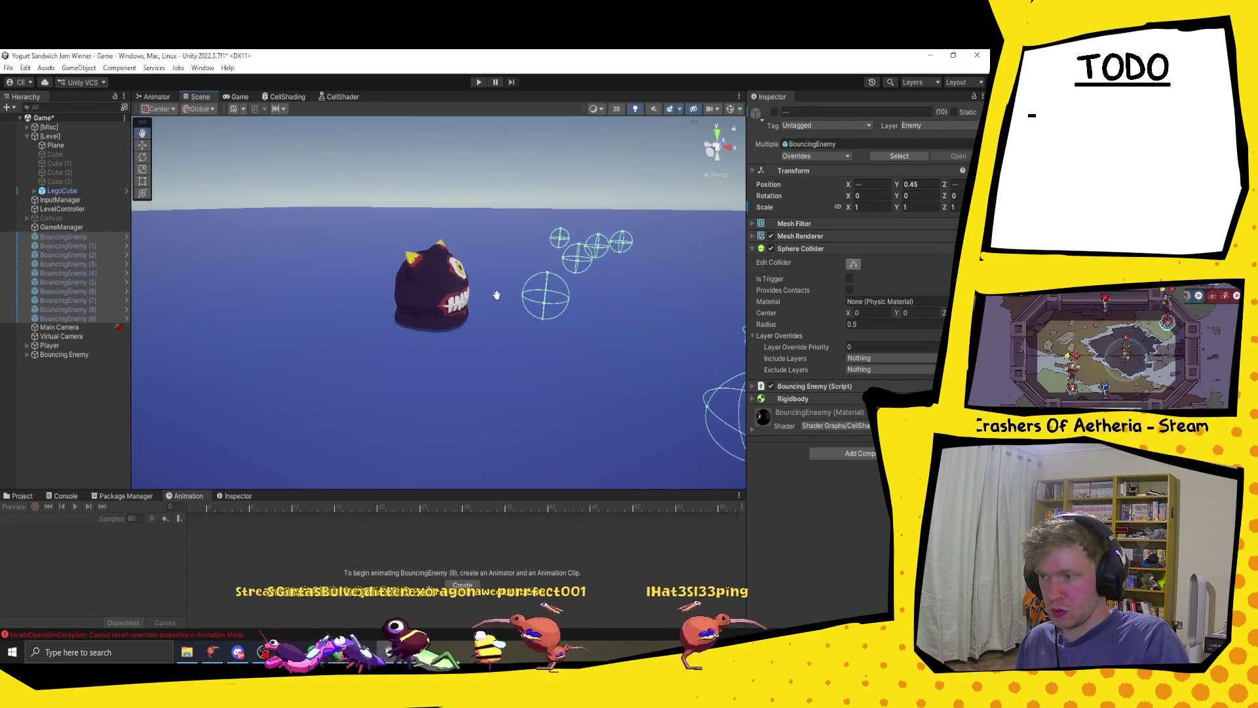
pyautogui.doubleClick(64, 355)
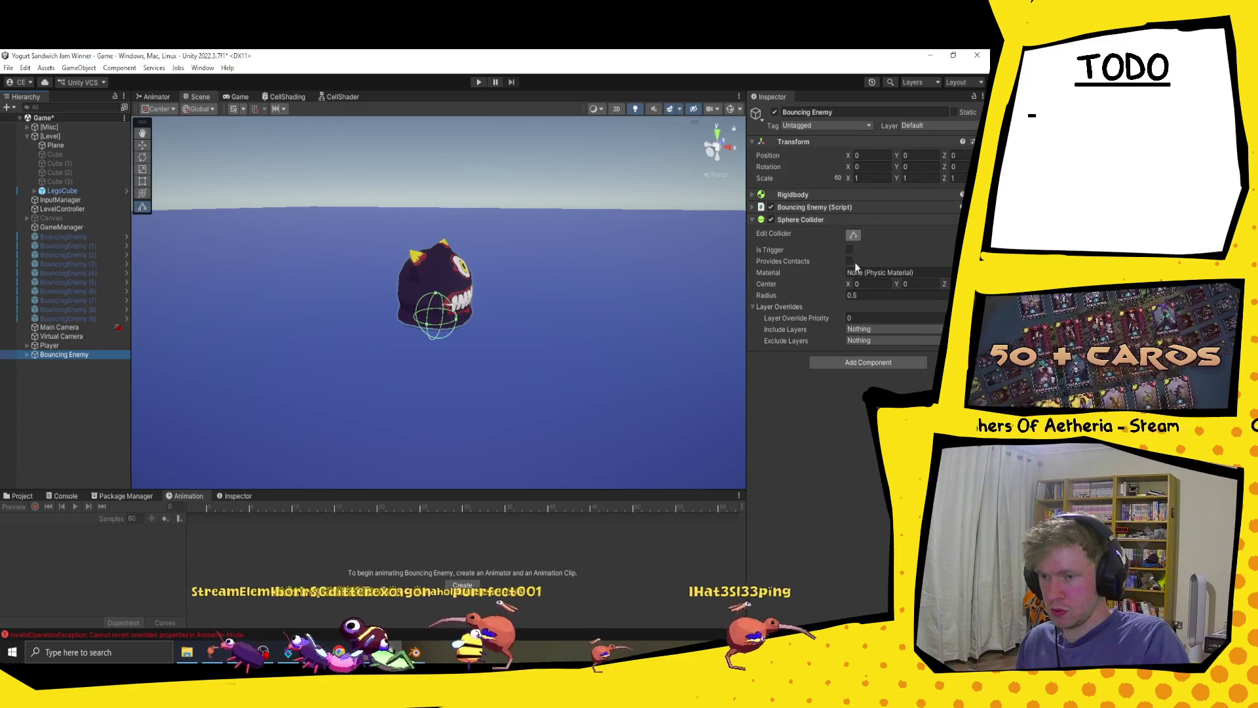
pyautogui.click(484, 260)
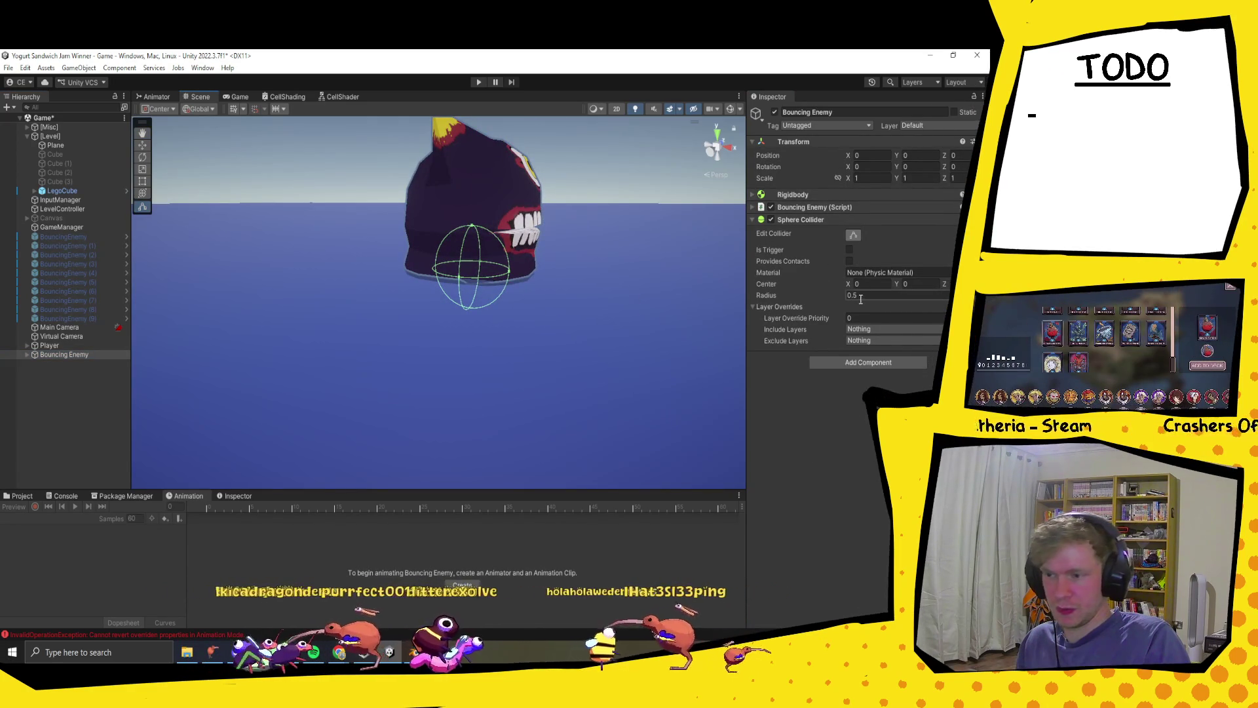
pyautogui.moveTo(830, 295); pyautogui.dragTo(843, 302)
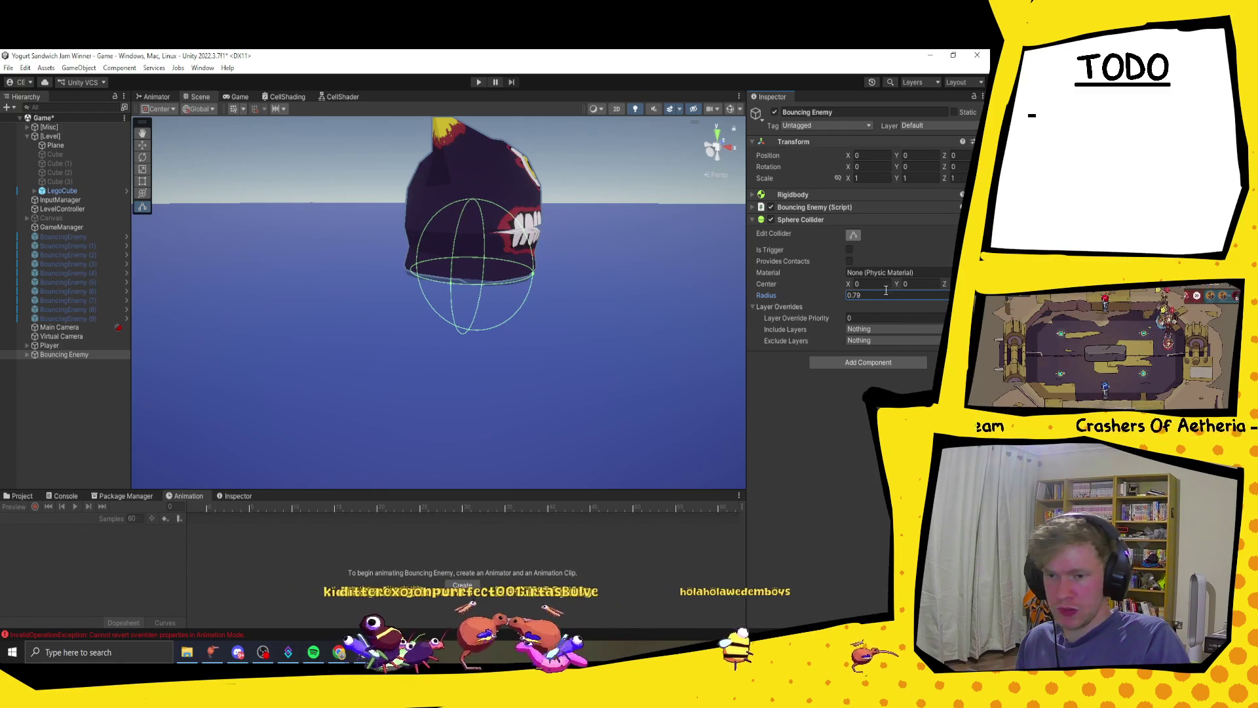
pyautogui.moveTo(894, 284); pyautogui.dragTo(907, 283)
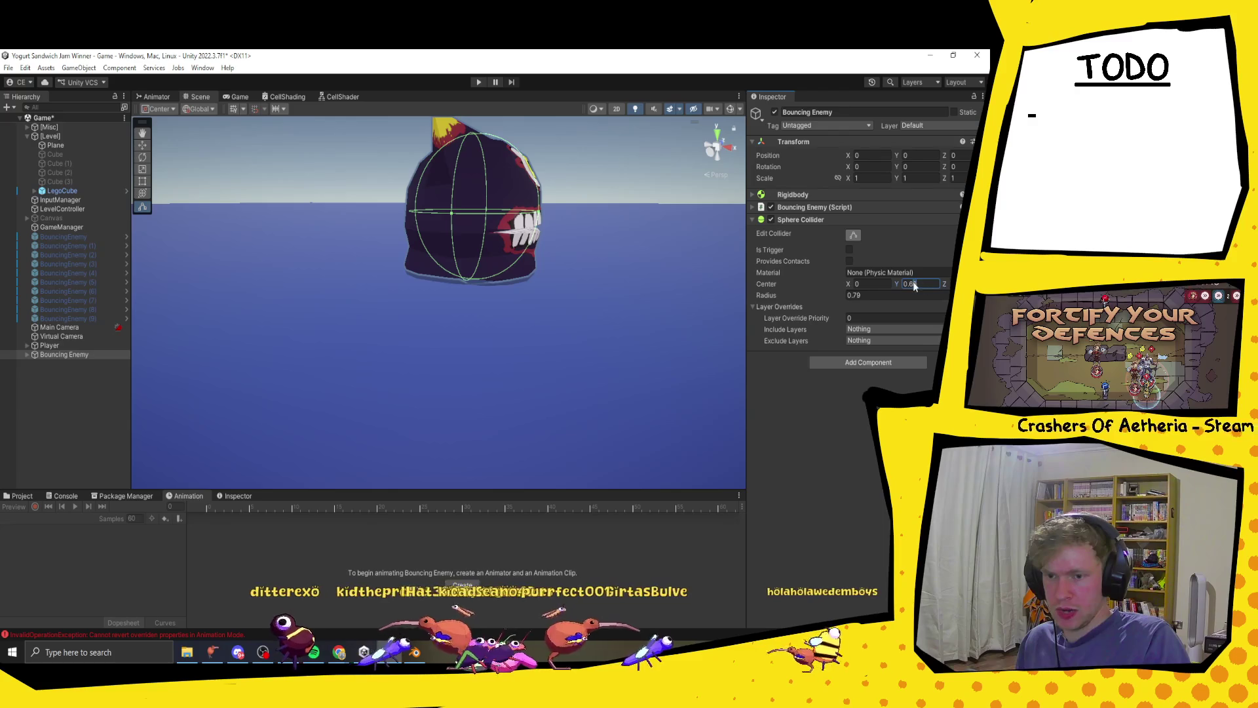
# - Set the Sphere Collider's Center Y to 0.66 and Radius to 0.75
pyautogui.write('0.6')
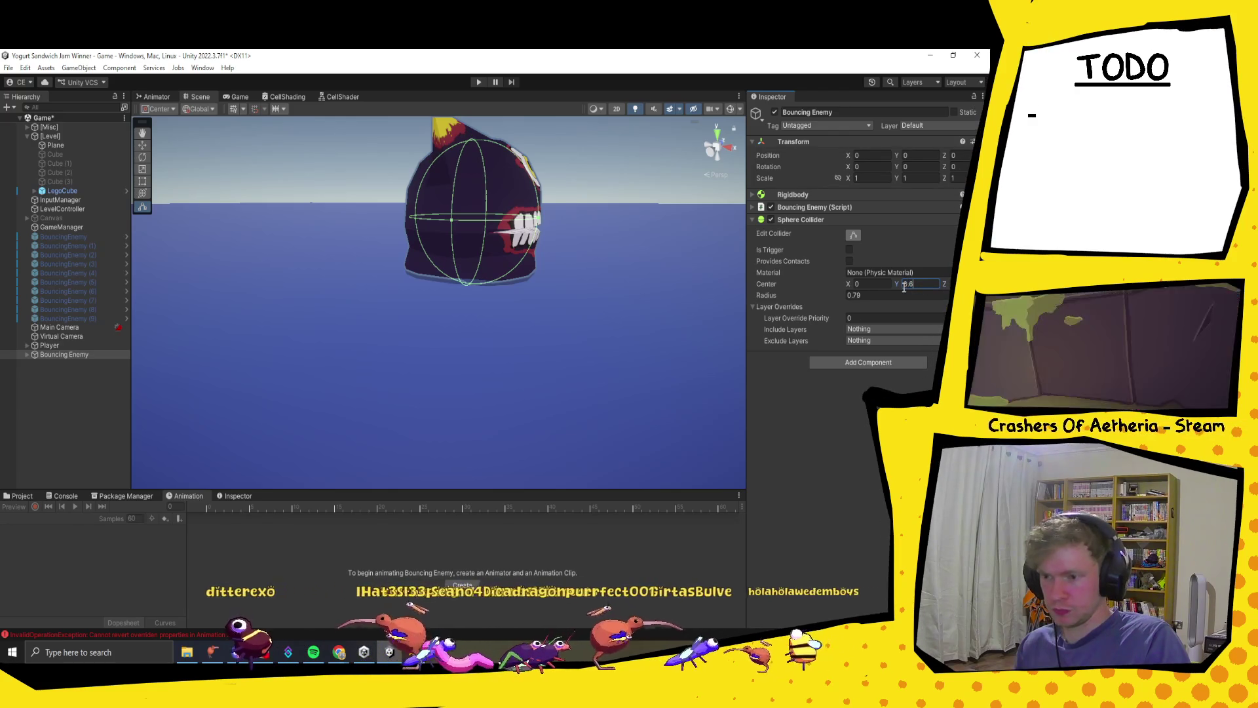
pyautogui.write('6')
pyautogui.click(855, 294)
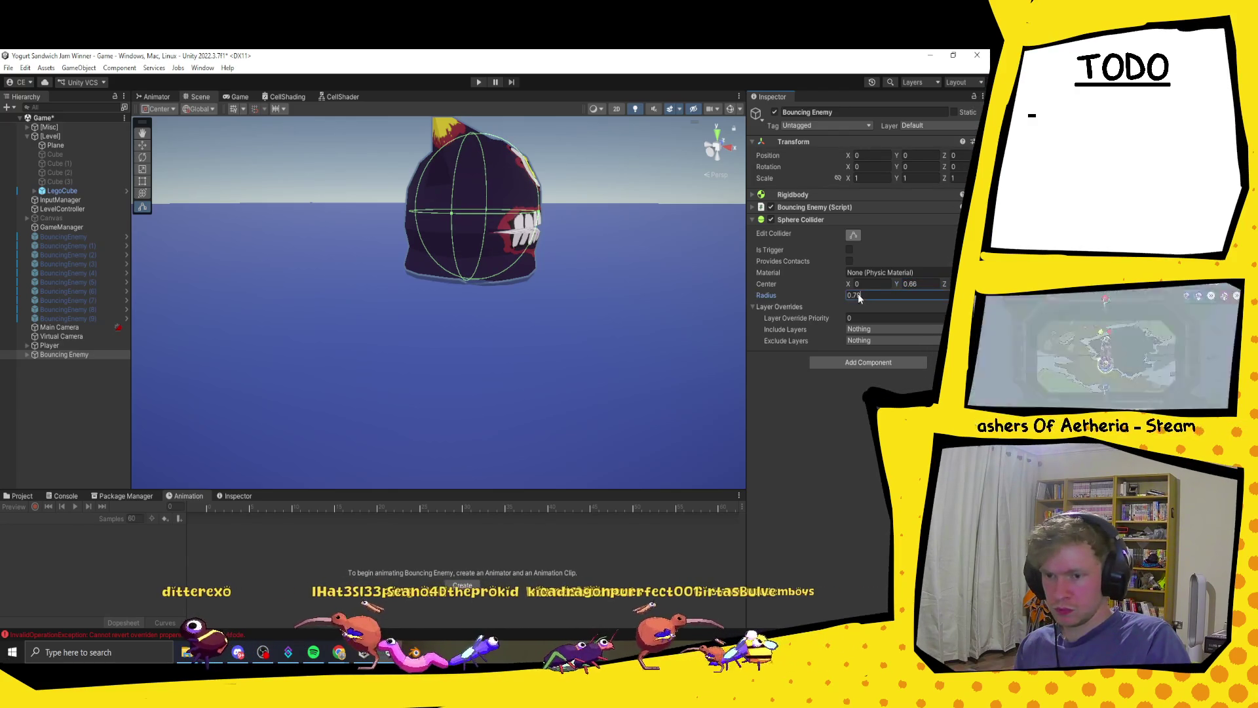
pyautogui.write('0.8')
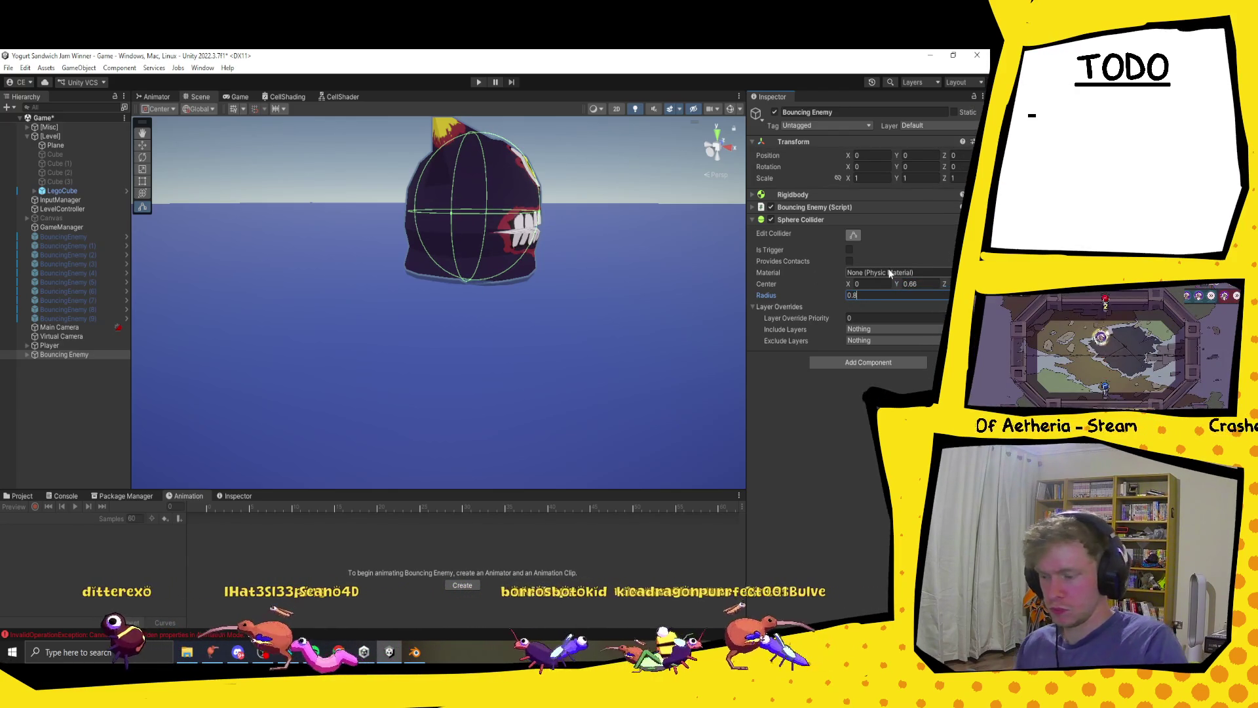
pyautogui.press('BackSpace')
pyautogui.write('75')
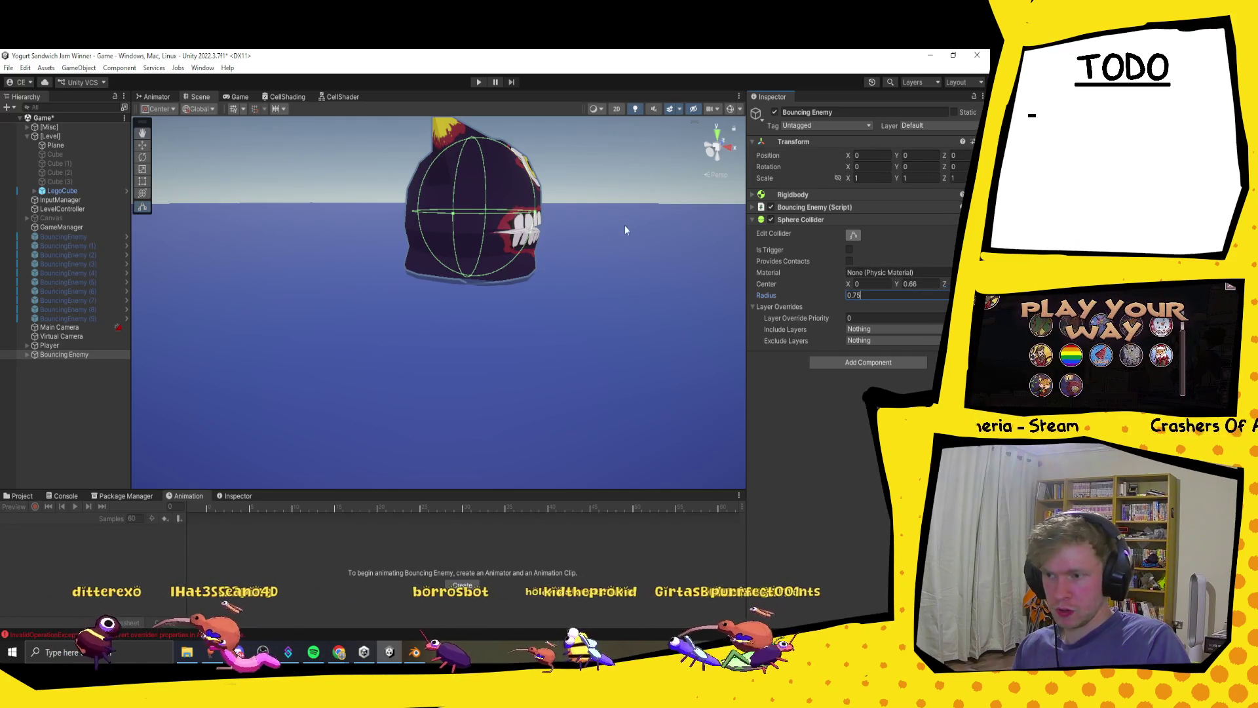
pyautogui.moveTo(624, 225)
pyautogui.mouseDown()
pyautogui.moveTo(518, 279)
pyautogui.moveTo(438, 259)
pyautogui.mouseUp()
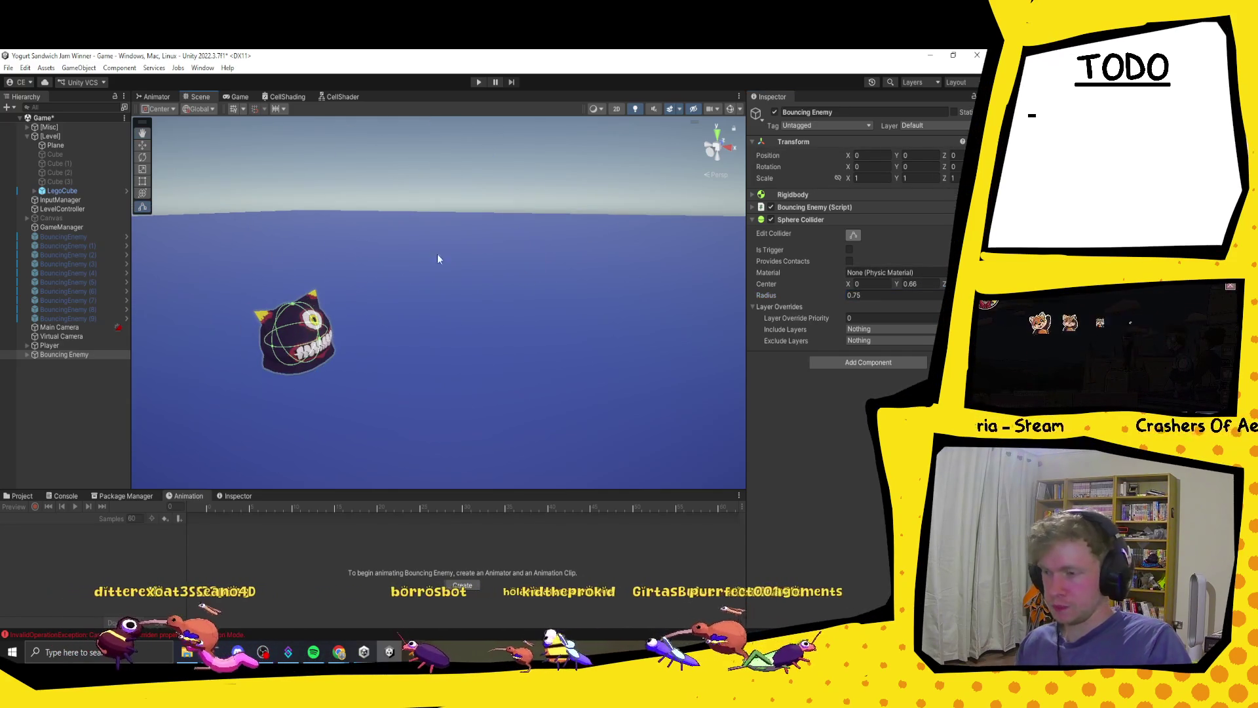
pyautogui.click(43, 355)
pyautogui.click(479, 82)
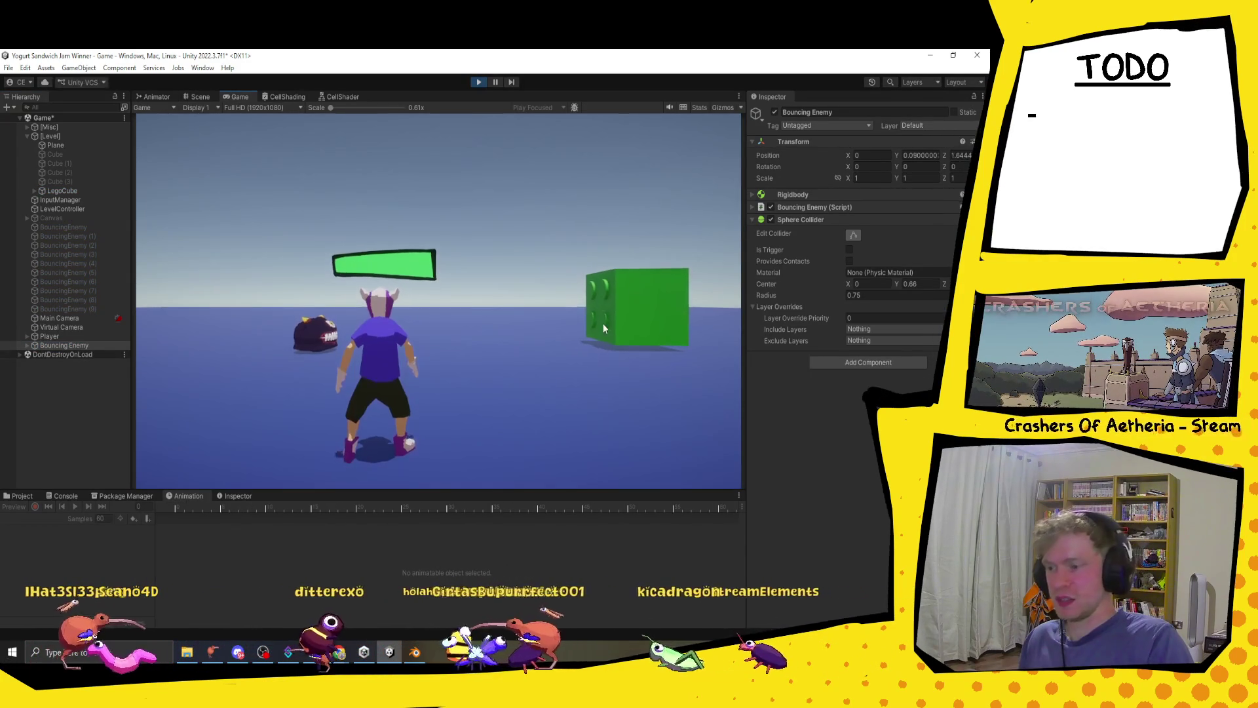
pyautogui.press('d')
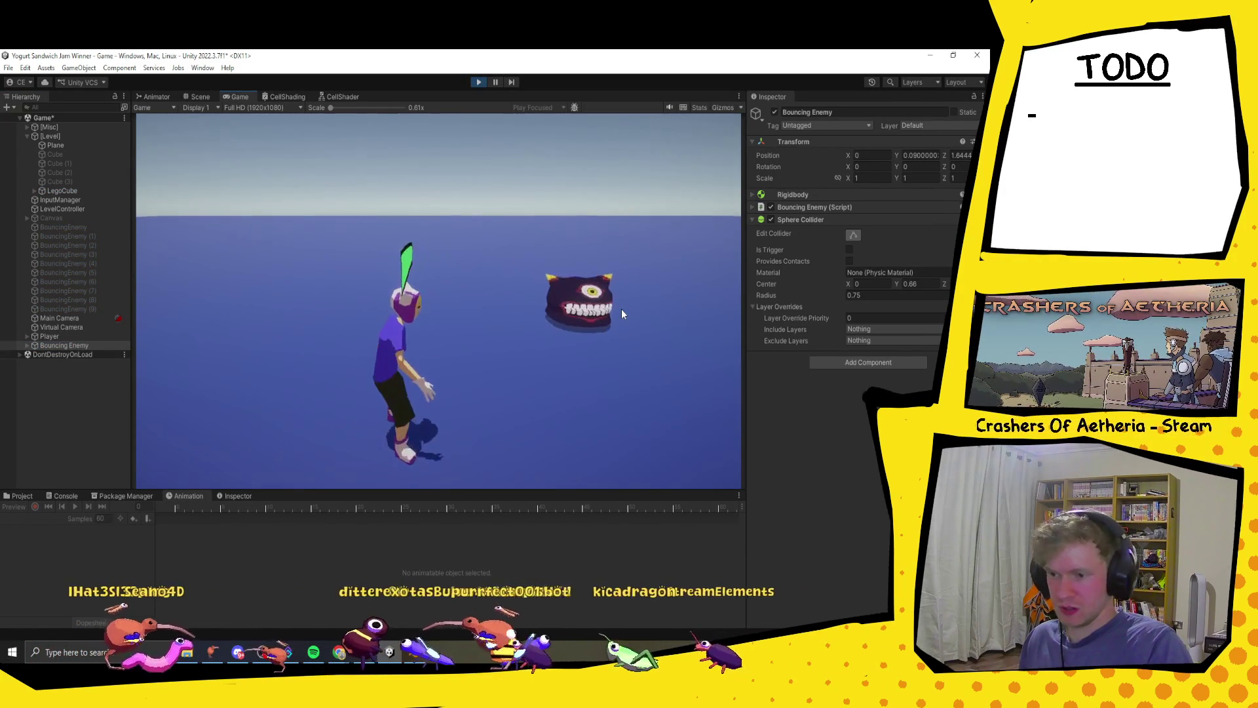
pyautogui.press('w')
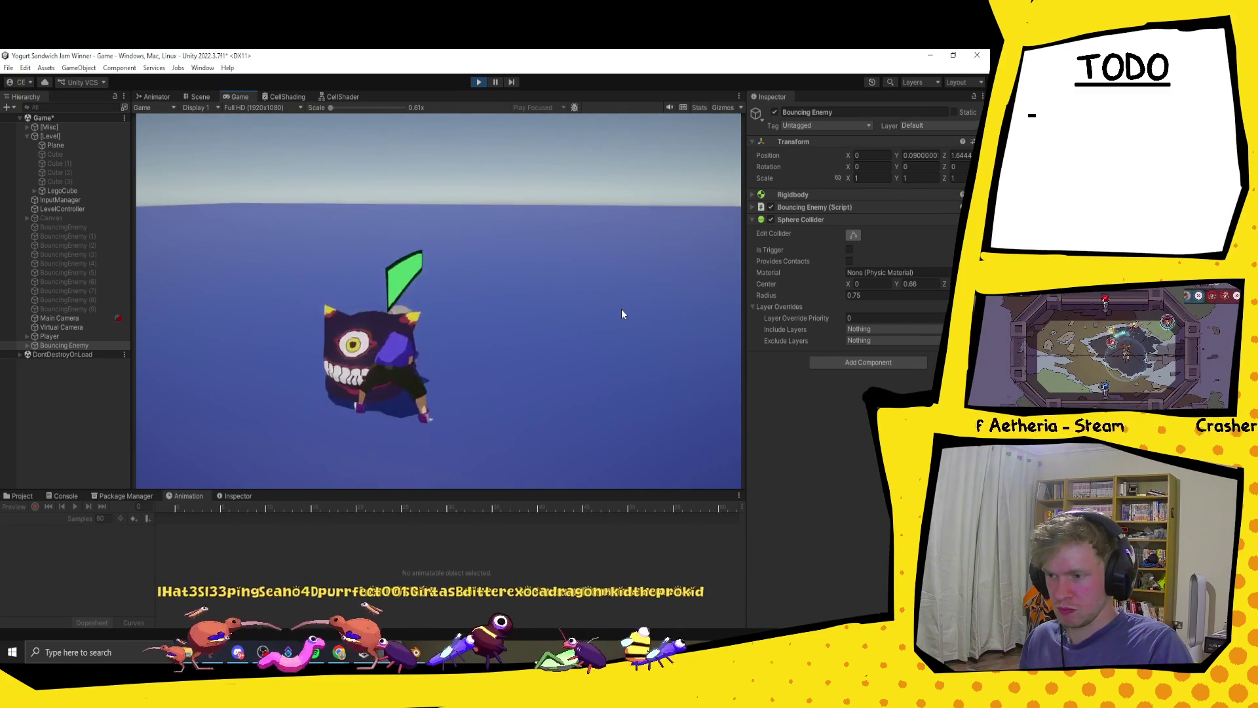
pyautogui.press('s')
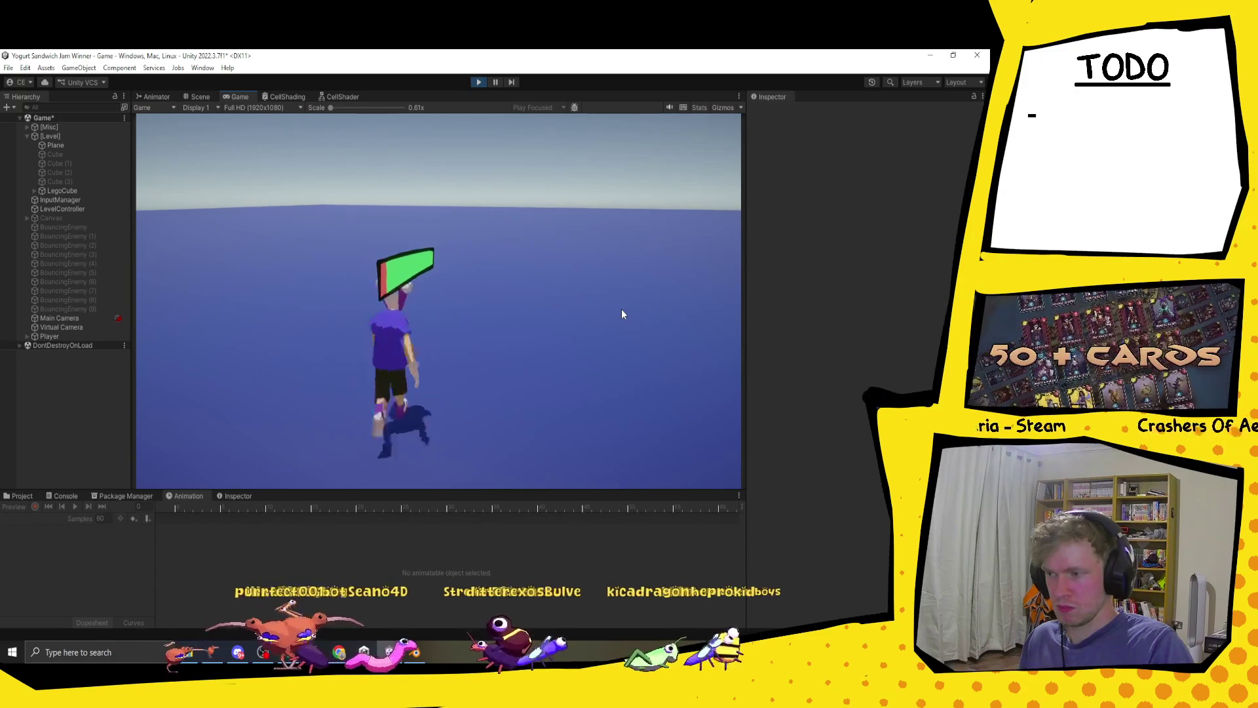
pyautogui.click(470, 85)
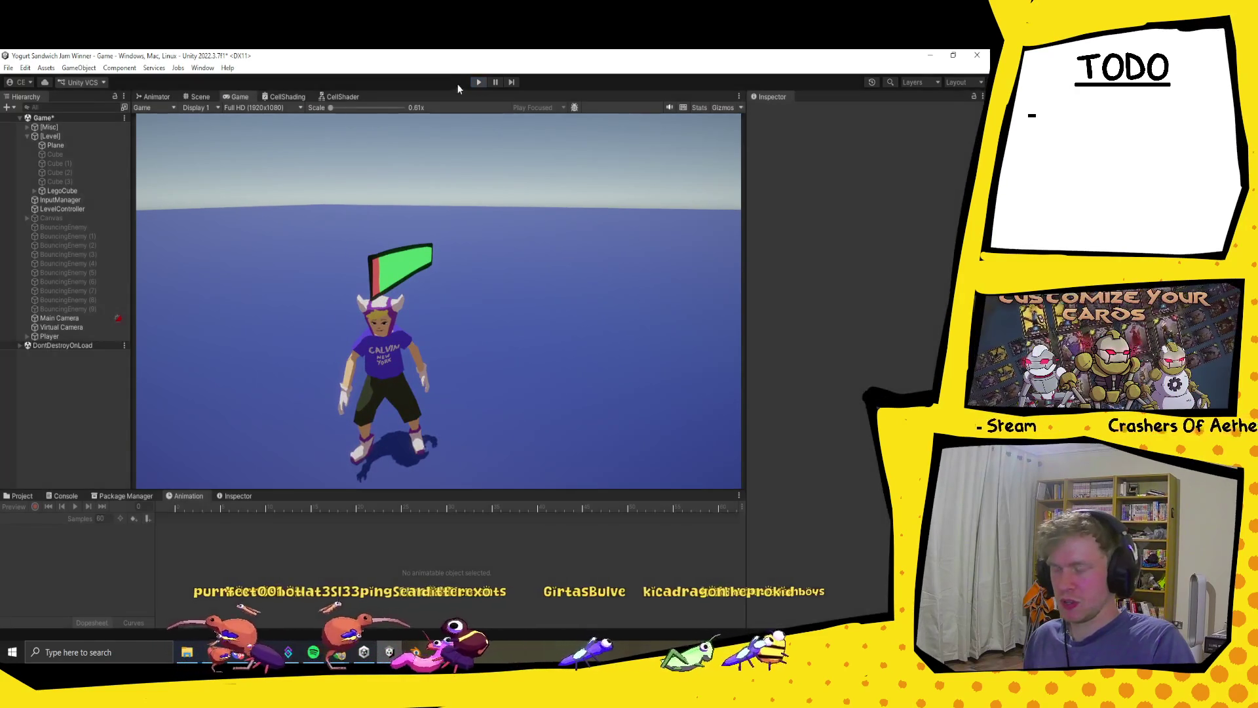
# - Raise the Bouncing Enemy to about 1.11 above the ground
pyautogui.click(57, 346)
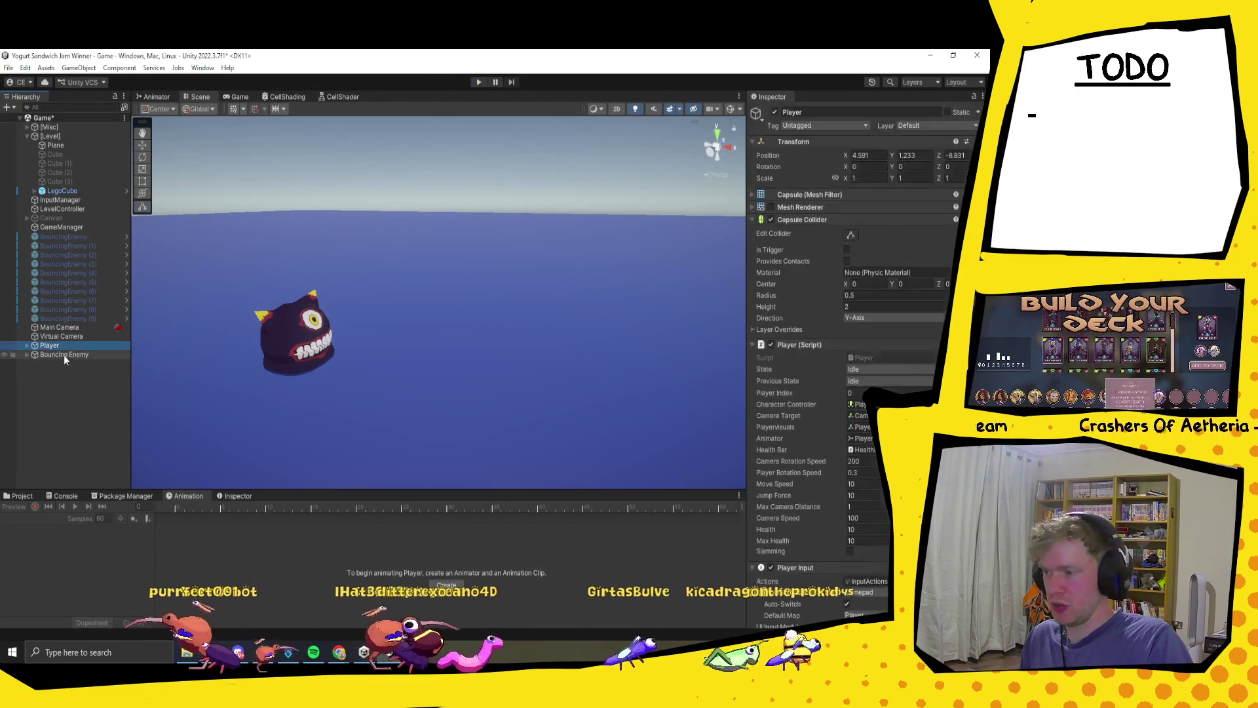
pyautogui.click(69, 354)
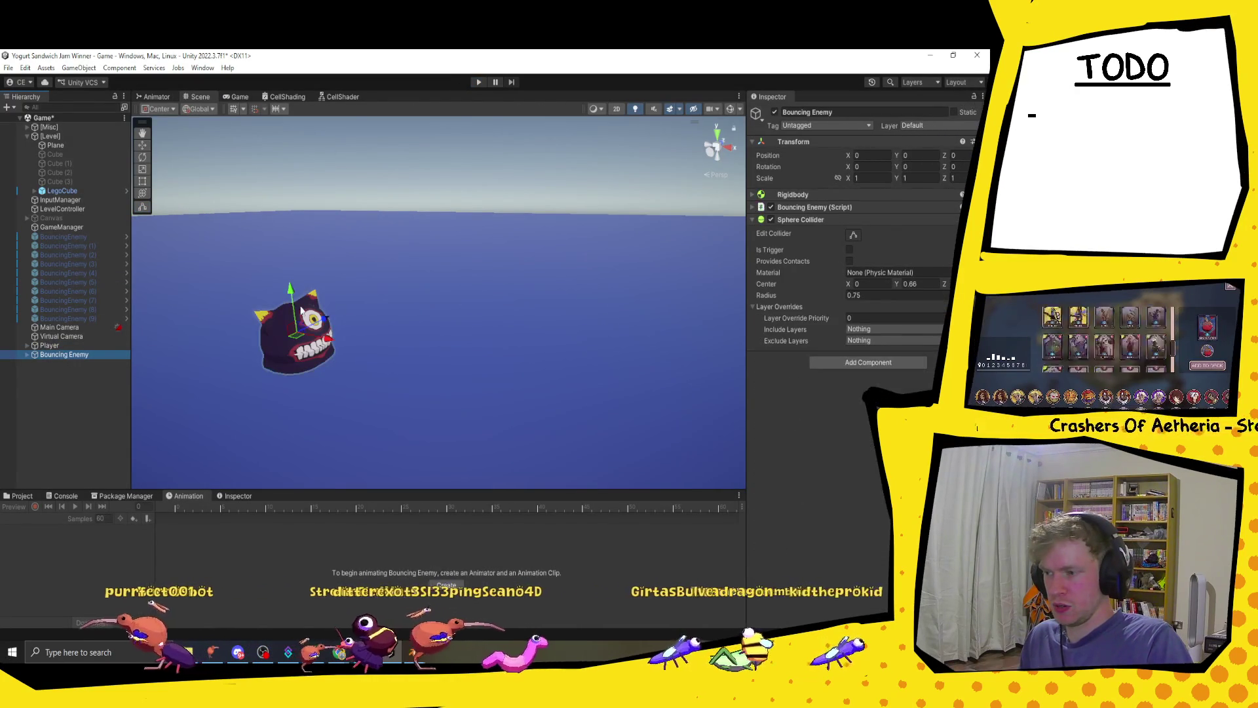
pyautogui.moveTo(295, 315); pyautogui.dragTo(287, 265)
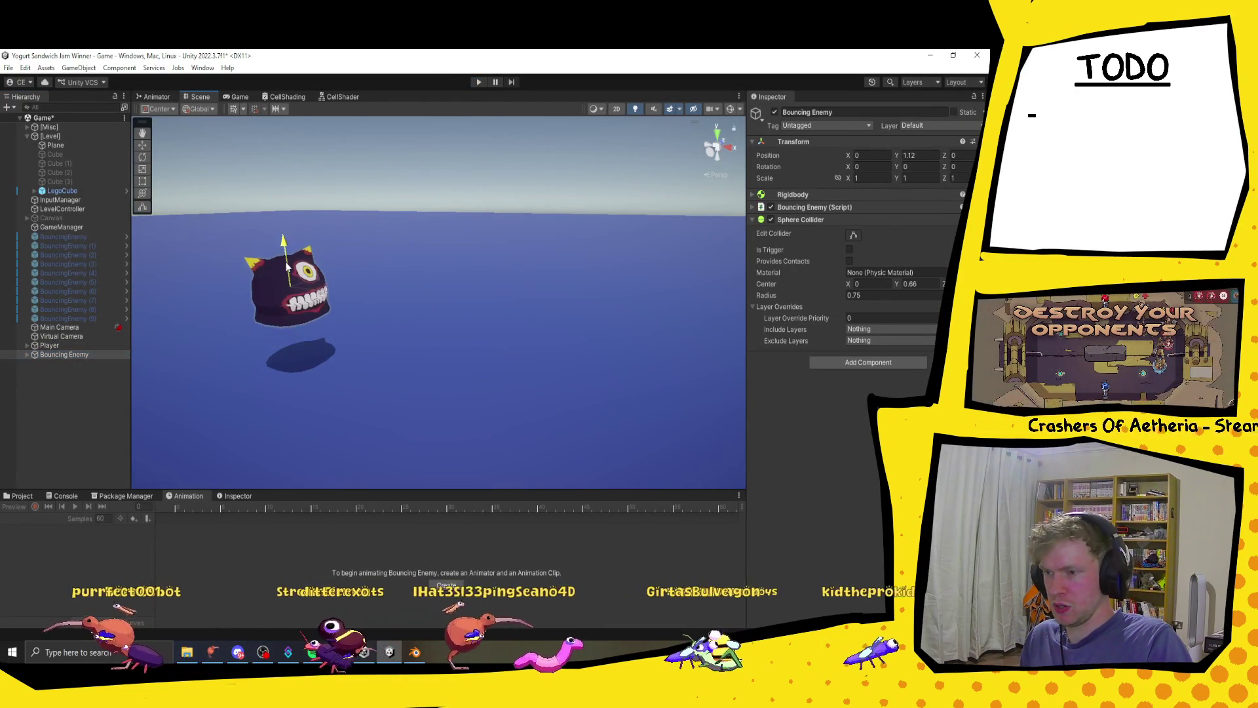
# - Play the game, walk the player toward the enemy, and expand its script settings
pyautogui.click(479, 80)
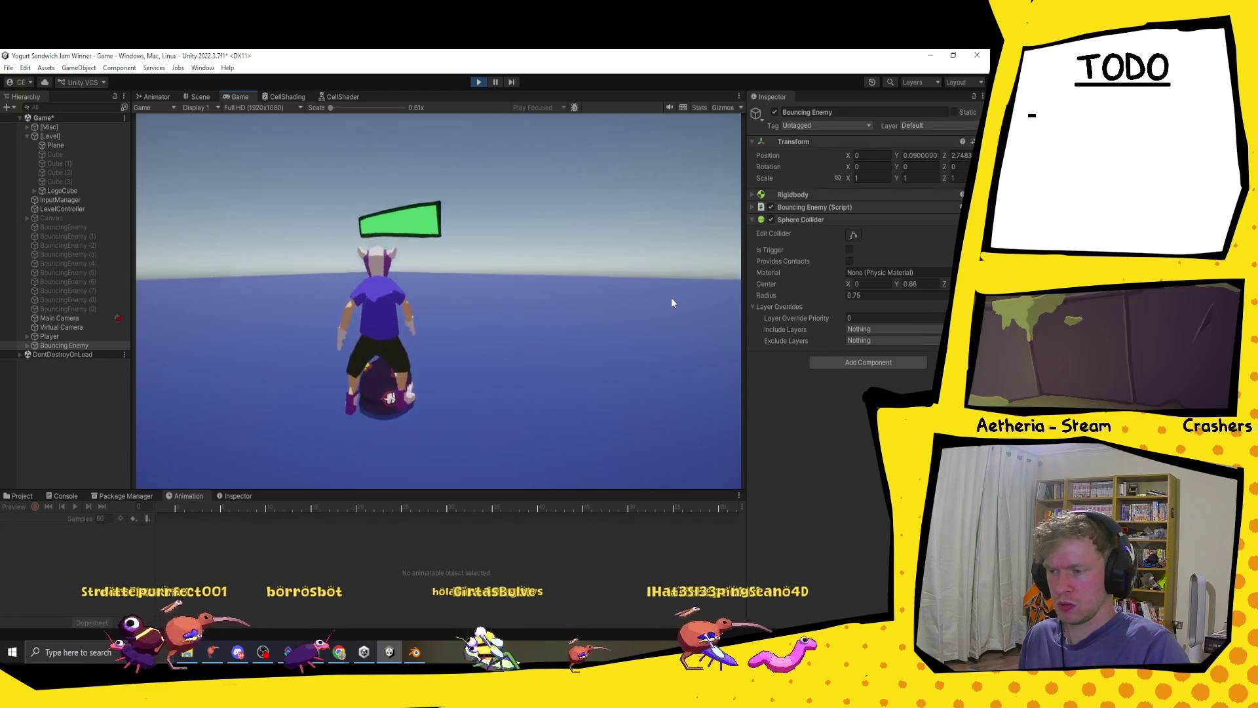
pyautogui.click(671, 302)
pyautogui.press('w')
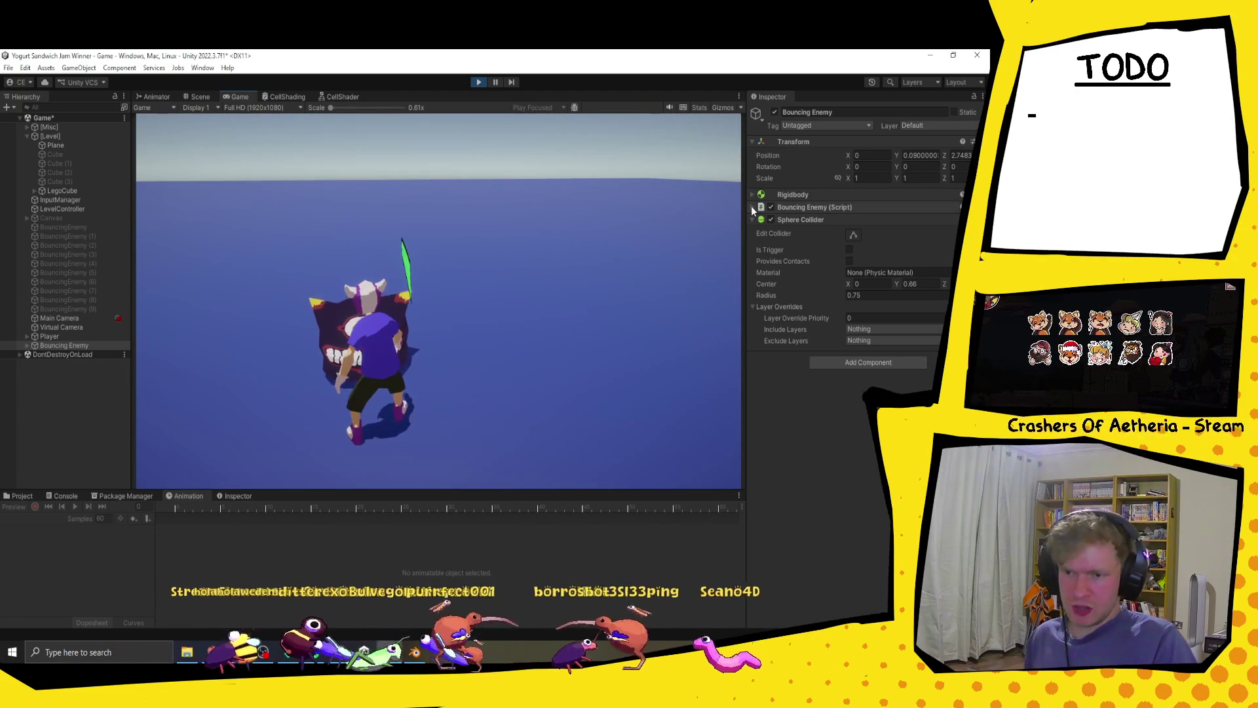
pyautogui.click(752, 207)
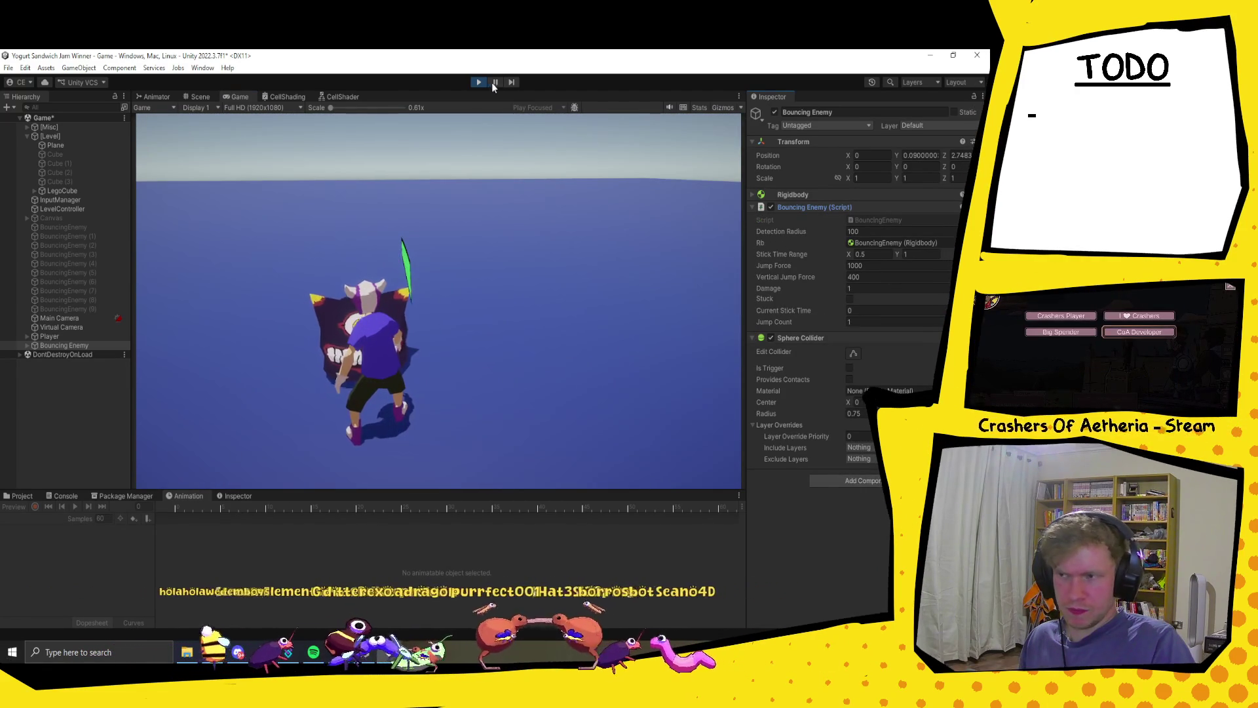
# - Assign the enemy's own Rigidbody to its script's Rb field and rerun the game
pyautogui.click(474, 82)
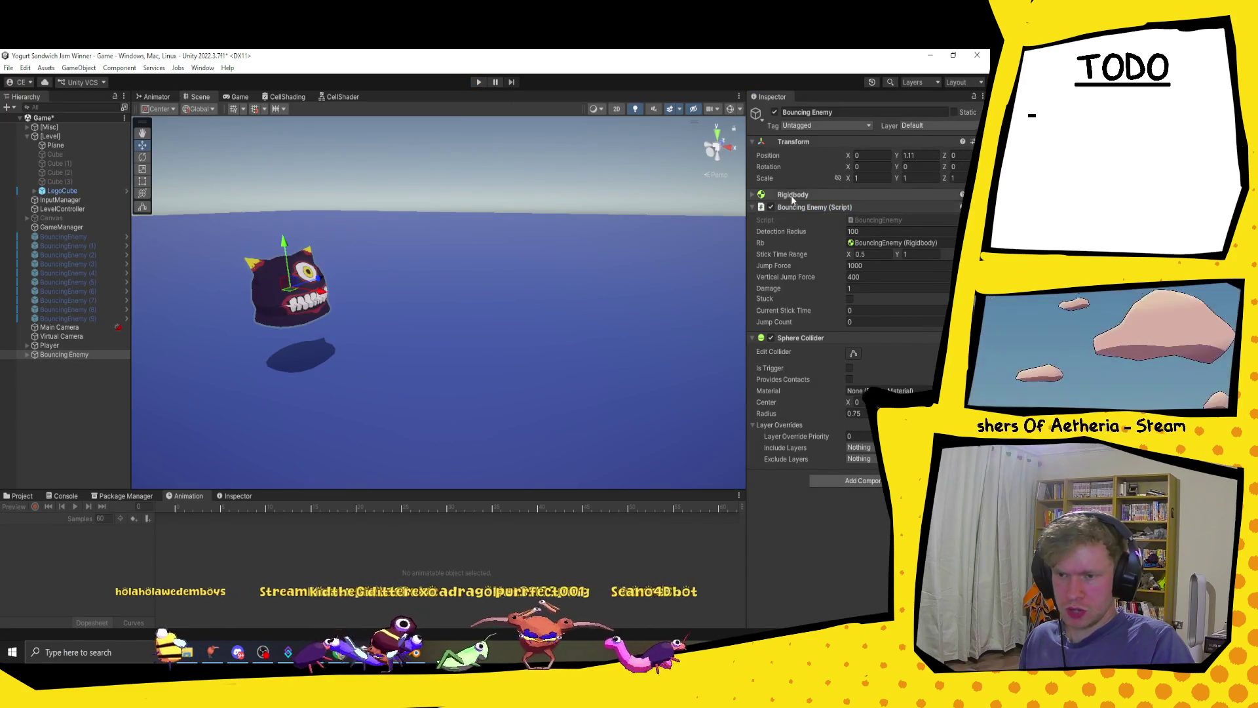
pyautogui.moveTo(791, 195); pyautogui.dragTo(874, 244)
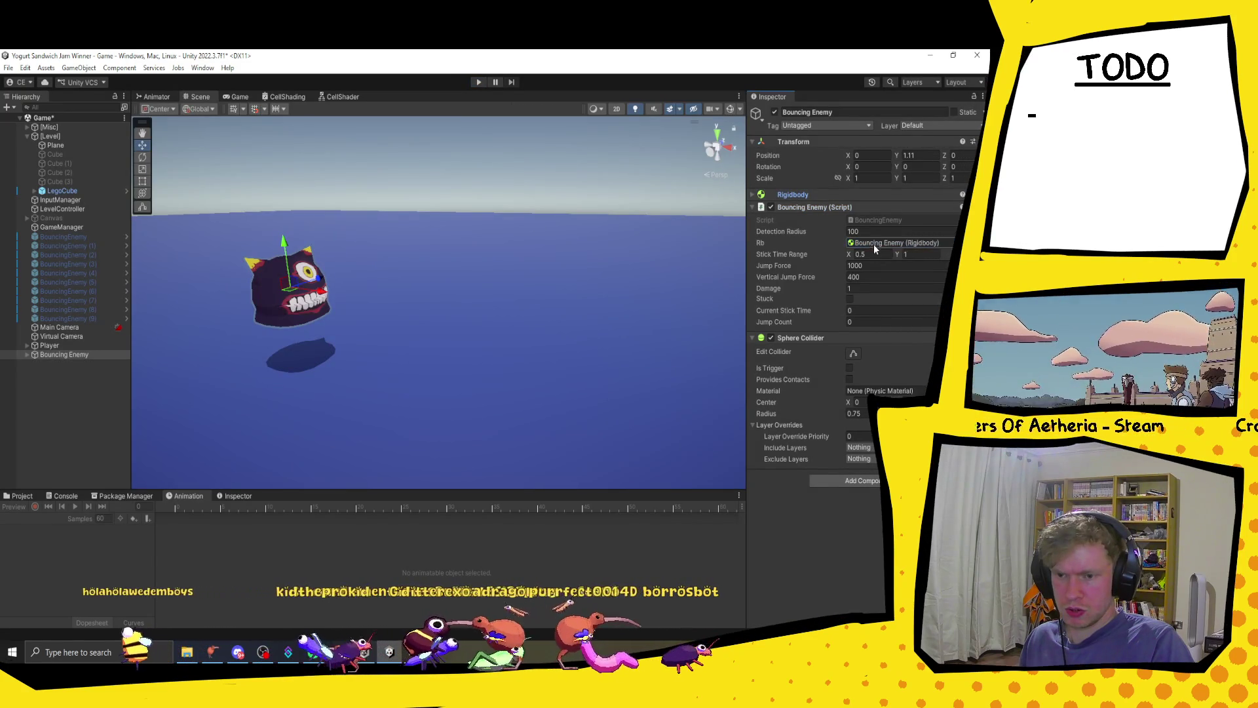
pyautogui.click(751, 207)
pyautogui.click(751, 195)
pyautogui.click(752, 195)
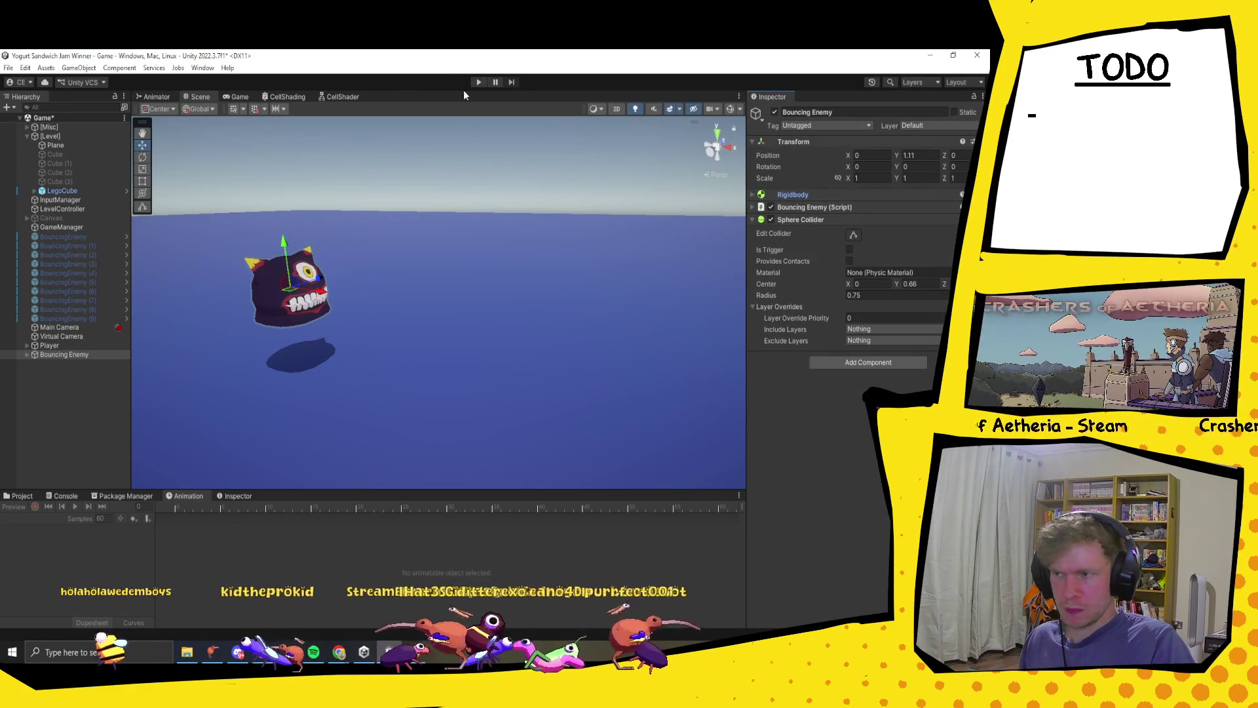
pyautogui.click(479, 82)
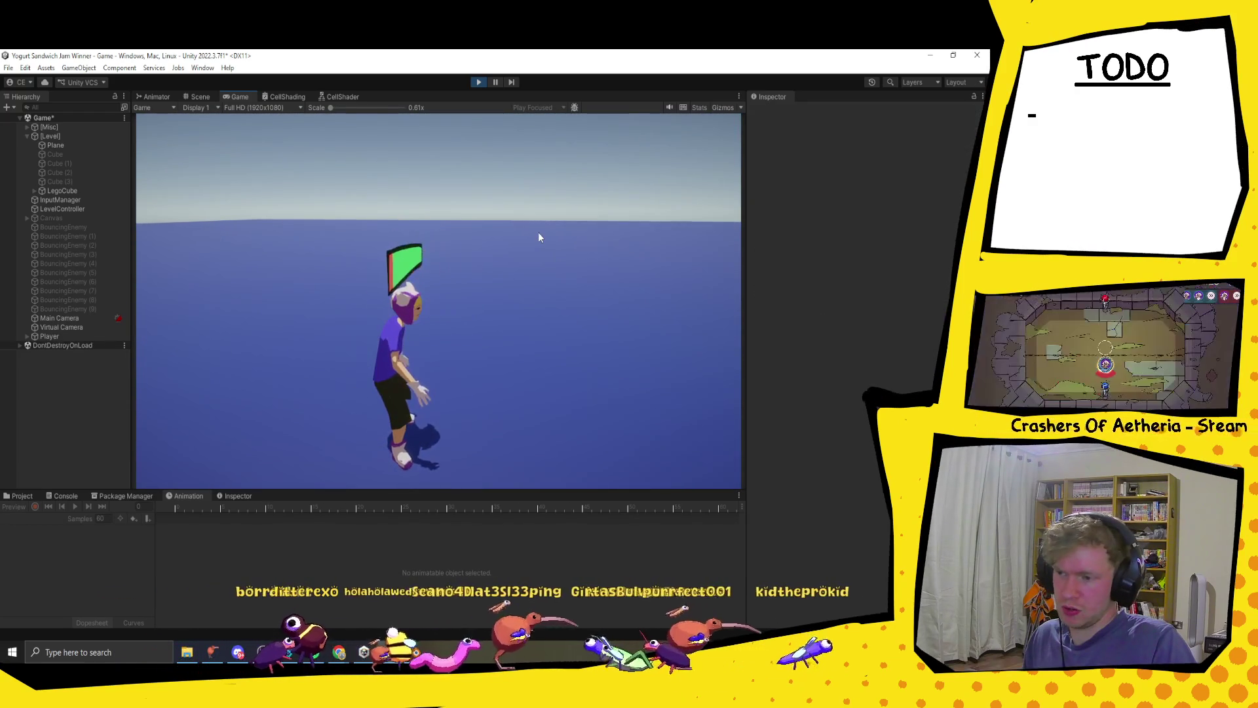
# - Stop Play mode using the Play button
pyautogui.click(481, 83)
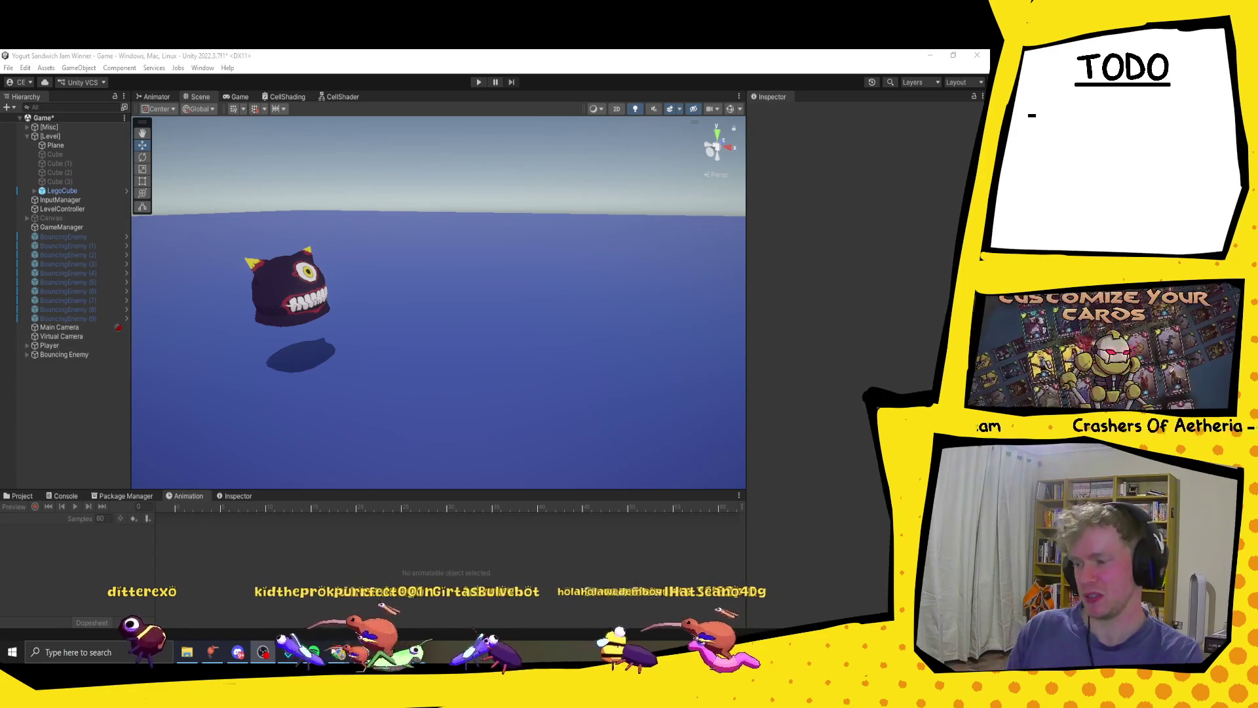
# - Check the enemy model in Blender, then select Bouncing Enemy's script reference in Unity
pyautogui.hotkey('alt', 'Tab')
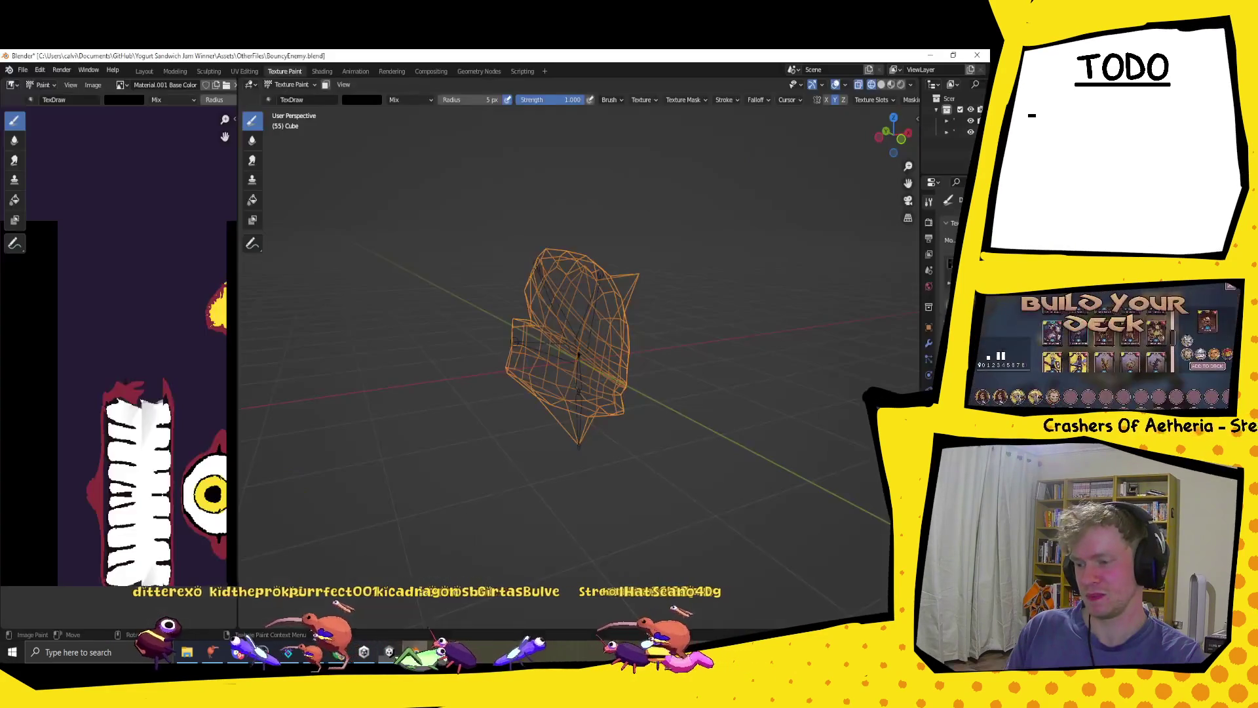
pyautogui.hotkey('alt', 'Tab')
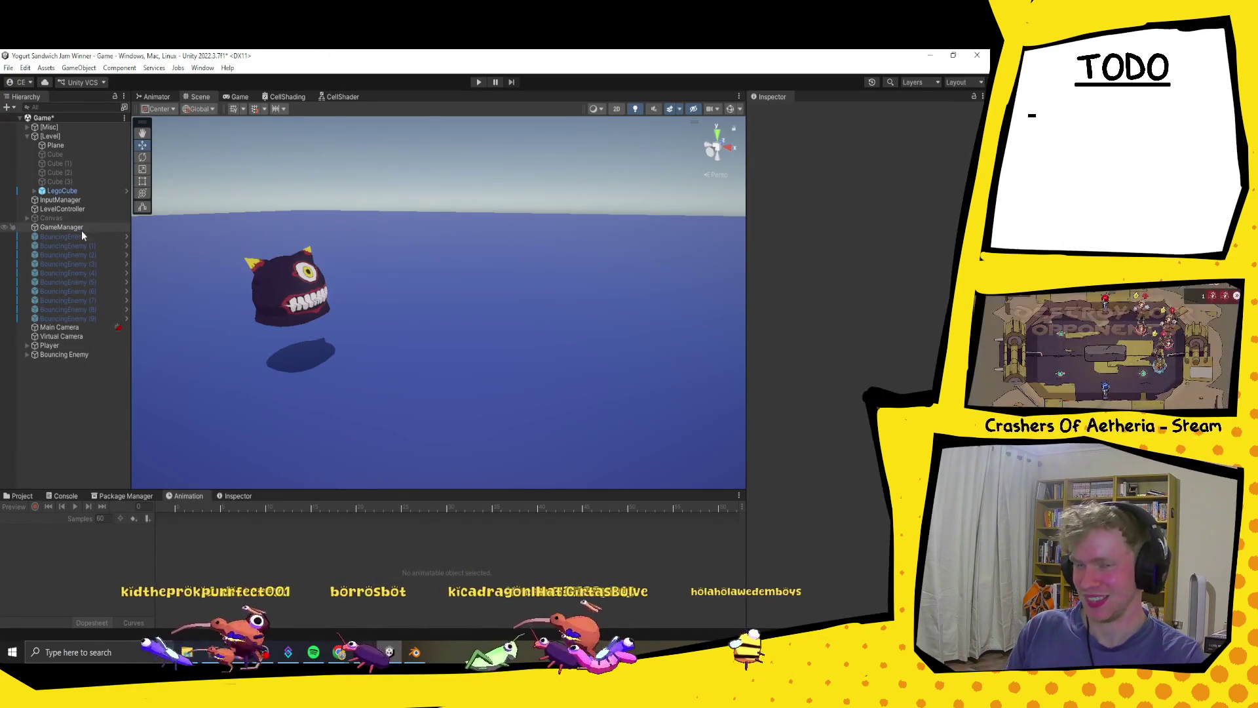
pyautogui.click(88, 354)
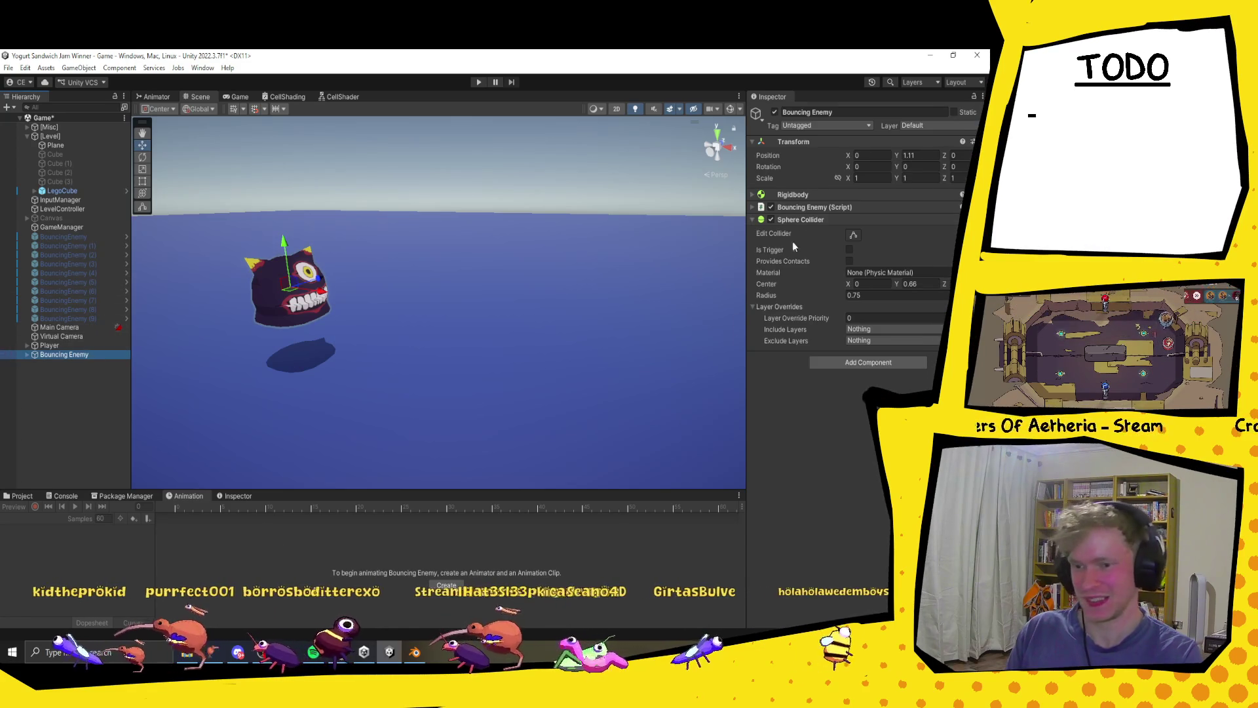
pyautogui.click(760, 208)
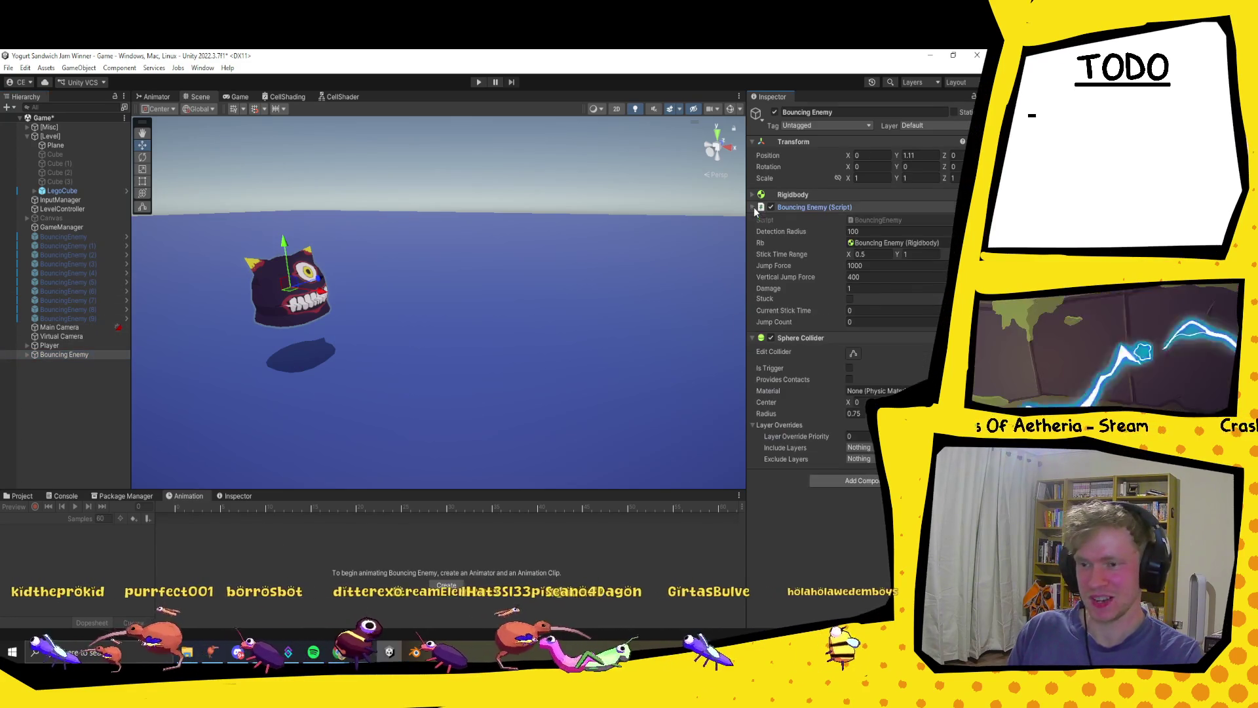
# - Open BouncingEnemy.cs in Visual Studio from the Inspector's Script field
pyautogui.doubleClick(878, 218)
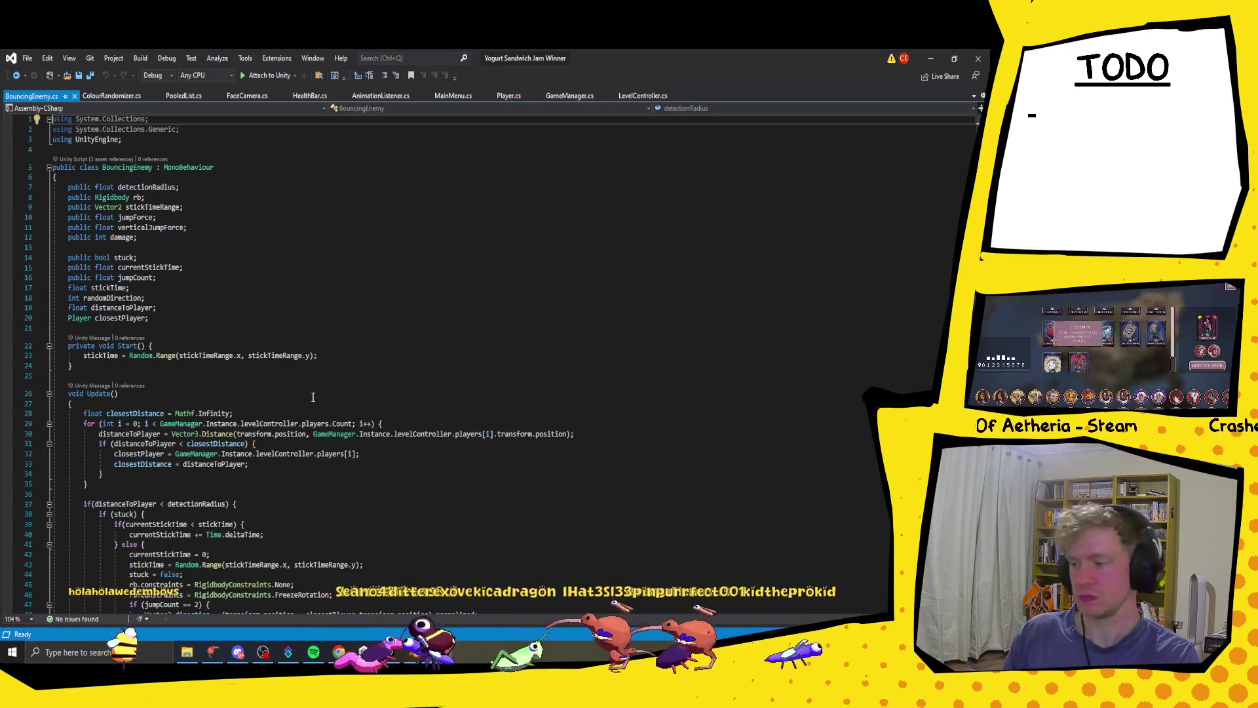
pyautogui.click(338, 652)
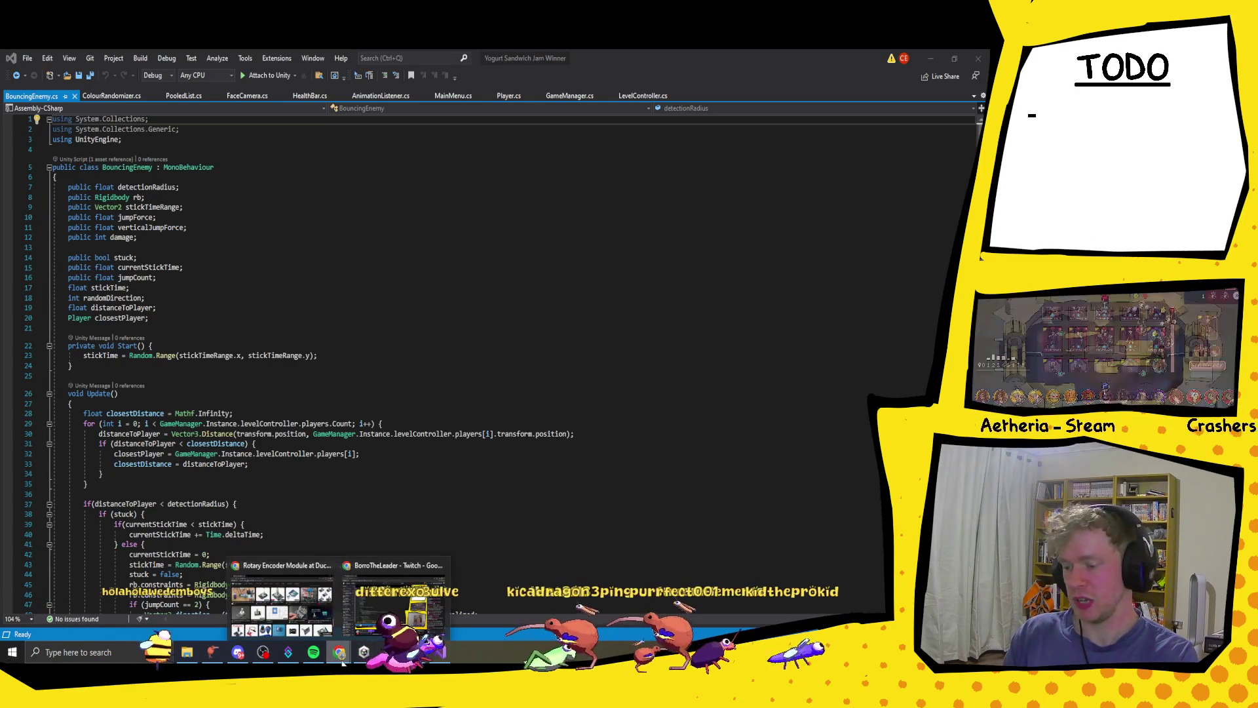
# - In a new browser tab, search DuckDuckGo for 'algae bioreactor' and show the image results
pyautogui.click(305, 608)
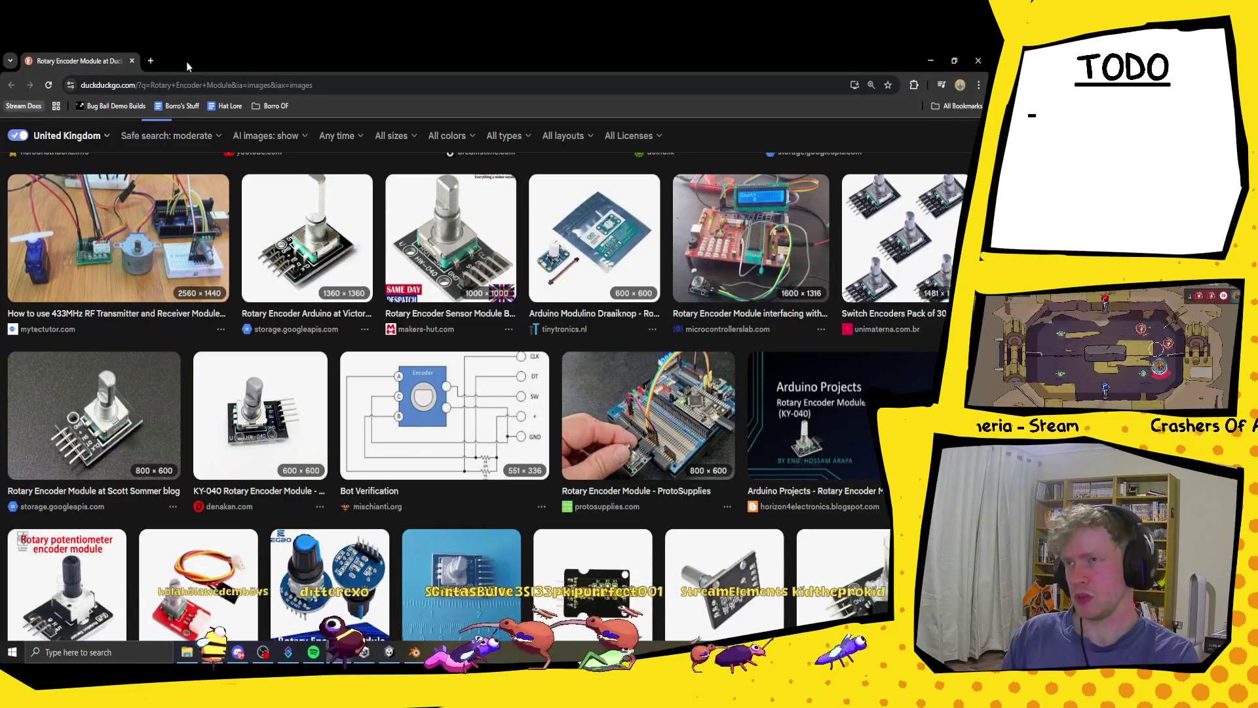
pyautogui.click(149, 61)
pyautogui.write('alg')
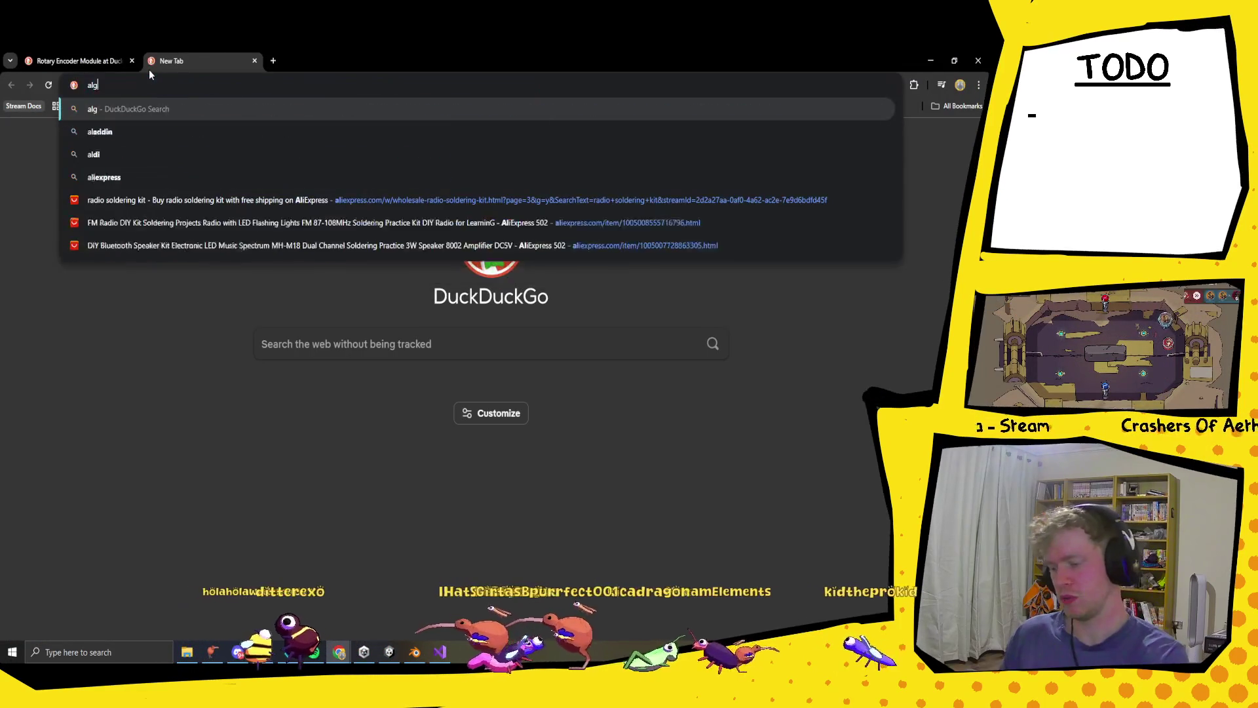
pyautogui.write('ae ')
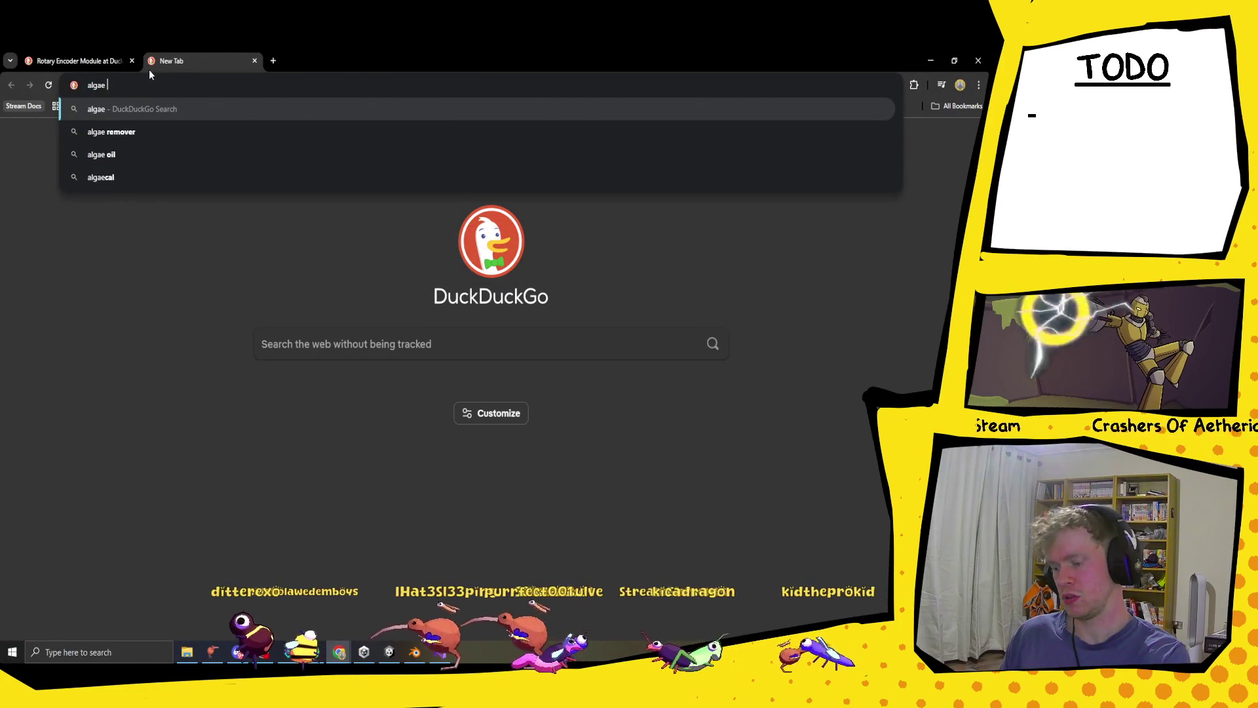
pyautogui.write('bio r')
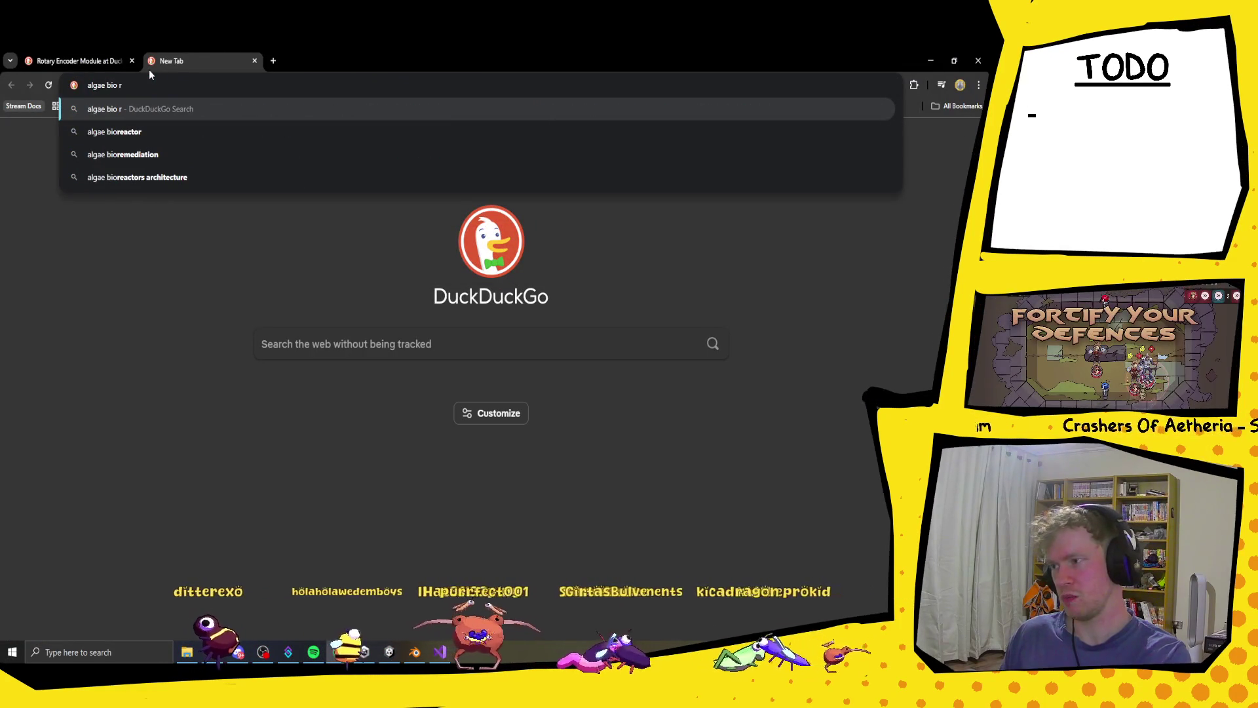
pyautogui.press('Down')
pyautogui.press('Return')
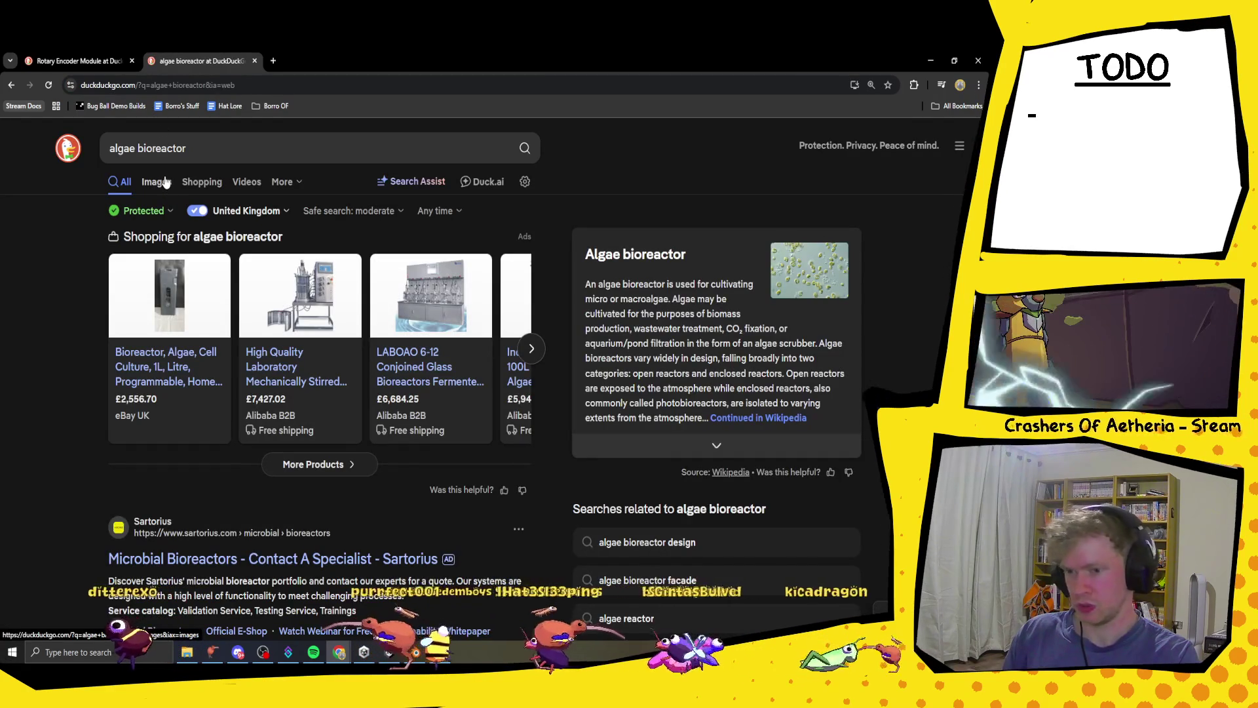
pyautogui.click(165, 182)
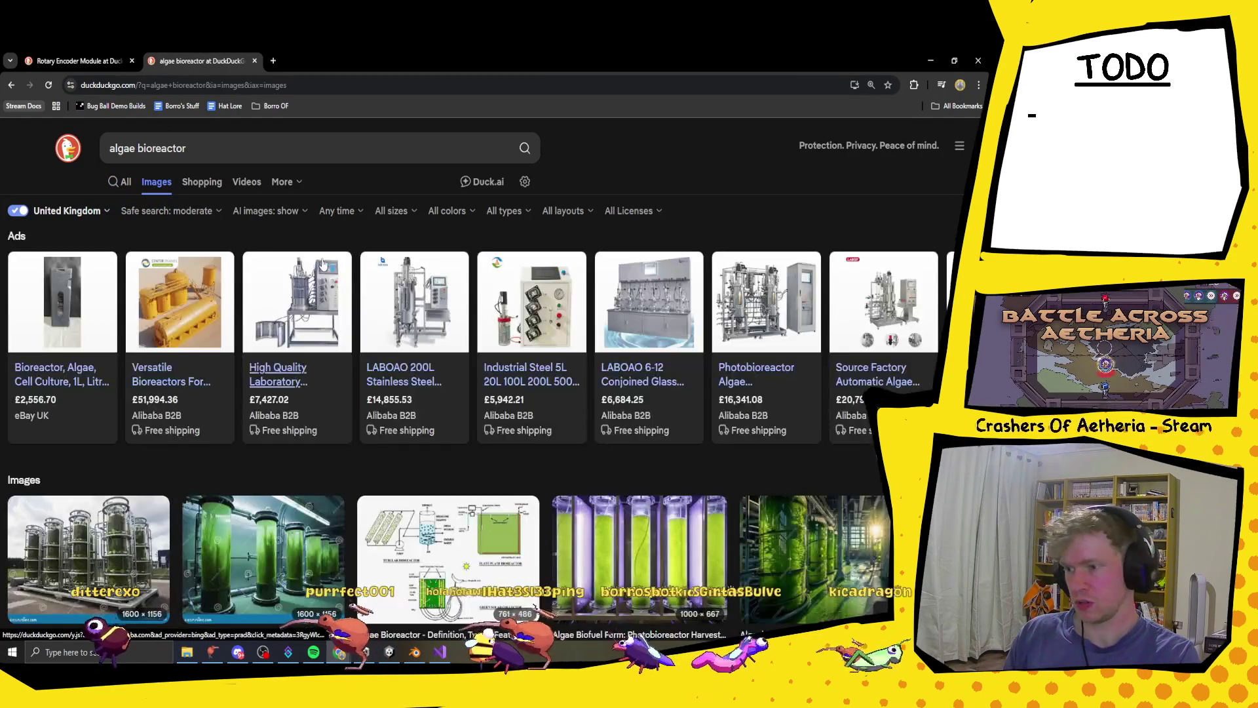
pyautogui.scroll(-2, 266, 385)
pyautogui.scroll(-2, 266, 385)
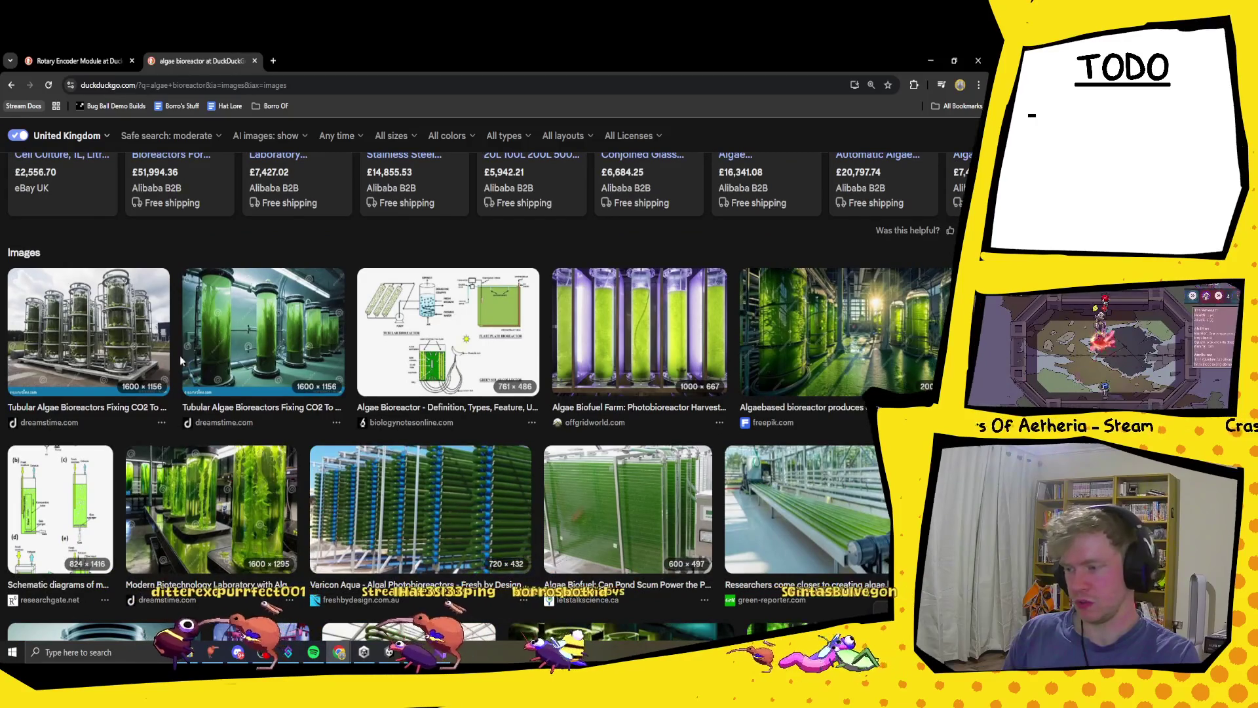
pyautogui.scroll(-1, 289, 345)
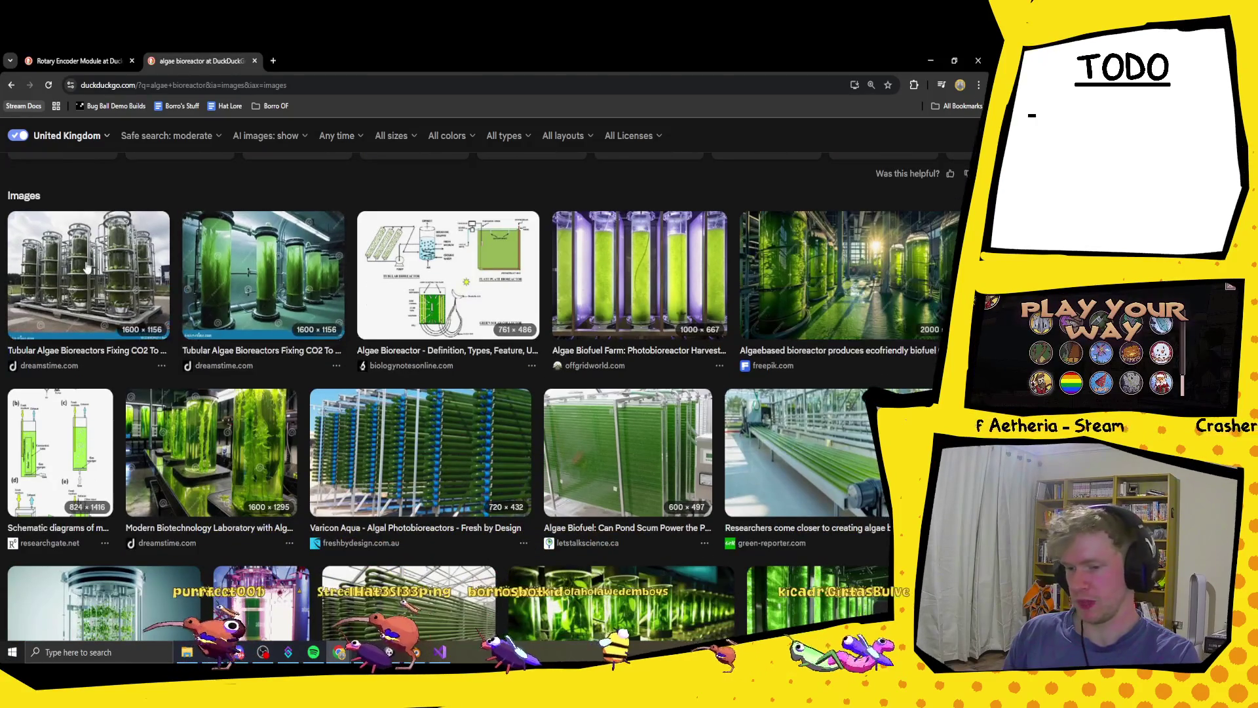
pyautogui.click(88, 275)
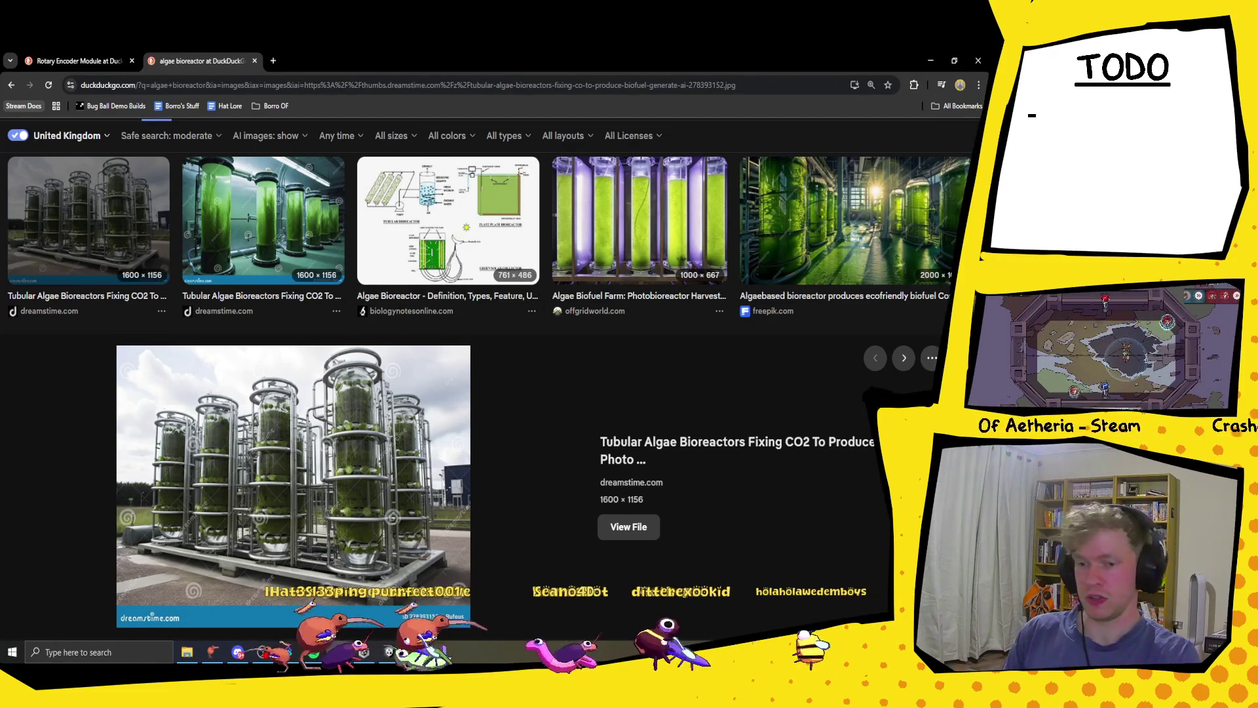
pyautogui.press('Escape')
pyautogui.scroll(-2, 714, 415)
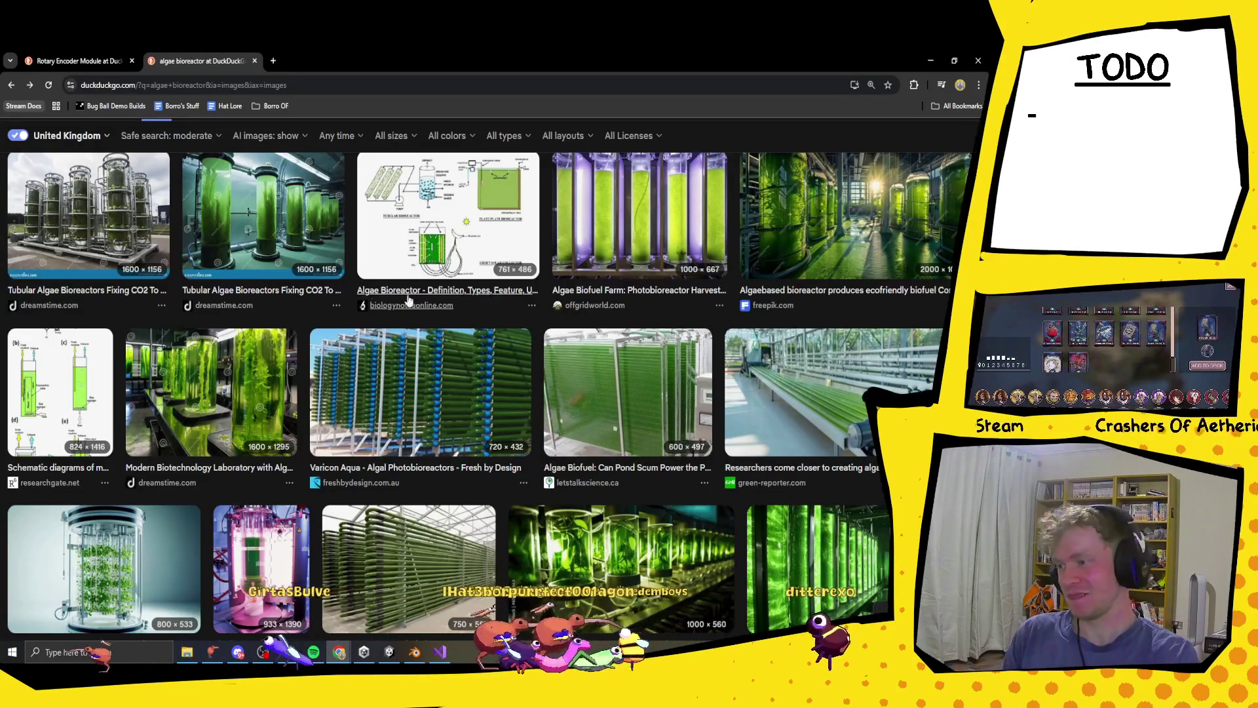
# - Open the Varicon Aqua algal photobioreactor image preview and scroll through the results
pyautogui.click(348, 380)
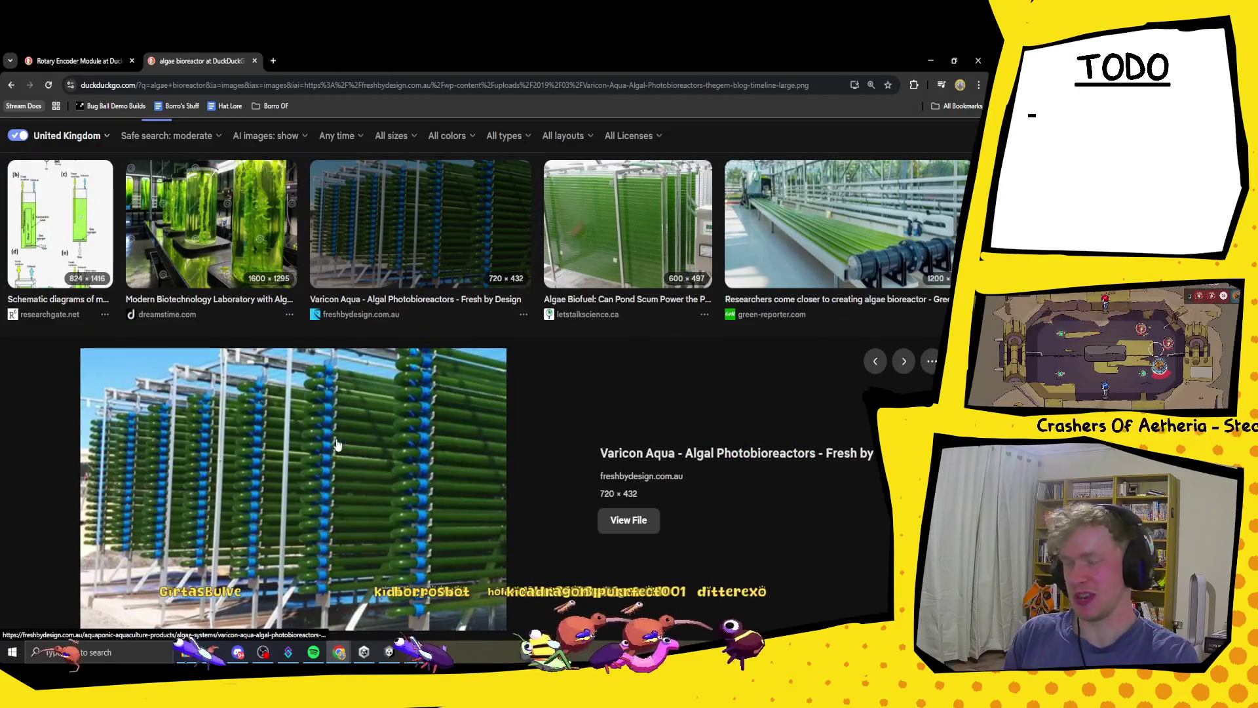
pyautogui.scroll(-1, 353, 468)
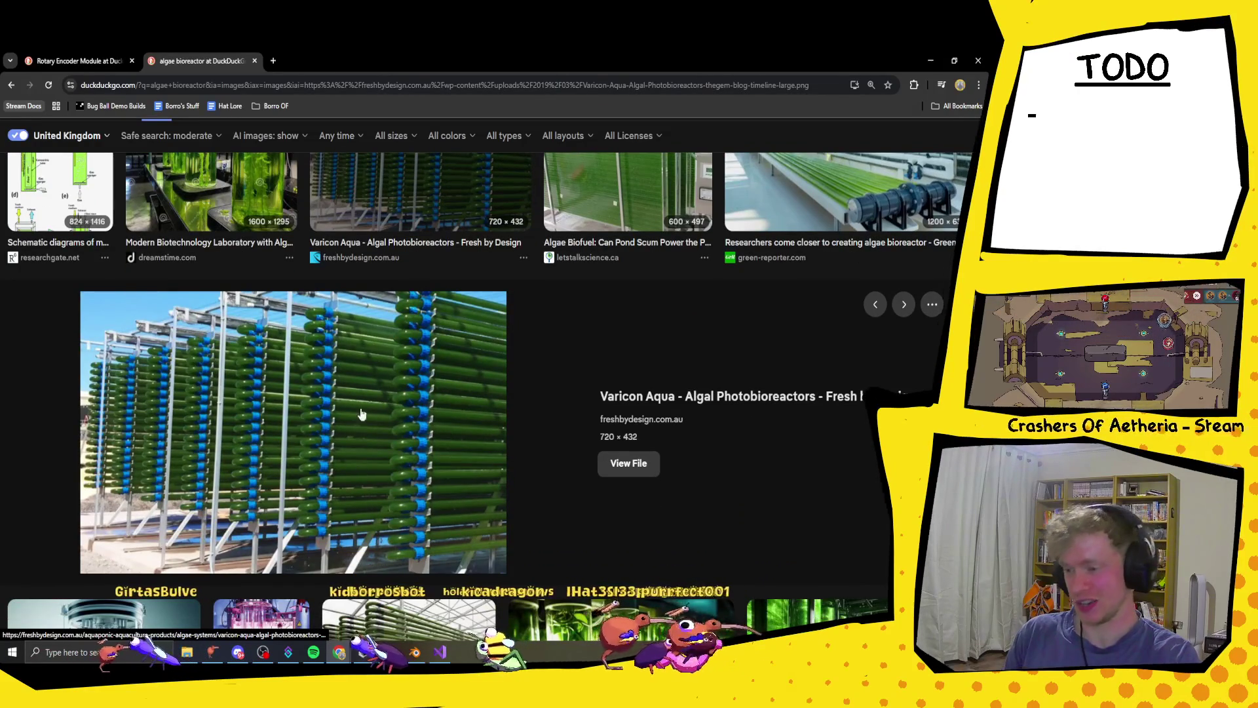
pyautogui.scroll(-1, 367, 370)
pyautogui.scroll(-2, 361, 326)
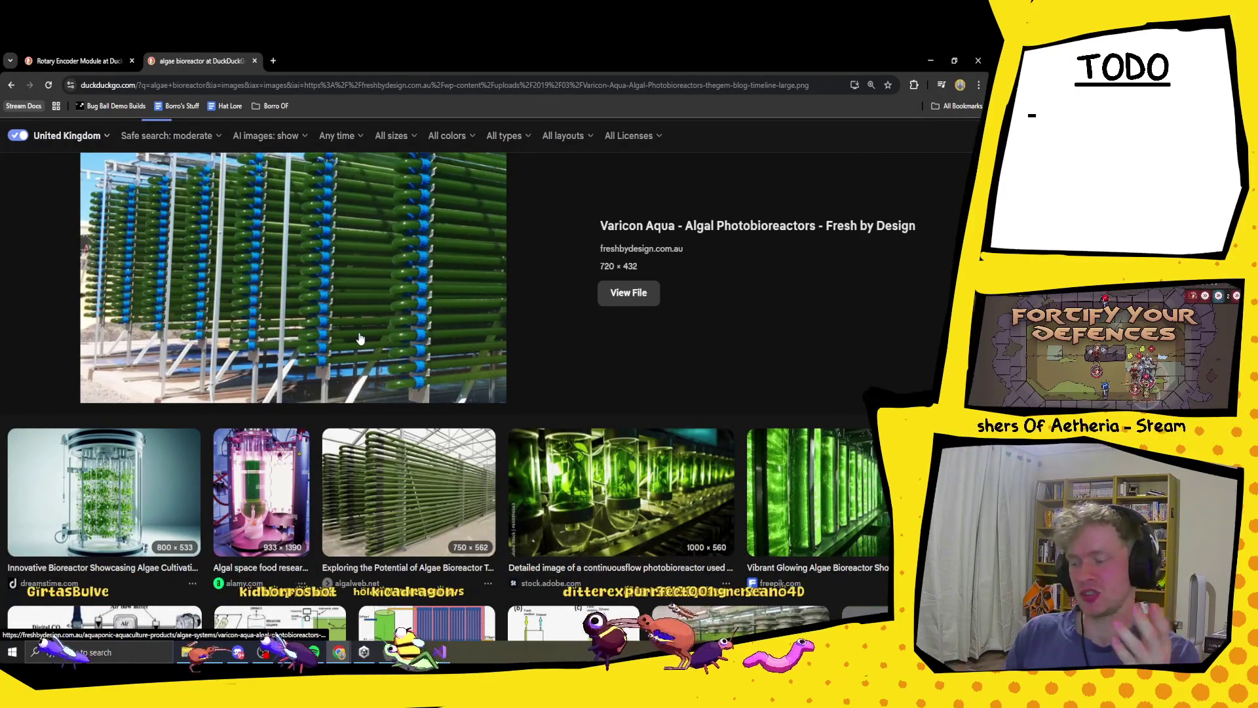
pyautogui.scroll(2, 359, 338)
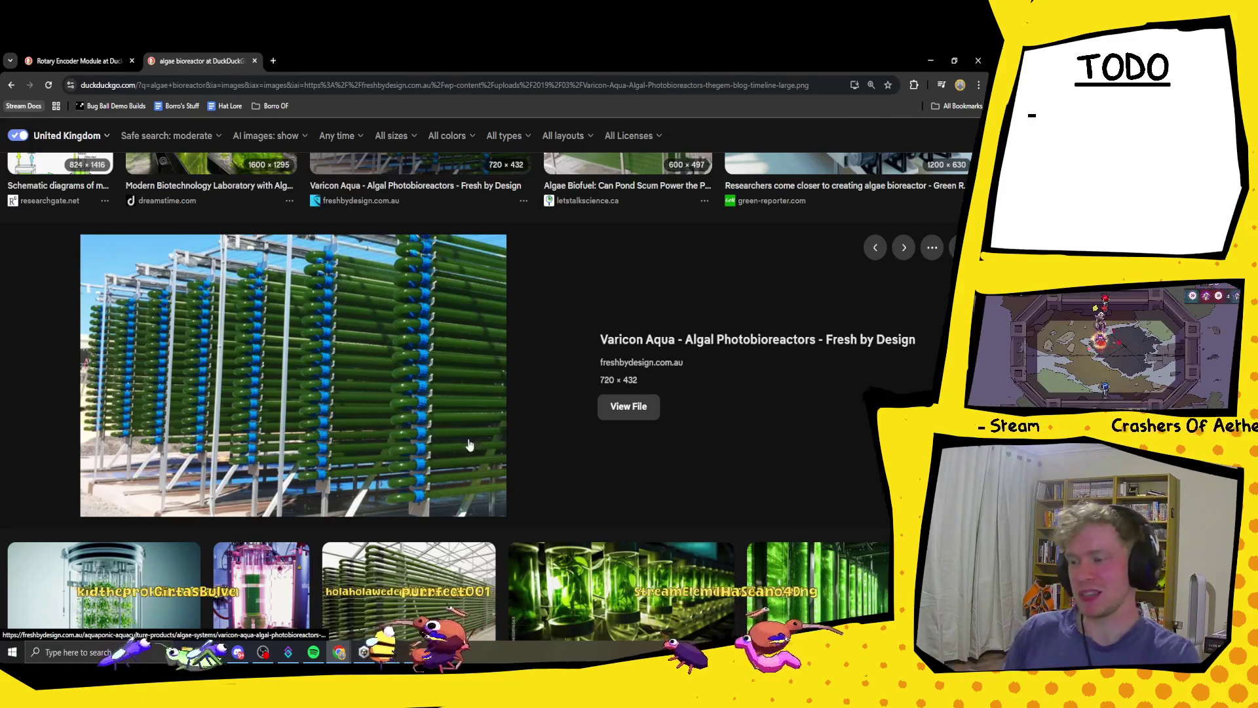
pyautogui.scroll(1, 366, 350)
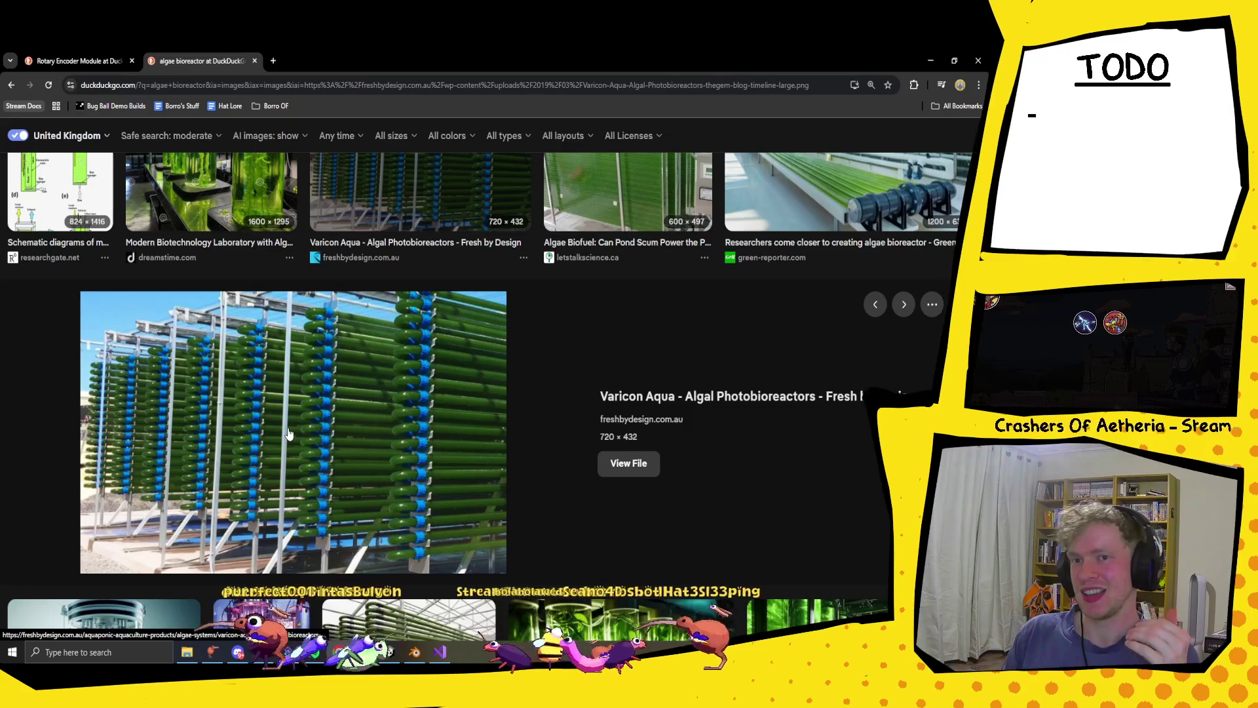
pyautogui.scroll(4, 289, 433)
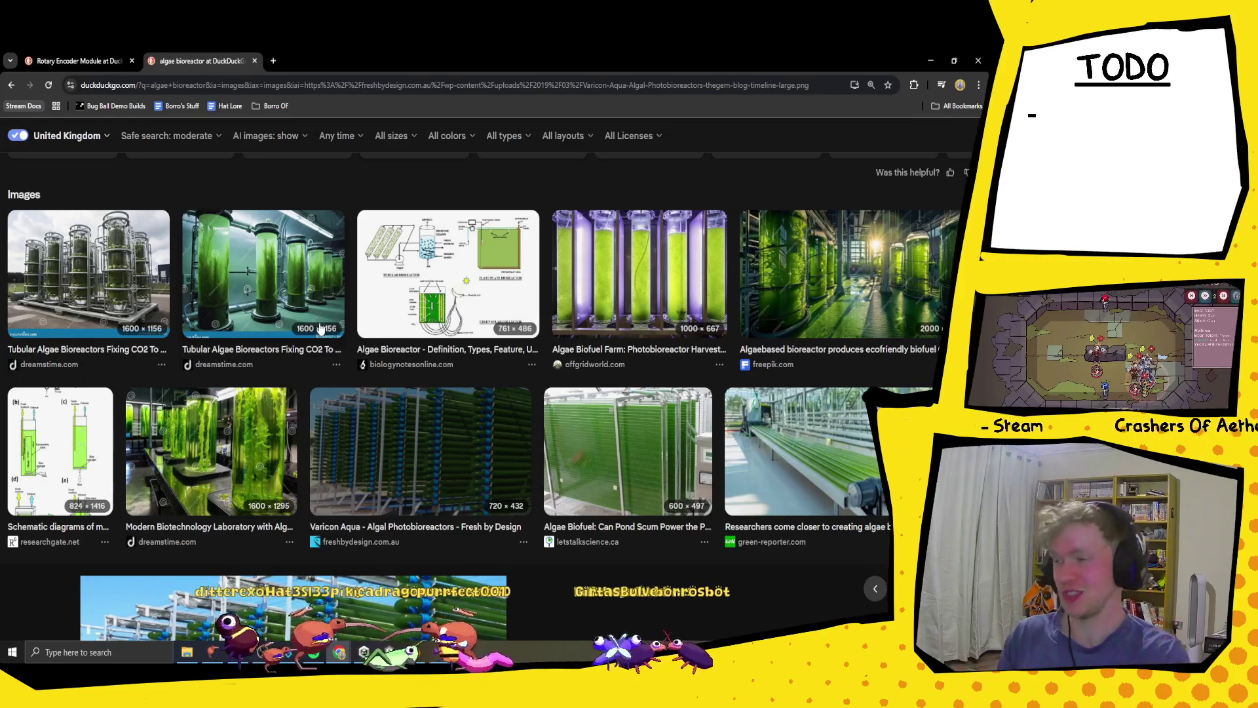
# - Close the algae bioreactor tab, then close the browser window
pyautogui.click(255, 60)
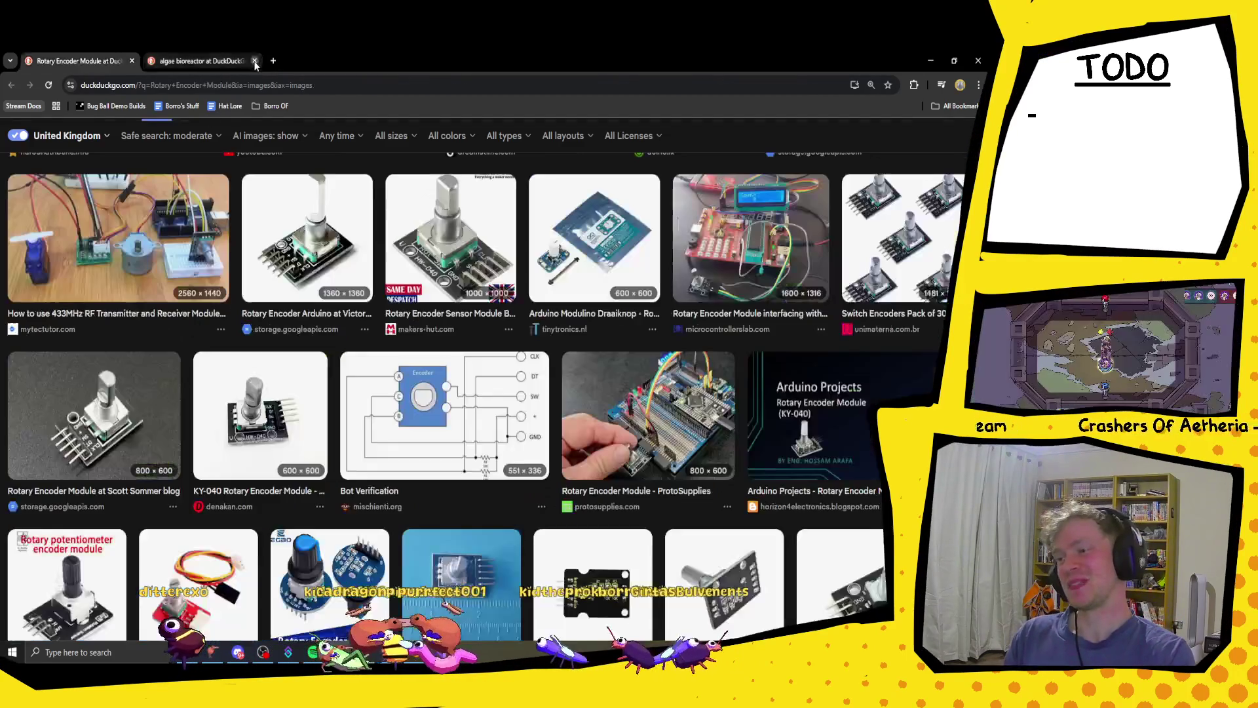
pyautogui.click(976, 62)
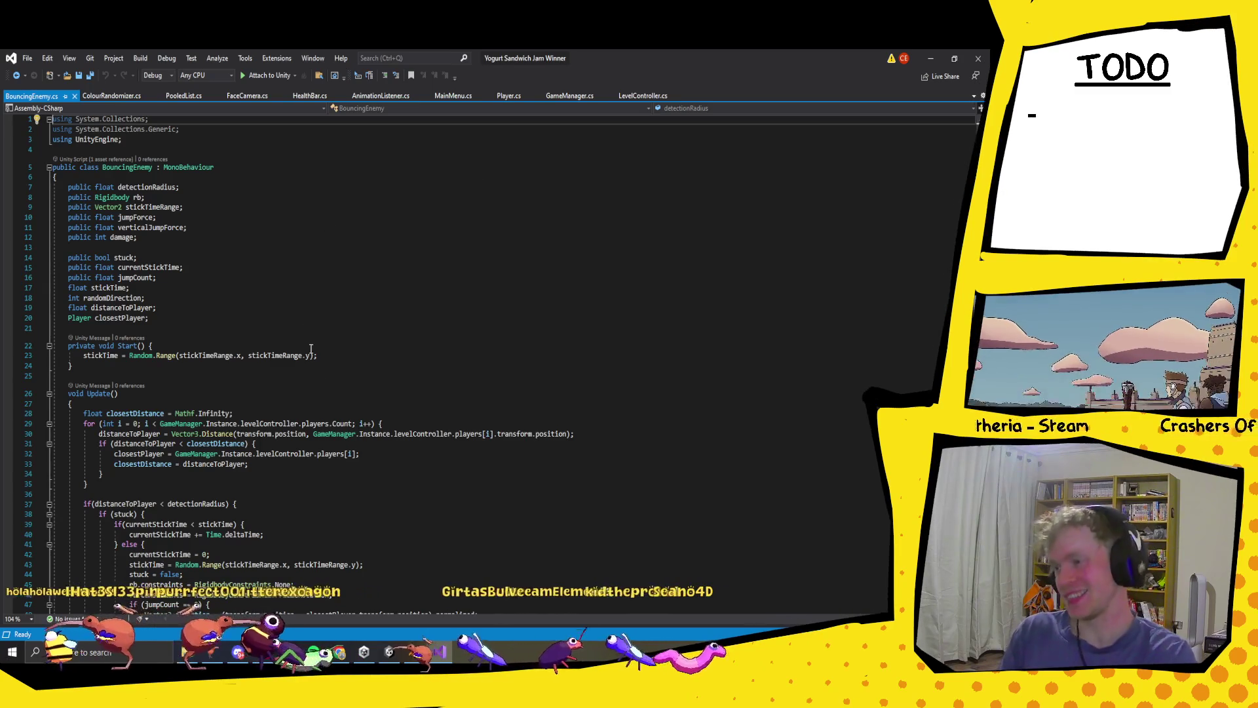
# - Add 'public GameObject visuals;' below the stickTimeRange declaration and save the script
pyautogui.click(163, 240)
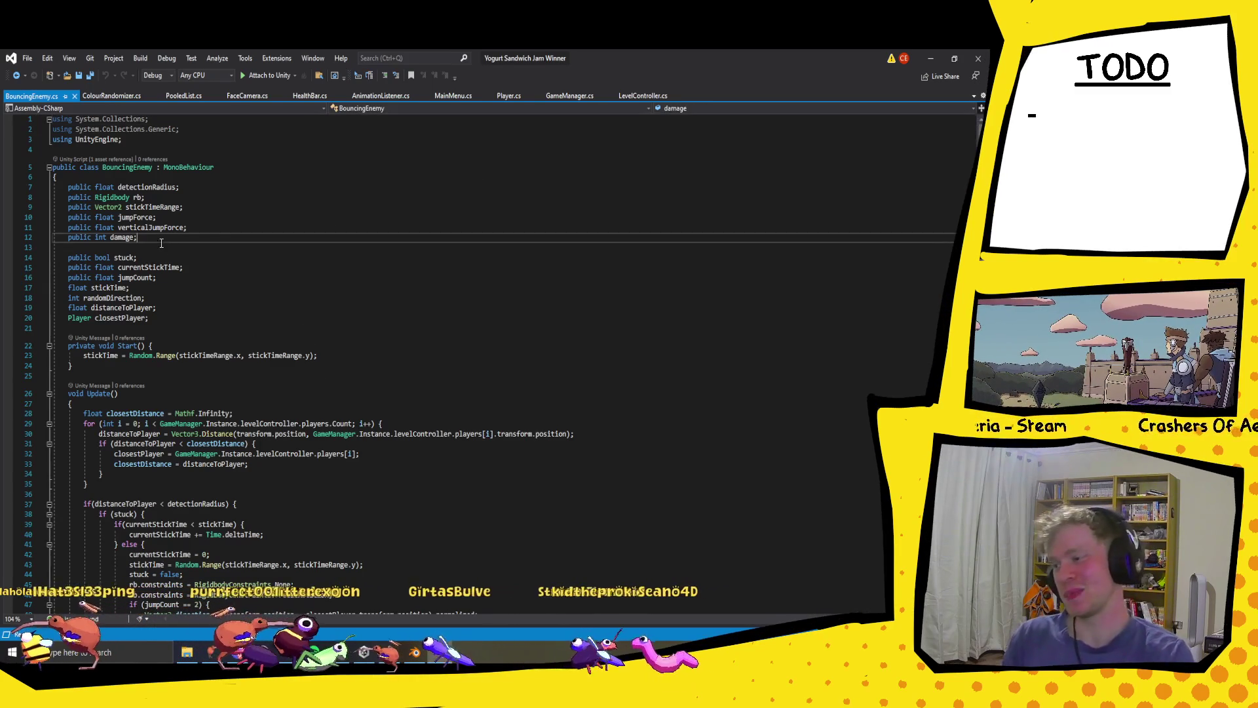
pyautogui.click(198, 204)
pyautogui.press('Return')
pyautogui.write('public')
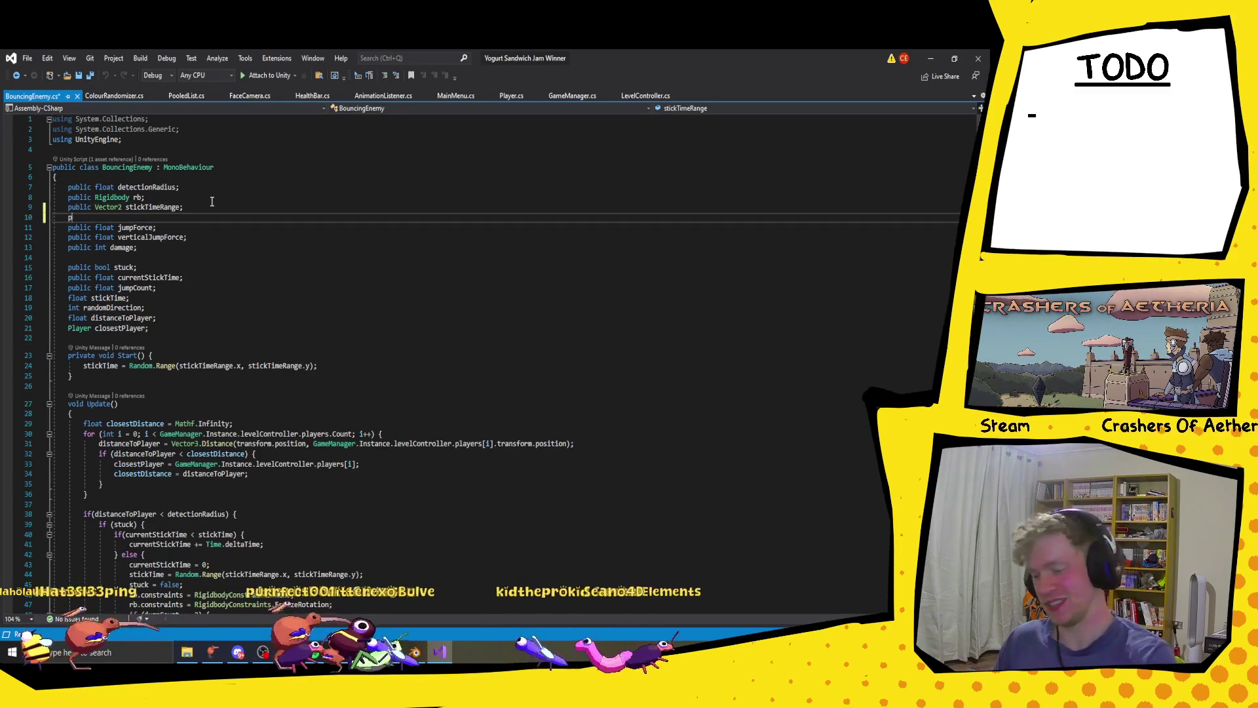
pyautogui.write(' GameObject')
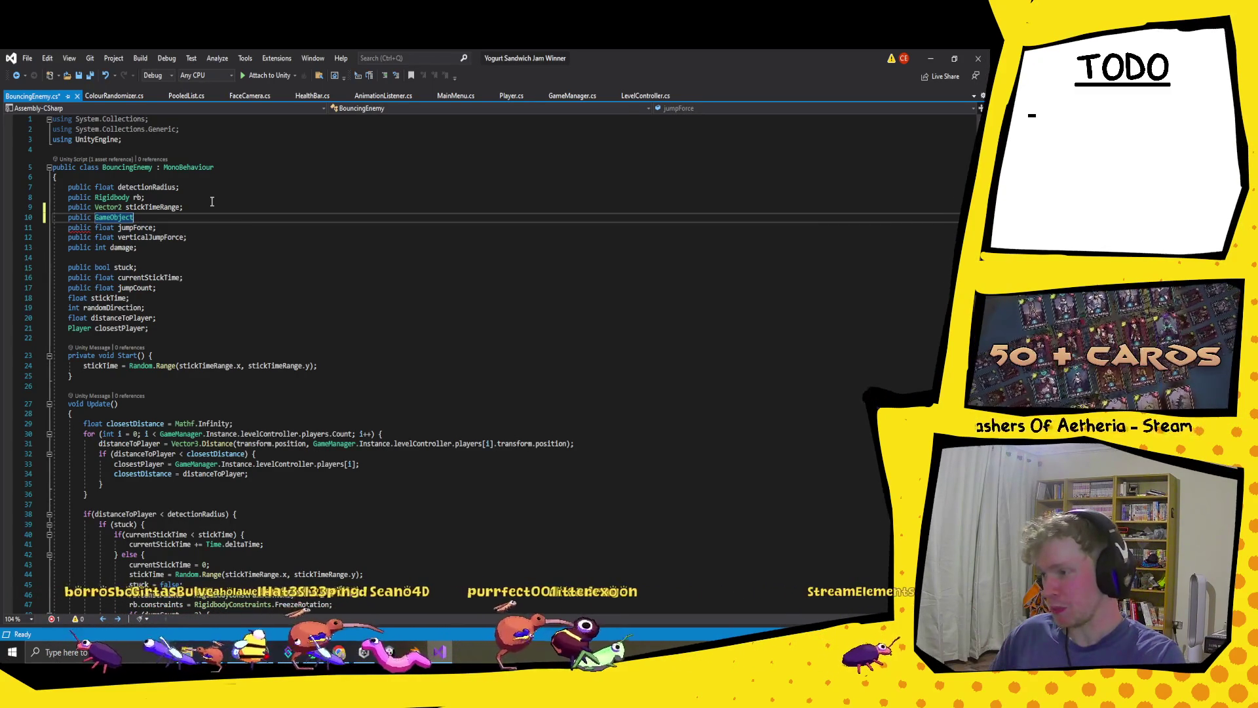
pyautogui.write(' visual')
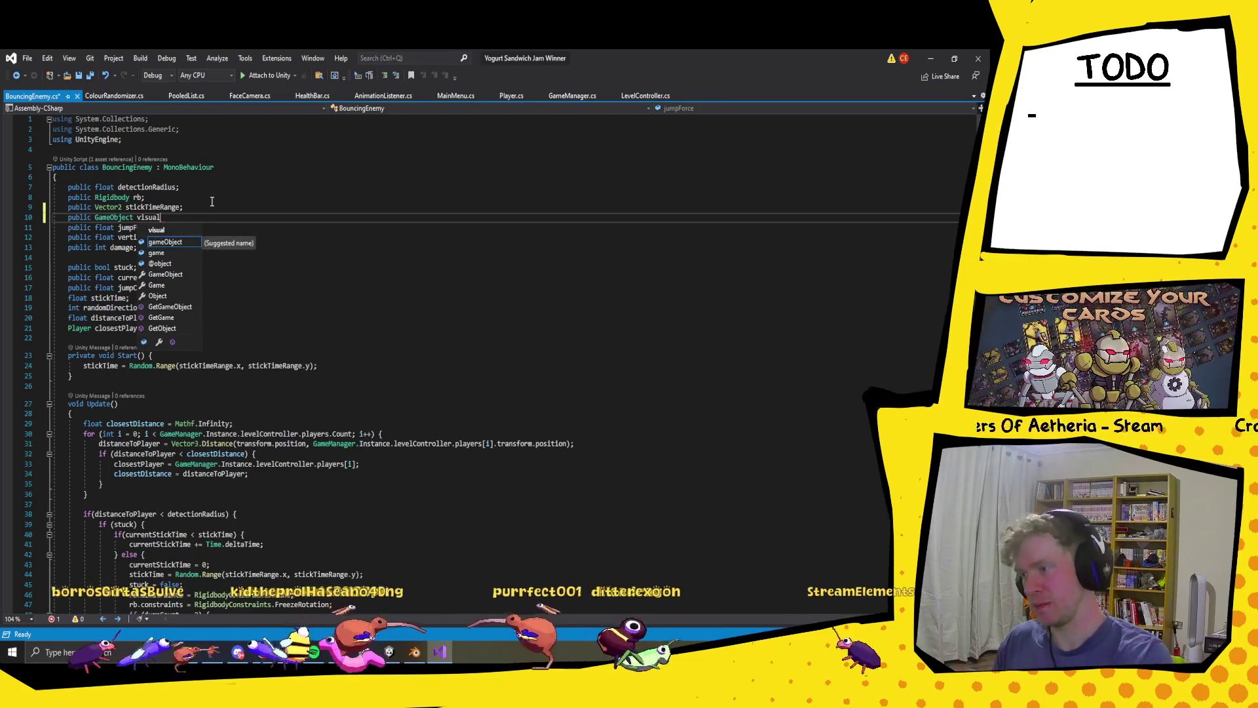
pyautogui.write('s;')
pyautogui.hotkey('ctrl', 's')
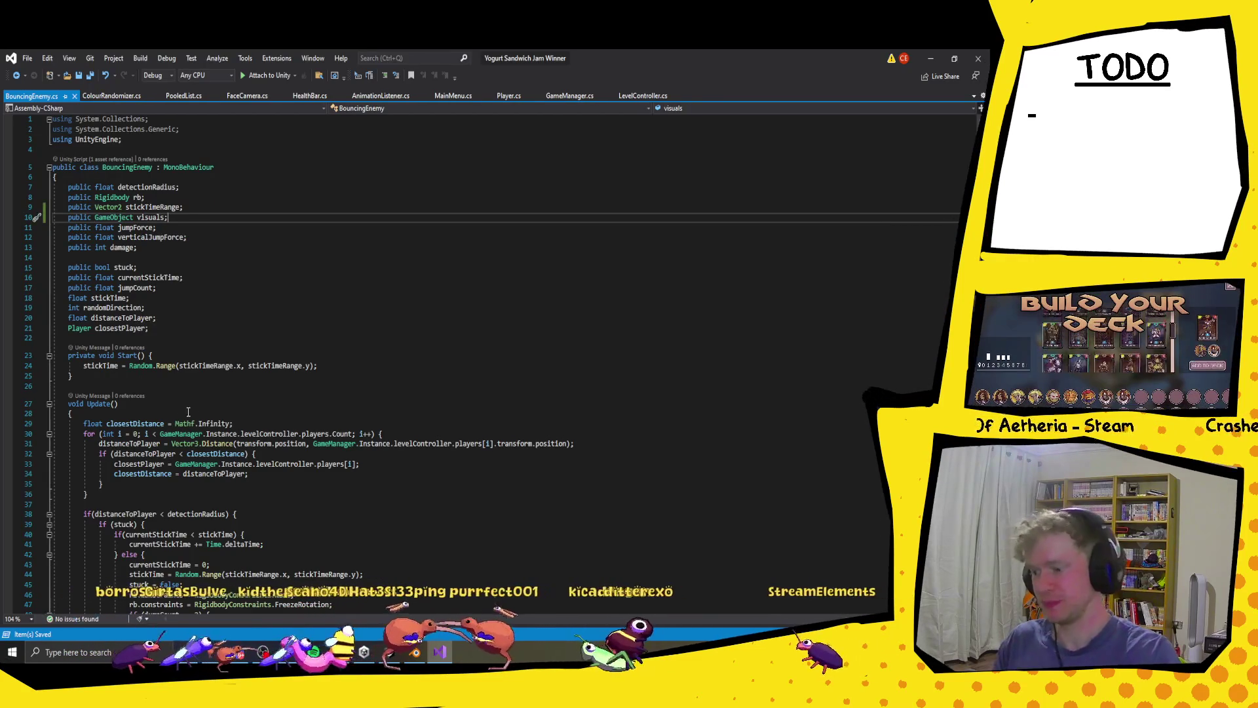
# - Bring up the DuckDuckGo 'ghost murmur' search results in the browser
pyautogui.scroll(-2, 188, 412)
pyautogui.scroll(-2, 200, 407)
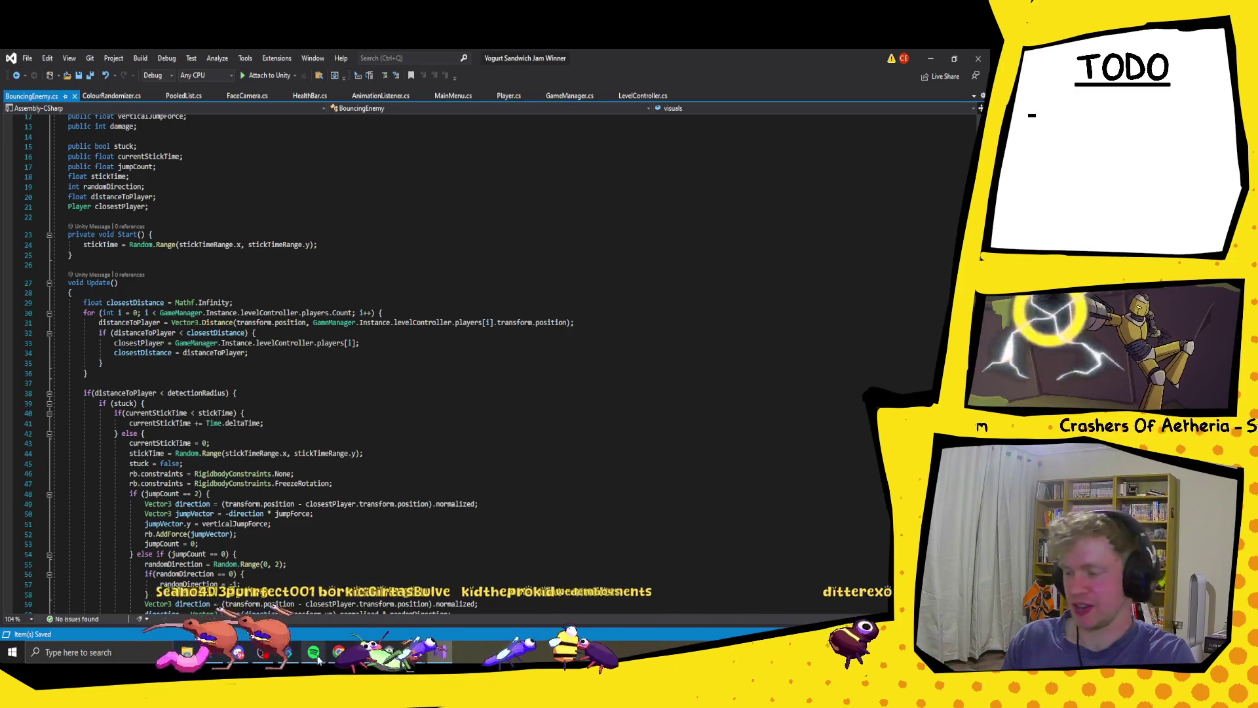
pyautogui.click(340, 653)
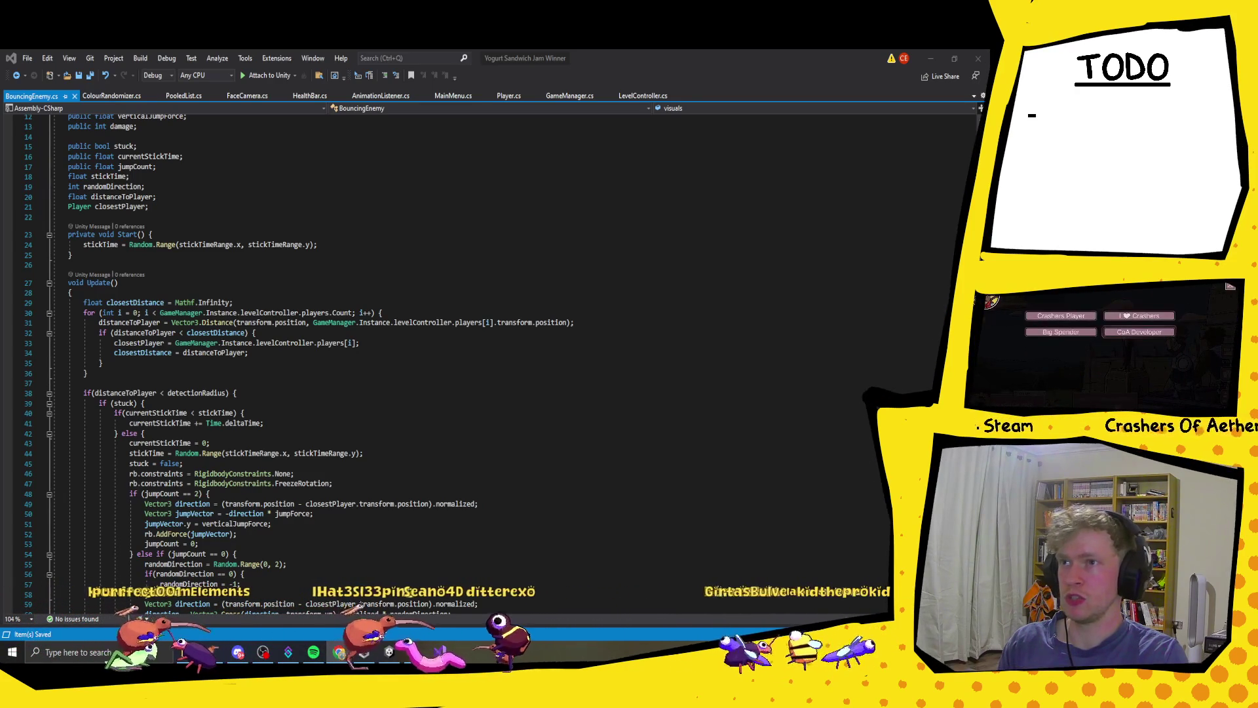
pyautogui.click(339, 652)
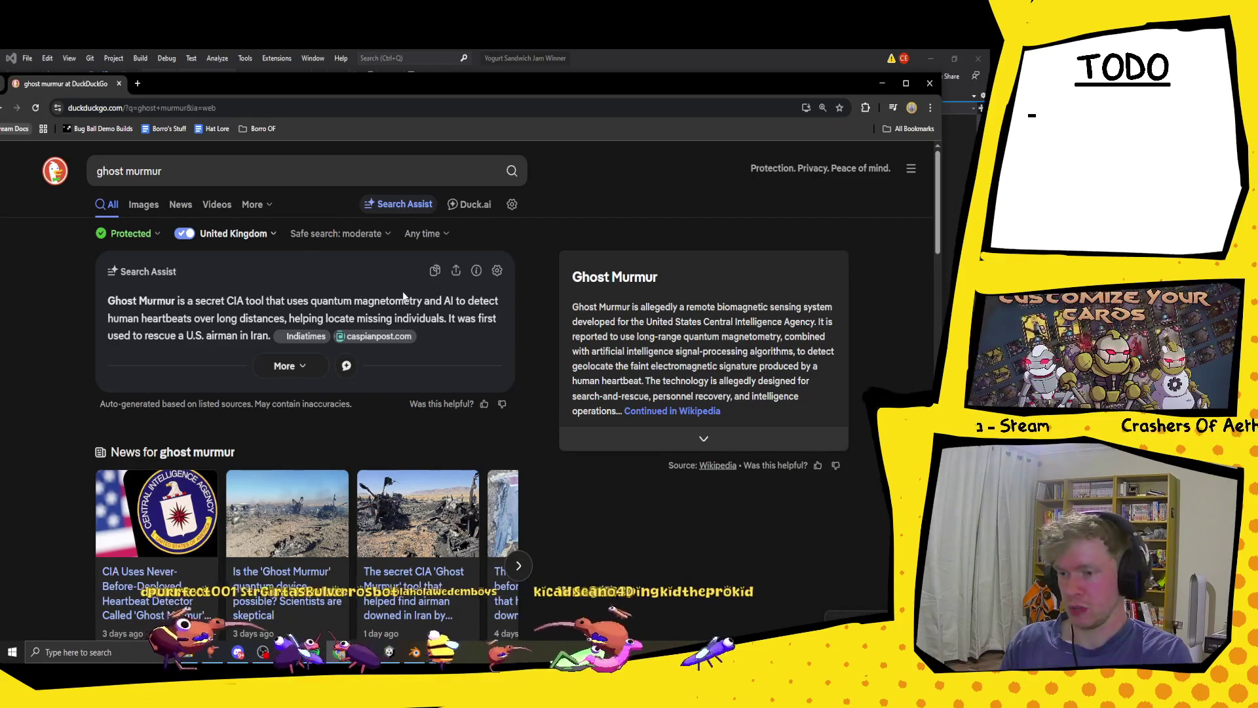
# - Scroll through the 'ghost murmur' results, then close the browser to return to BouncingEnemy.cs
pyautogui.scroll(-3, 404, 295)
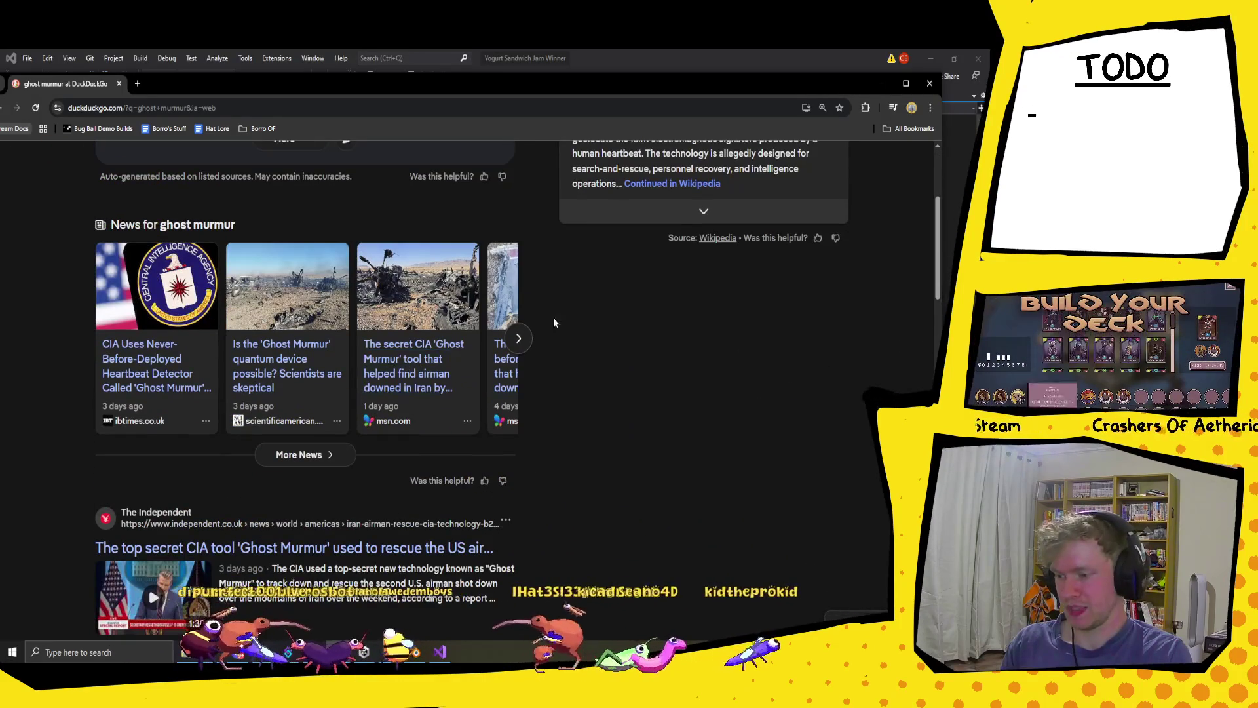
pyautogui.scroll(-1, 635, 360)
pyautogui.scroll(5, 548, 371)
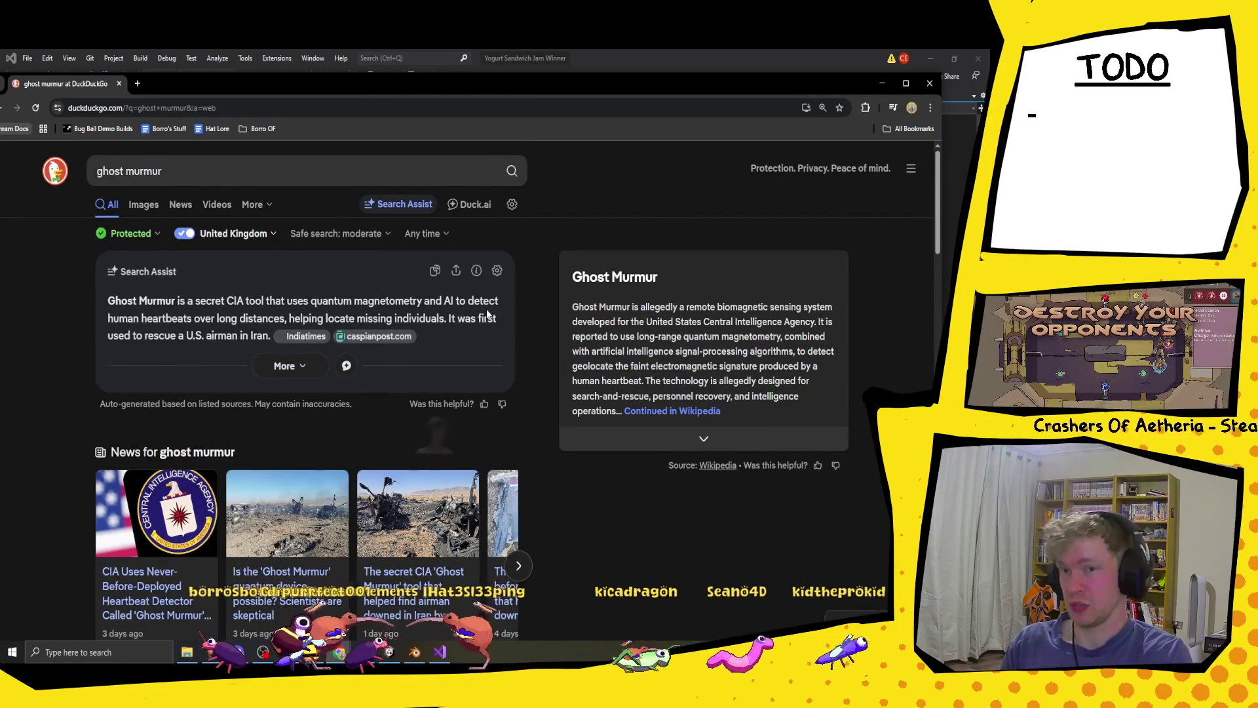
pyautogui.scroll(-7, 540, 357)
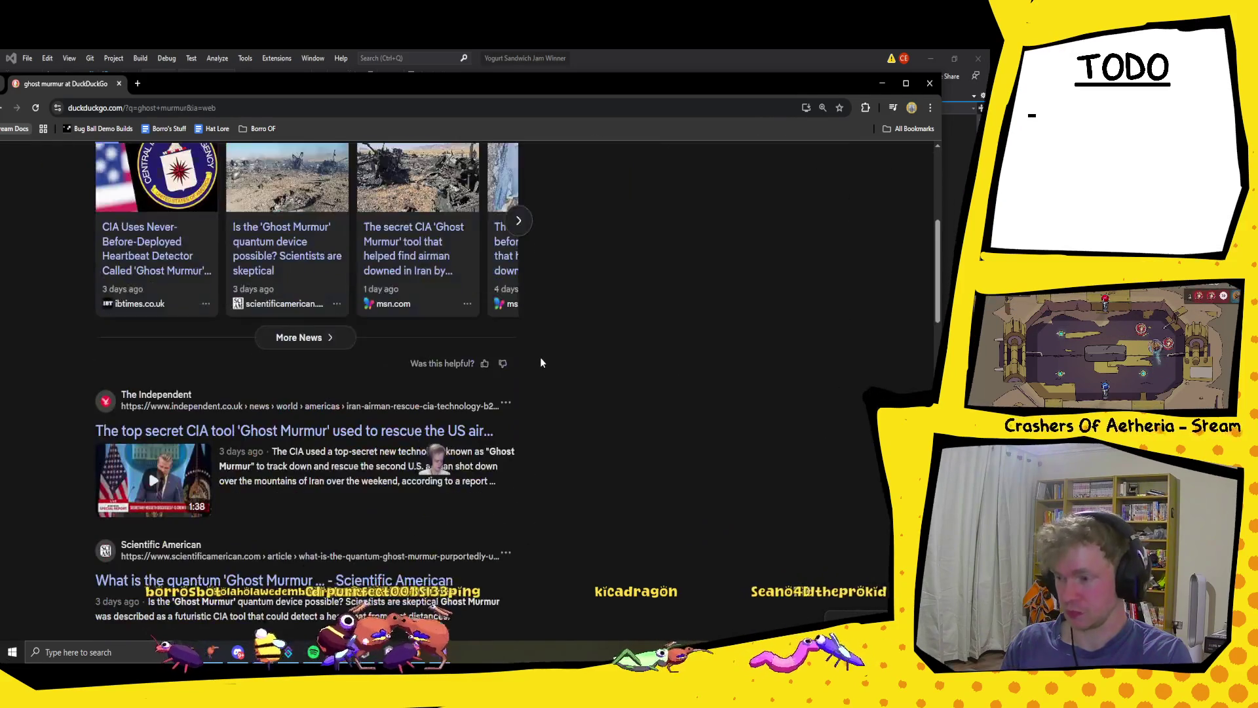
pyautogui.scroll(-1, 538, 357)
pyautogui.scroll(-5, 592, 328)
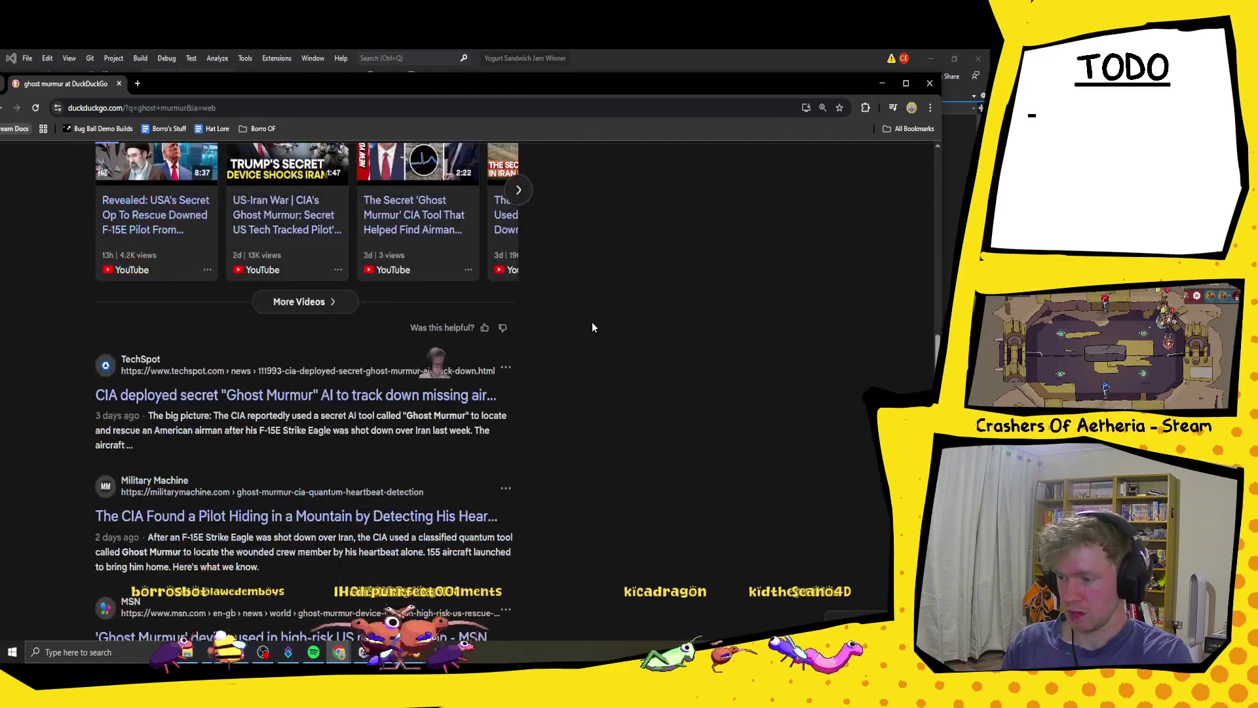
pyautogui.scroll(12, 606, 372)
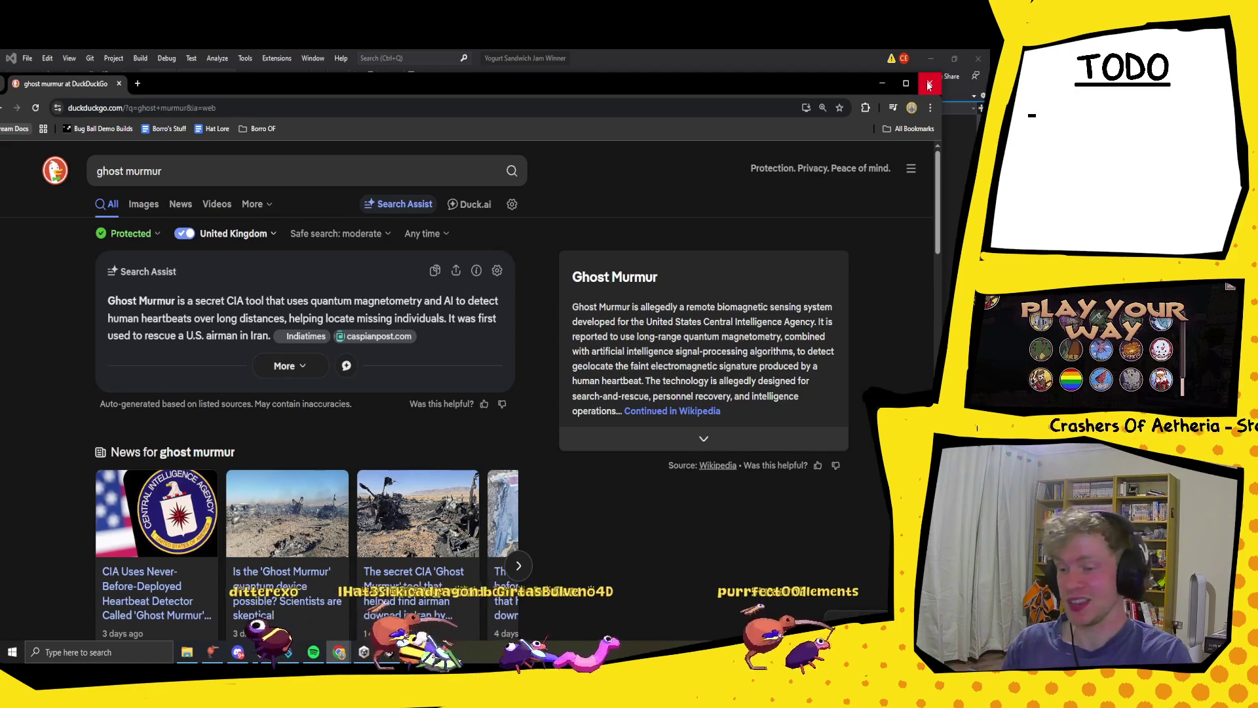
pyautogui.click(929, 84)
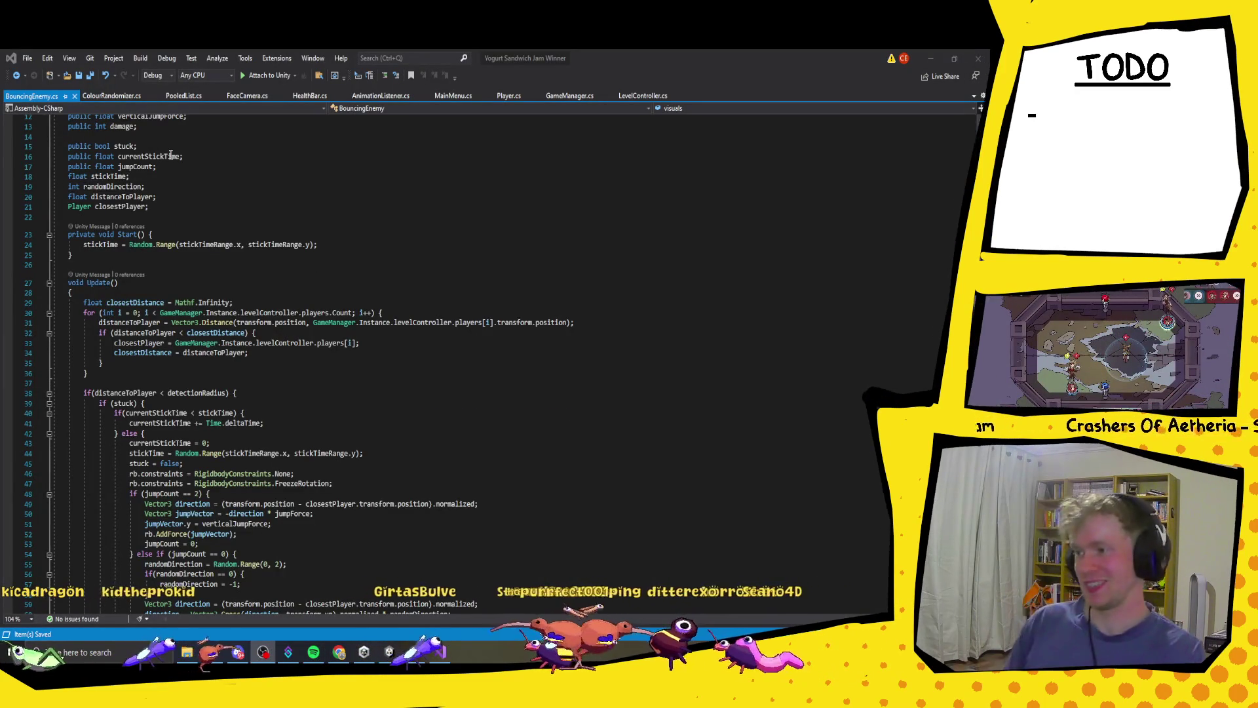
pyautogui.scroll(3, 160, 233)
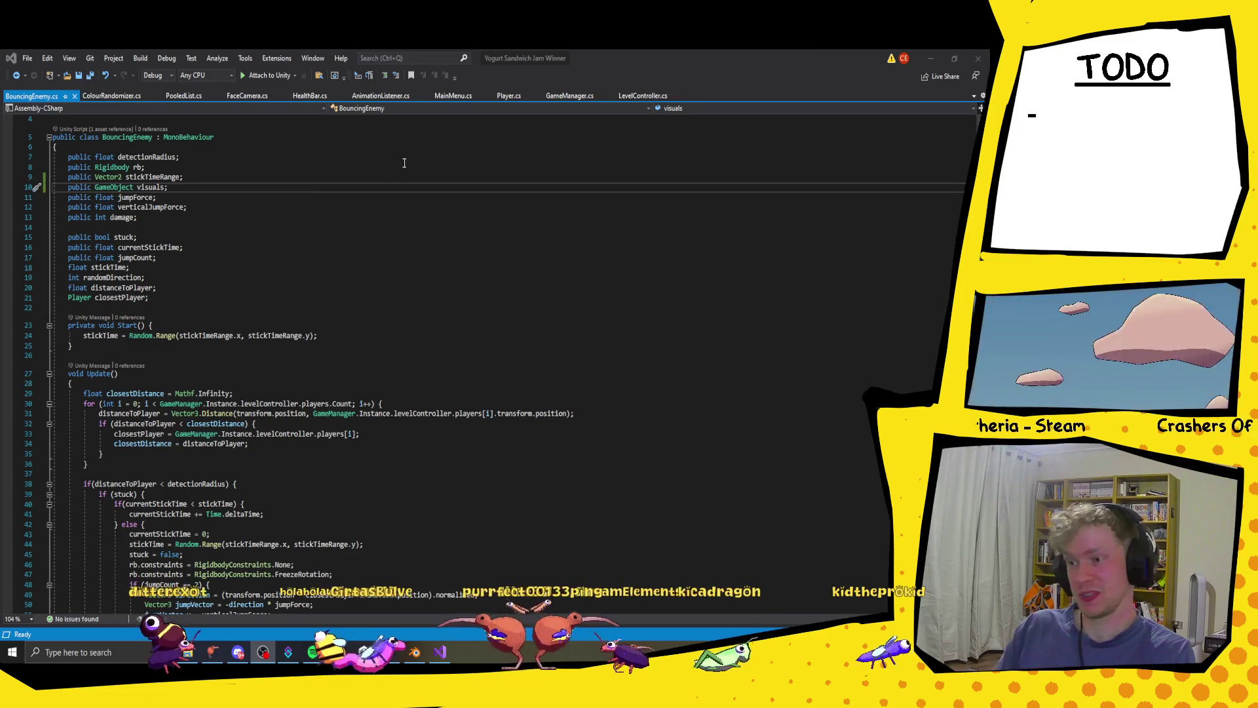
pyautogui.click(172, 219)
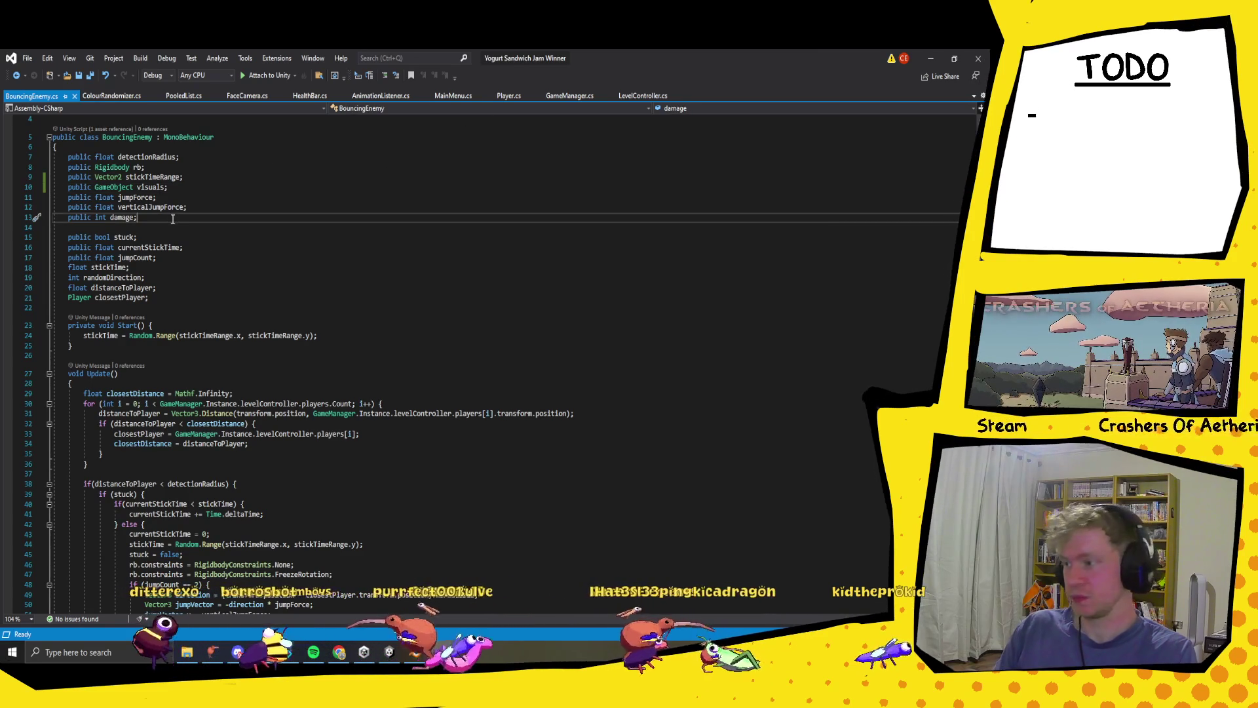
pyautogui.click(164, 157)
pyautogui.click(113, 246)
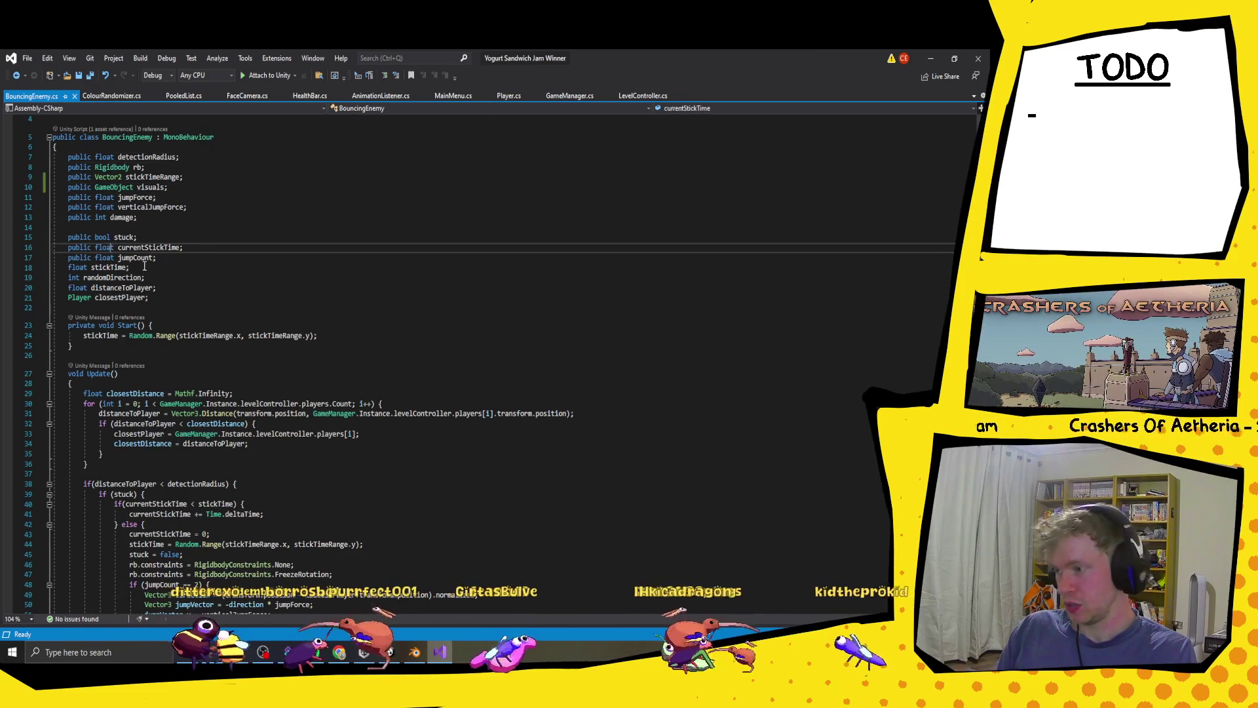
pyautogui.click(145, 267)
pyautogui.click(142, 308)
pyautogui.scroll(-4, 233, 370)
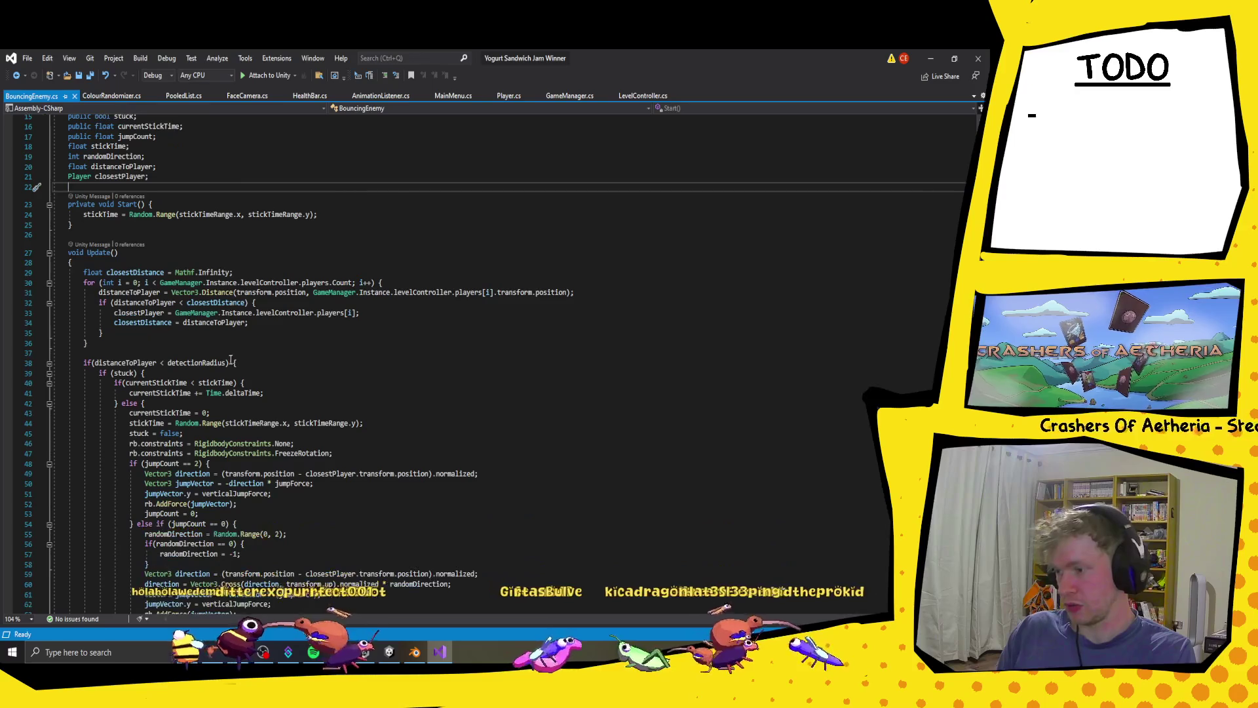
pyautogui.click(215, 326)
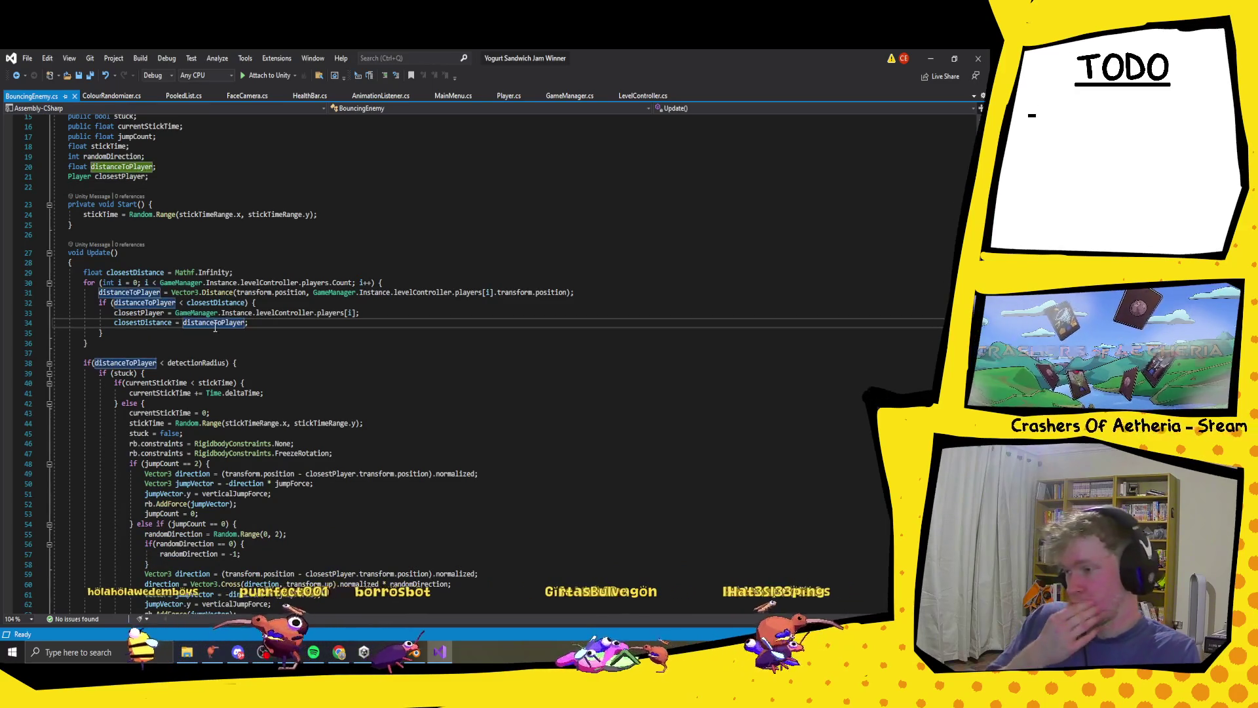
pyautogui.scroll(2, 215, 326)
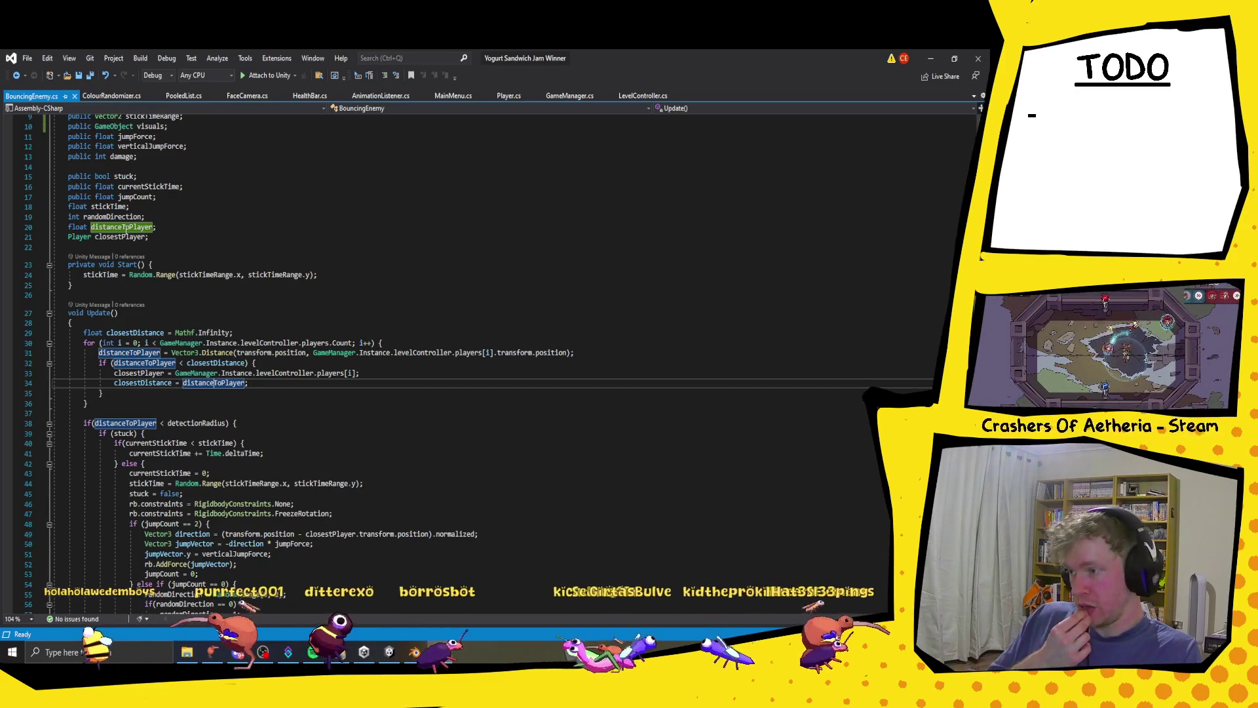
pyautogui.click(196, 237)
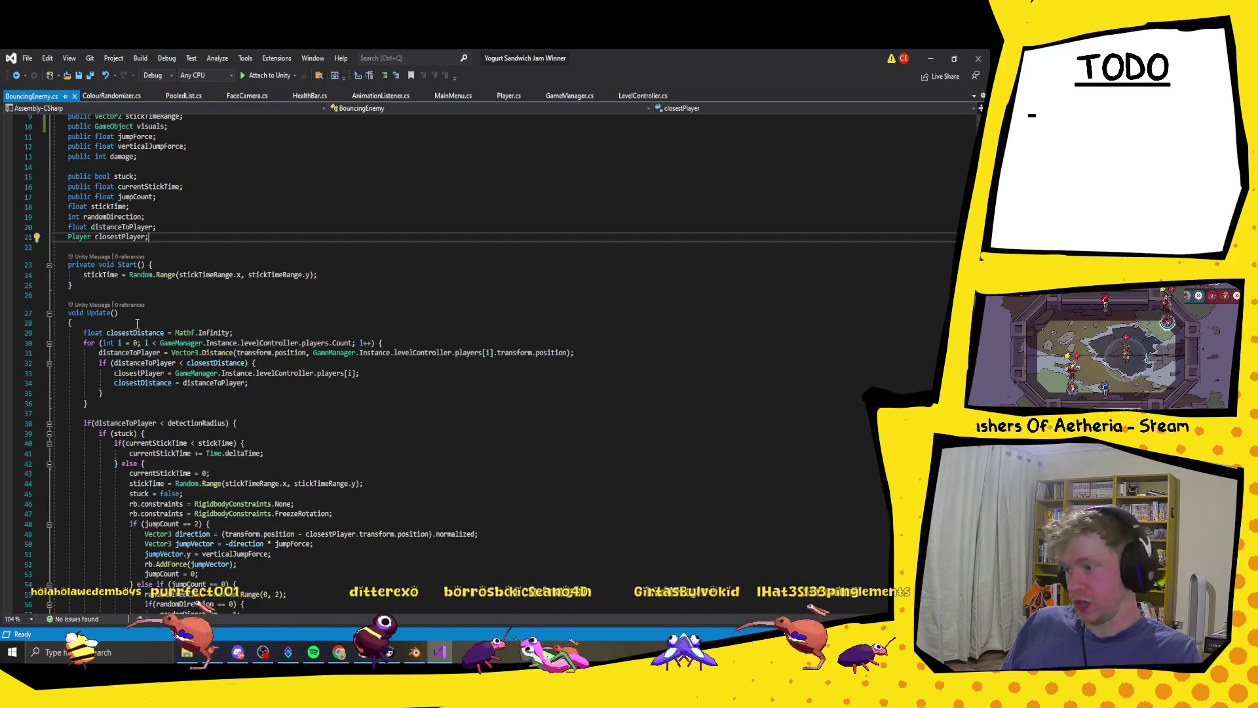
pyautogui.scroll(-14, 121, 410)
# - On a new line after the Update logic, start a transform LookAt call
pyautogui.click(92, 373)
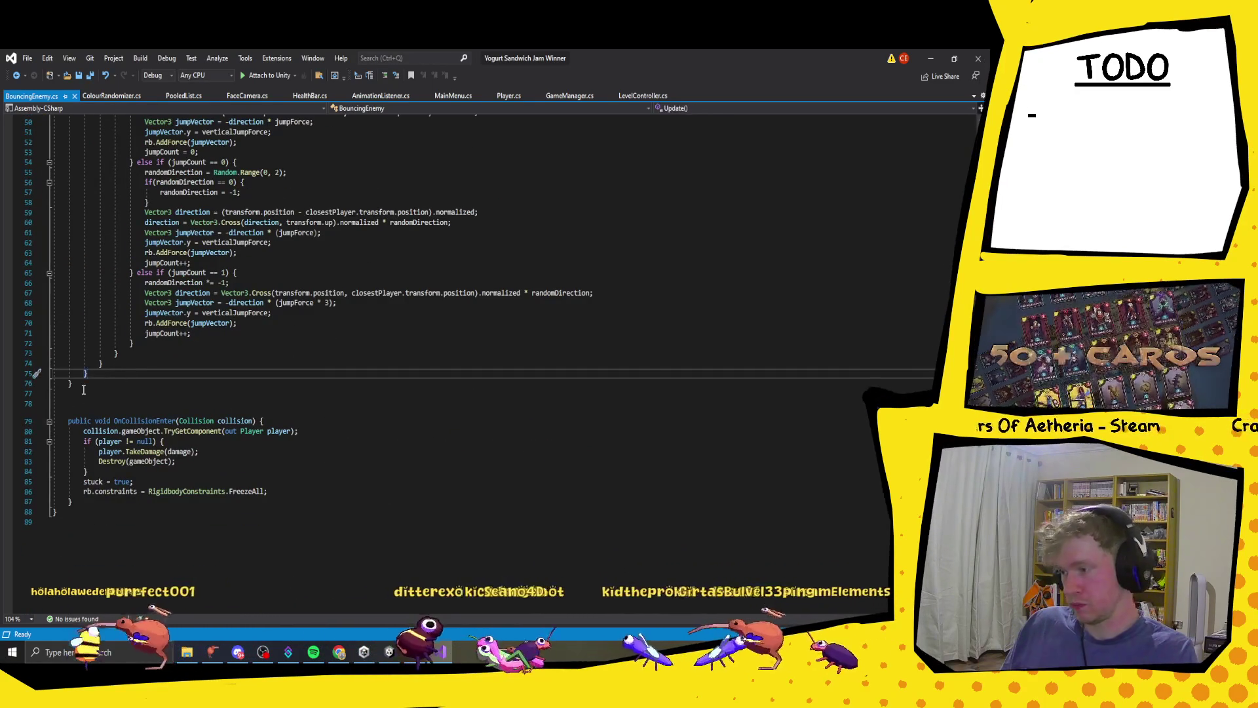
pyautogui.press('Return')
pyautogui.write('transform.lo')
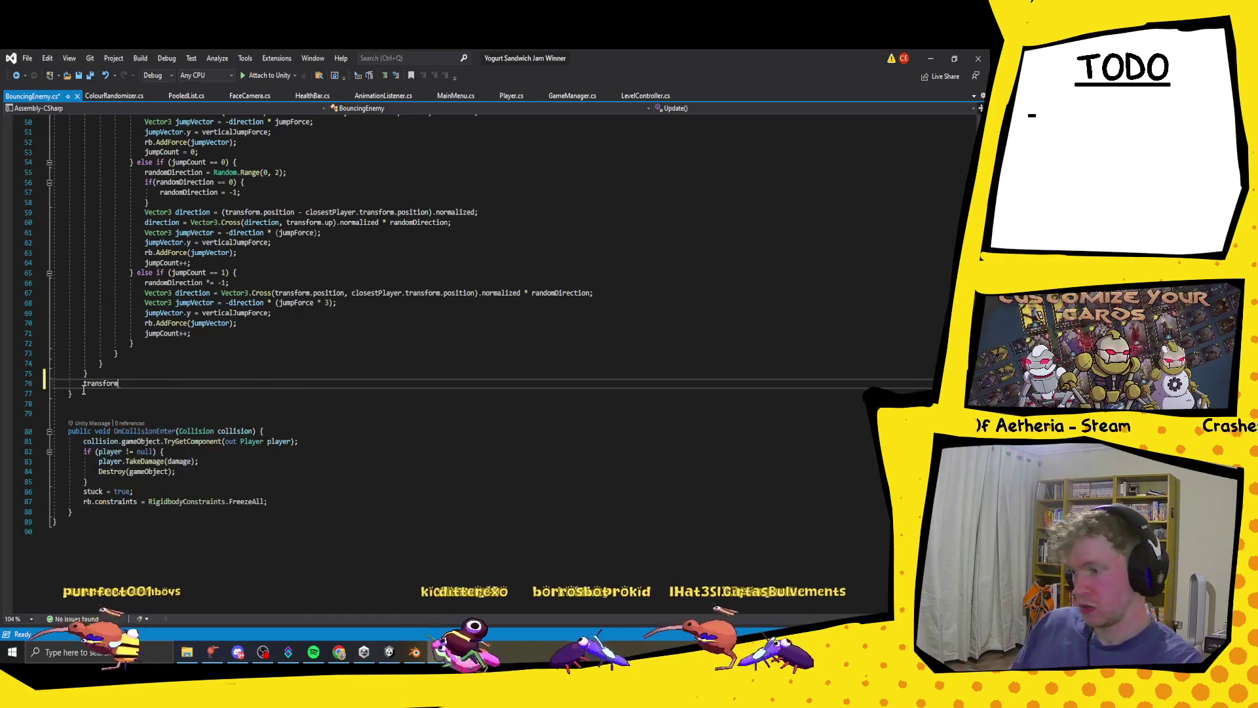
pyautogui.press('BackSpace')
pyautogui.press('BackSpace')
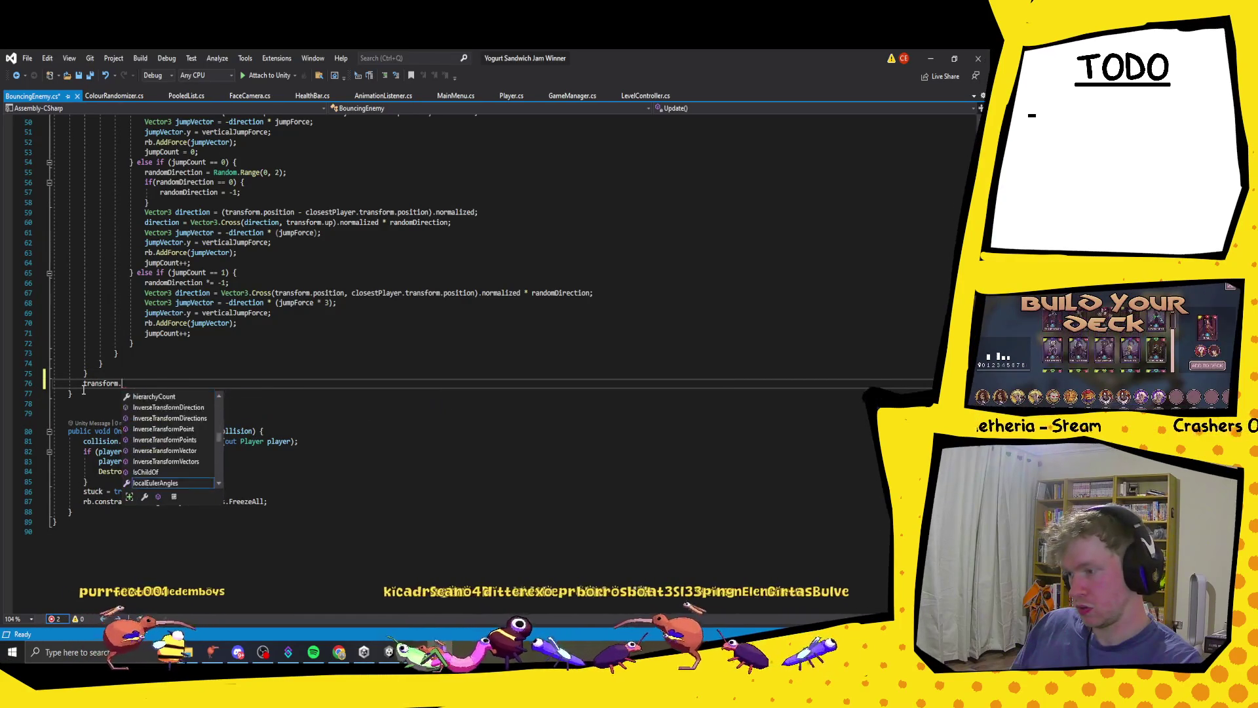
pyautogui.write('r')
pyautogui.write('ot')
pyautogui.press('Tab')
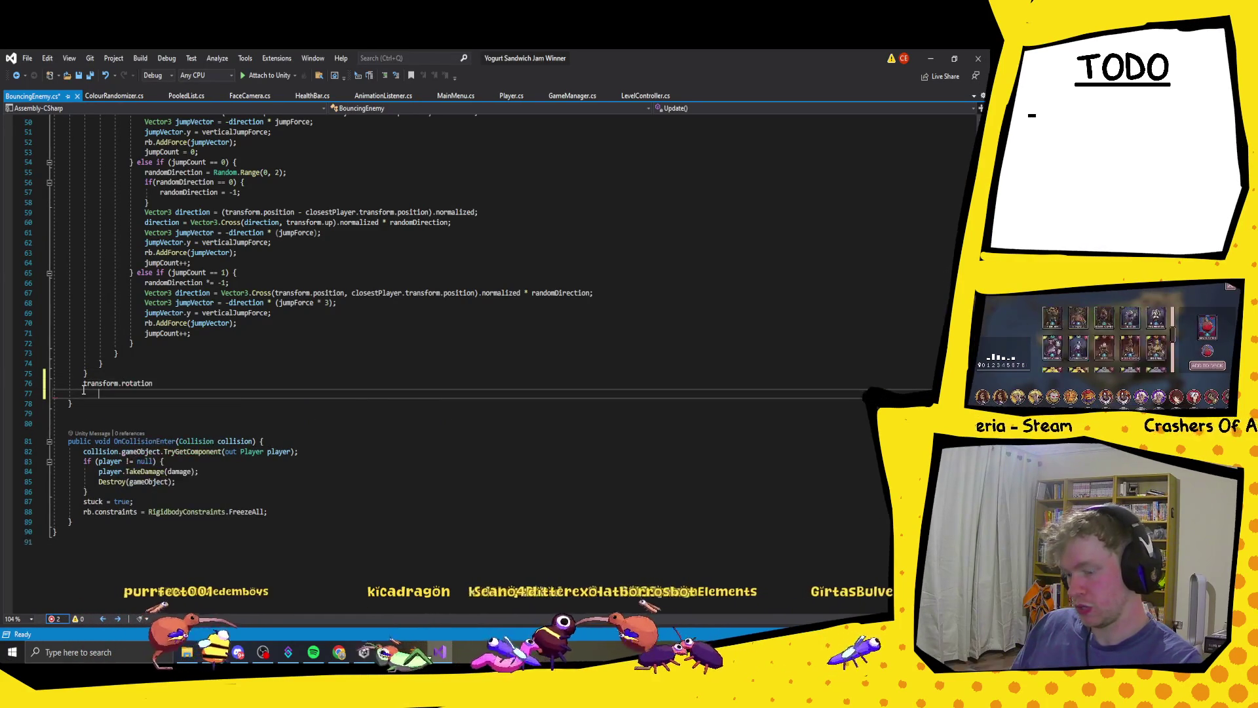
pyautogui.write('.l')
pyautogui.press('Escape')
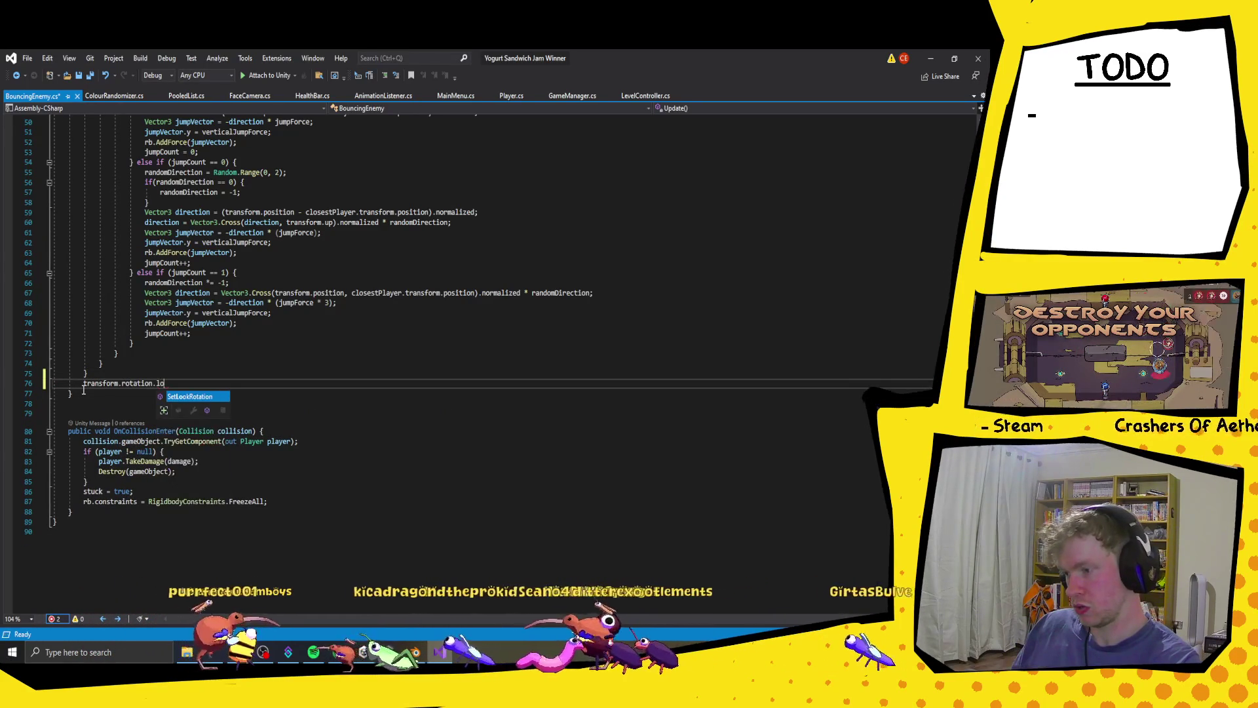
pyautogui.hotkey('ctrl', 'space')
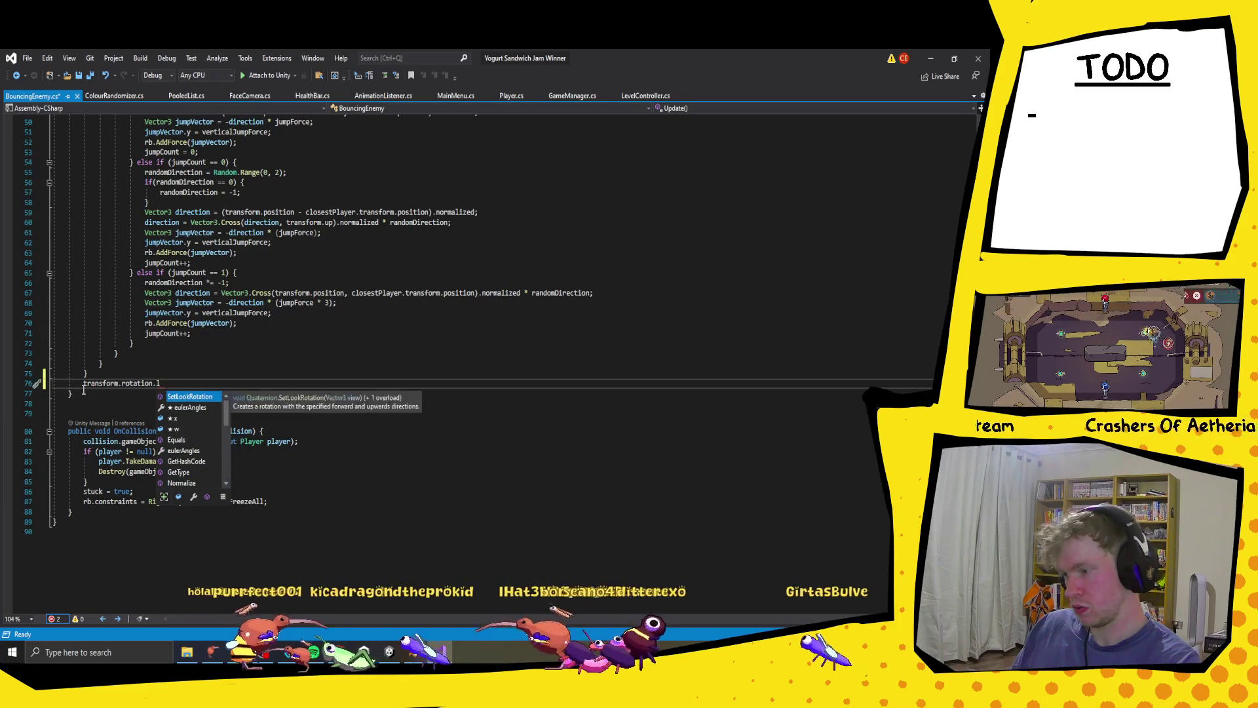
pyautogui.write('loo')
pyautogui.press('BackSpace')
pyautogui.press('BackSpace')
pyautogui.press('BackSpace')
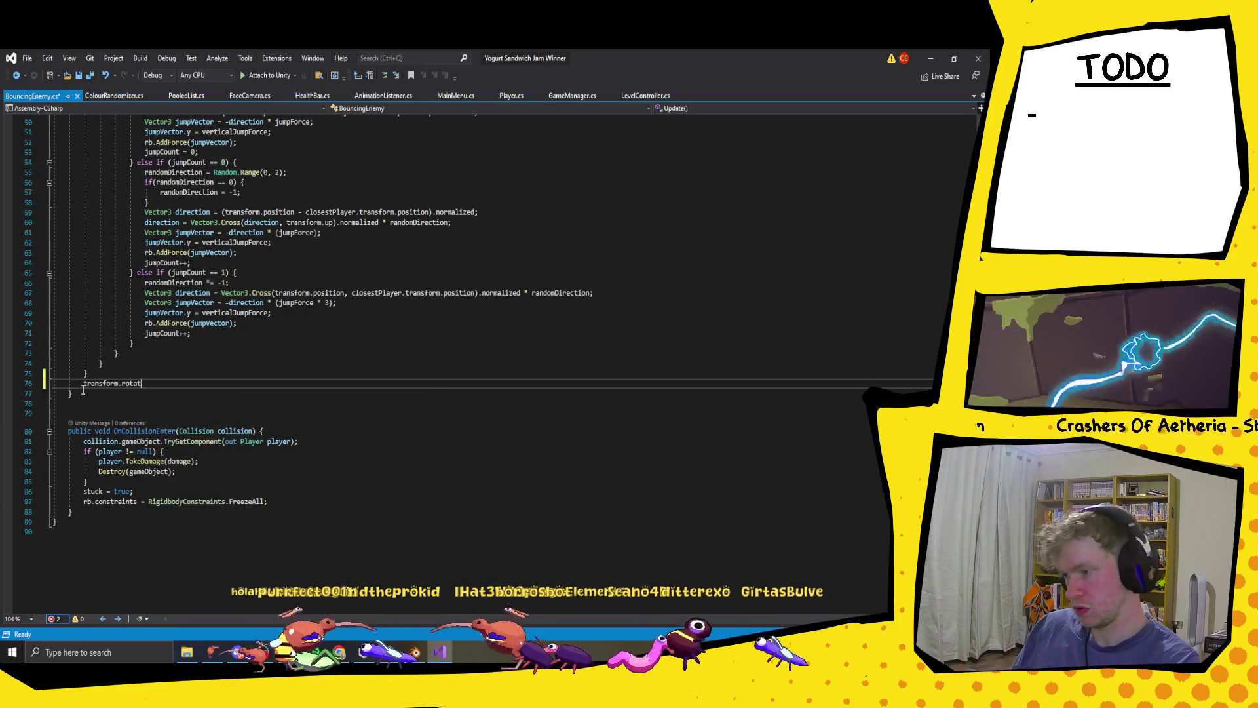
pyautogui.write('look')
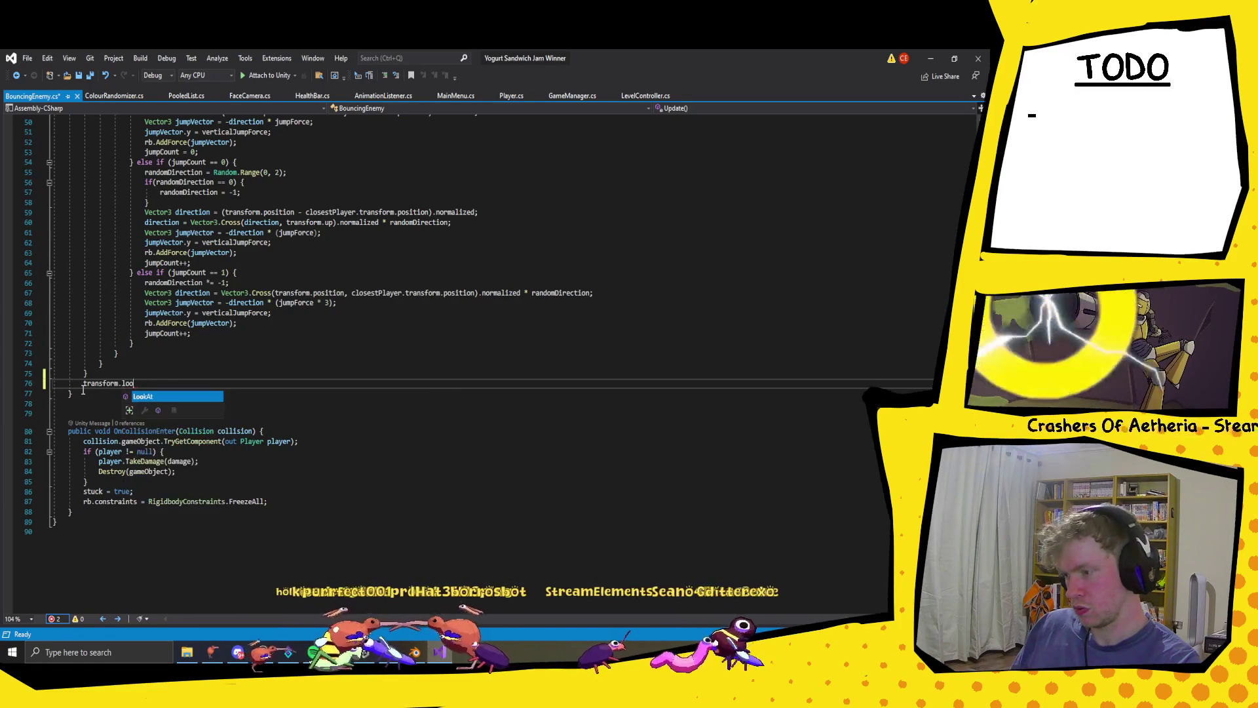
pyautogui.press('Tab')
# - Pass closestPlayer.transform.position as the LookAt target, close the statement, and save
pyautogui.write('cl')
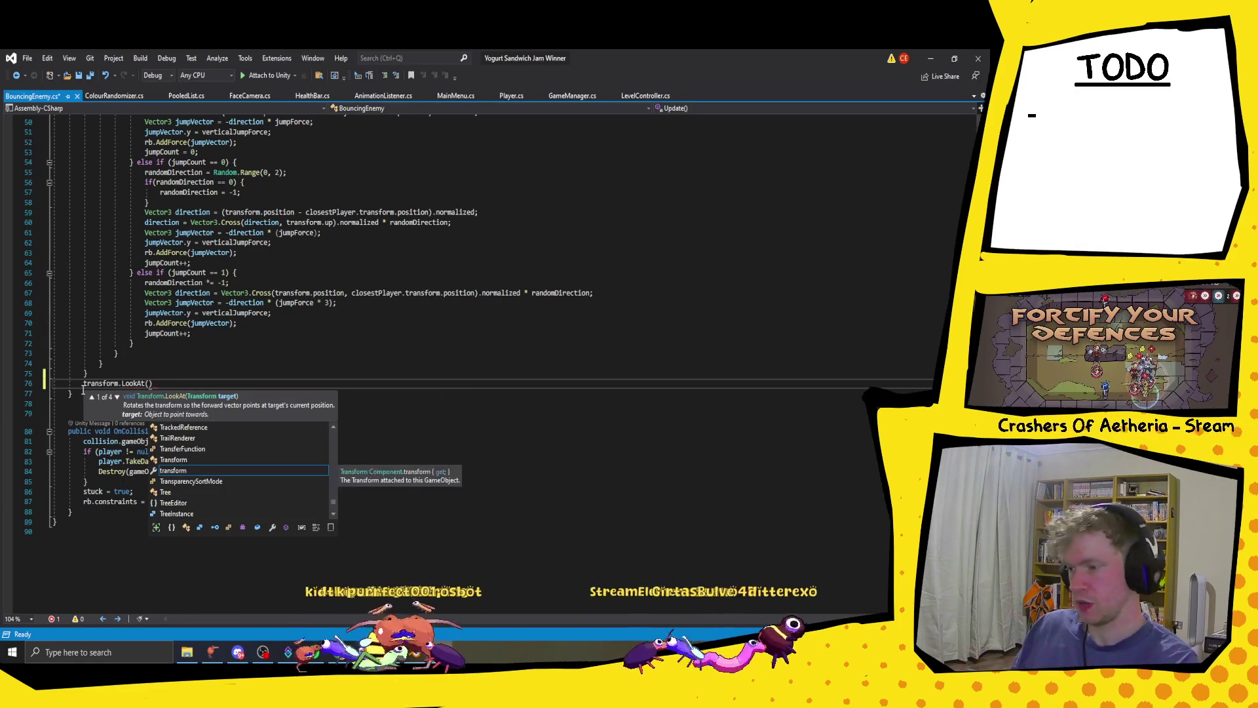
pyautogui.write('os')
pyautogui.press('Tab')
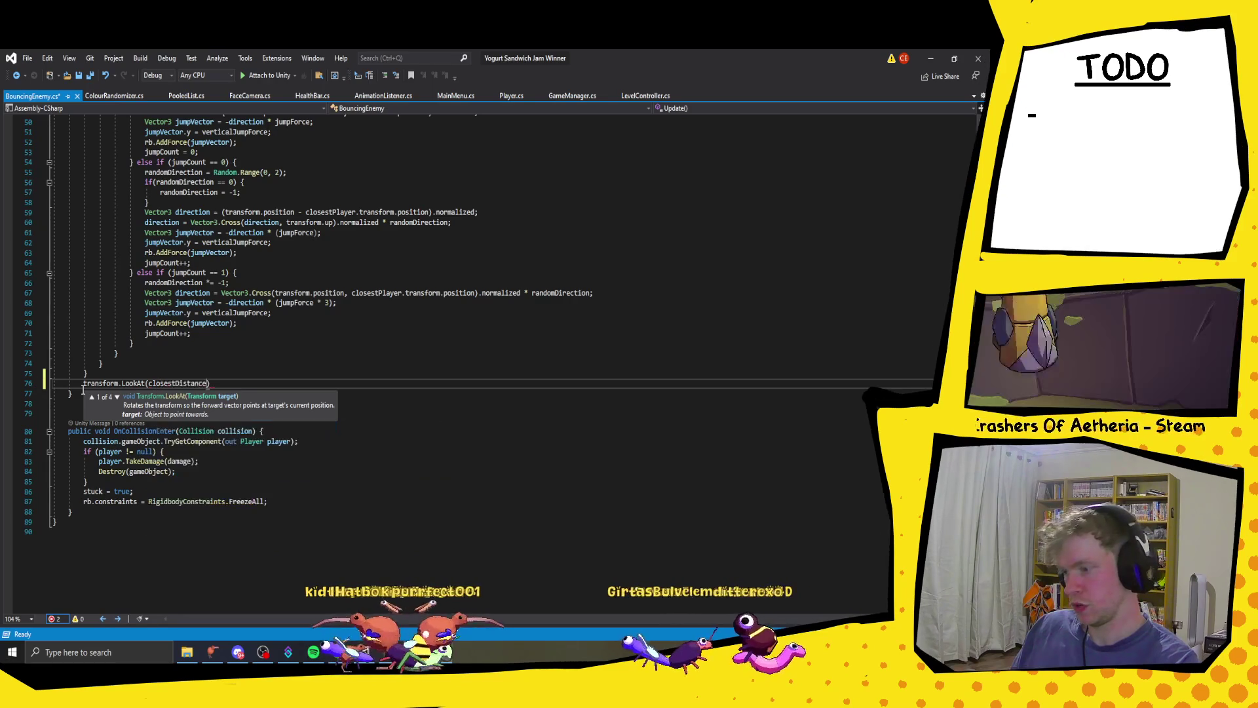
pyautogui.press('BackSpace')
pyautogui.press('BackSpace')
pyautogui.press('BackSpace')
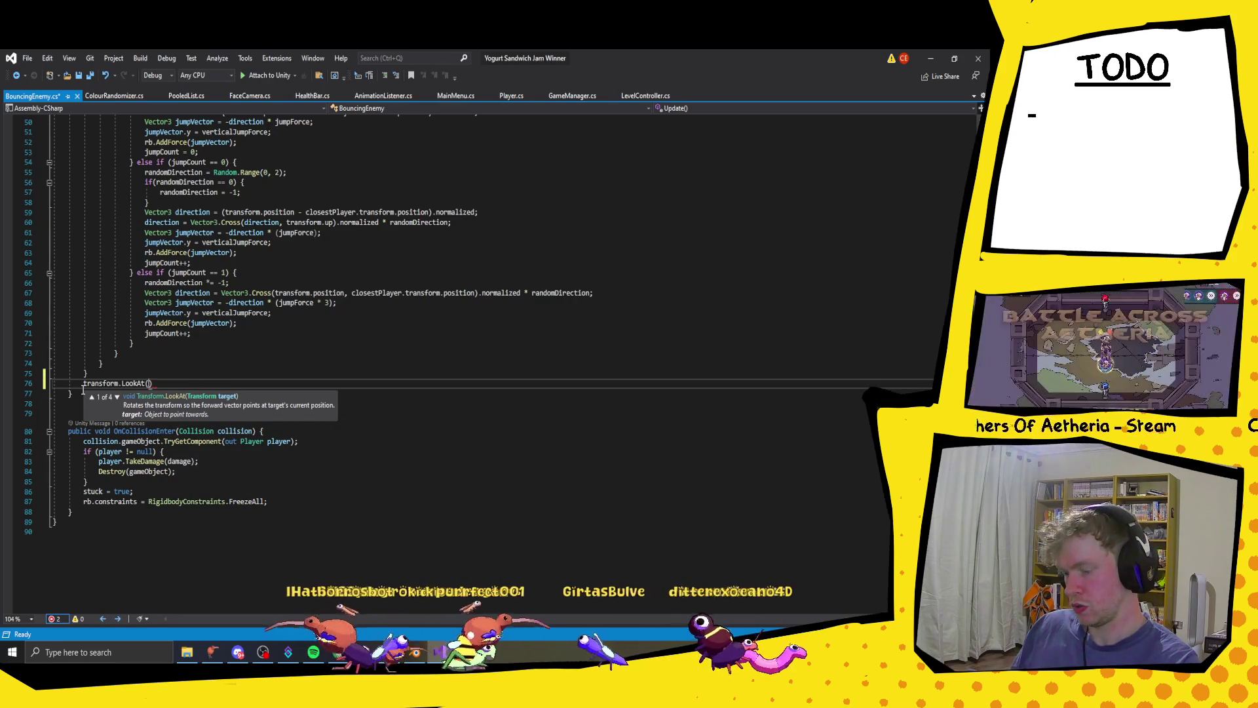
pyautogui.write('clos')
pyautogui.press('Tab')
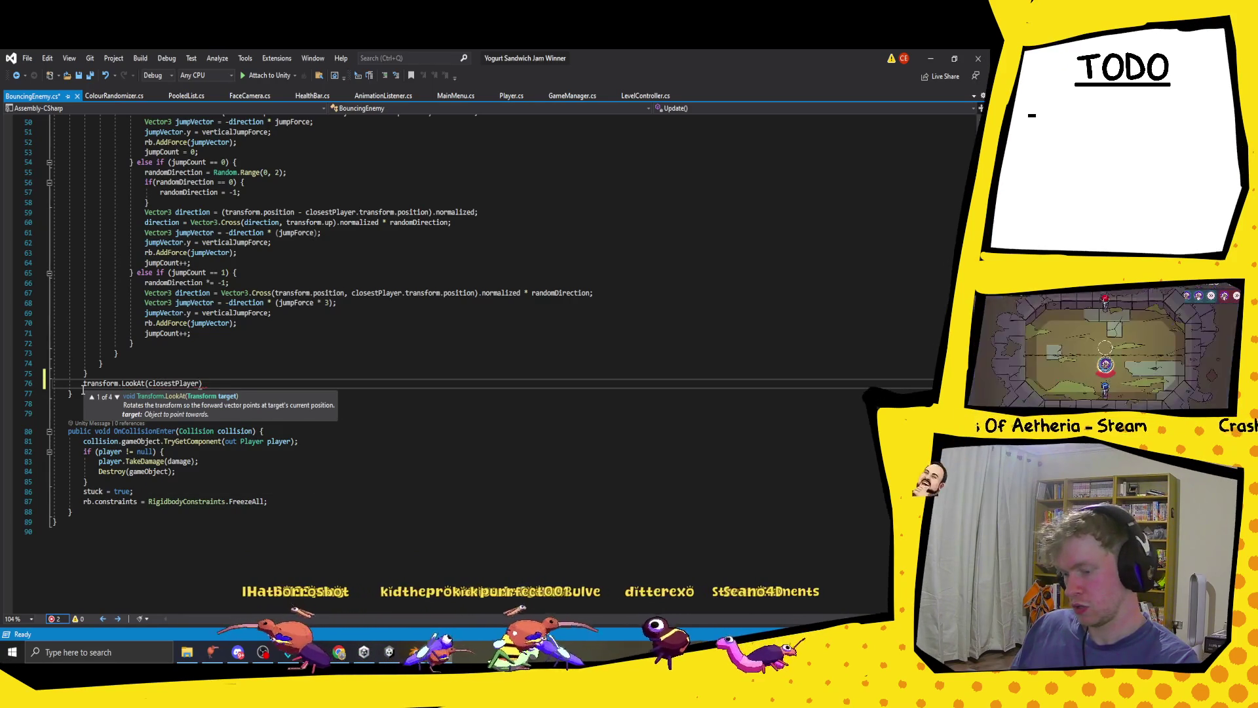
pyautogui.write('.tr')
pyautogui.press('Tab')
pyautogui.write('.')
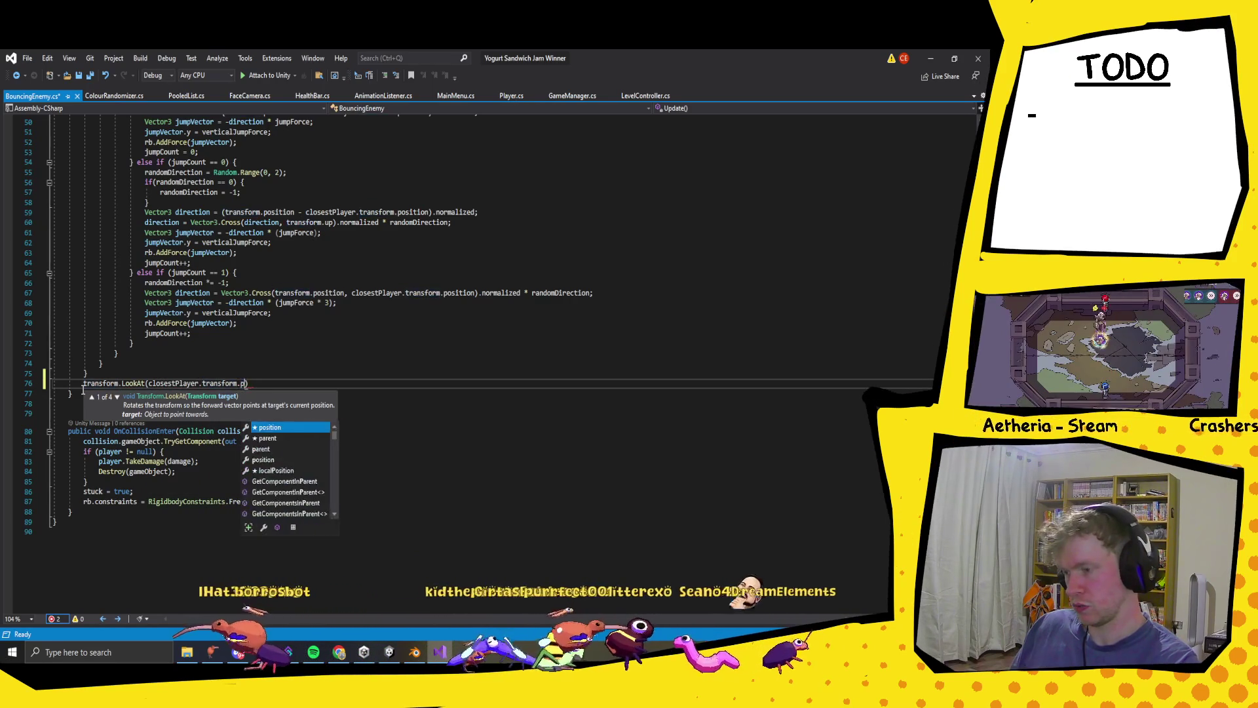
pyautogui.write('pos')
pyautogui.press('Tab')
pyautogui.write(';')
pyautogui.hotkey('ctrl', 's')
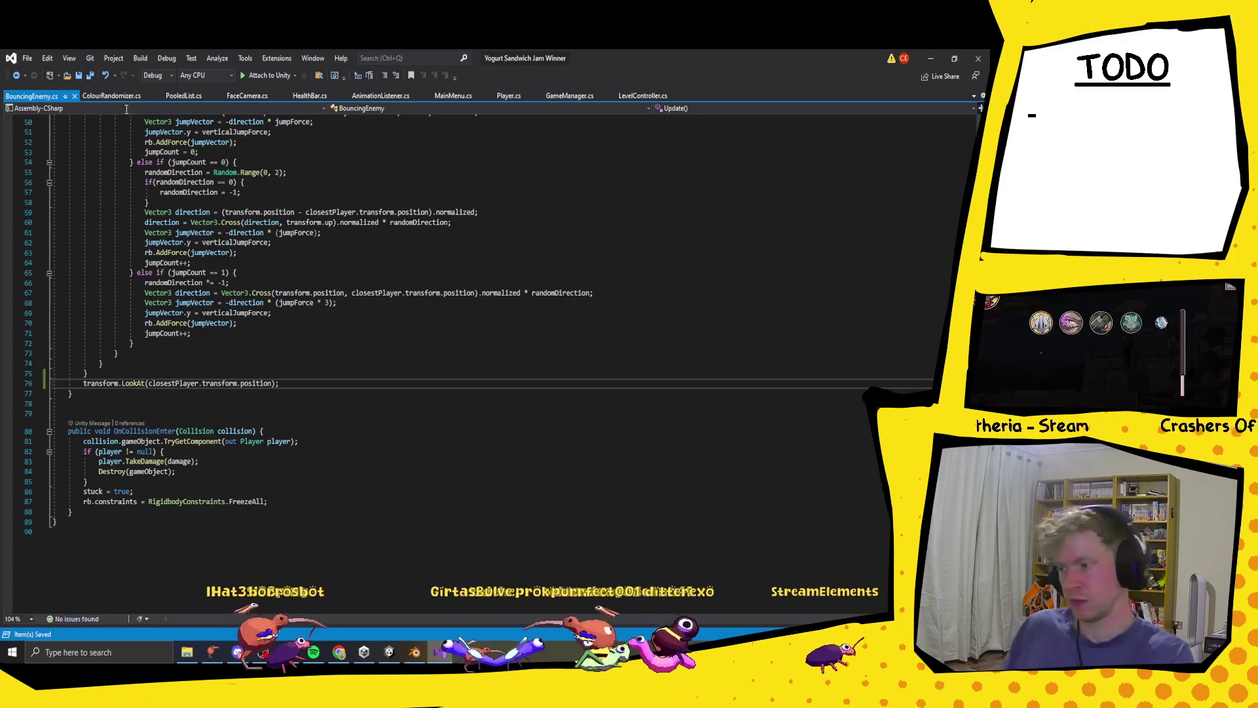
pyautogui.hotkey('alt', 'Tab')
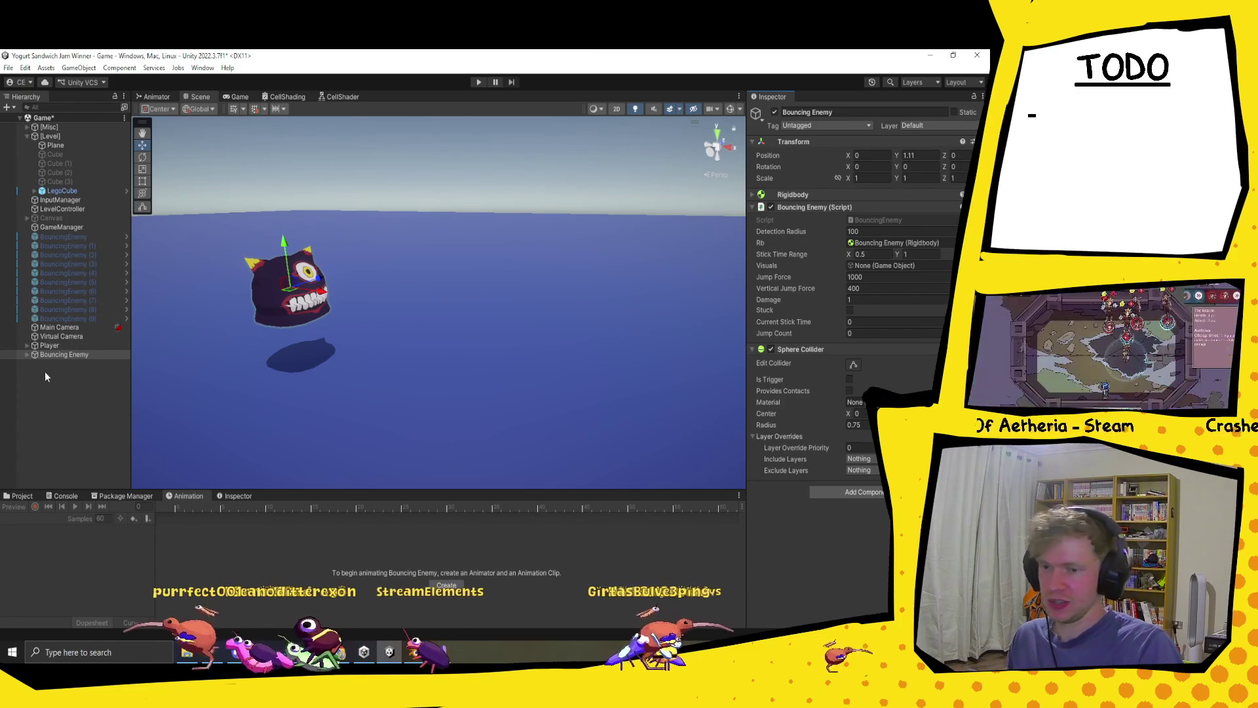
# - Assign the BouncyEnemy child to the Bouncing Enemy's Visuals field, then enter Play mode
pyautogui.click(27, 355)
pyautogui.moveTo(68, 364); pyautogui.dragTo(899, 267)
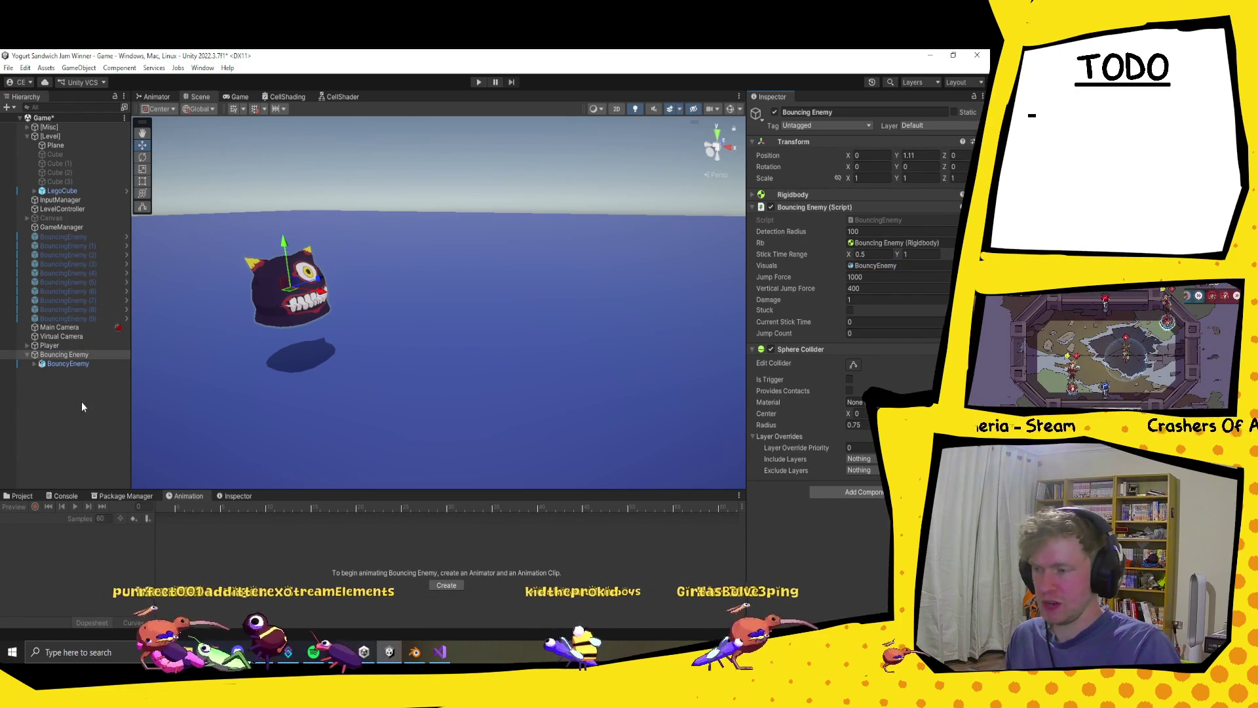
pyautogui.click(57, 377)
pyautogui.click(27, 355)
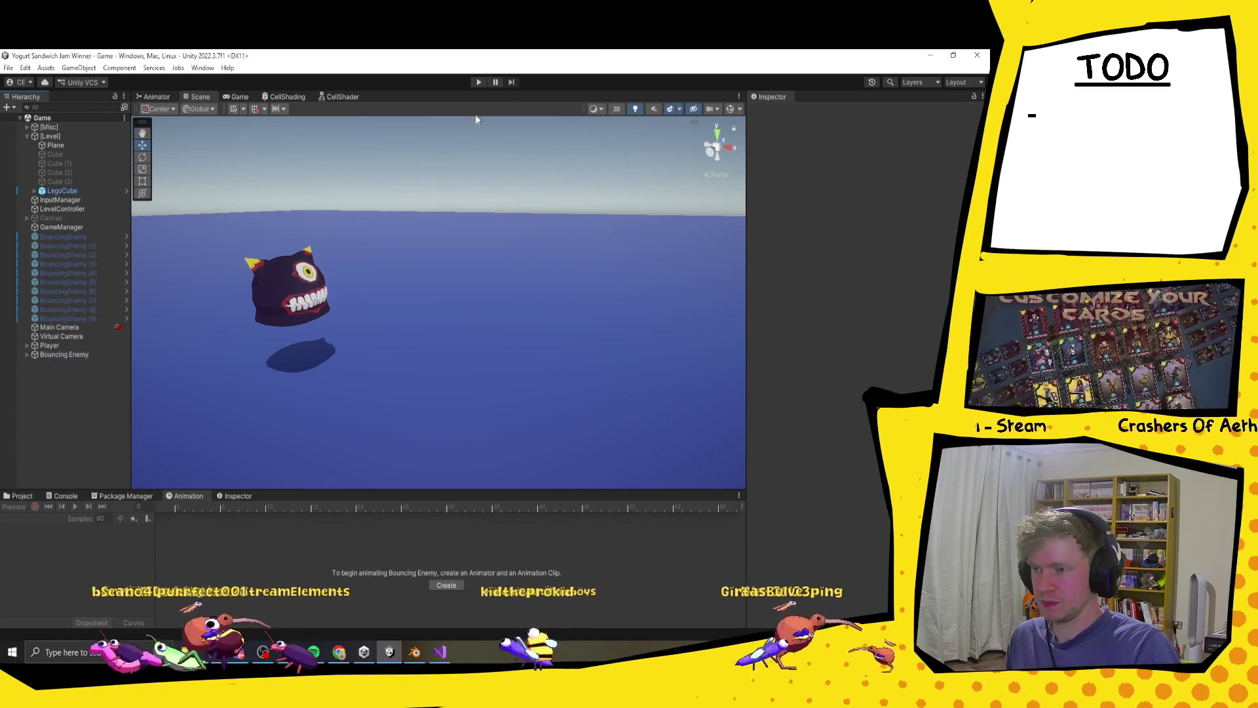
pyautogui.click(477, 82)
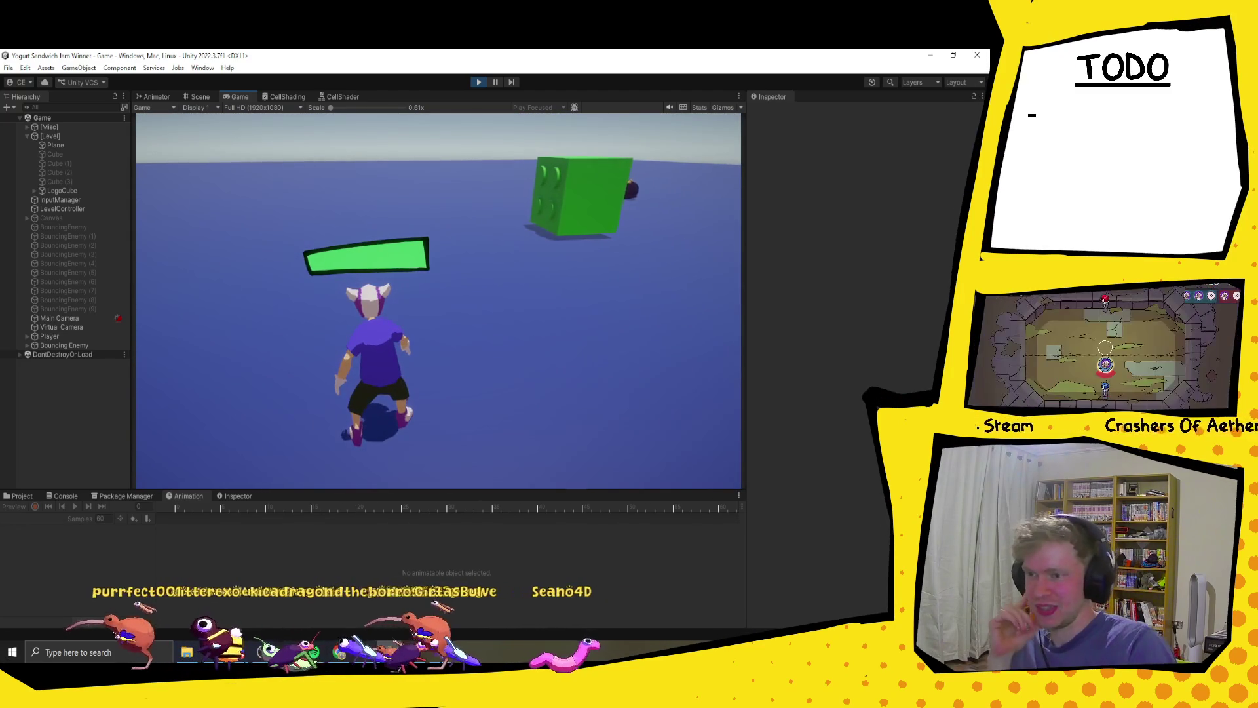
# - Stop Play mode, select Bouncing Enemy, and open its BouncingEnemy script in Visual Studio
pyautogui.click(480, 83)
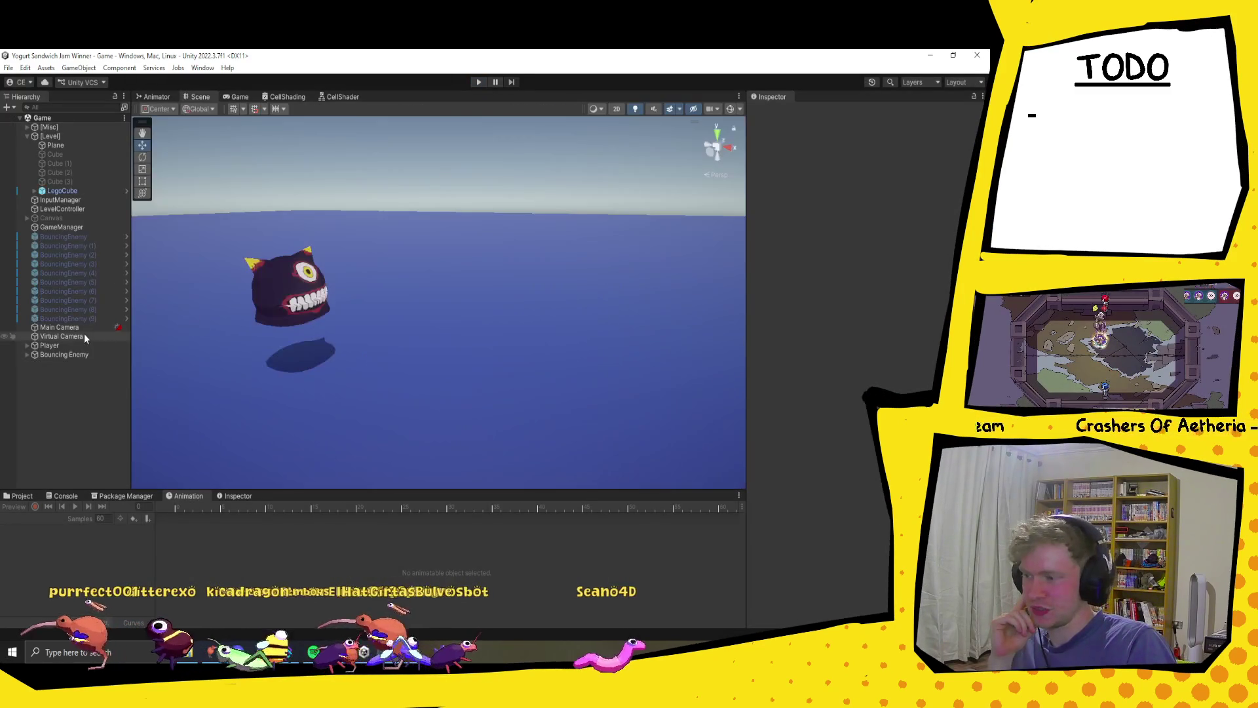
pyautogui.click(84, 335)
pyautogui.click(82, 344)
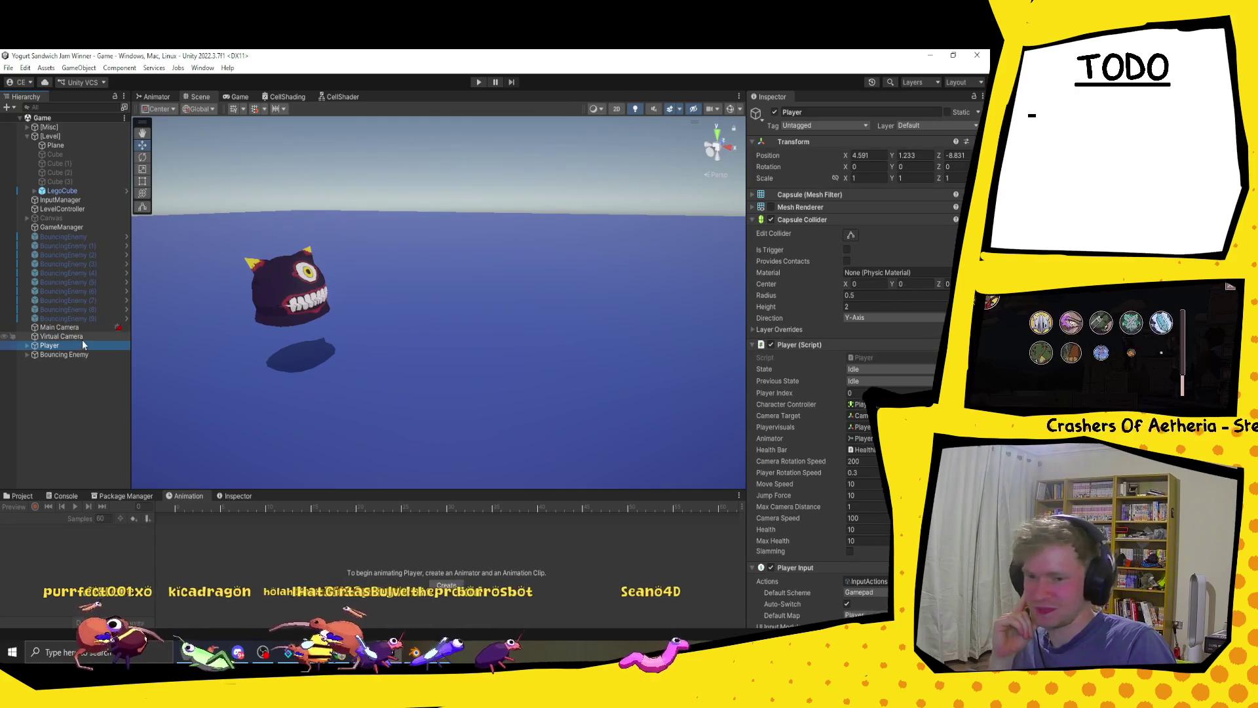
pyautogui.click(72, 352)
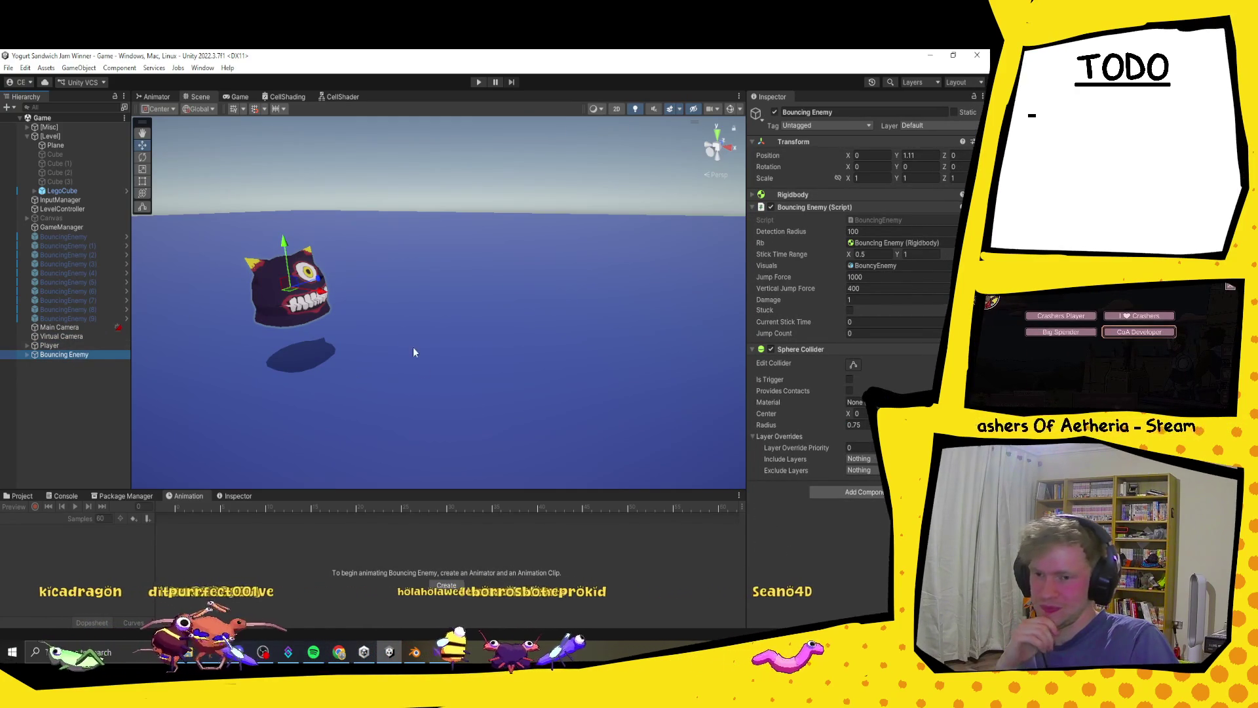
pyautogui.moveTo(413, 352)
pyautogui.mouseDown()
pyautogui.moveTo(533, 336)
pyautogui.moveTo(529, 321)
pyautogui.mouseUp()
pyautogui.scroll(3, 529, 320)
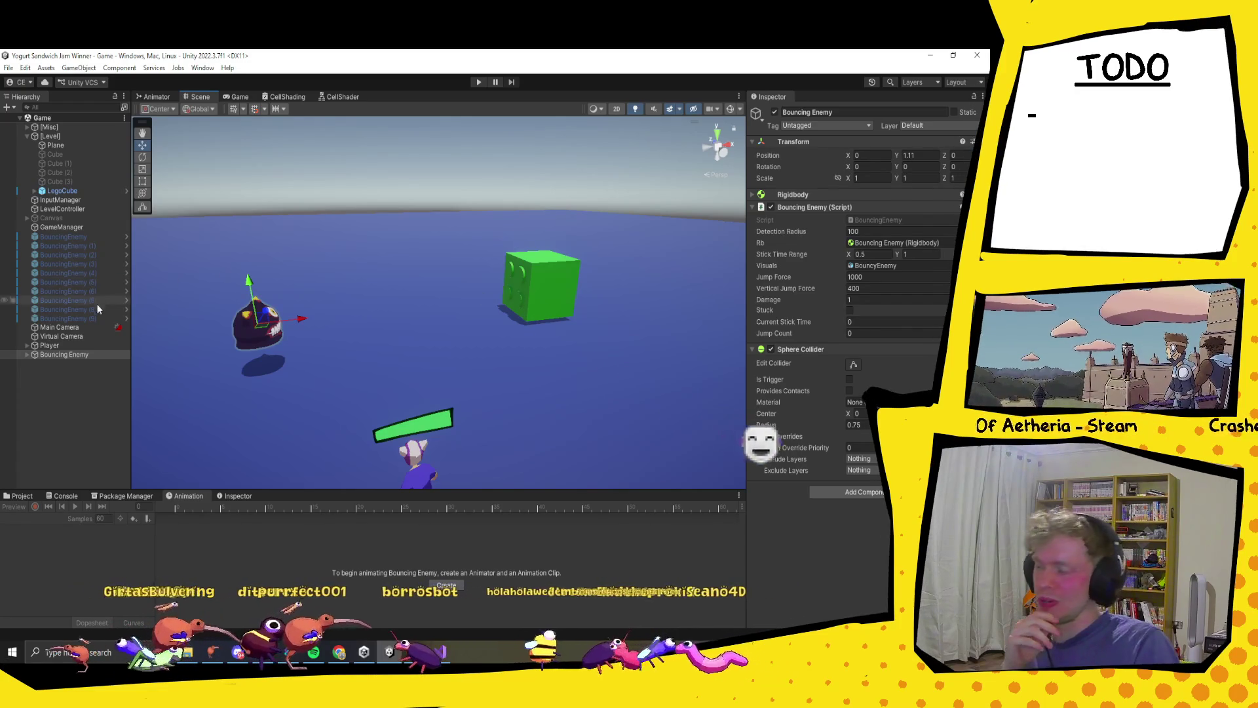
pyautogui.doubleClick(922, 222)
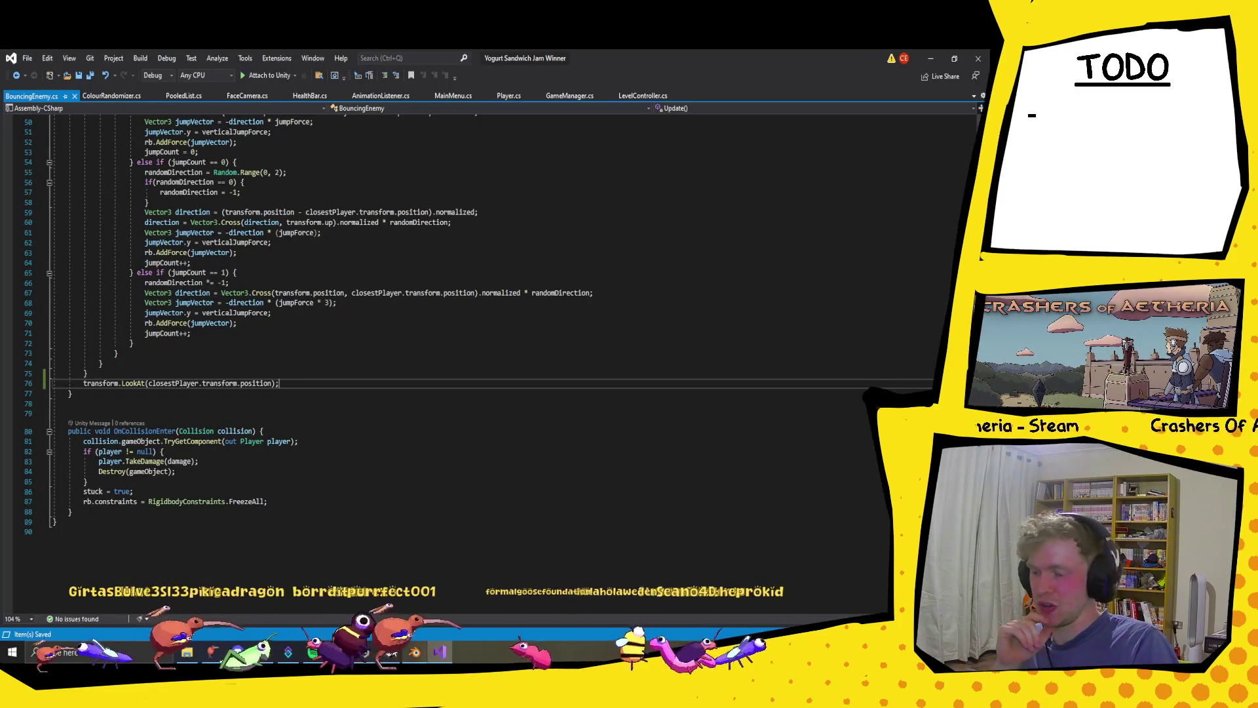
pyautogui.hotkey('alt', 'Tab')
# - Create an empty child 'Visuals' under Bouncing Enemy and move BouncyEnemy inside it
pyautogui.rightClick(45, 359)
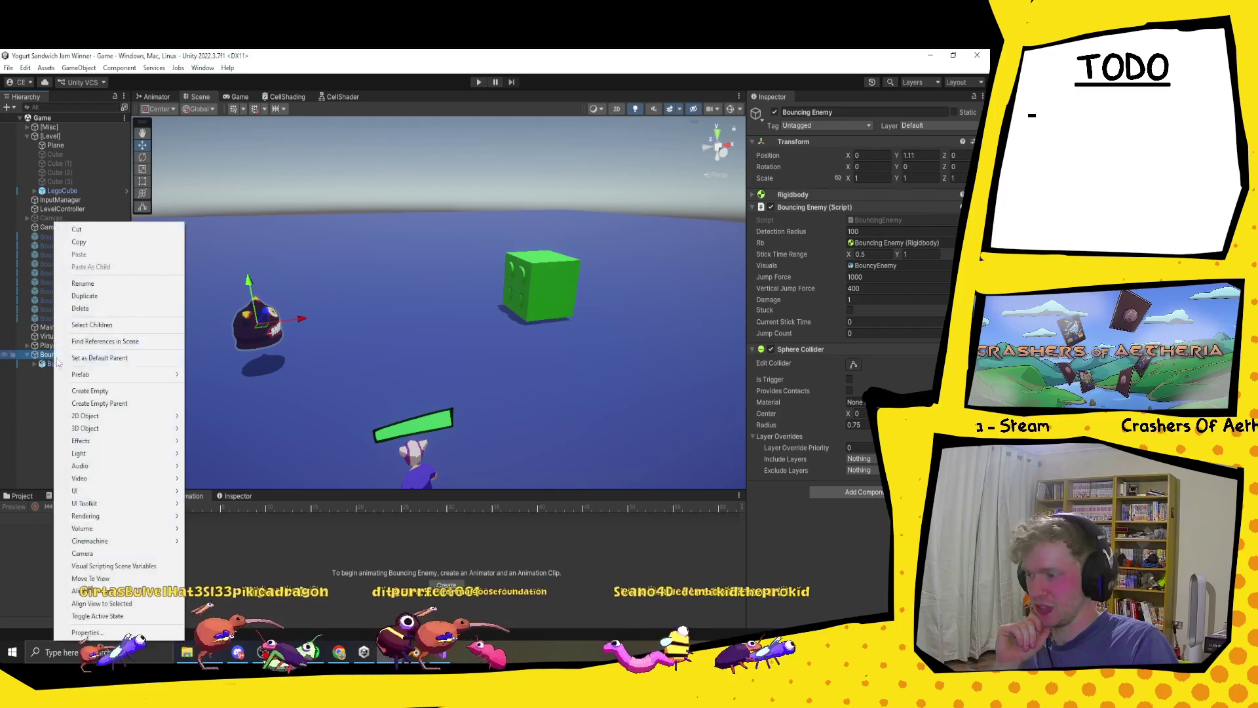
pyautogui.click(111, 391)
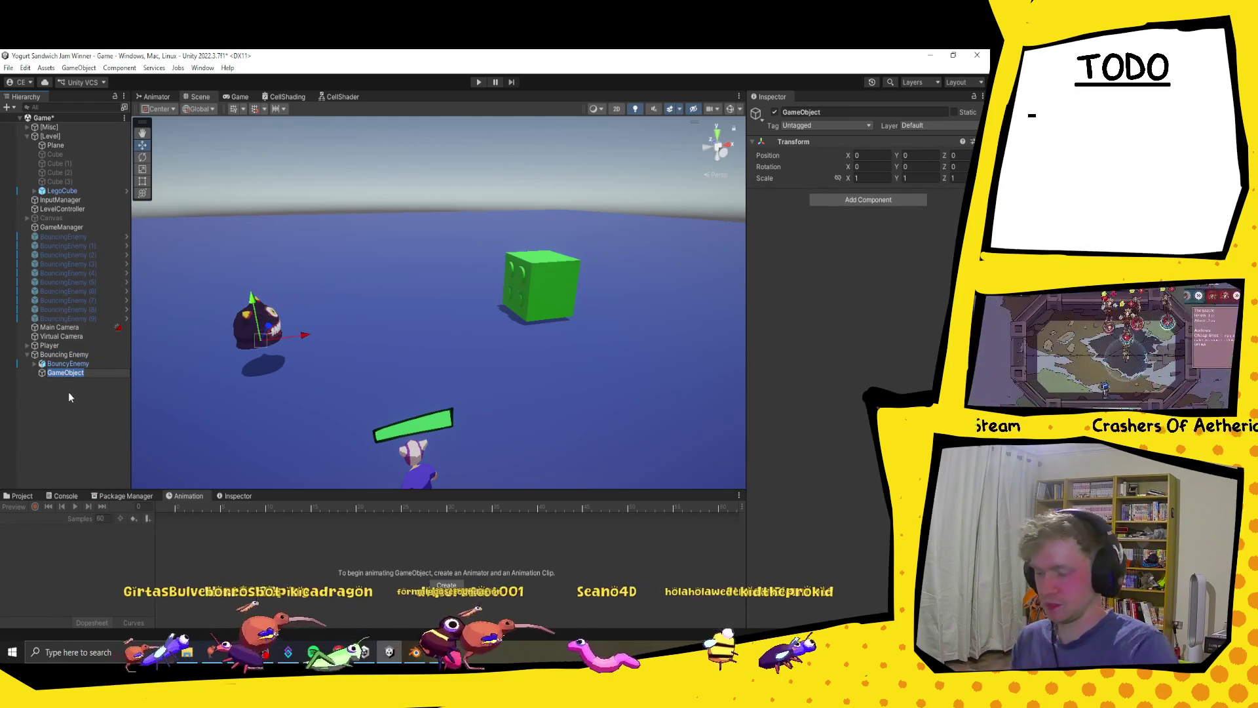
pyautogui.write('Visuals')
pyautogui.press('Return')
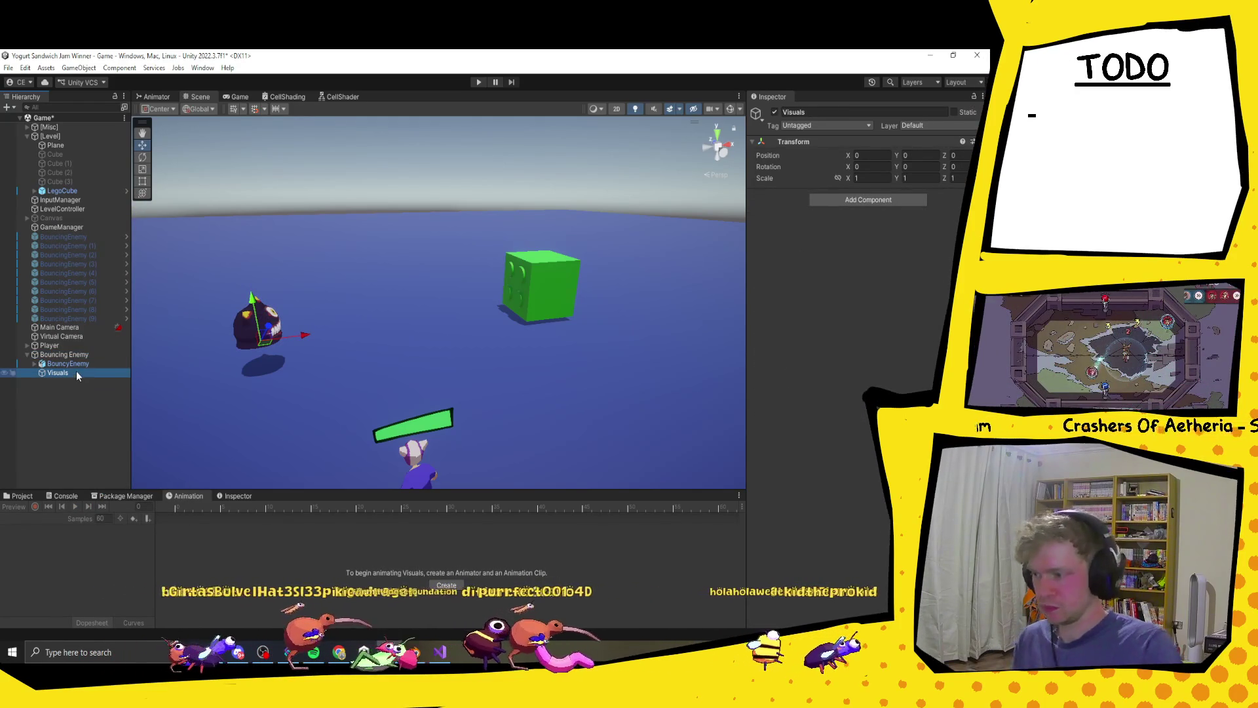
pyautogui.moveTo(73, 365); pyautogui.dragTo(69, 372)
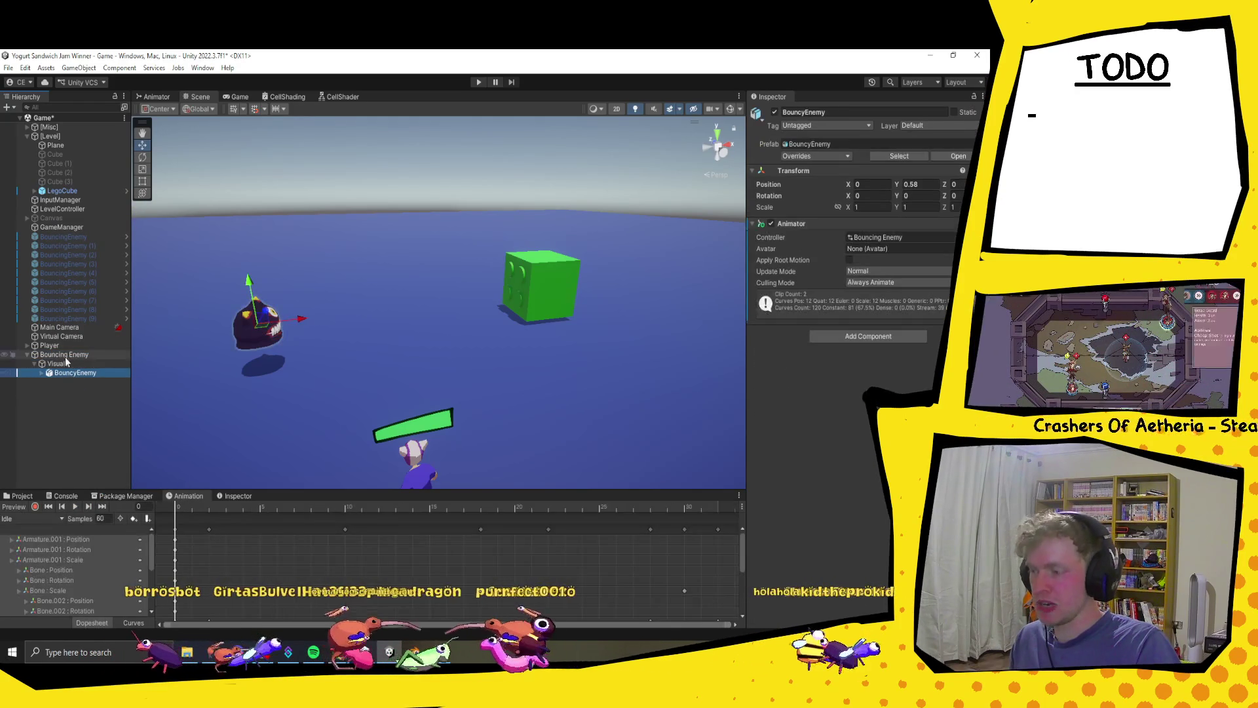
pyautogui.click(55, 355)
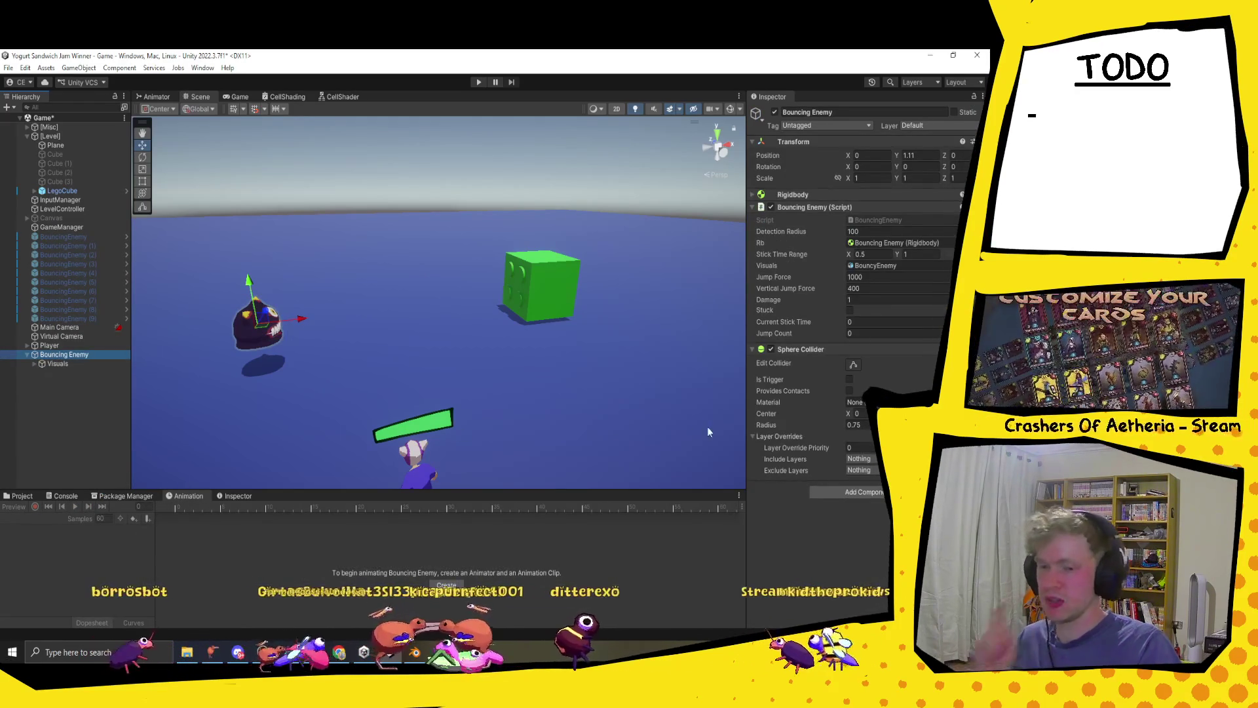
pyautogui.click(939, 302)
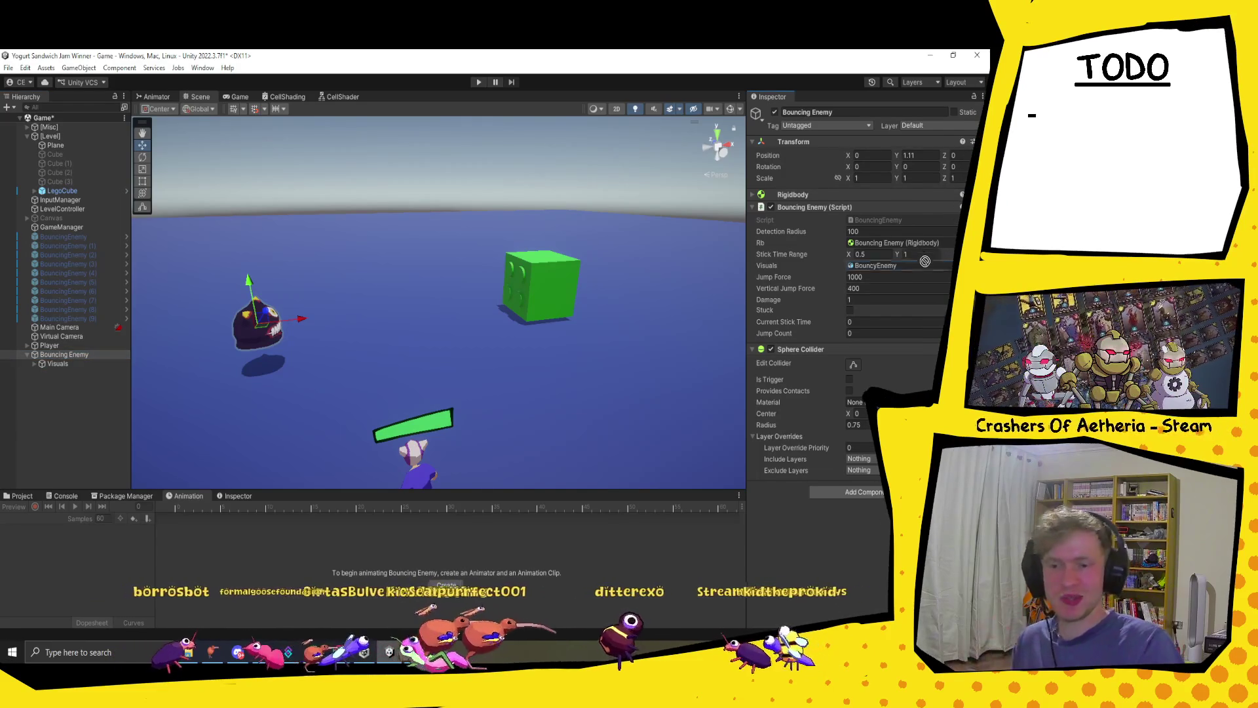
# - Deselect Bouncing Enemy and enter Play mode to test the enemy
pyautogui.click(82, 426)
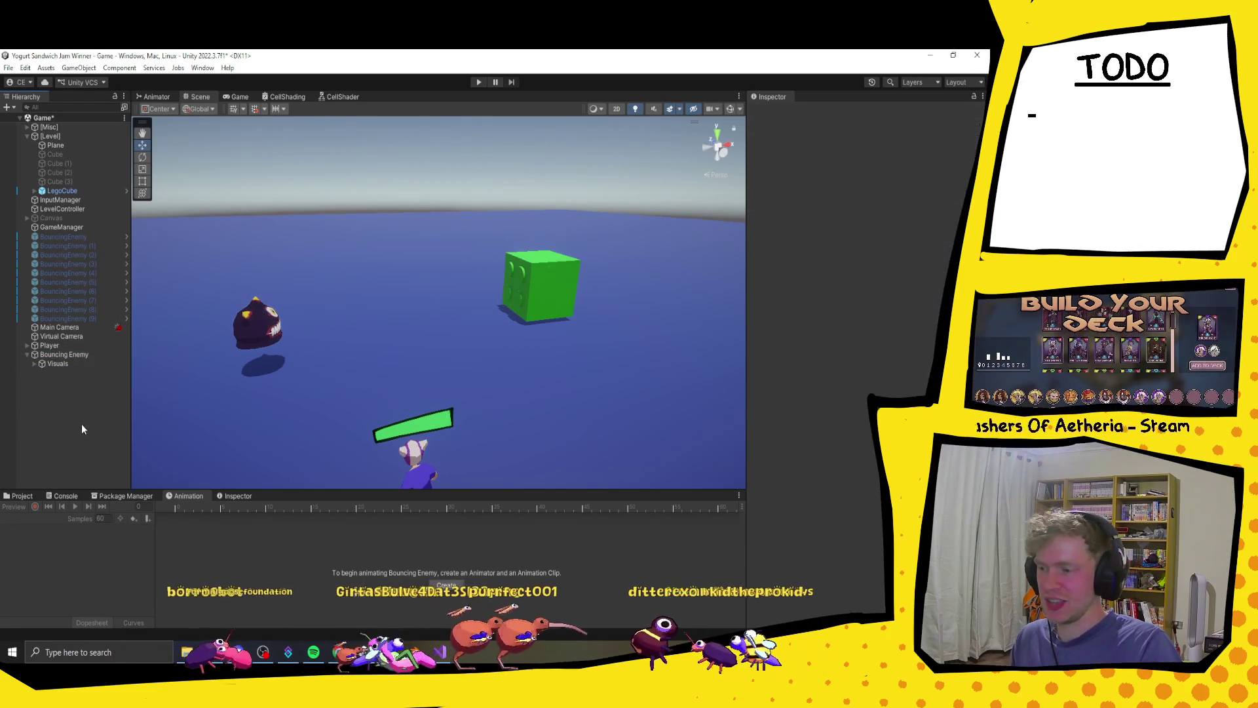
pyautogui.click(479, 82)
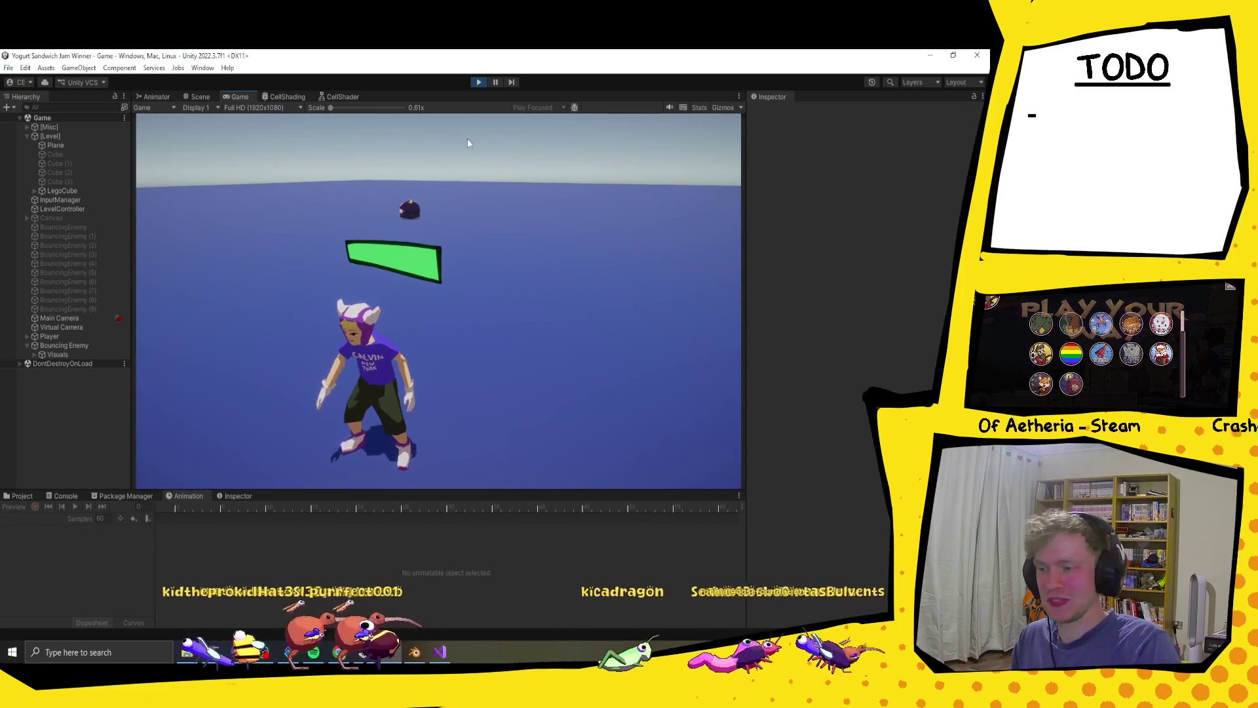
# - In the Scene view of the running game, select the enemy model, then its Visuals object
pyautogui.click(481, 84)
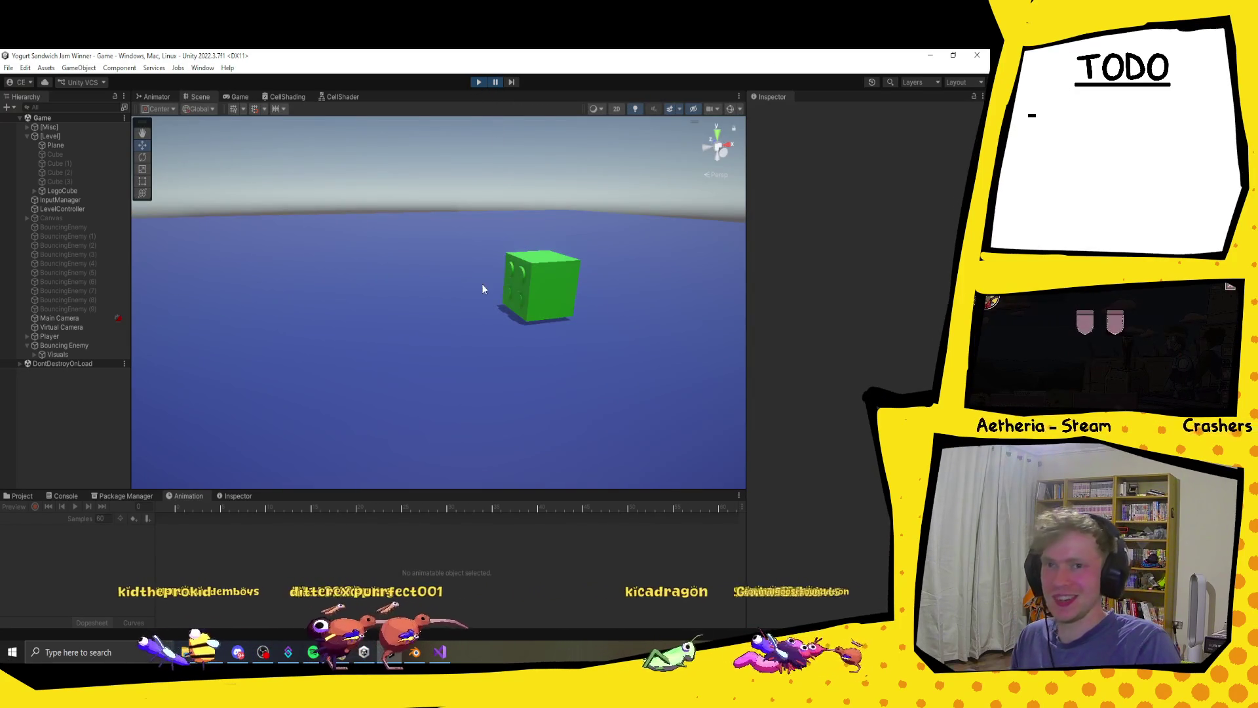
pyautogui.click(425, 379)
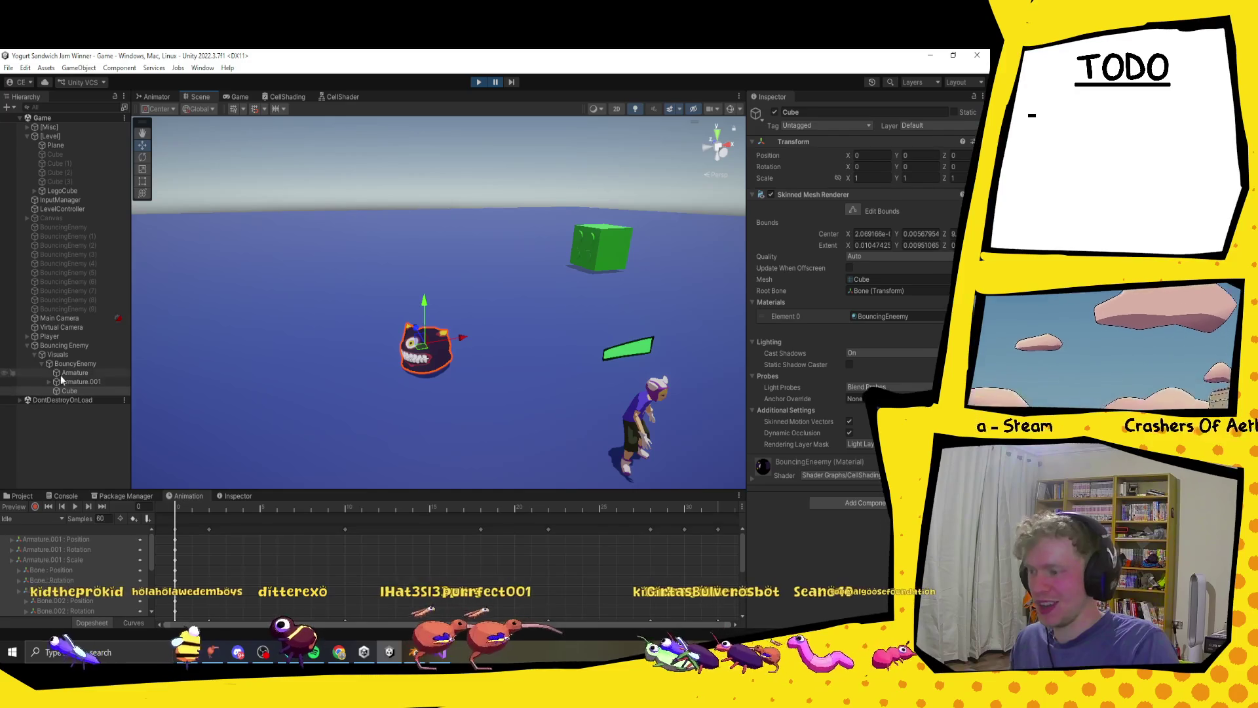
pyautogui.click(53, 355)
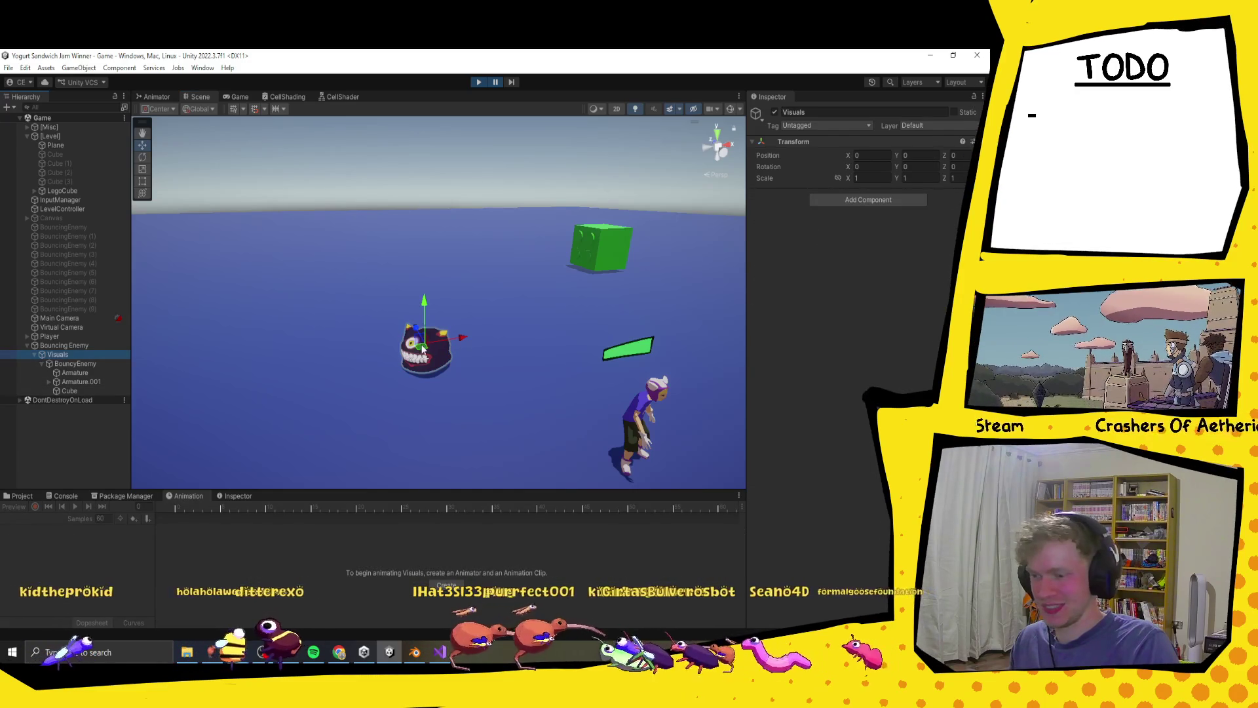
pyautogui.click(72, 364)
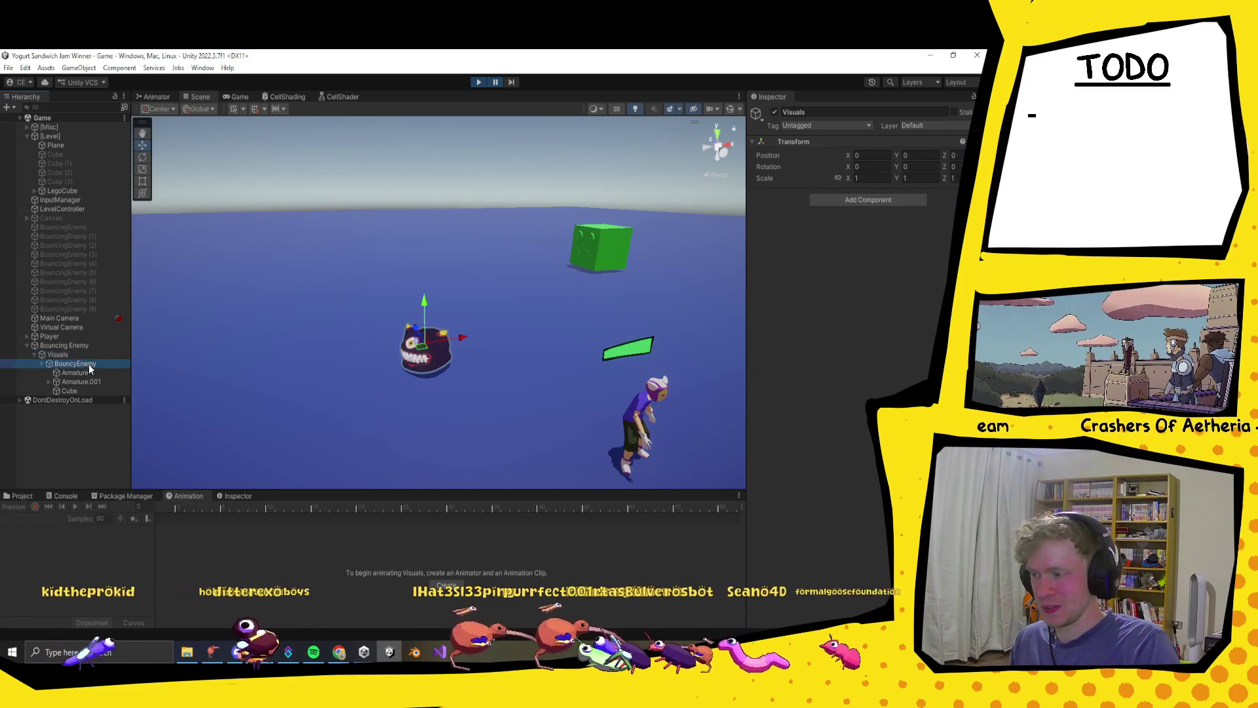
pyautogui.click(56, 355)
# - Trial-rotate Visuals with the rotate gizmo, undo the rotation, and stop the game
pyautogui.press('e')
pyautogui.moveTo(417, 371)
pyautogui.mouseDown()
pyautogui.moveTo(486, 357)
pyautogui.moveTo(540, 323)
pyautogui.mouseUp()
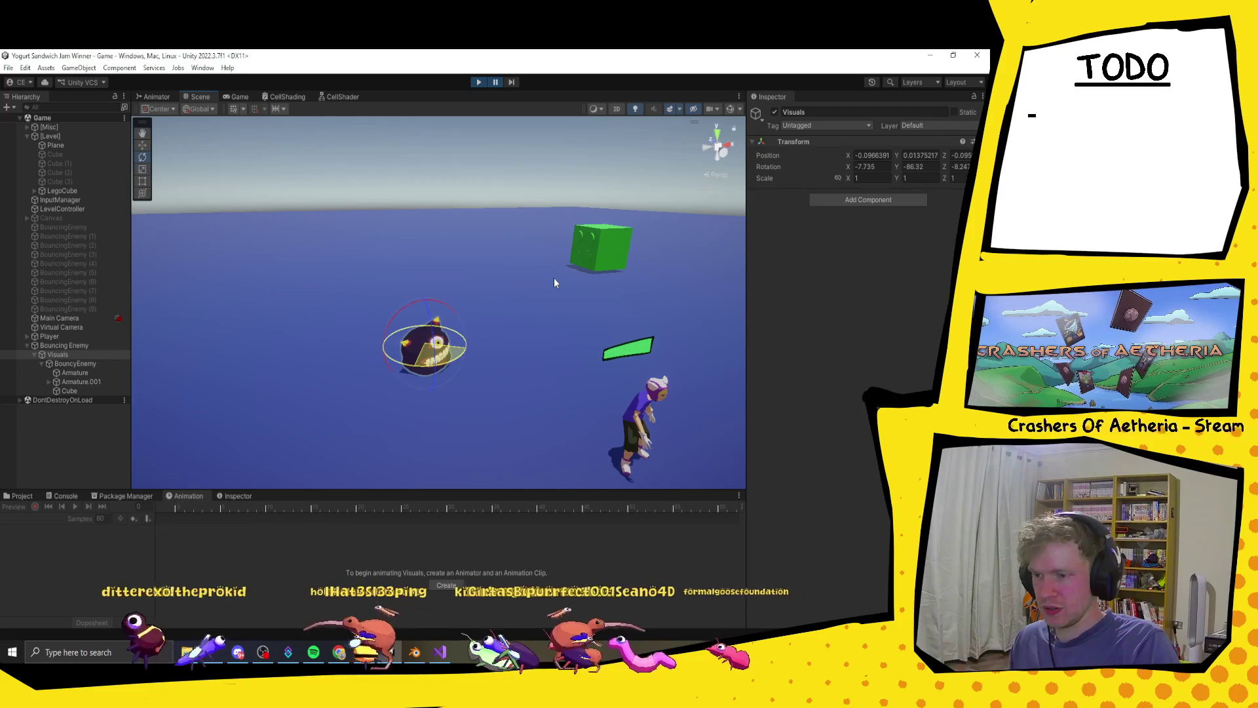
pyautogui.hotkey('ctrl', 'z')
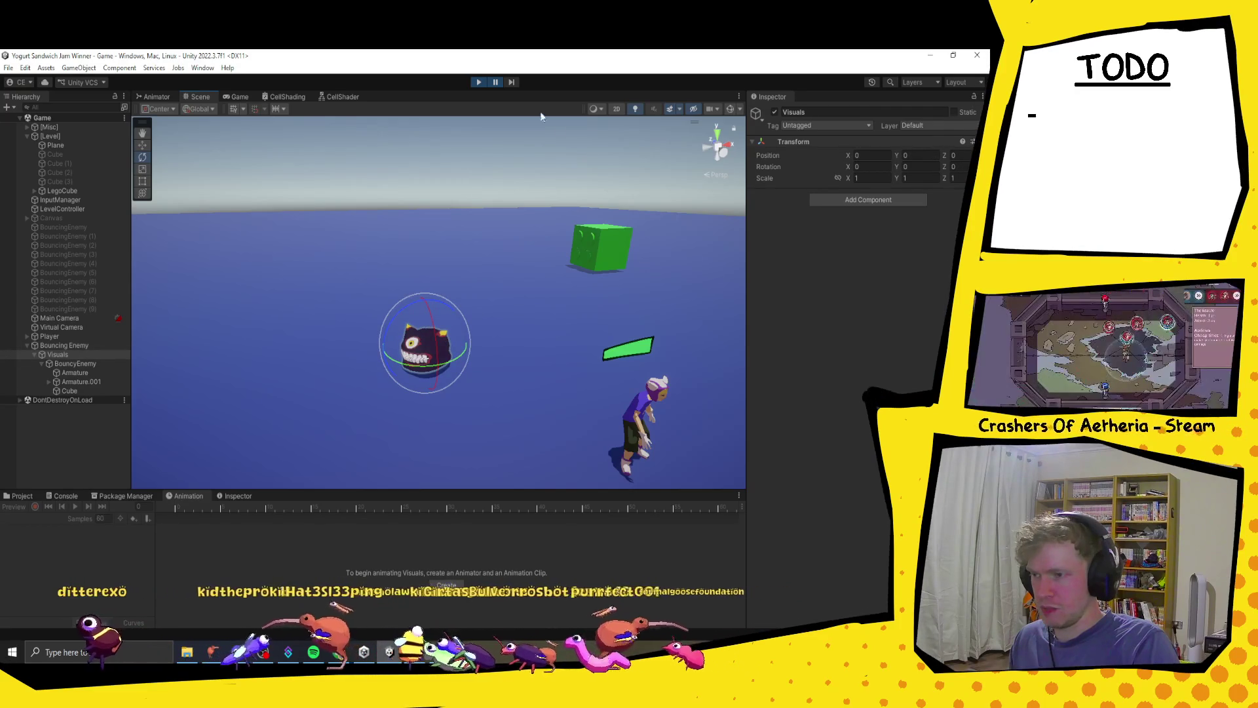
pyautogui.click(480, 83)
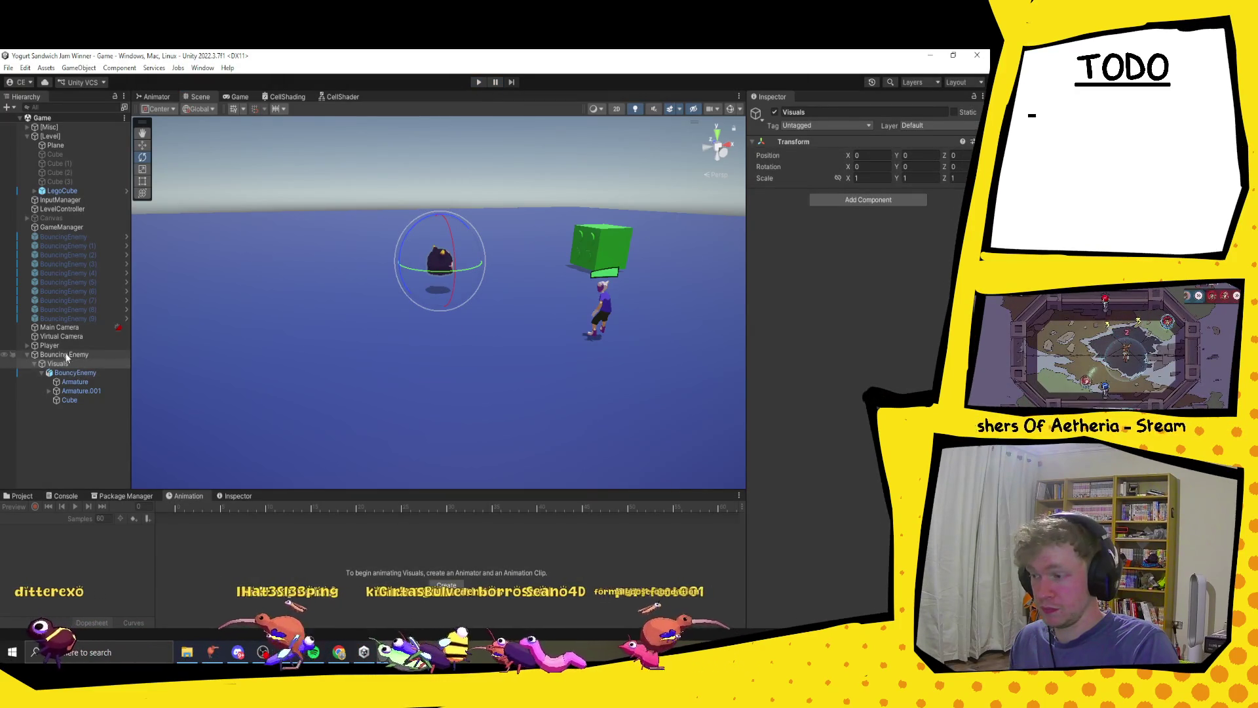
# - Add a new empty child named 'VisualsObject' as the first child of Bouncing Enemy
pyautogui.rightClick(72, 355)
pyautogui.click(118, 390)
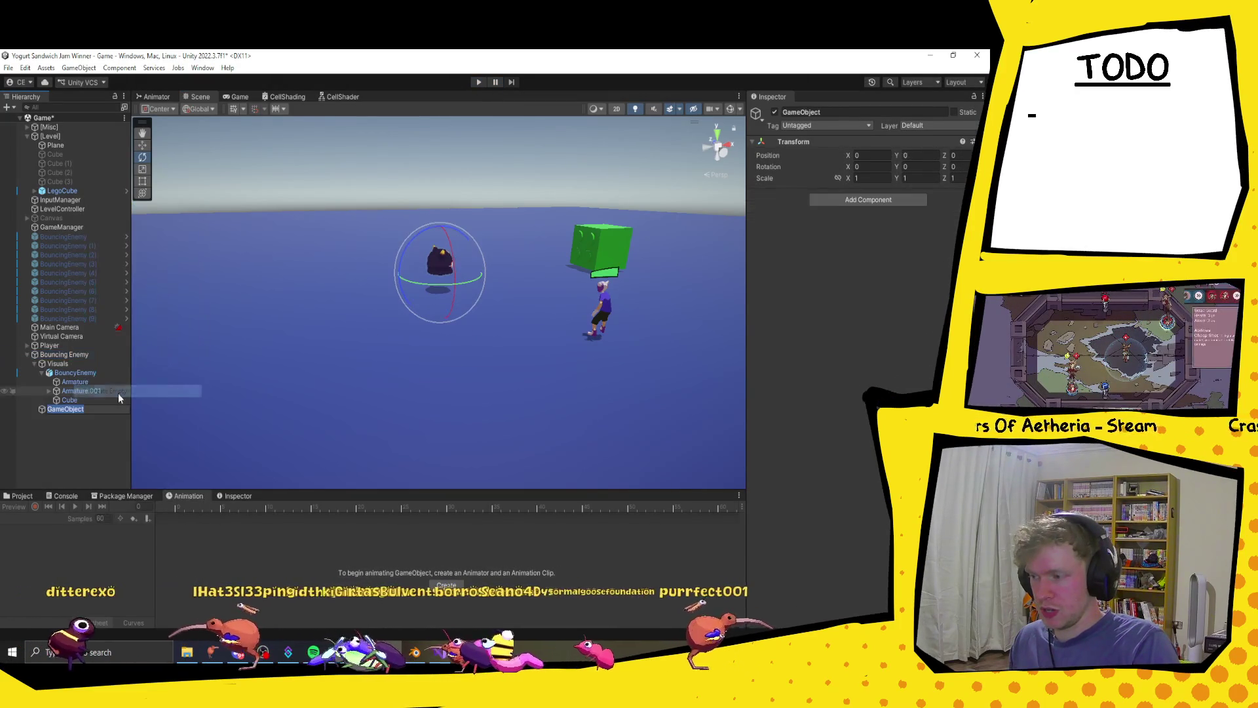
pyautogui.moveTo(65, 409); pyautogui.dragTo(65, 364)
pyautogui.click(66, 365)
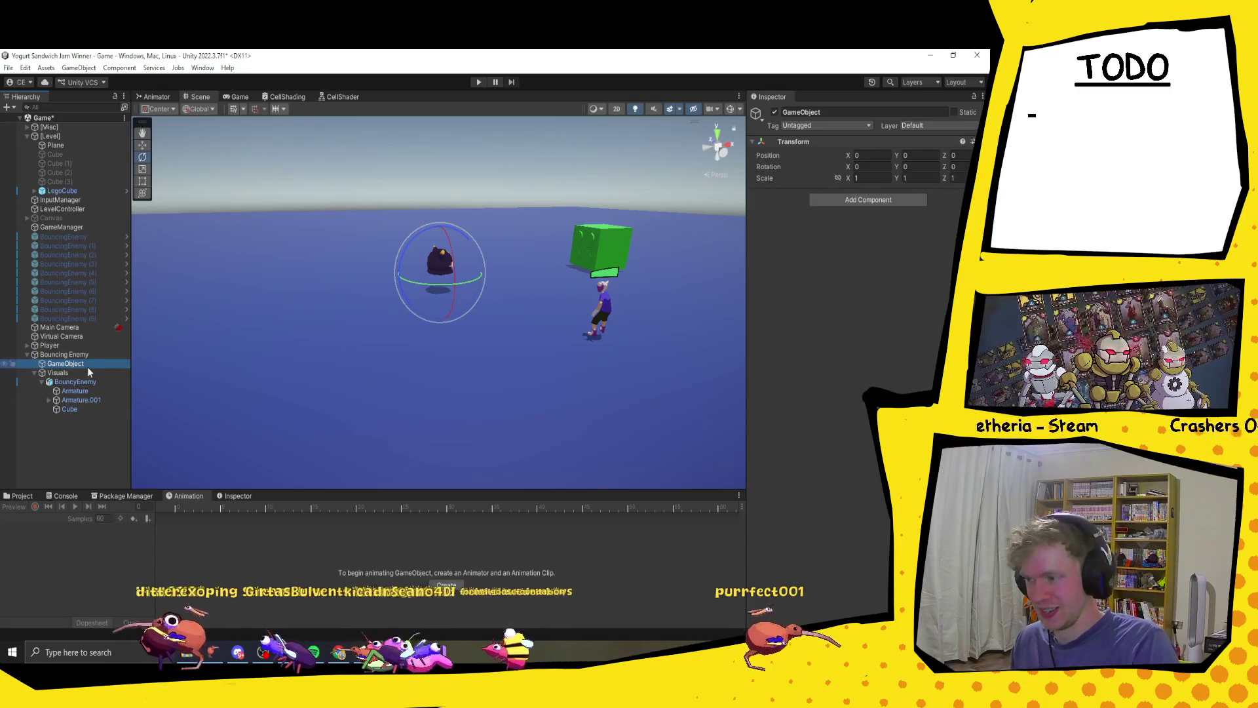
pyautogui.write('Visuals')
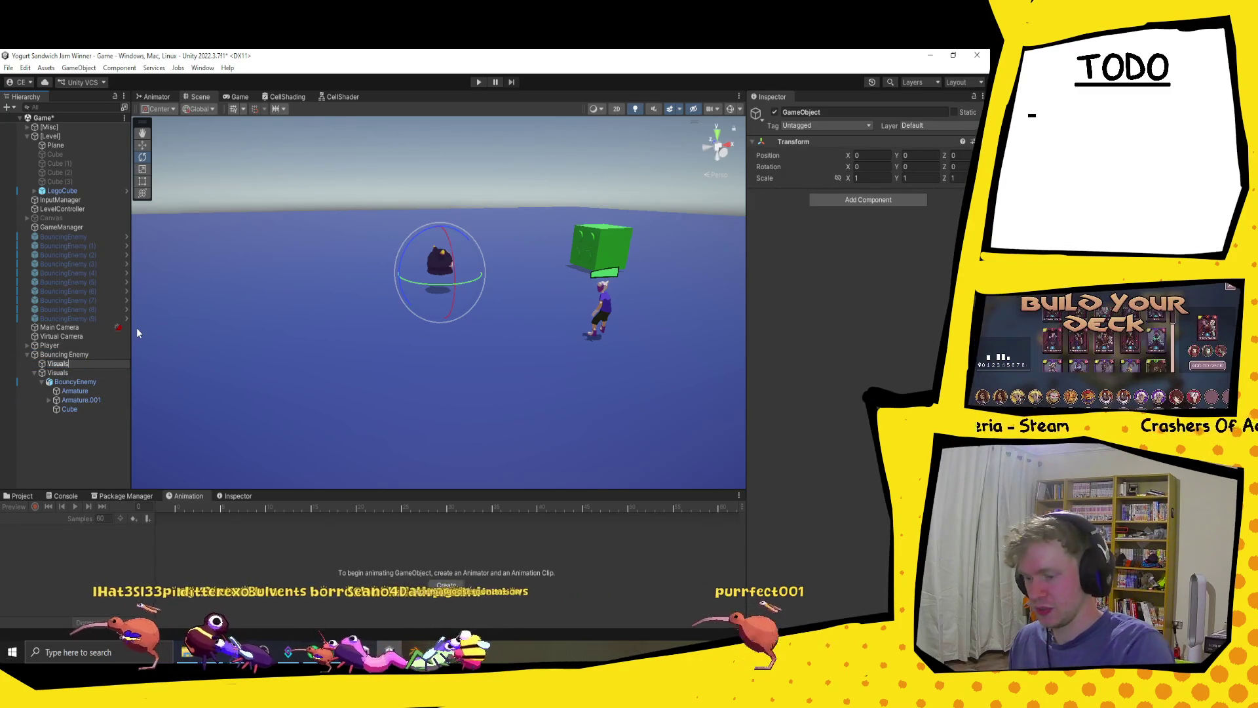
pyautogui.write('Object')
pyautogui.press('Return')
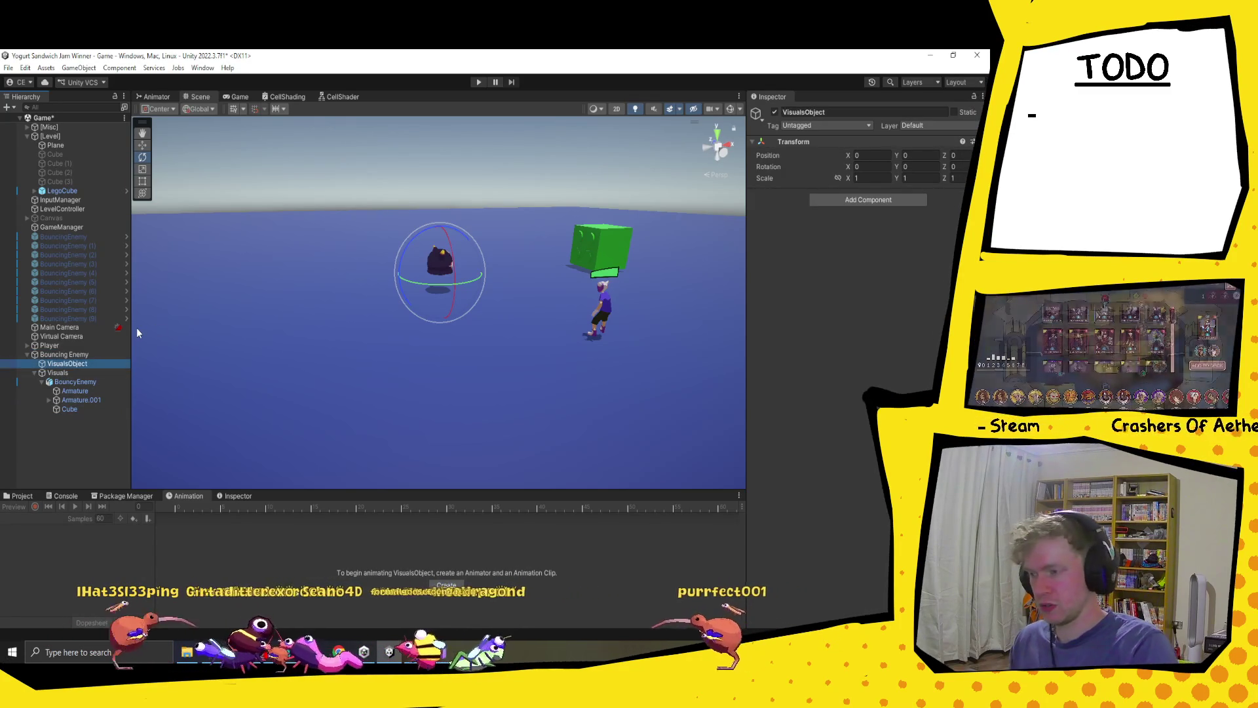
# - Abandon trial 90 rotation edits on VisualsObject and nest Visuals under VisualsObject
pyautogui.moveTo(441, 281)
pyautogui.mouseDown()
pyautogui.moveTo(393, 295)
pyautogui.moveTo(426, 289)
pyautogui.mouseUp()
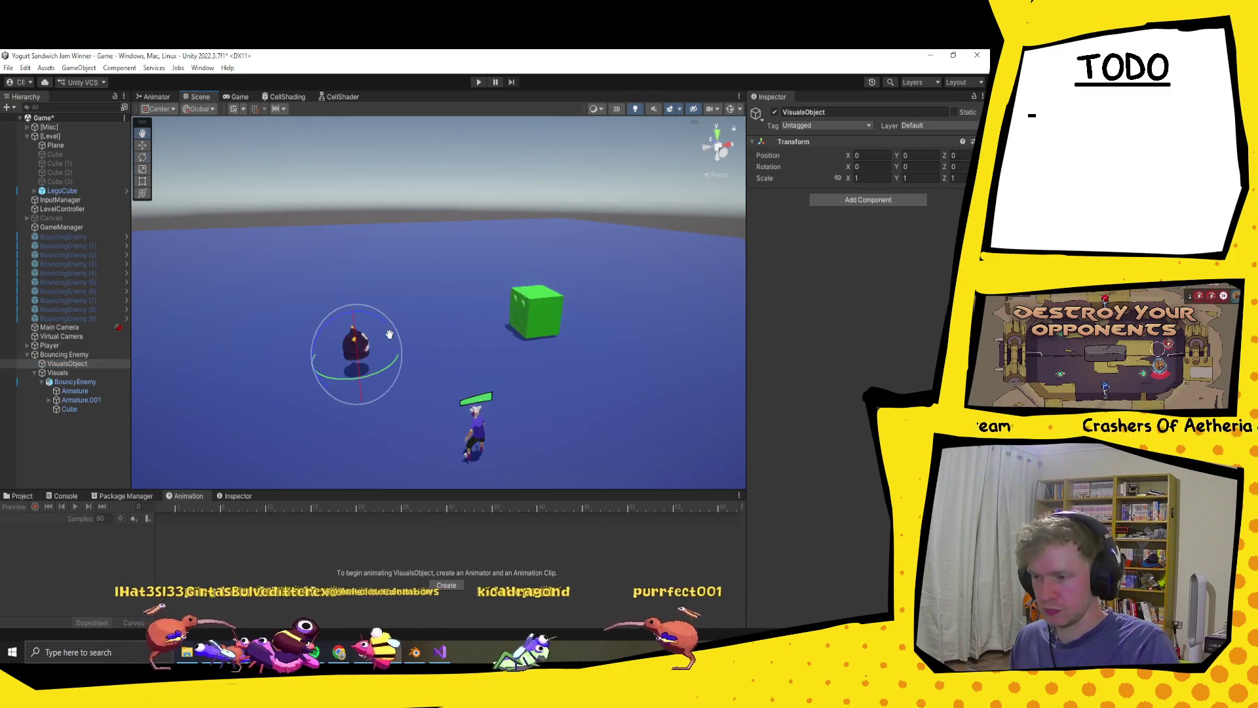
pyautogui.click(872, 166)
pyautogui.write('90')
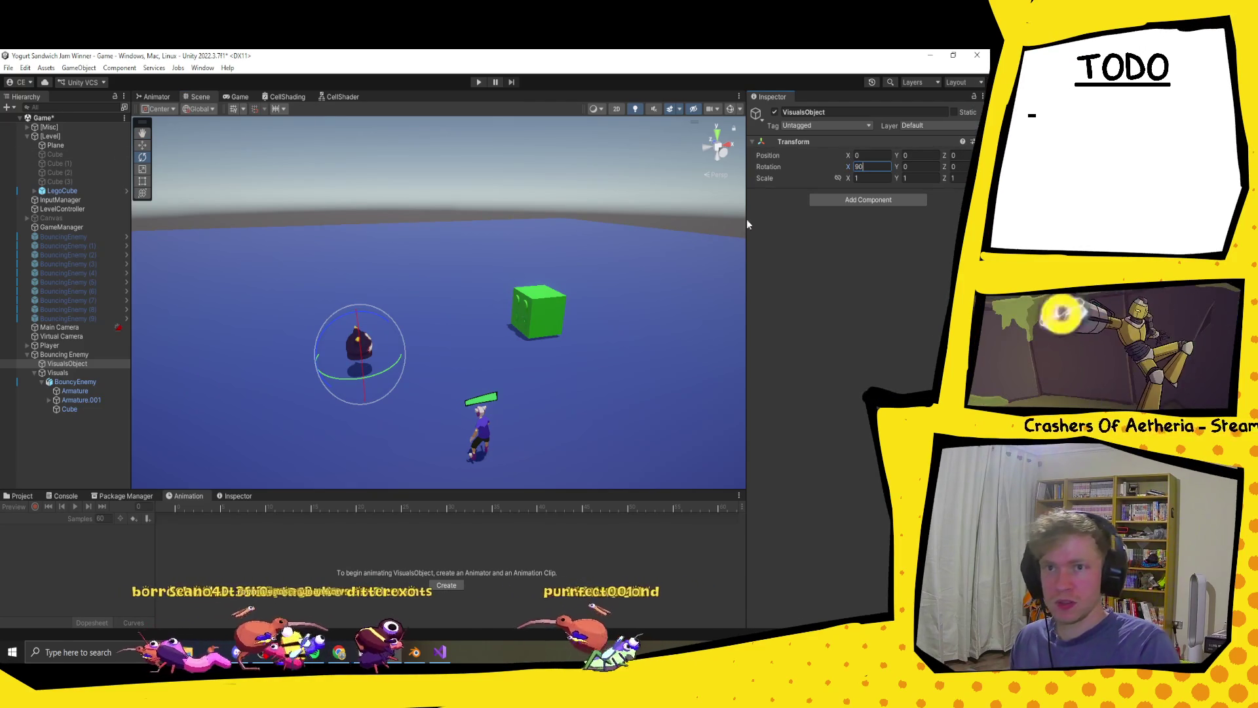
pyautogui.press('Escape')
pyautogui.click(914, 167)
pyautogui.write('90')
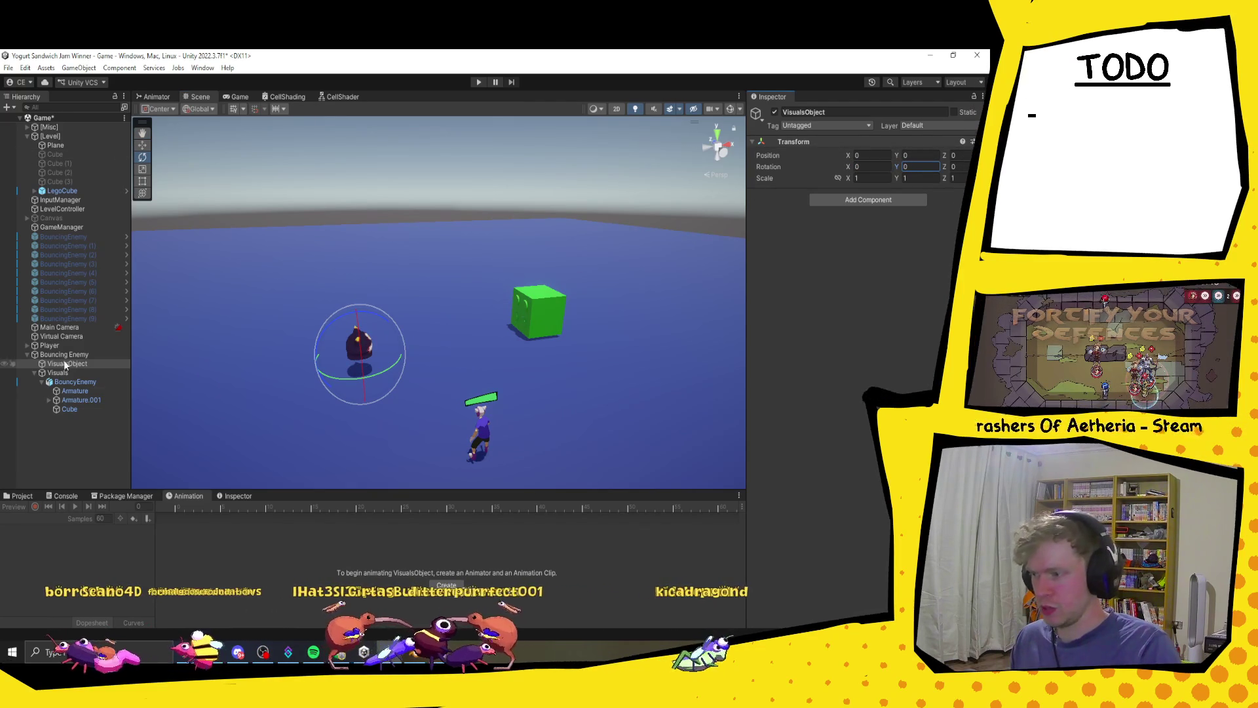
pyautogui.click(84, 381)
pyautogui.moveTo(79, 372); pyautogui.dragTo(66, 363)
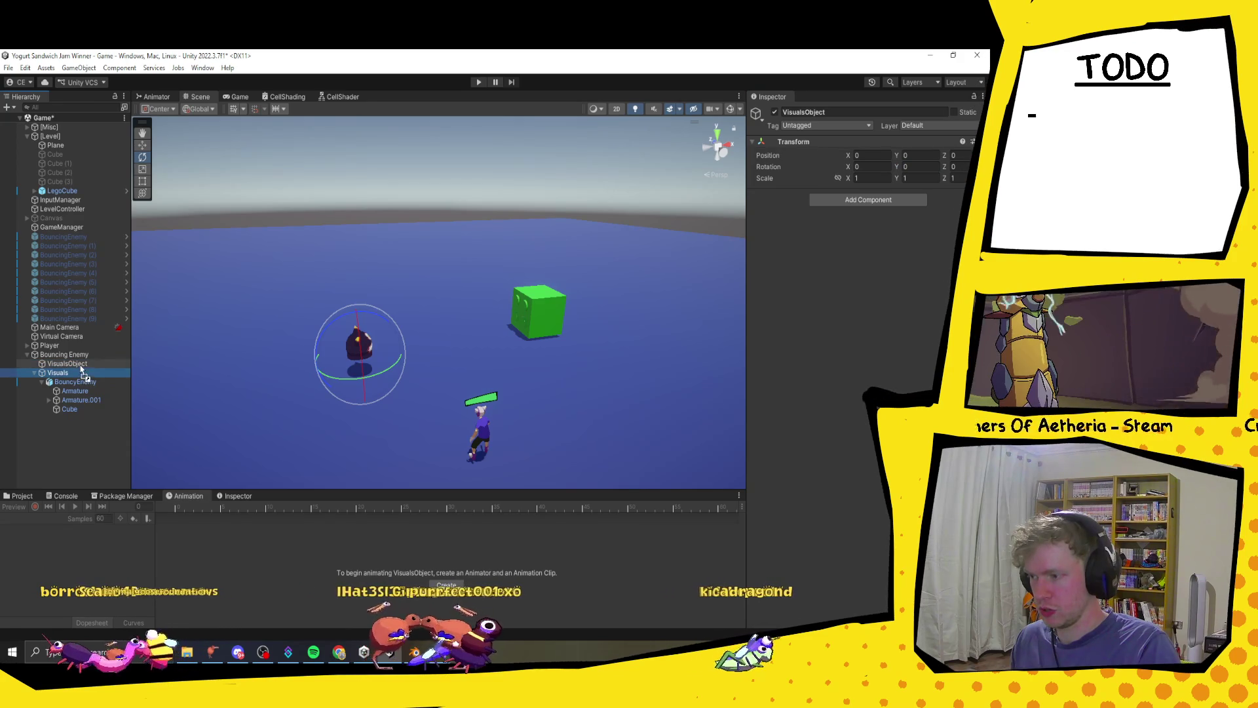
# - Set the Visuals Rotation Y to -90 and start Play mode
pyautogui.click(923, 168)
pyautogui.press('BackSpace')
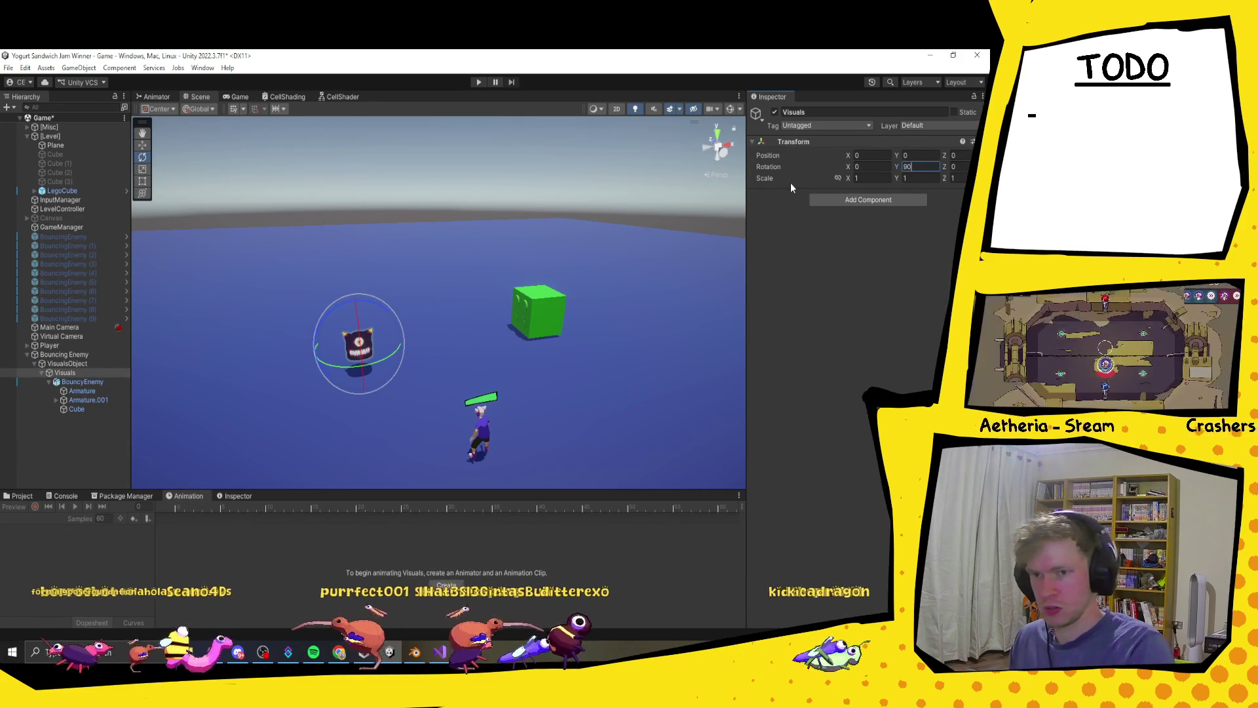
pyautogui.write('-90')
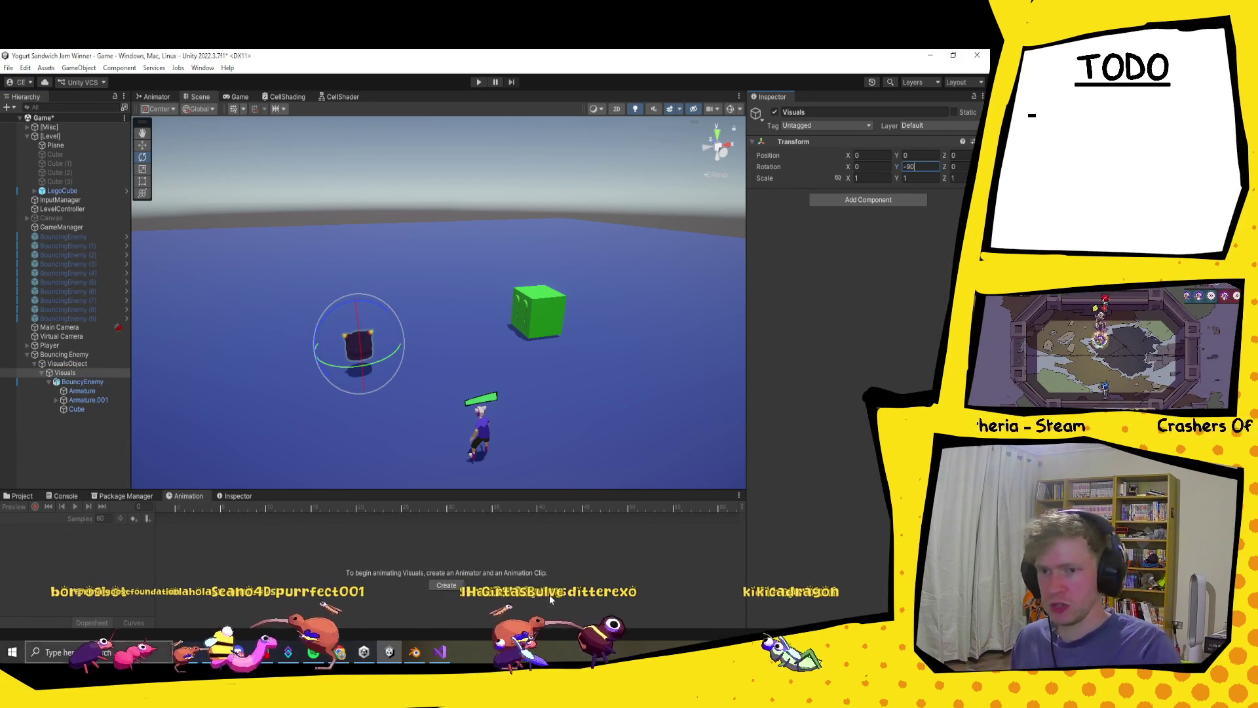
pyautogui.press('Return')
pyautogui.click(479, 82)
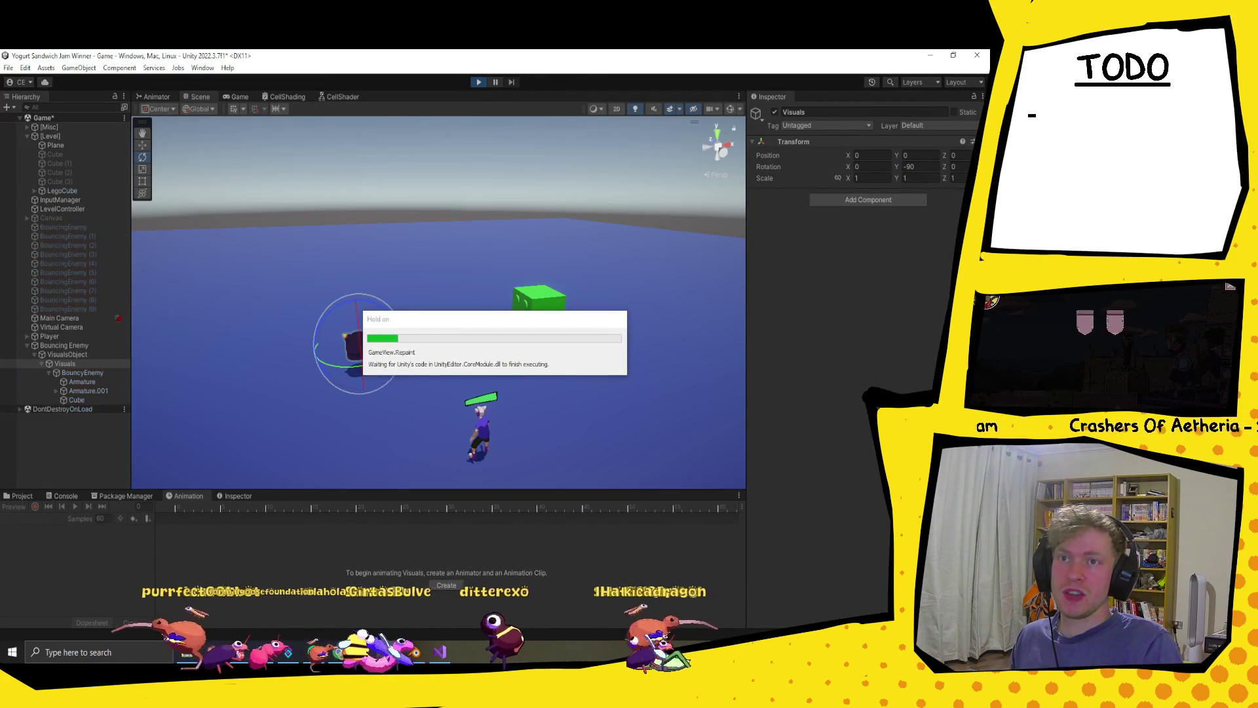
pyautogui.press('s')
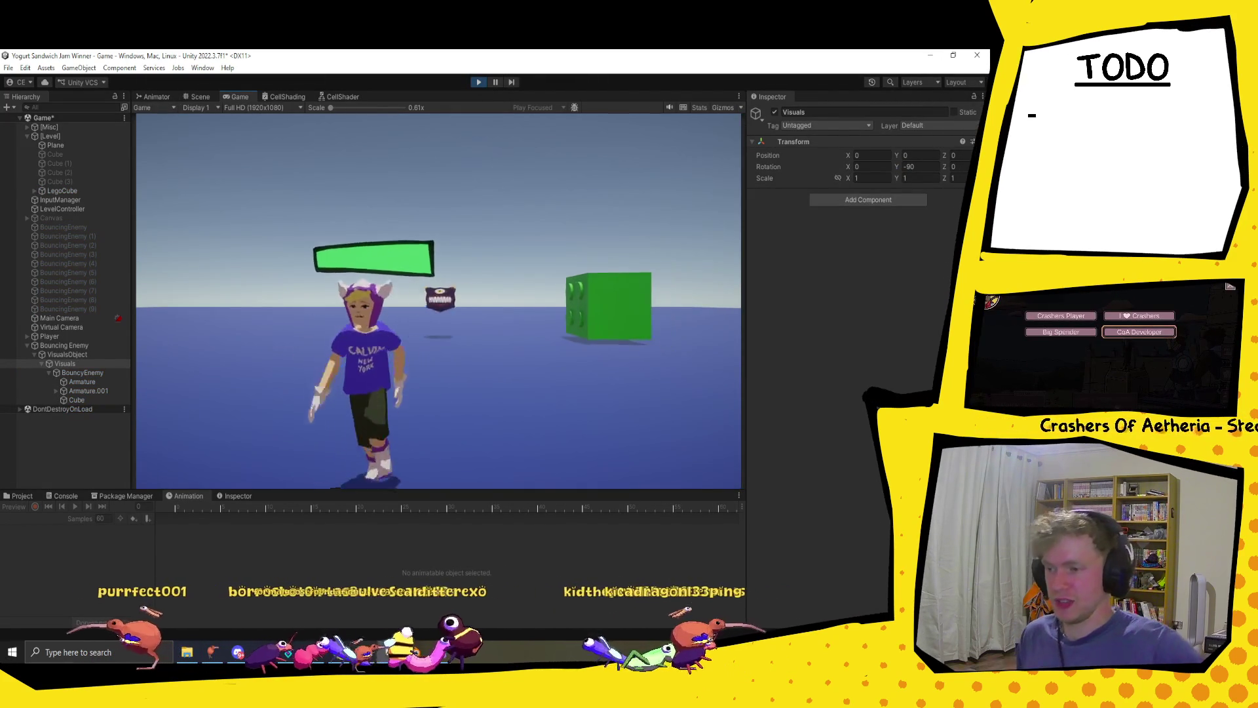
pyautogui.press('w')
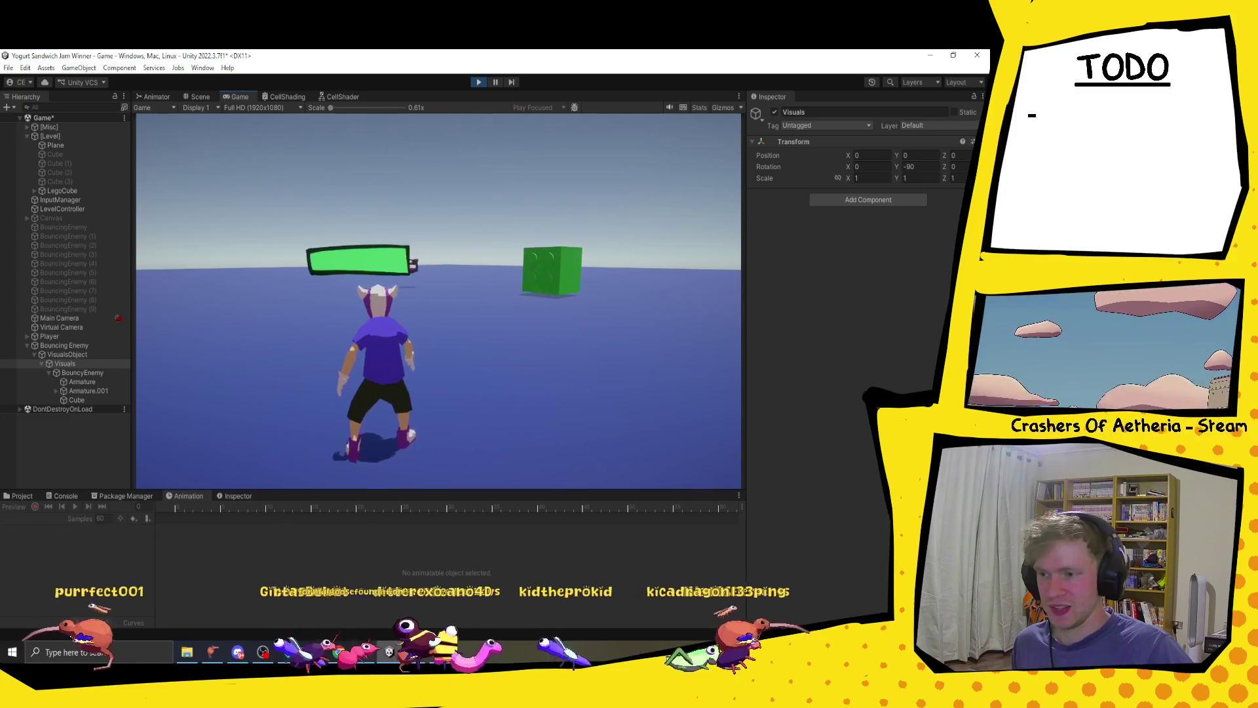
pyautogui.press('s')
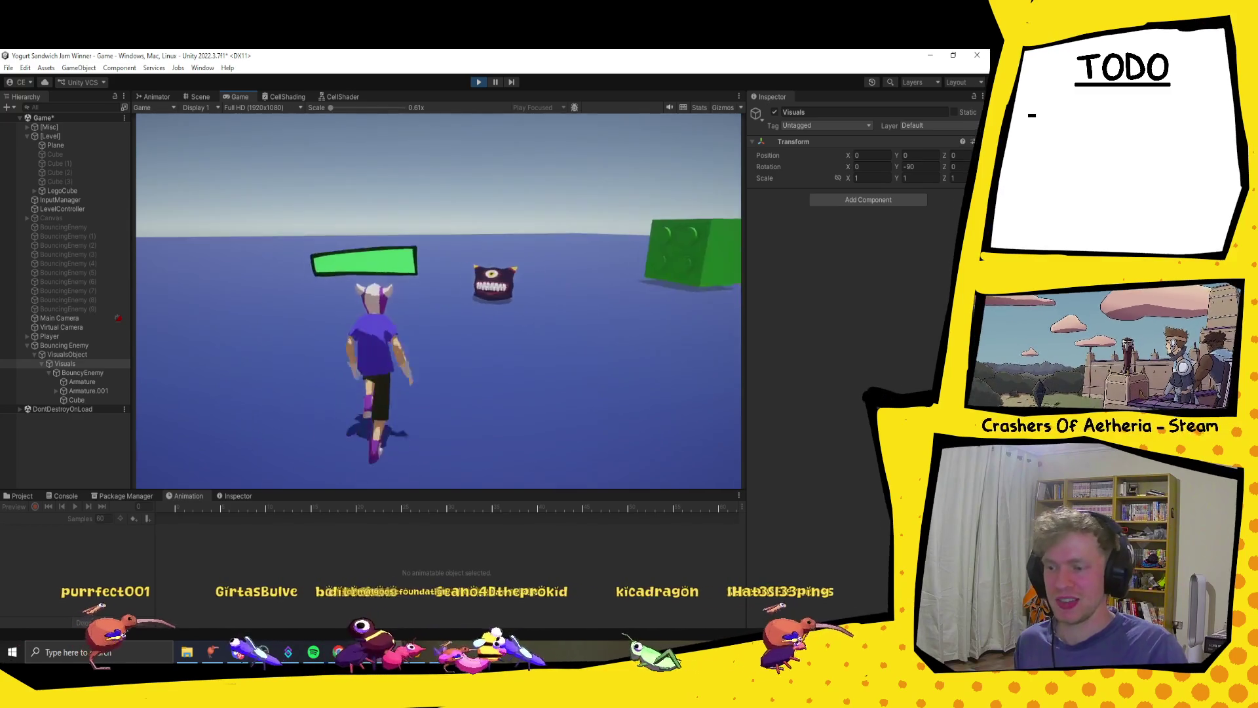
pyautogui.press('w')
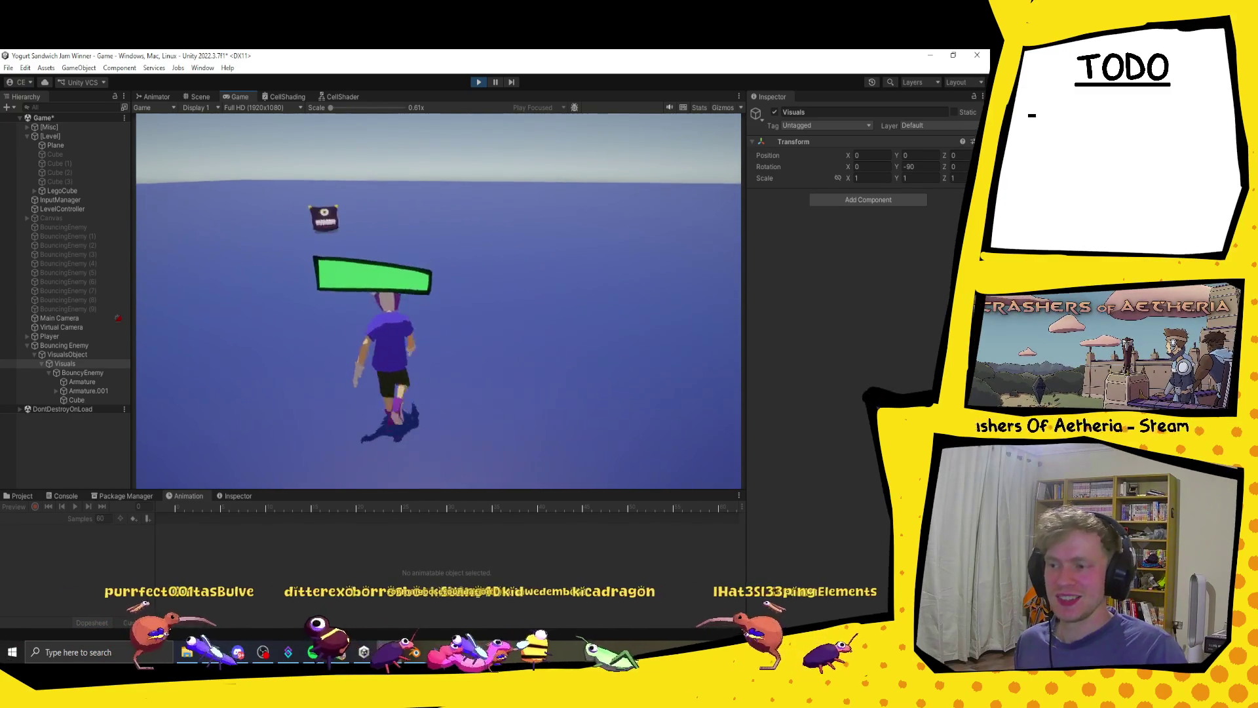
pyautogui.press('a')
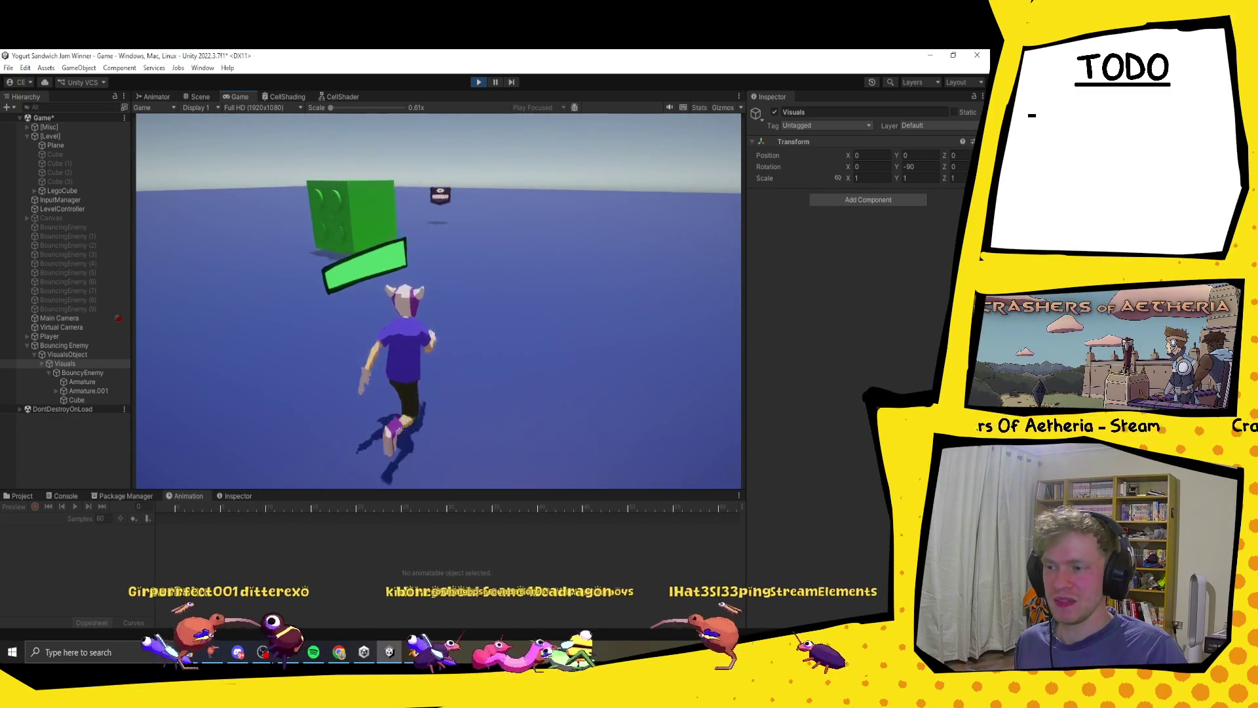
pyautogui.press('s')
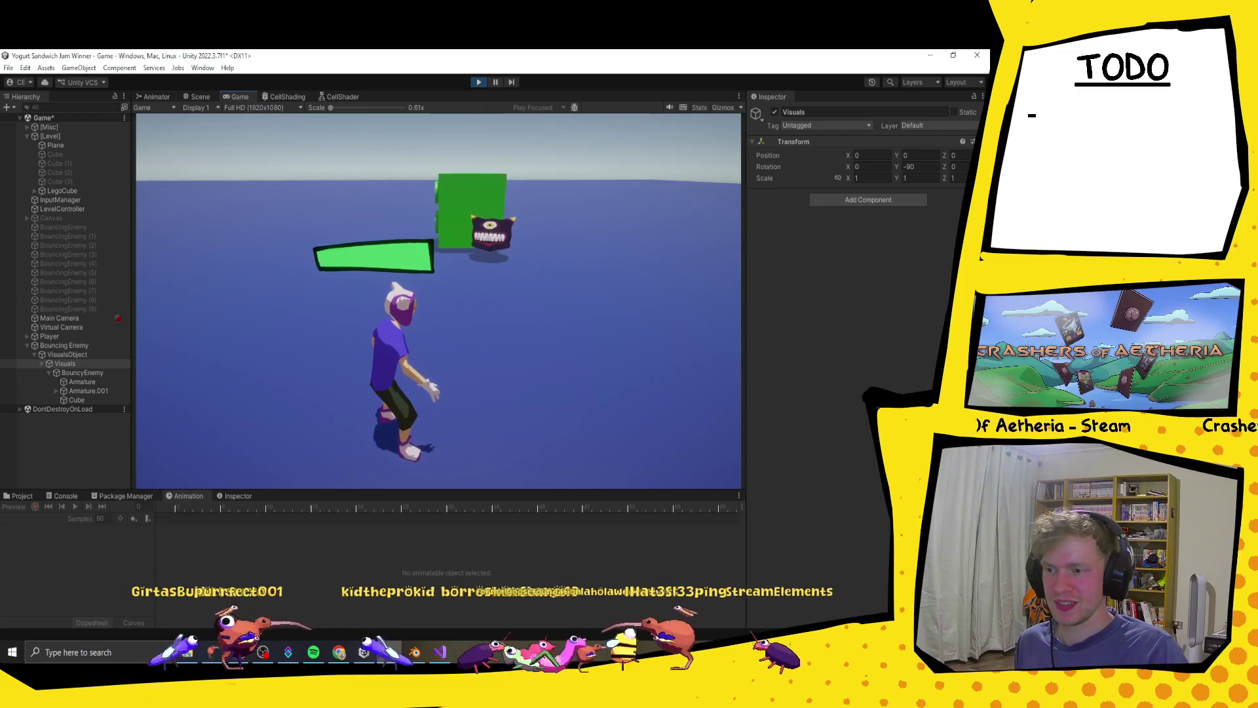
pyautogui.press('d')
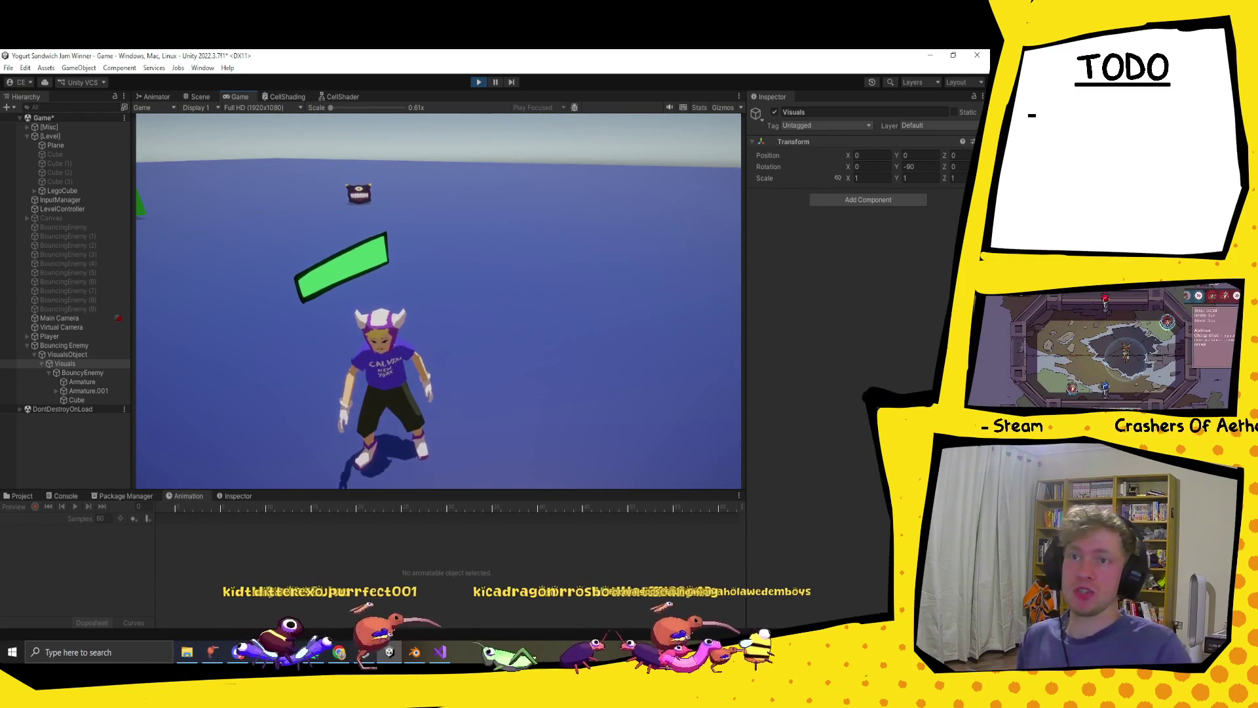
pyautogui.press('a')
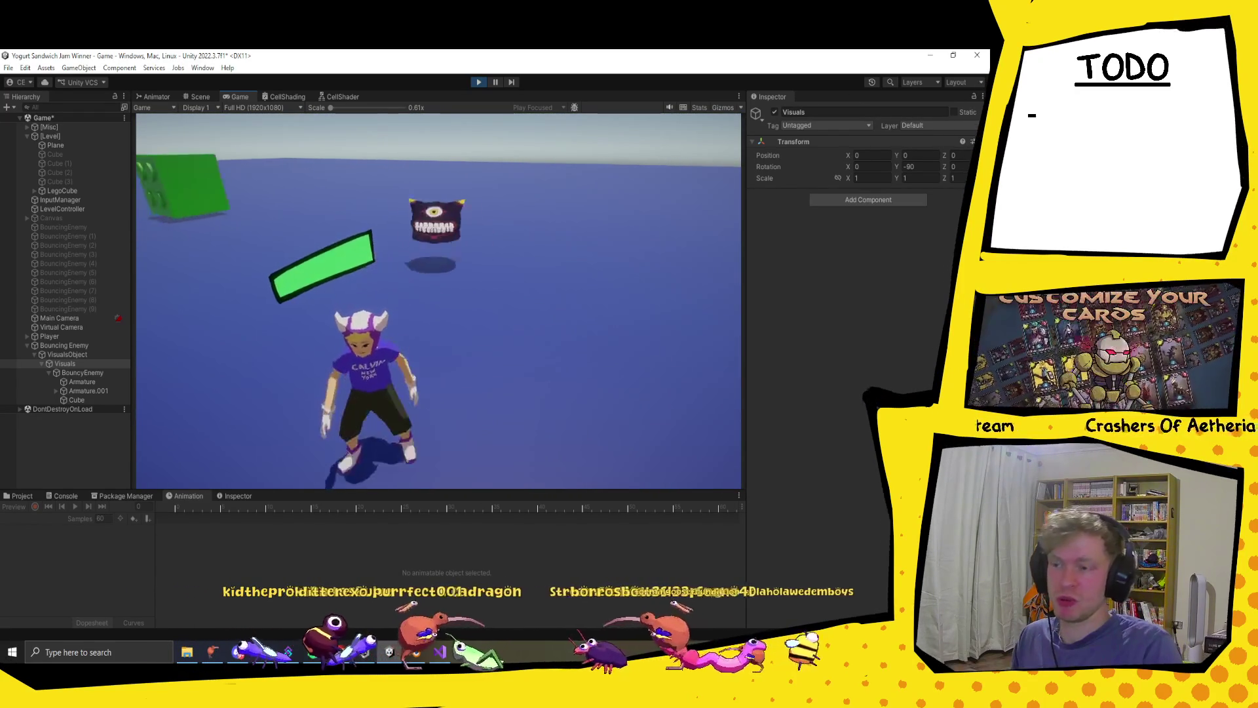
# - Pause the game, watch the Twitch clip in an enlarged browser window, then return to Unity
pyautogui.click(495, 82)
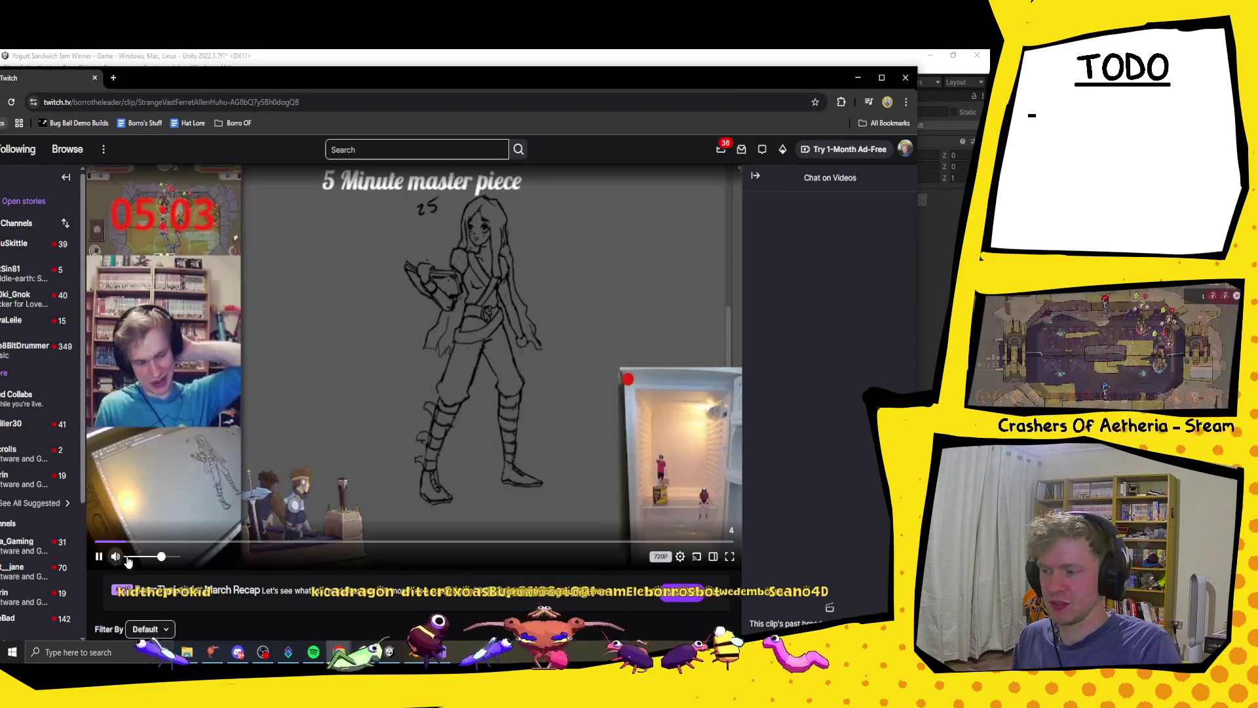
pyautogui.click(883, 78)
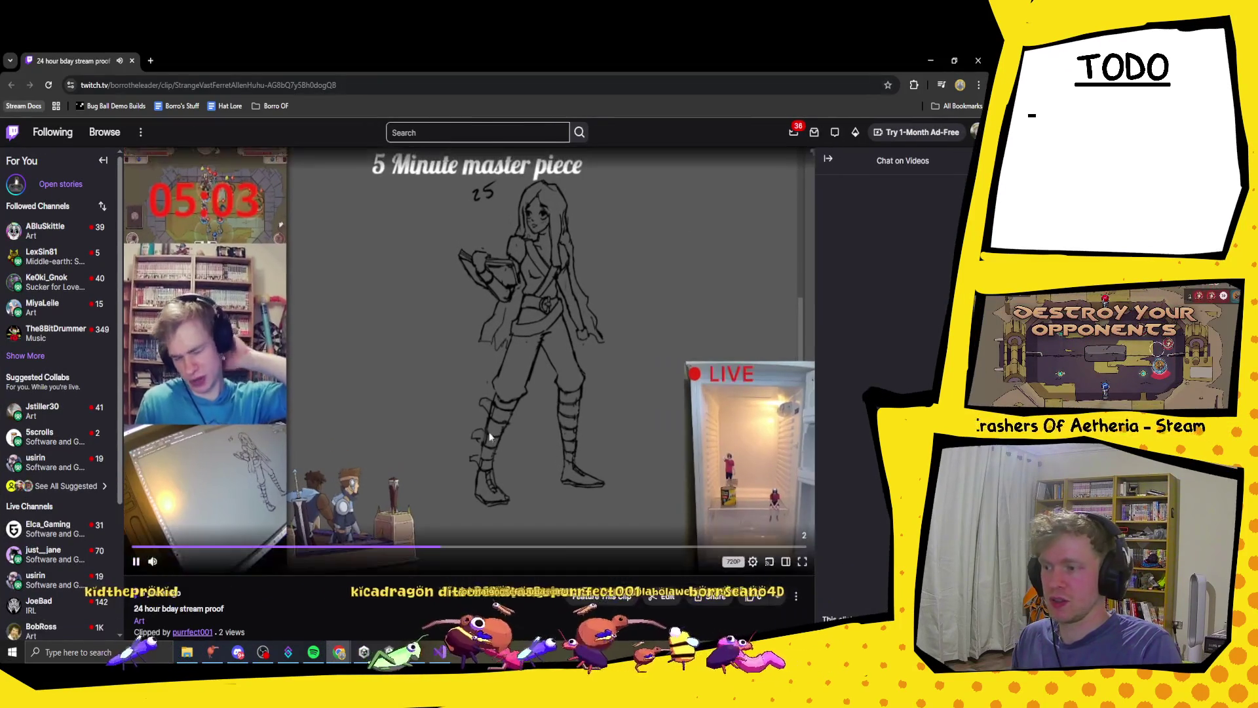
pyautogui.hotkey('alt', 'Tab')
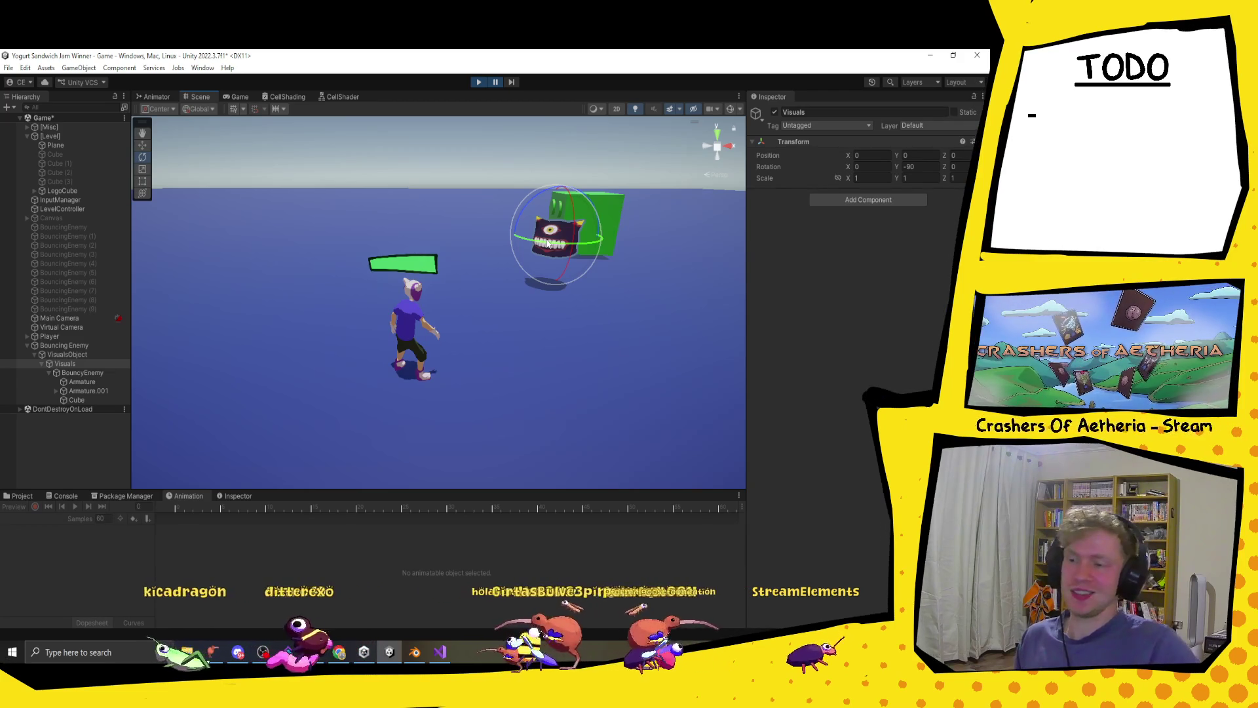
# - While pausing and resuming play, compare the live rotations of Visuals, VisualsObject and Bouncing Enemy
pyautogui.click(496, 82)
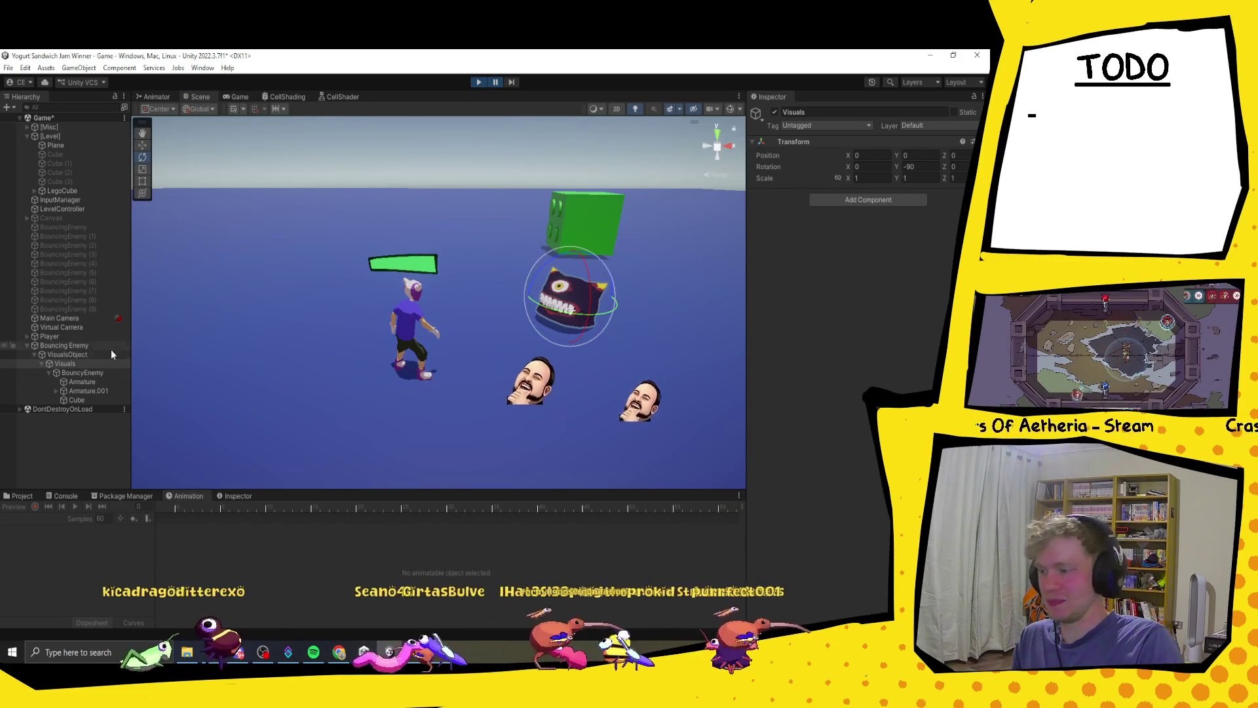
pyautogui.click(89, 353)
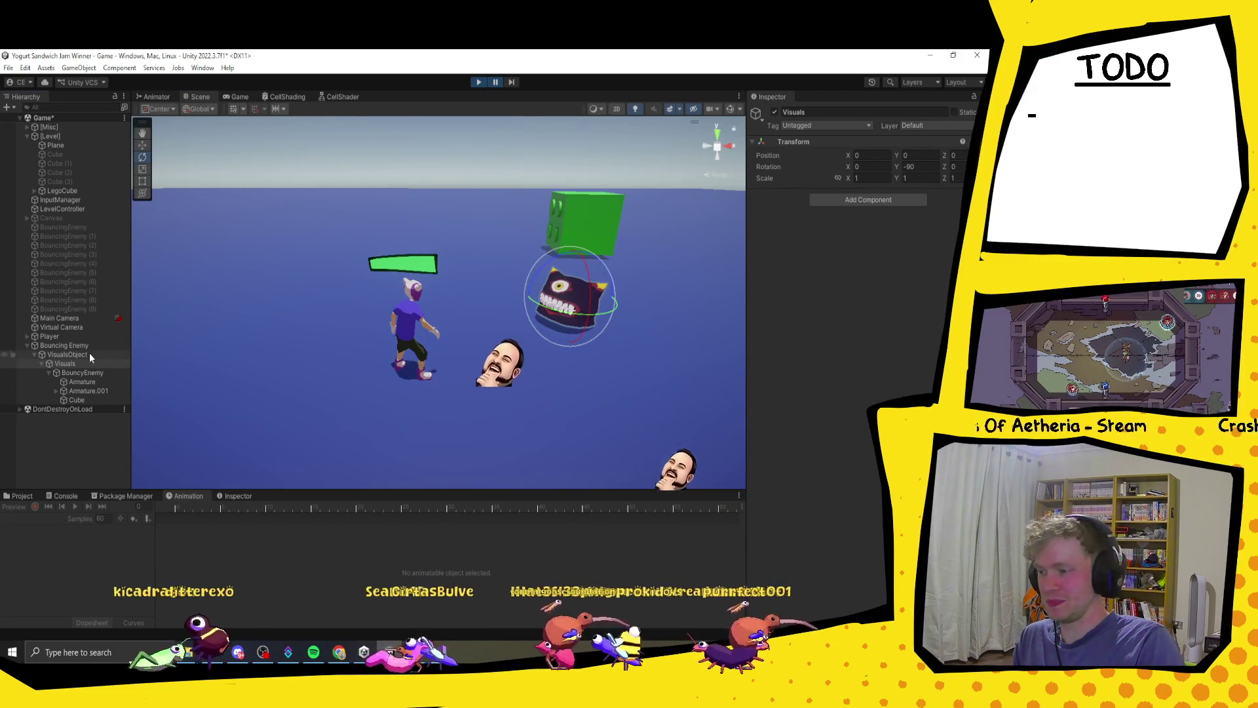
pyautogui.click(496, 83)
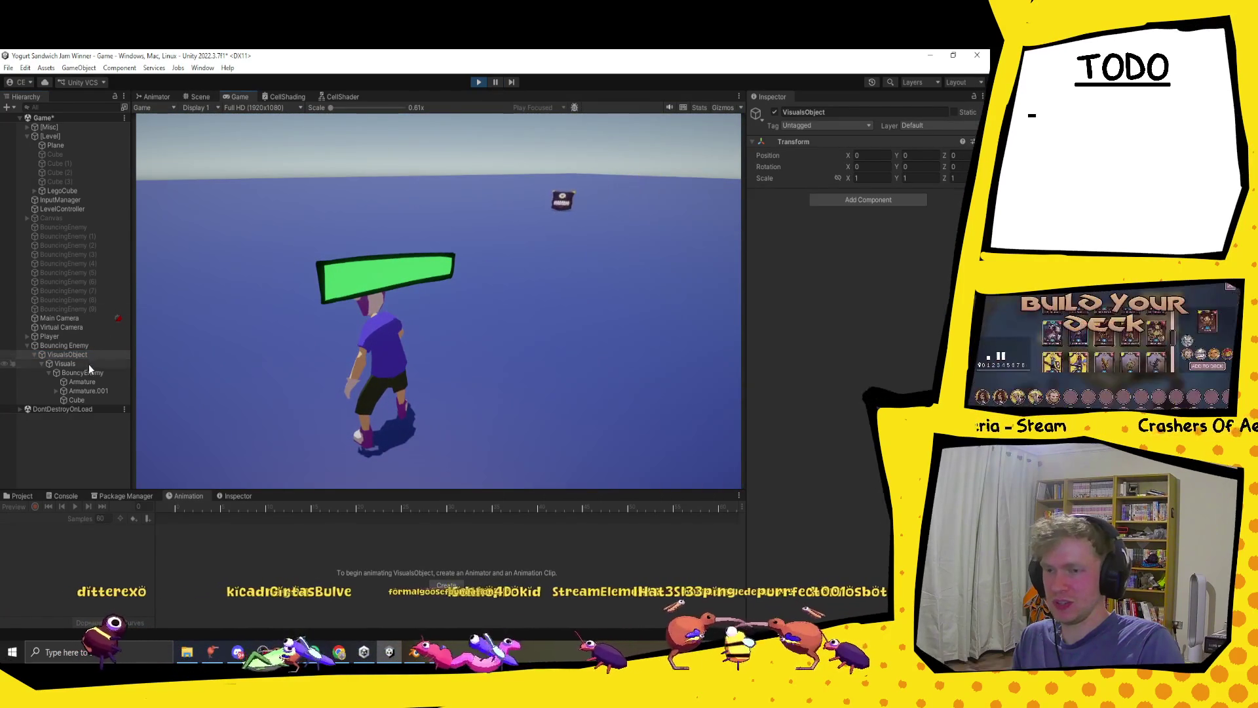
pyautogui.click(89, 364)
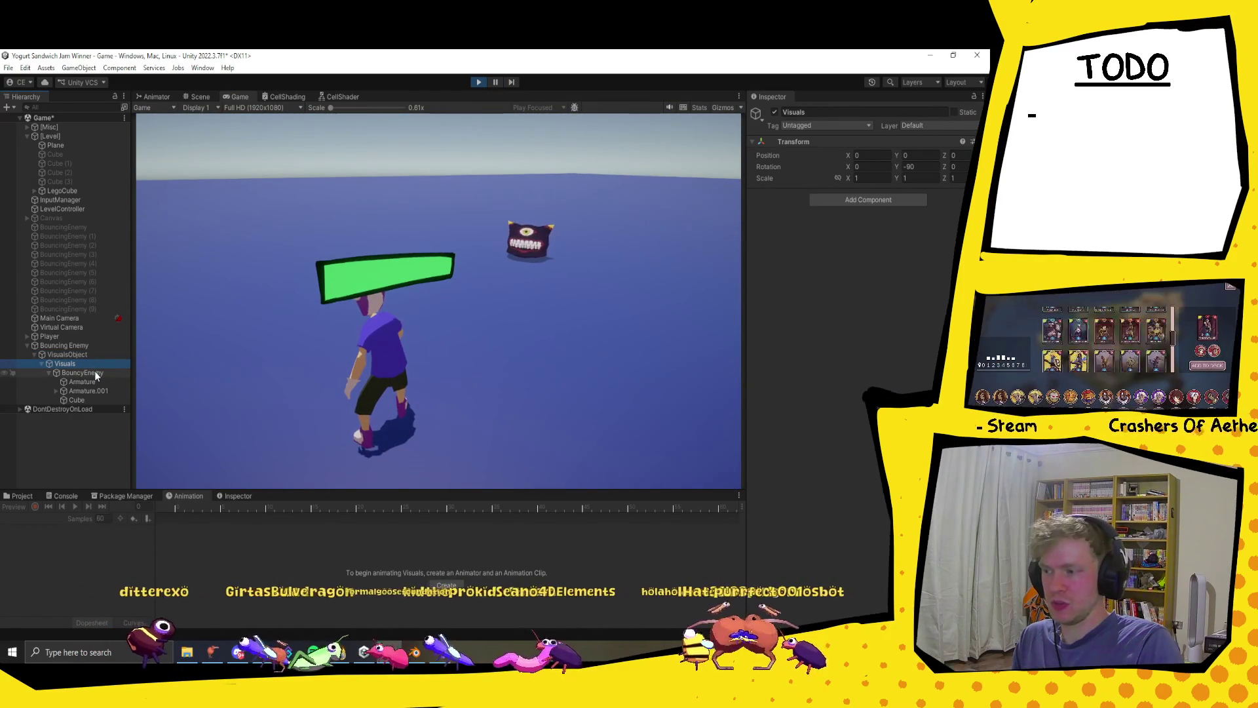
pyautogui.click(495, 81)
pyautogui.click(64, 345)
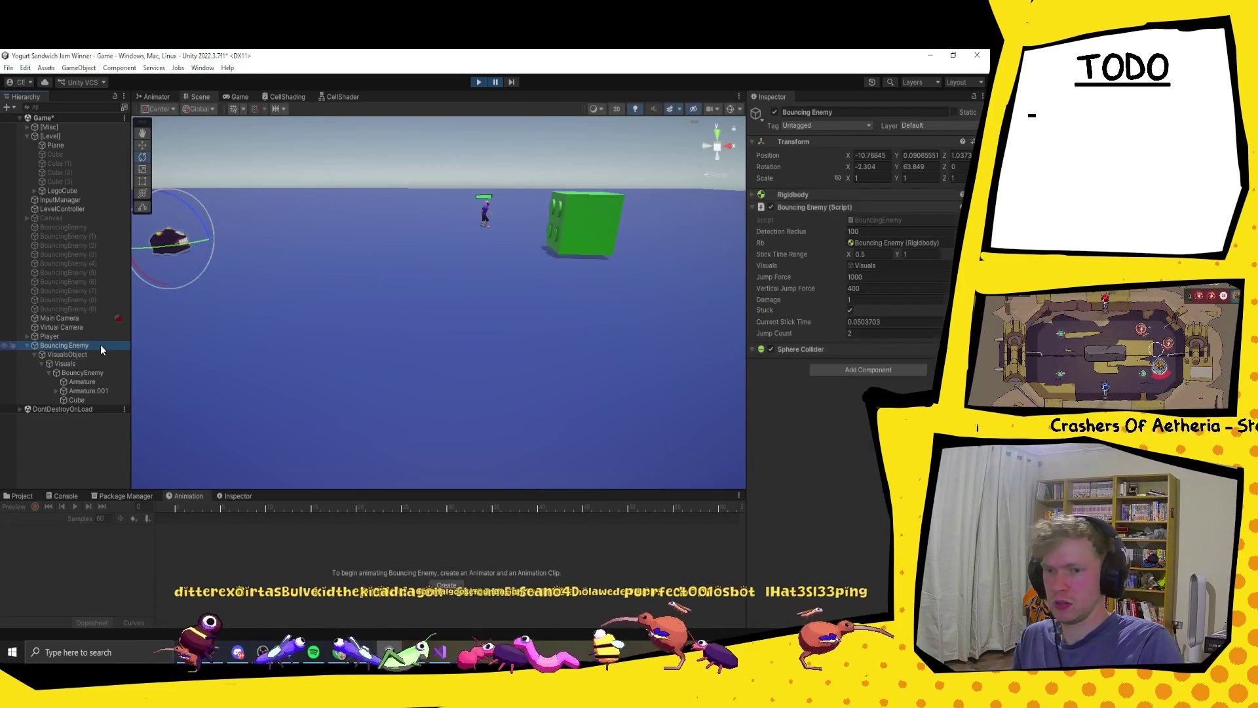
pyautogui.click(496, 82)
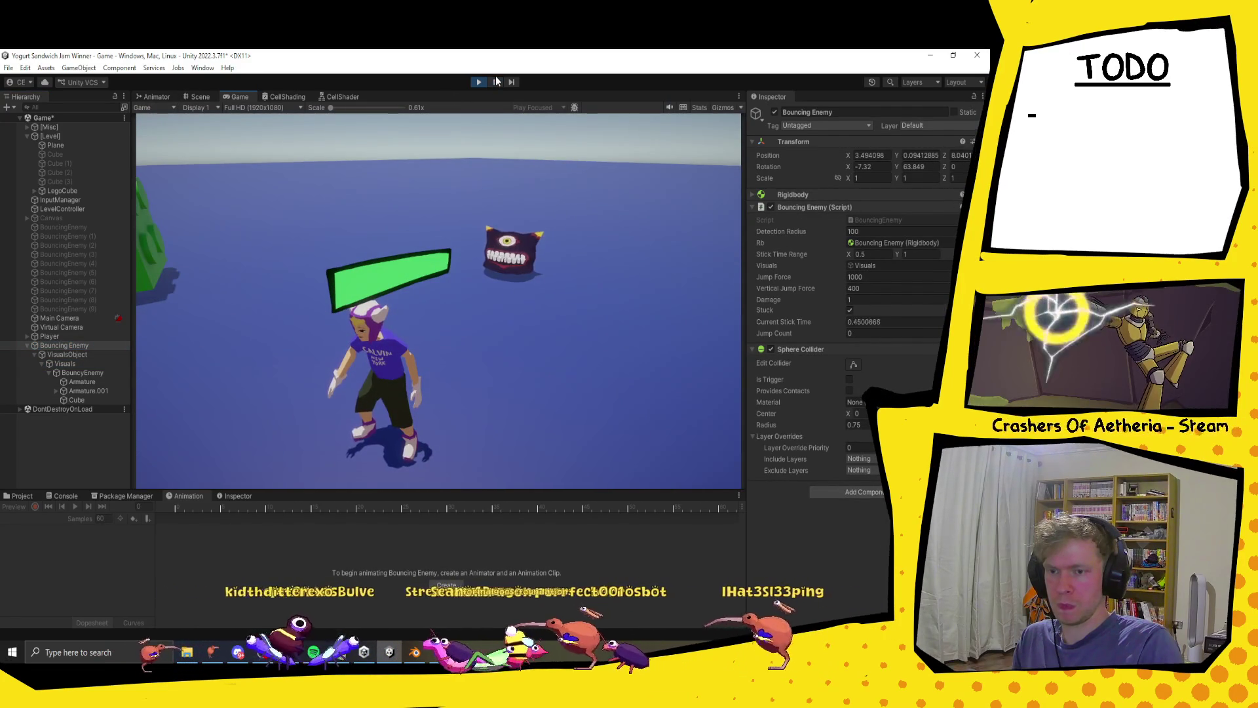
pyautogui.click(77, 363)
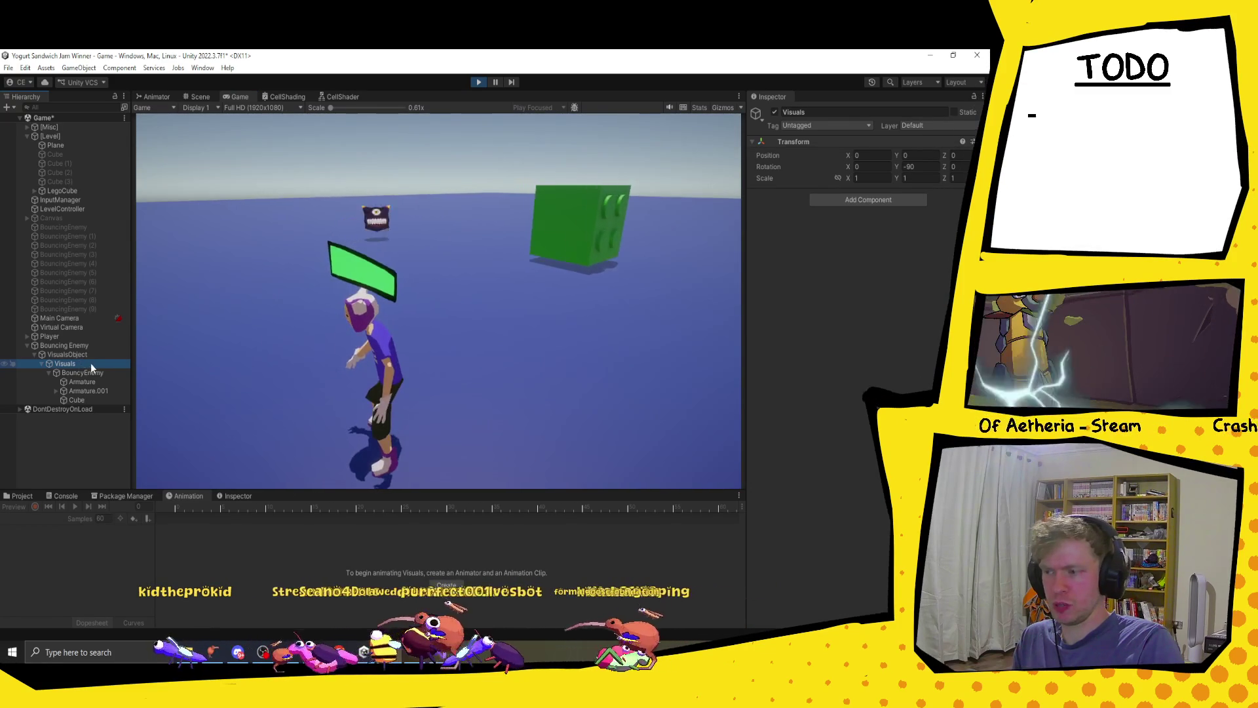
pyautogui.click(88, 352)
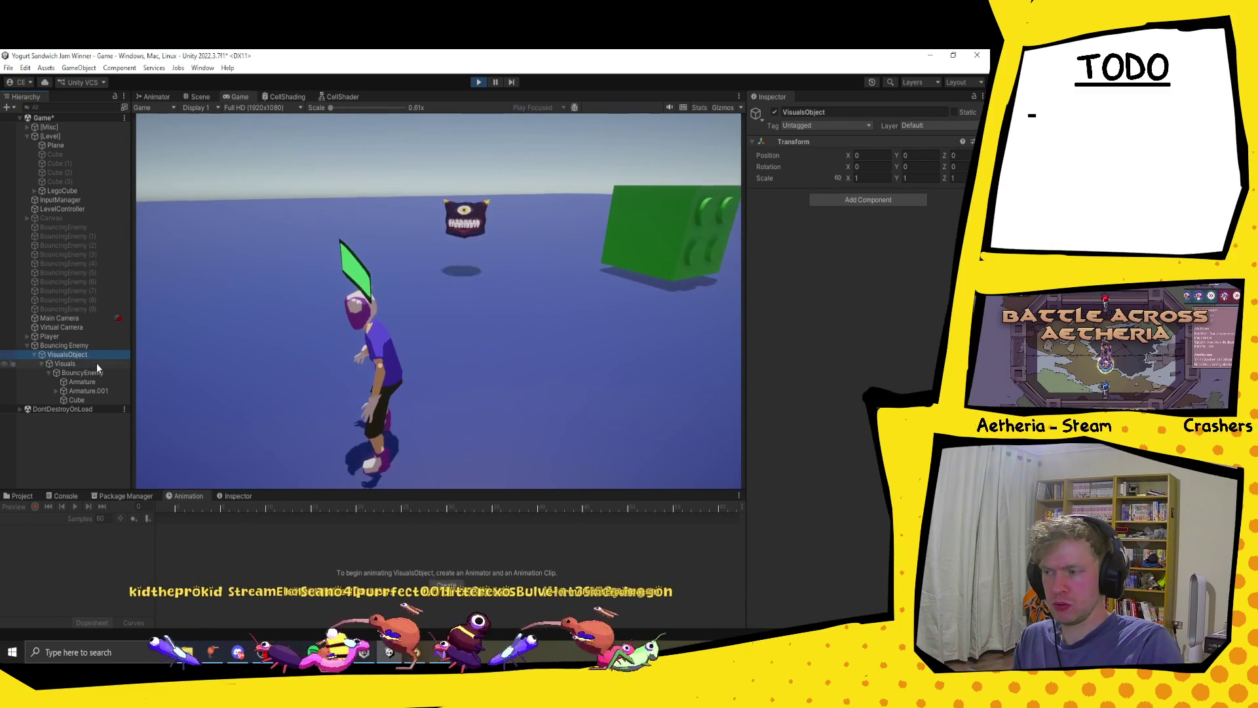
pyautogui.click(92, 347)
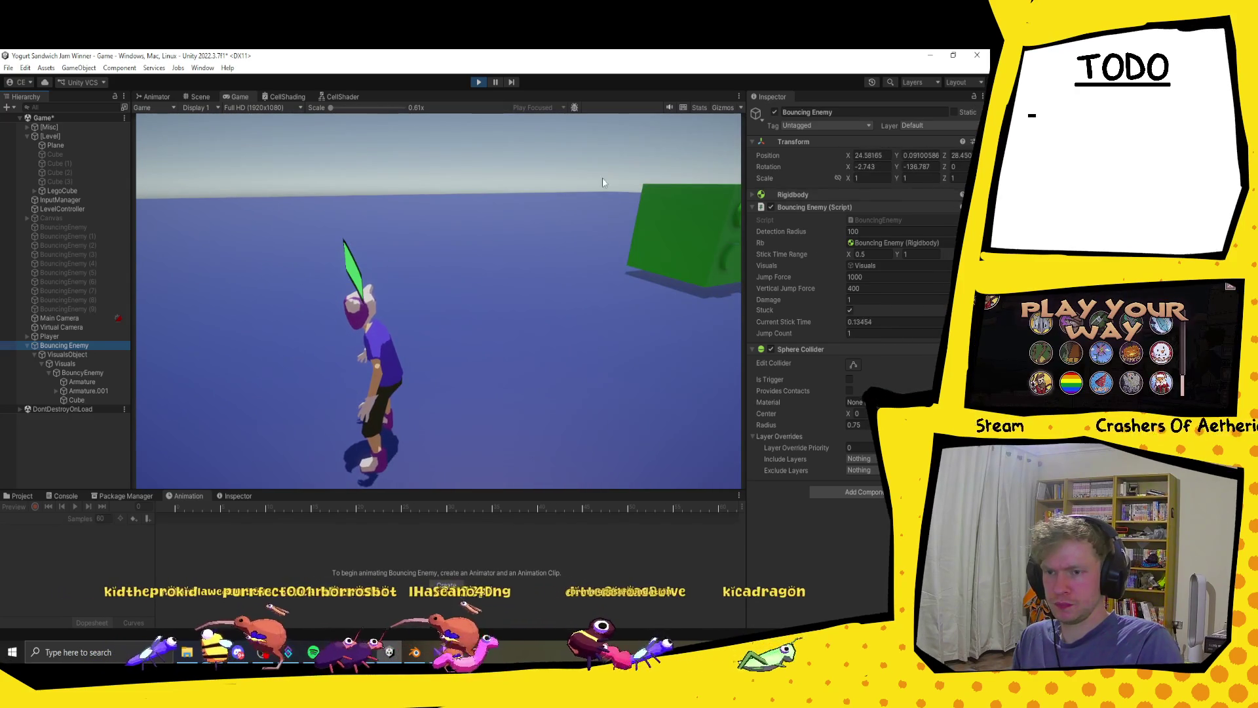
pyautogui.click(947, 168)
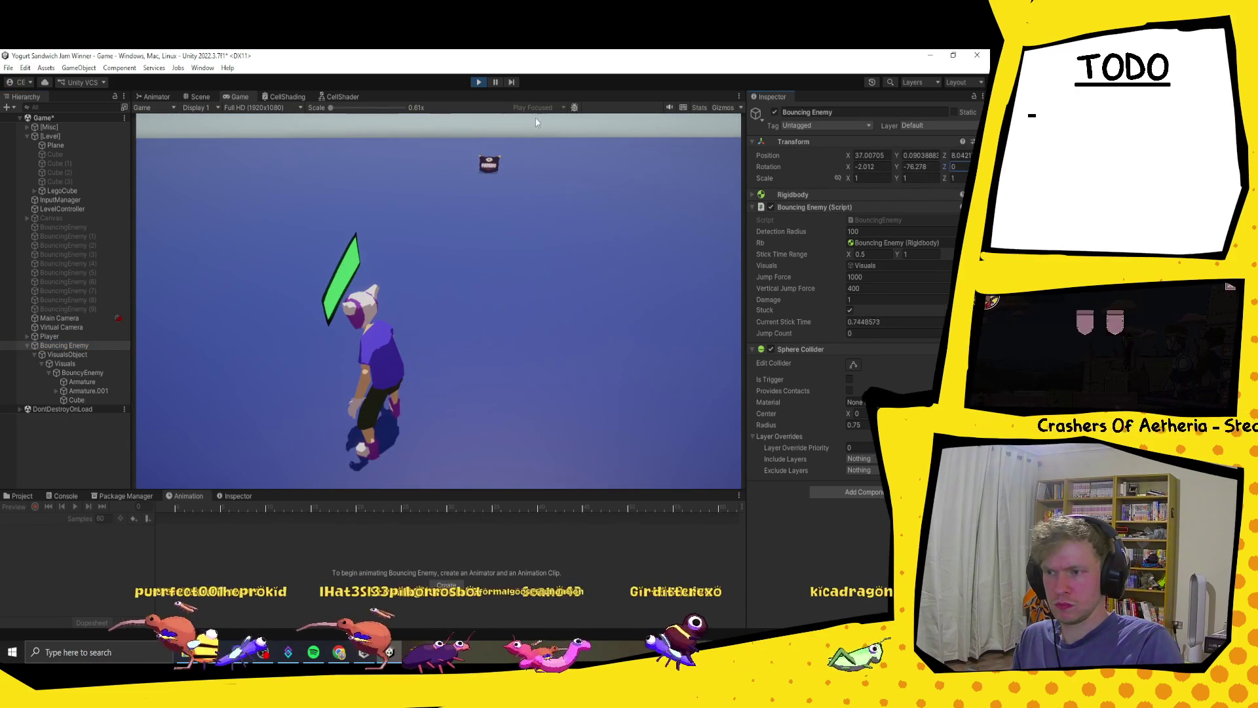
# - Stop the game, go to the Assets root in the Project tab, and switch to Visual Studio
pyautogui.click(479, 82)
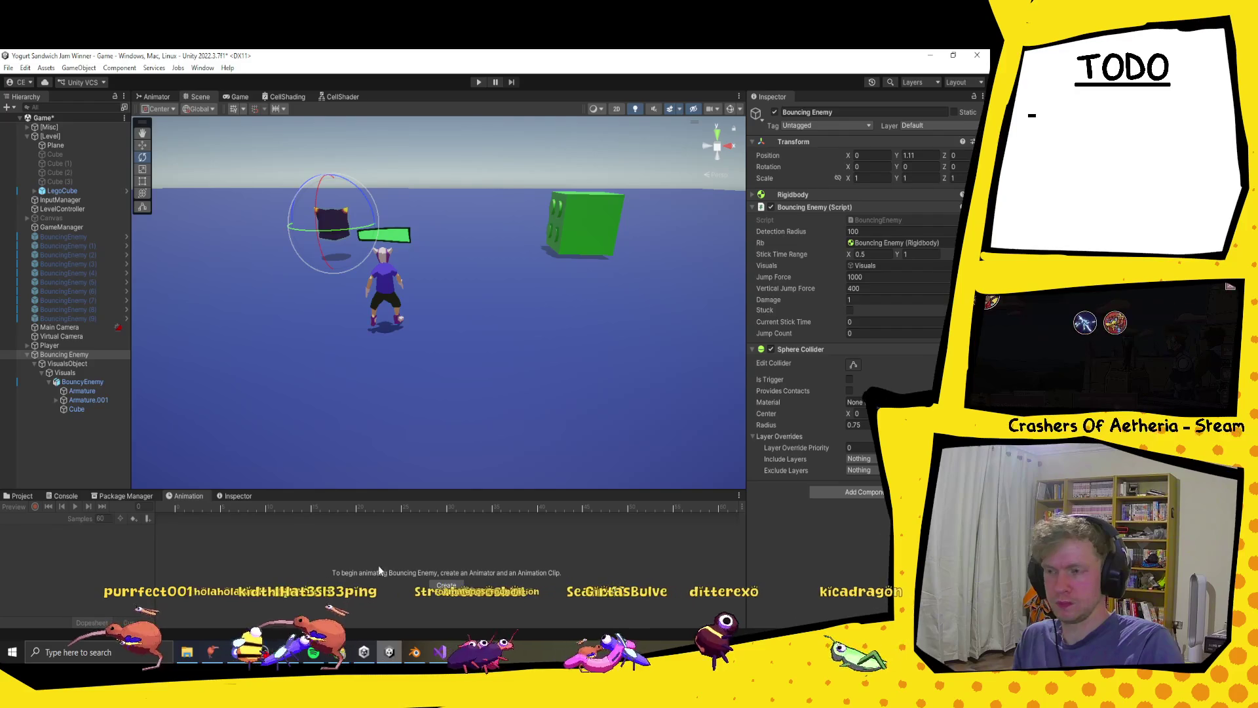
pyautogui.click(9, 496)
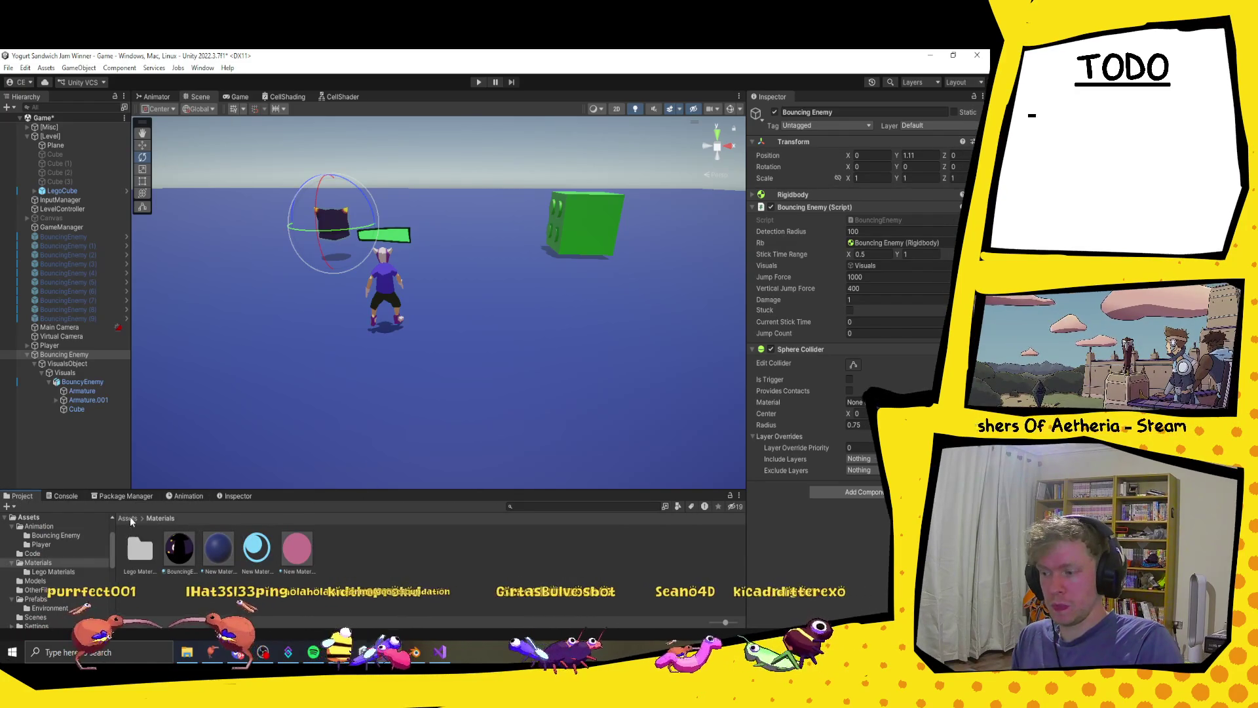
pyautogui.click(129, 518)
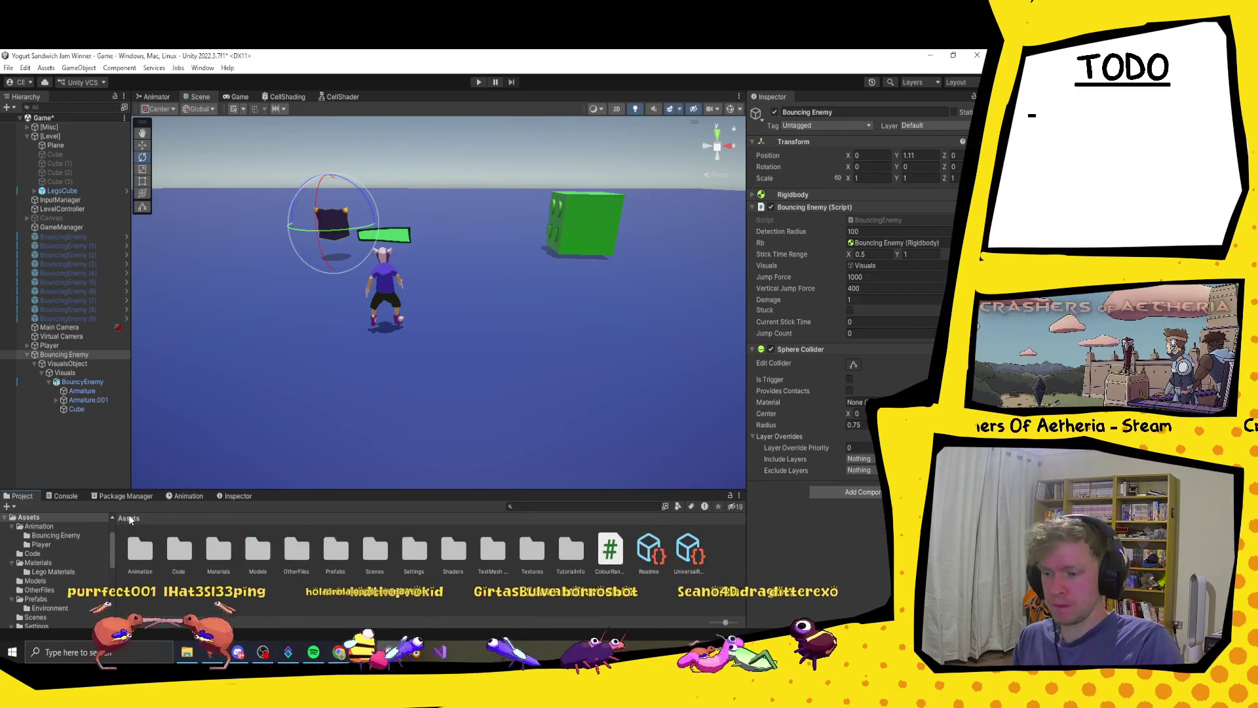
pyautogui.click(340, 650)
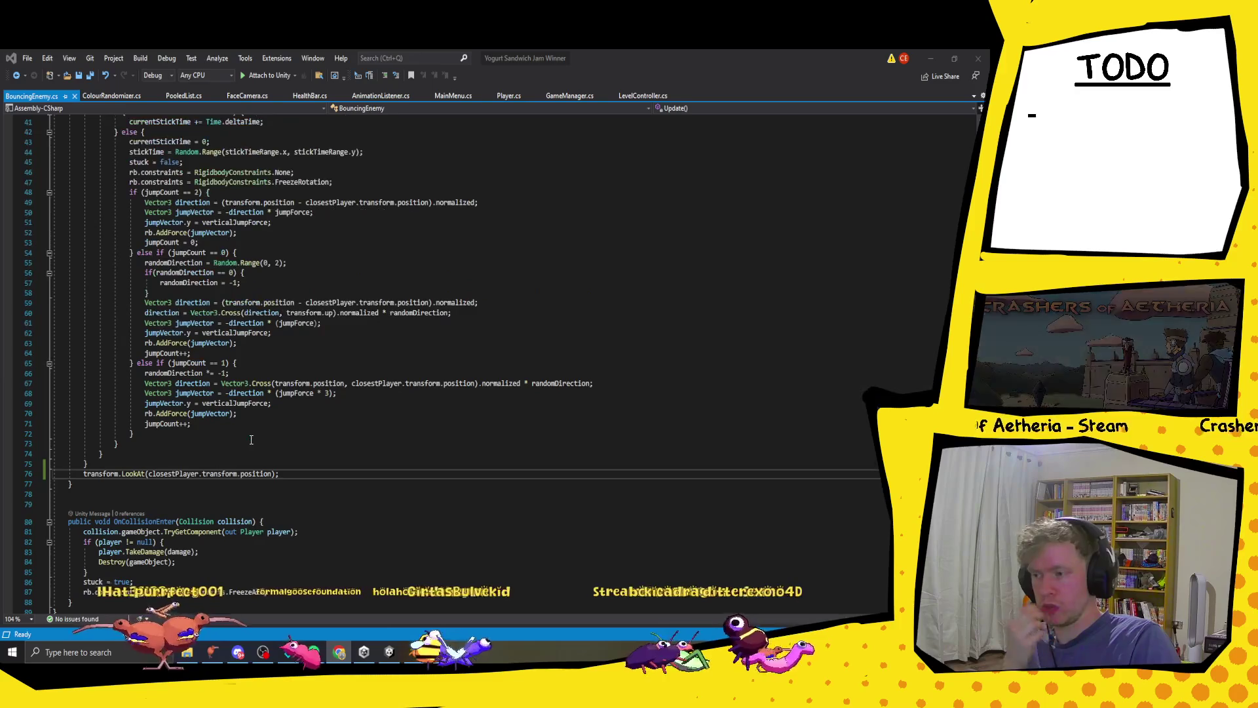
# - Review the sideways and vertical jump force lines in BouncingEnemy.cs
pyautogui.scroll(1, 251, 440)
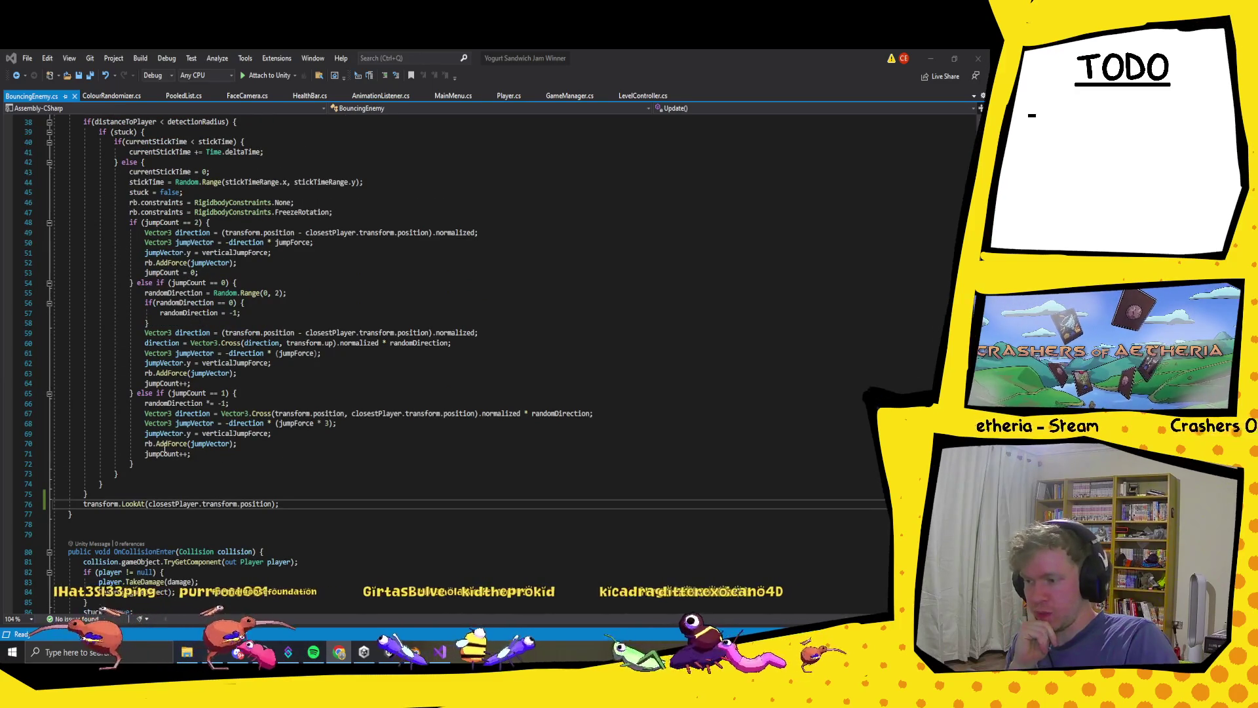
pyautogui.click(165, 372)
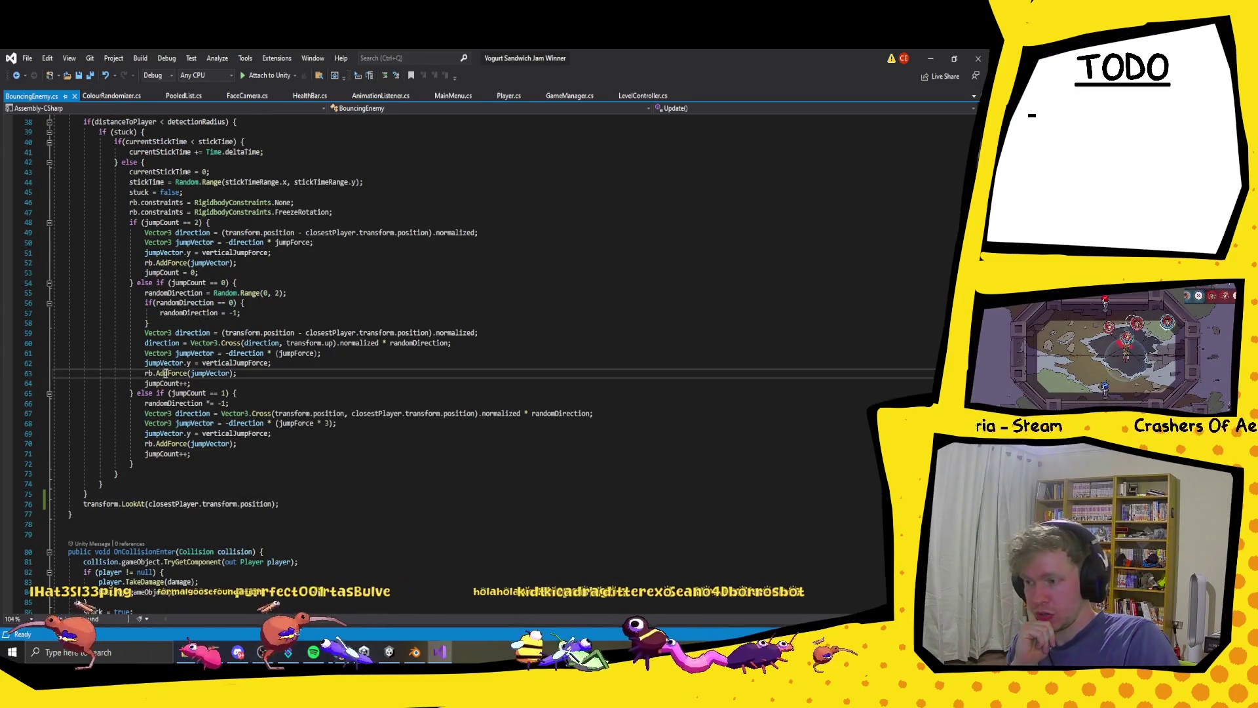
pyautogui.click(306, 364)
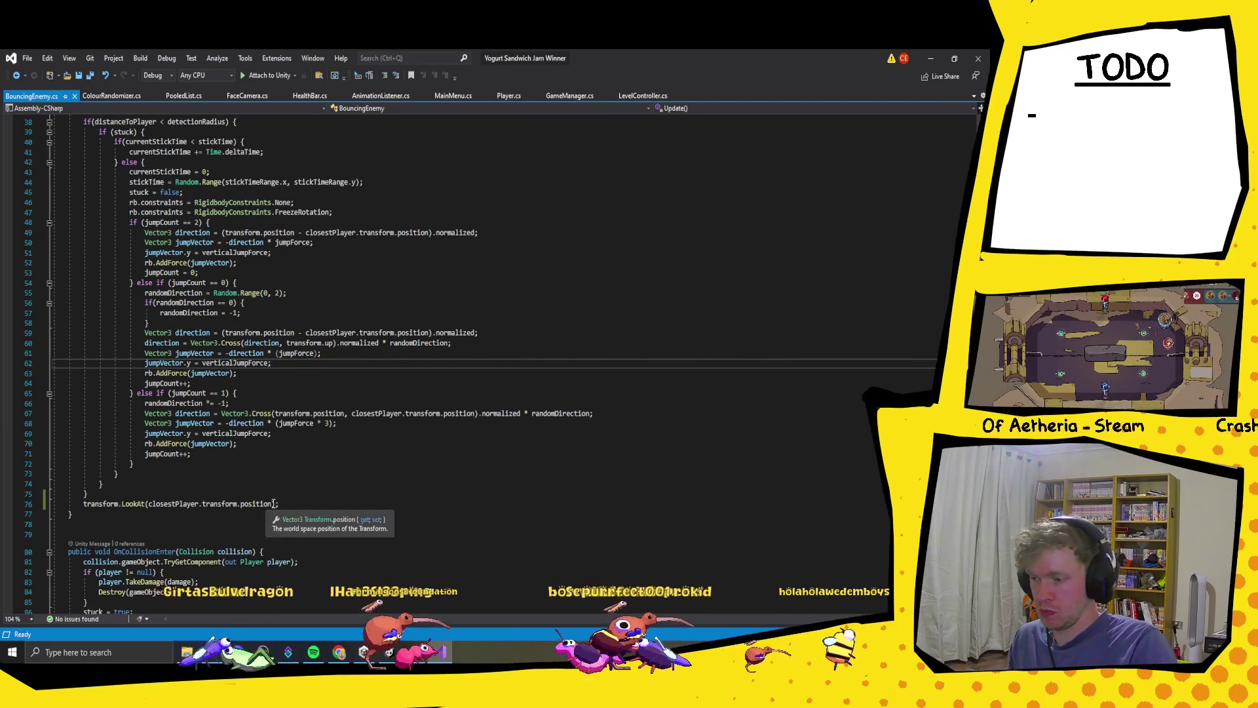
# - Change the LookAt target from closestPlayer.transform.position to rb.velocity, save, and return to Unity
pyautogui.moveTo(272, 505); pyautogui.dragTo(73, 515)
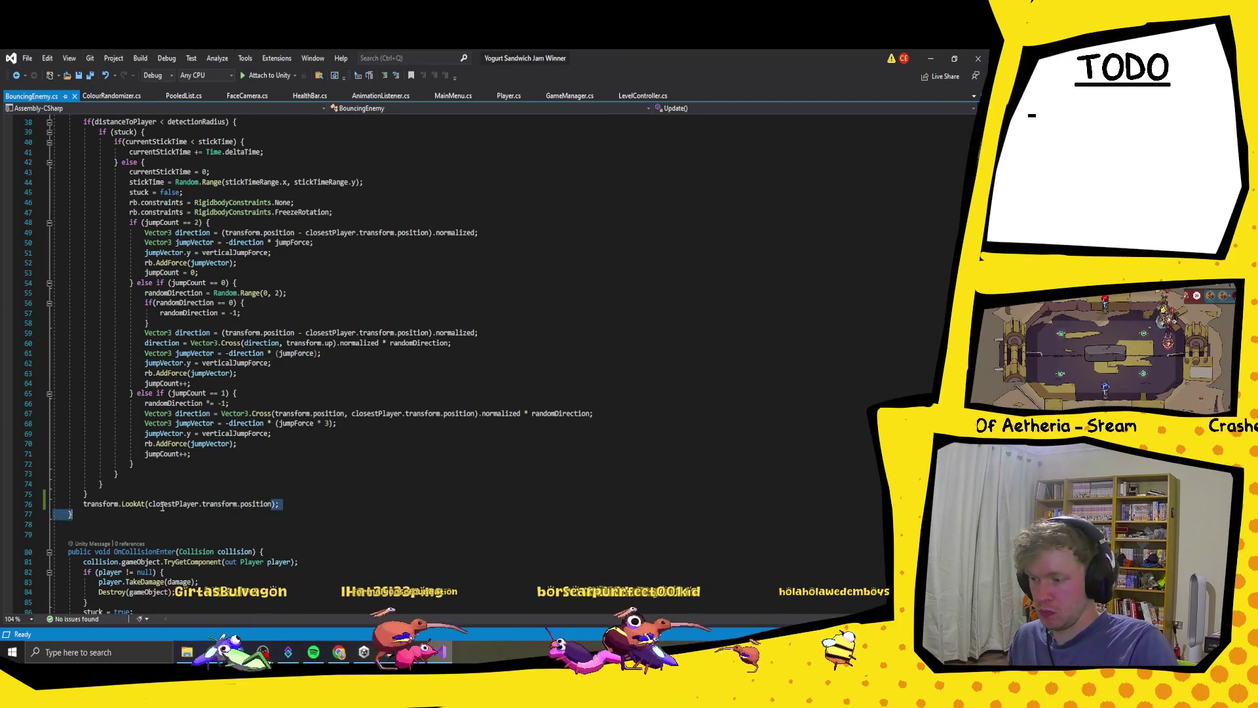
pyautogui.click(294, 510)
pyautogui.scroll(-2, 275, 499)
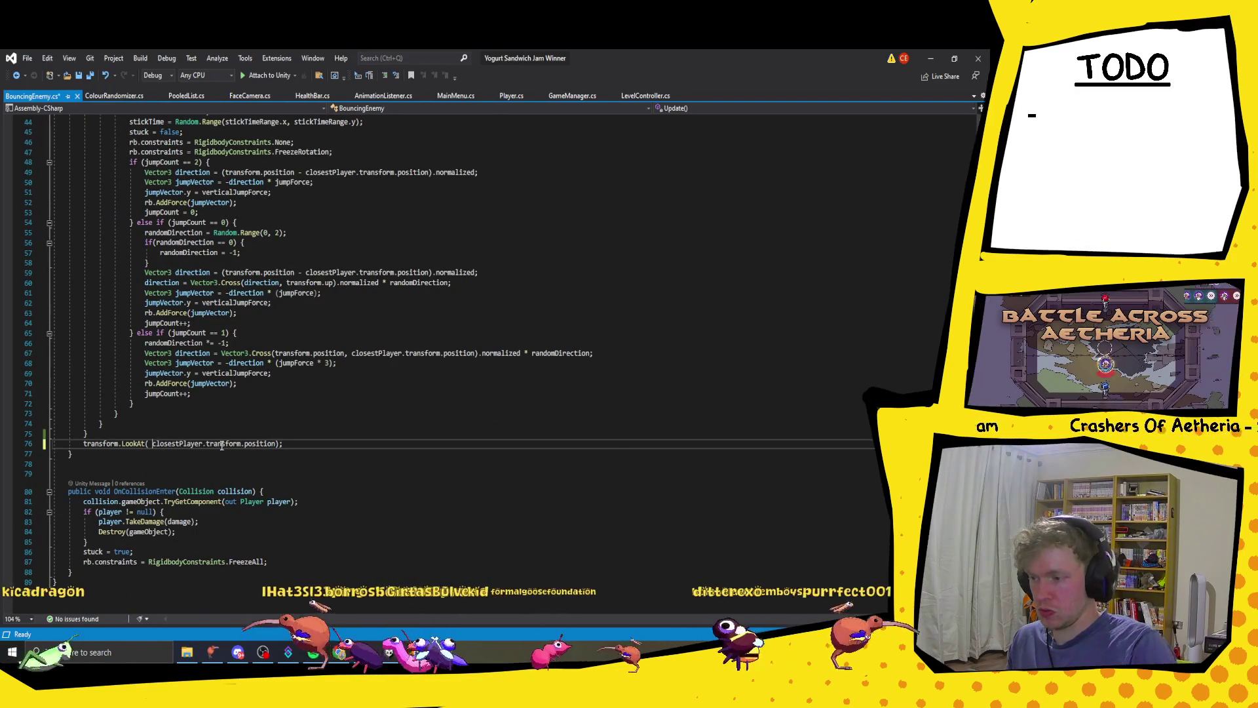
pyautogui.write('b.')
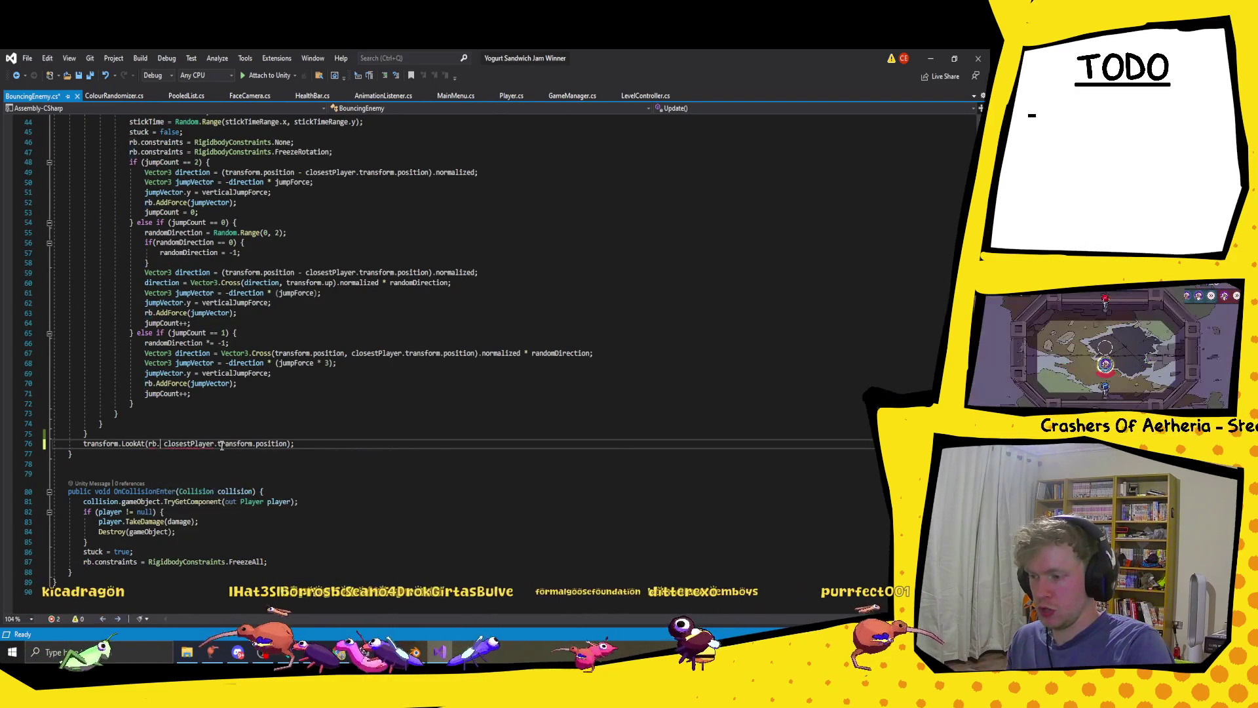
pyautogui.press('Down')
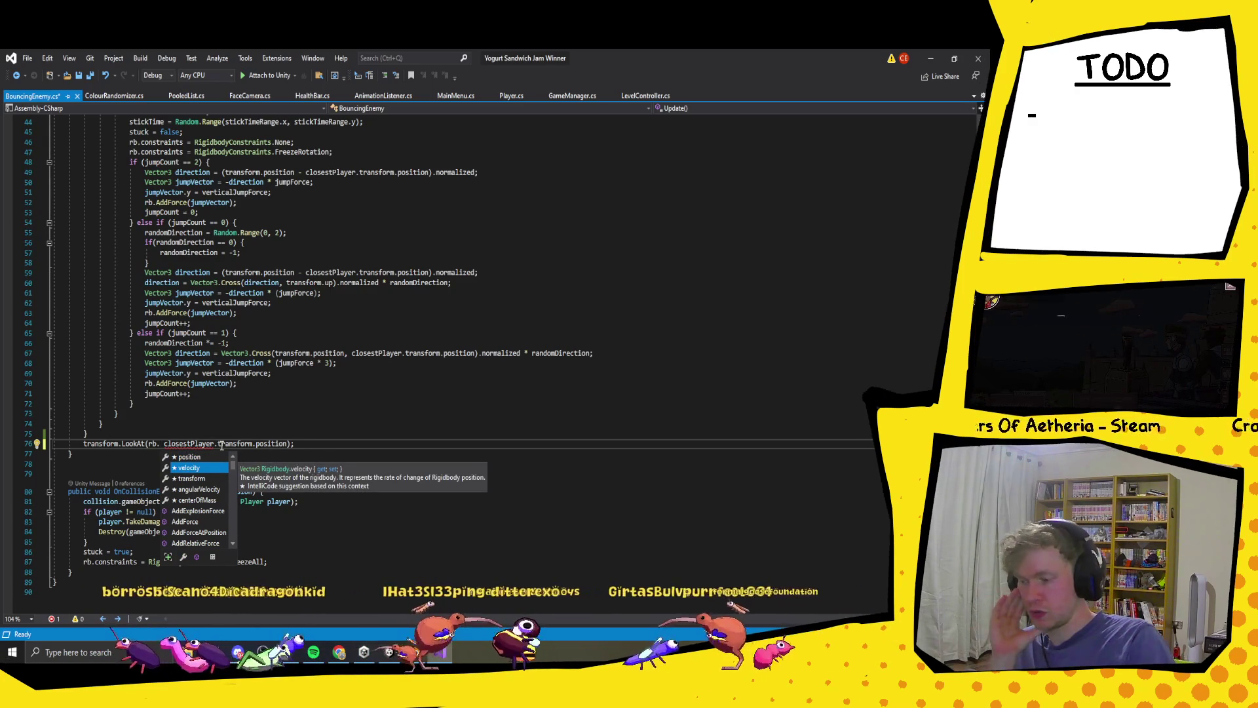
pyautogui.press('Tab')
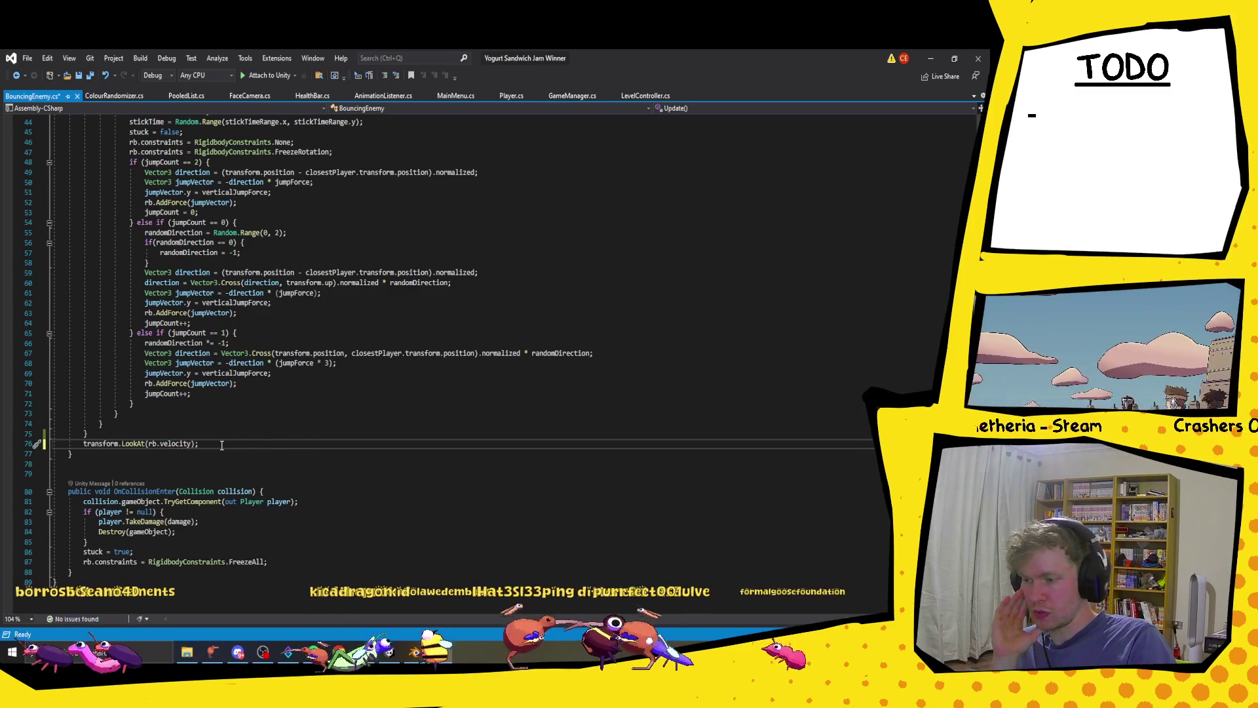
pyautogui.hotkey('ctrl', 's')
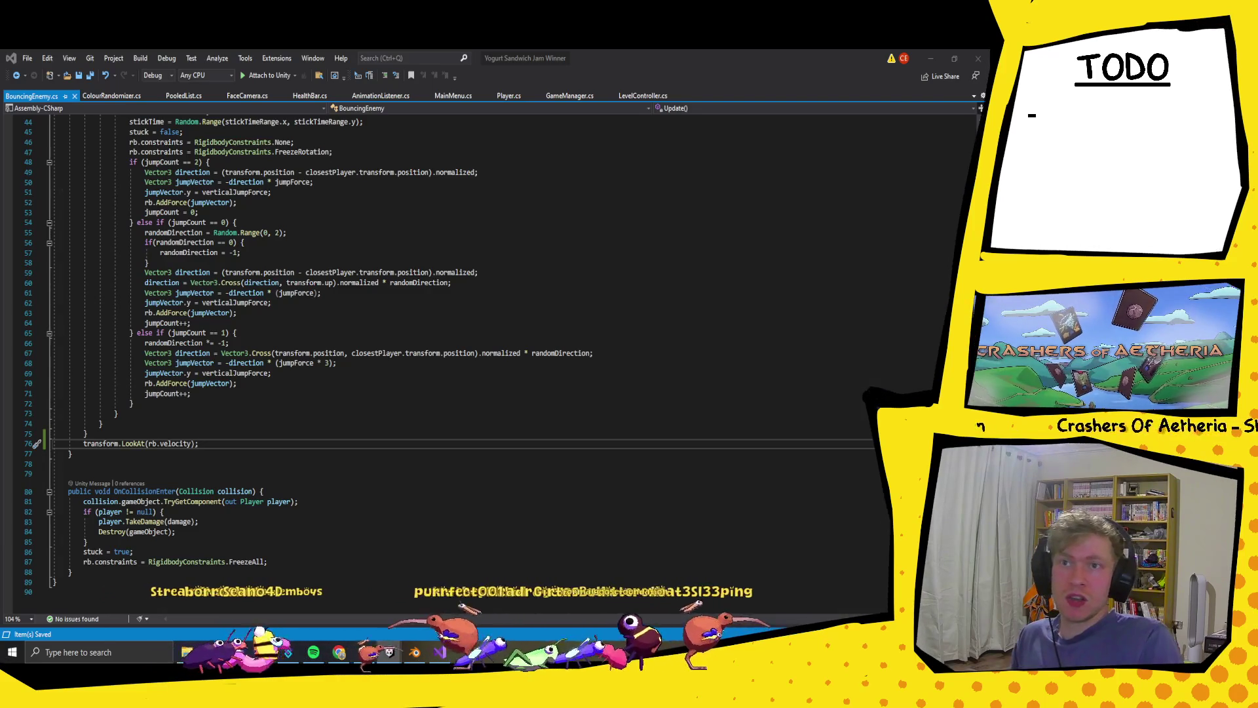
pyautogui.hotkey('alt', 'Tab')
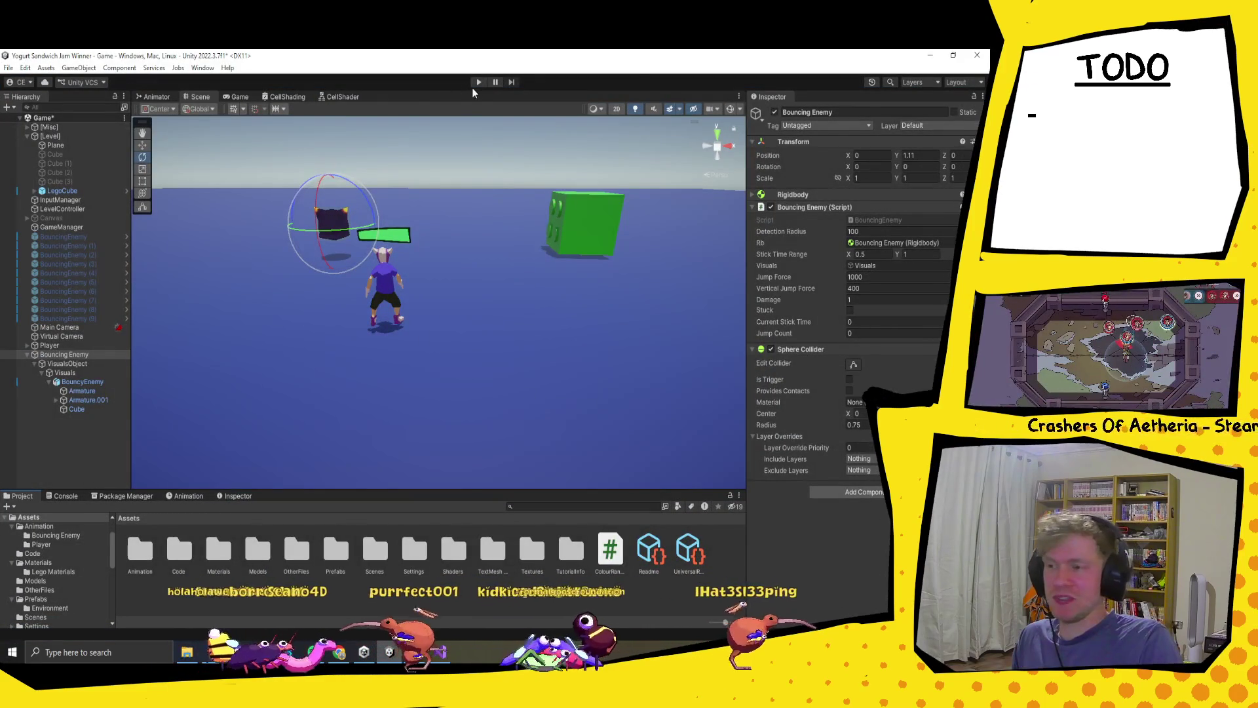
# - Playtest the velocity-facing enemy, stop Play mode, and return to BouncingEnemy.cs in Visual Studio
pyautogui.click(480, 82)
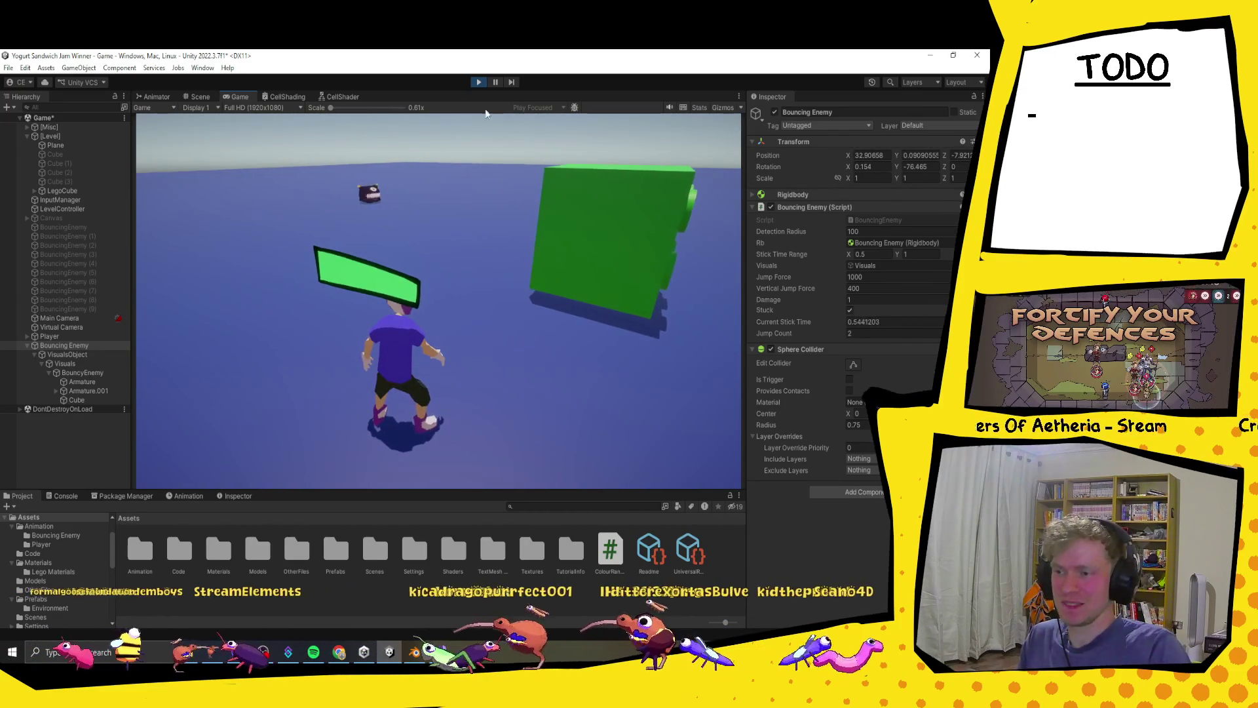
pyautogui.click(479, 82)
pyautogui.click(433, 648)
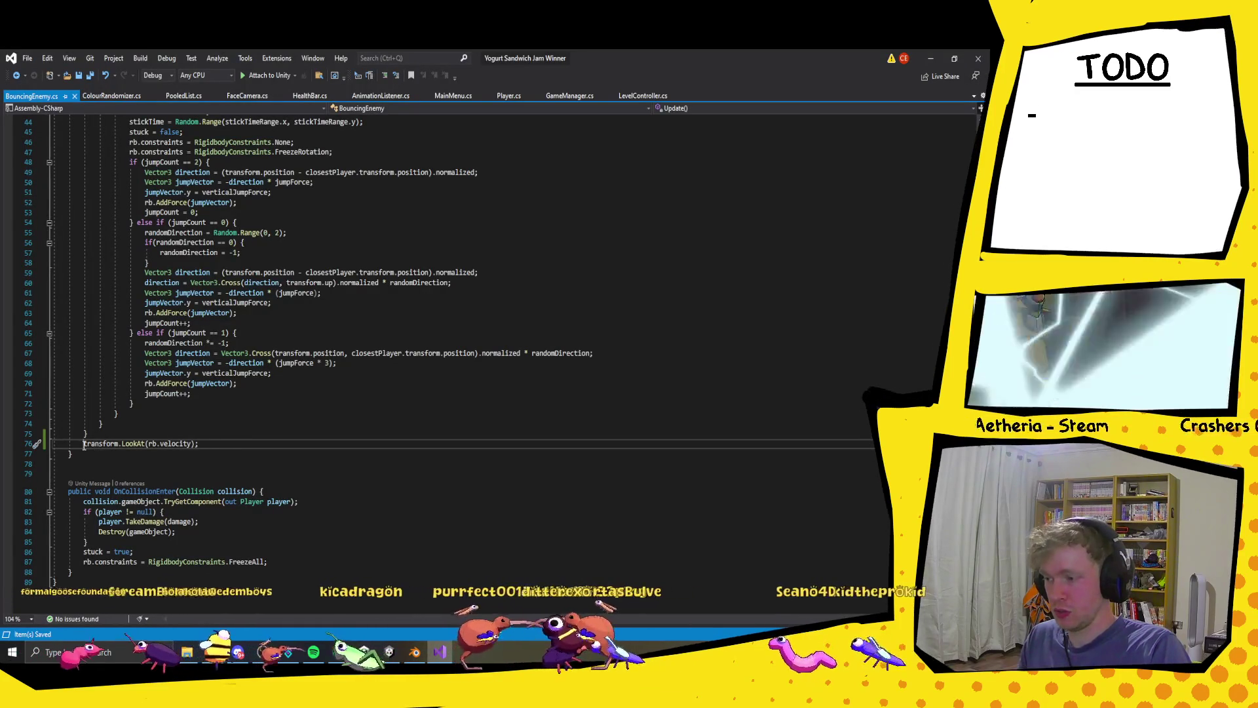
# - Wrap transform.LookAt(rb.velocity) in if (rb.velocity.magnitude > 0.1f) and add an else block
pyautogui.write('if(')
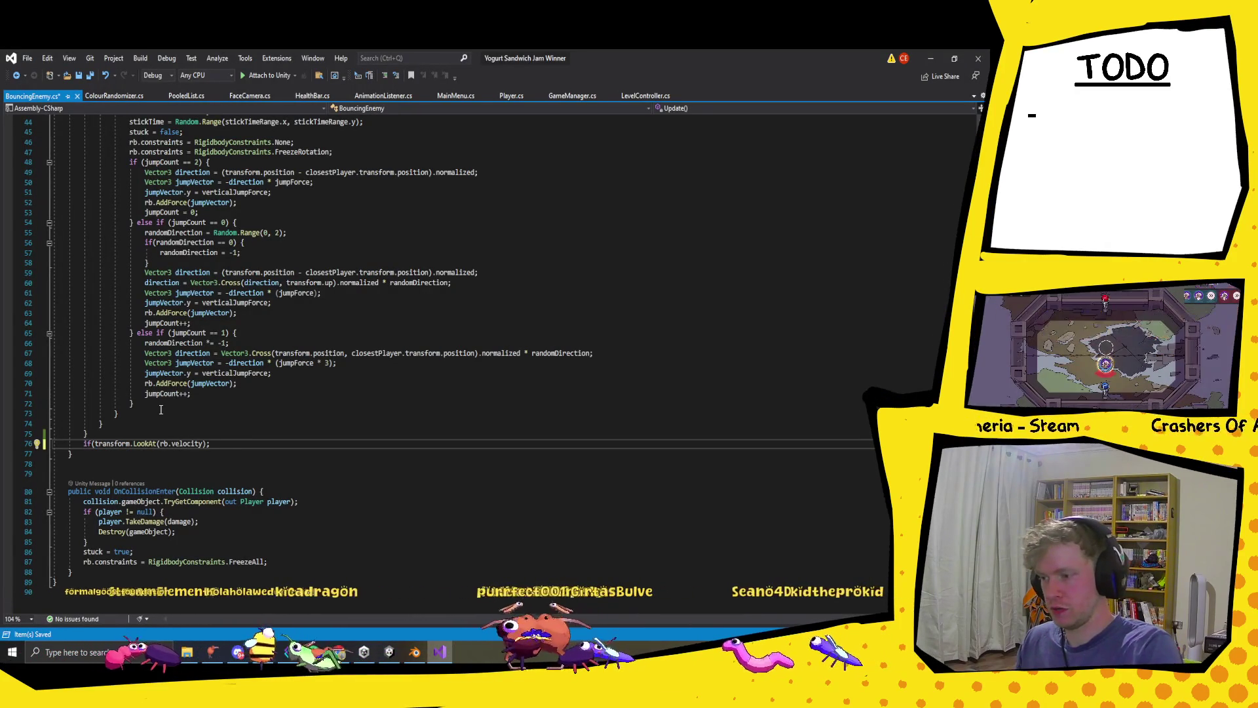
pyautogui.press('BackSpace')
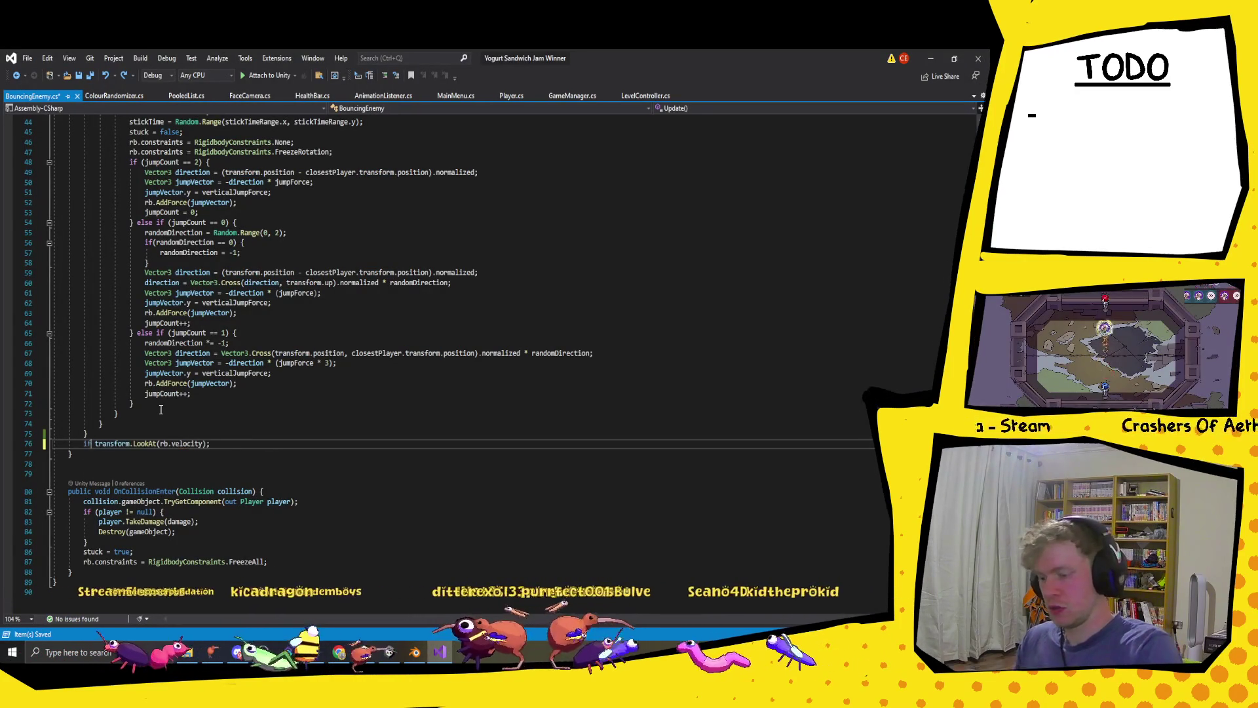
pyautogui.write('(rb.')
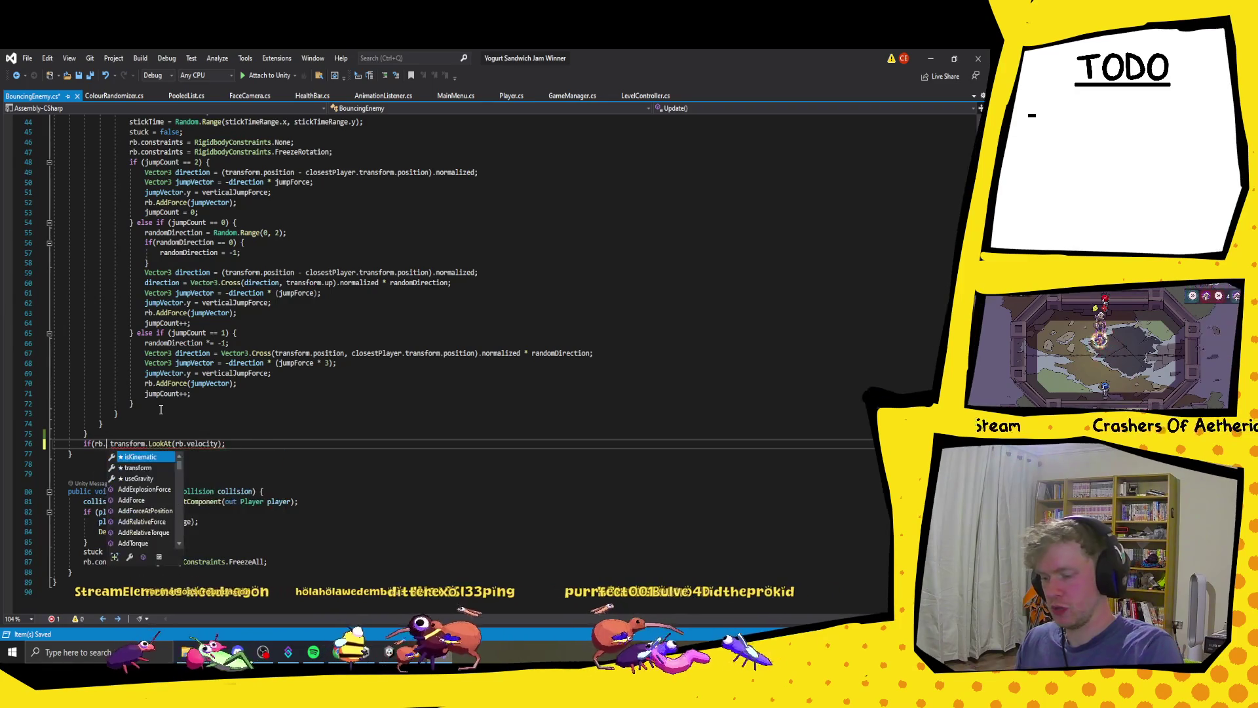
pyautogui.write('velocity')
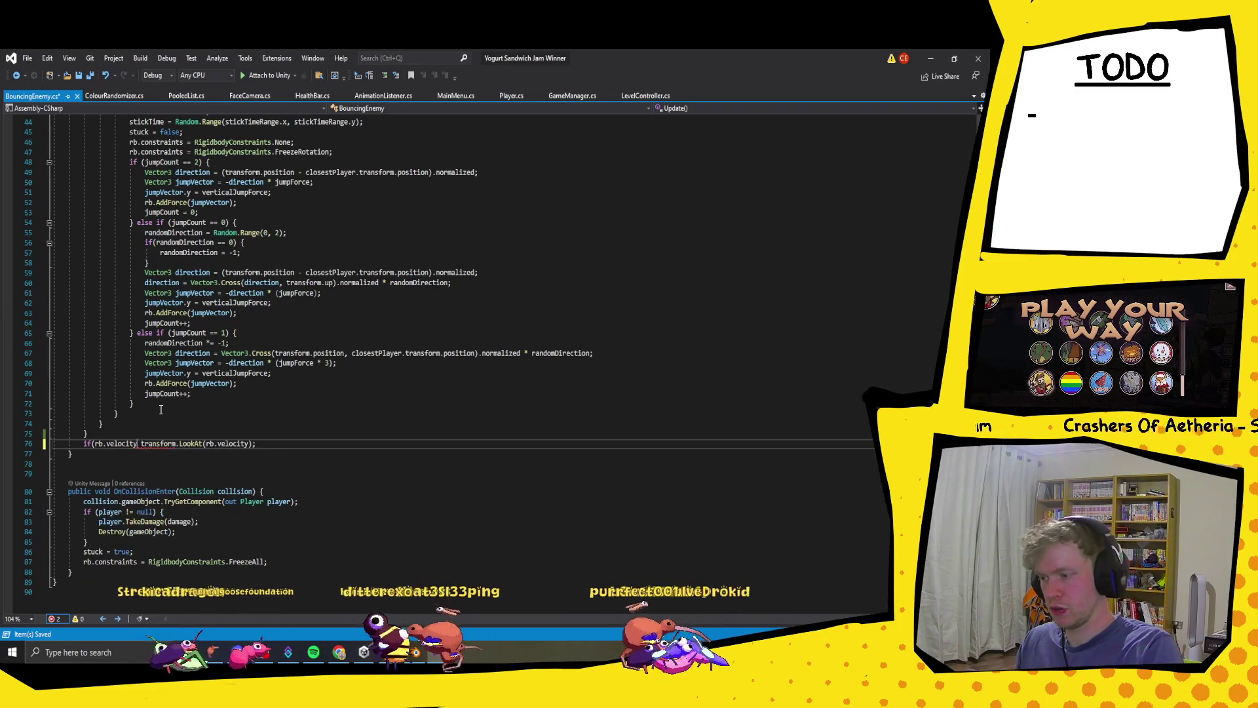
pyautogui.write('.magnitude ')
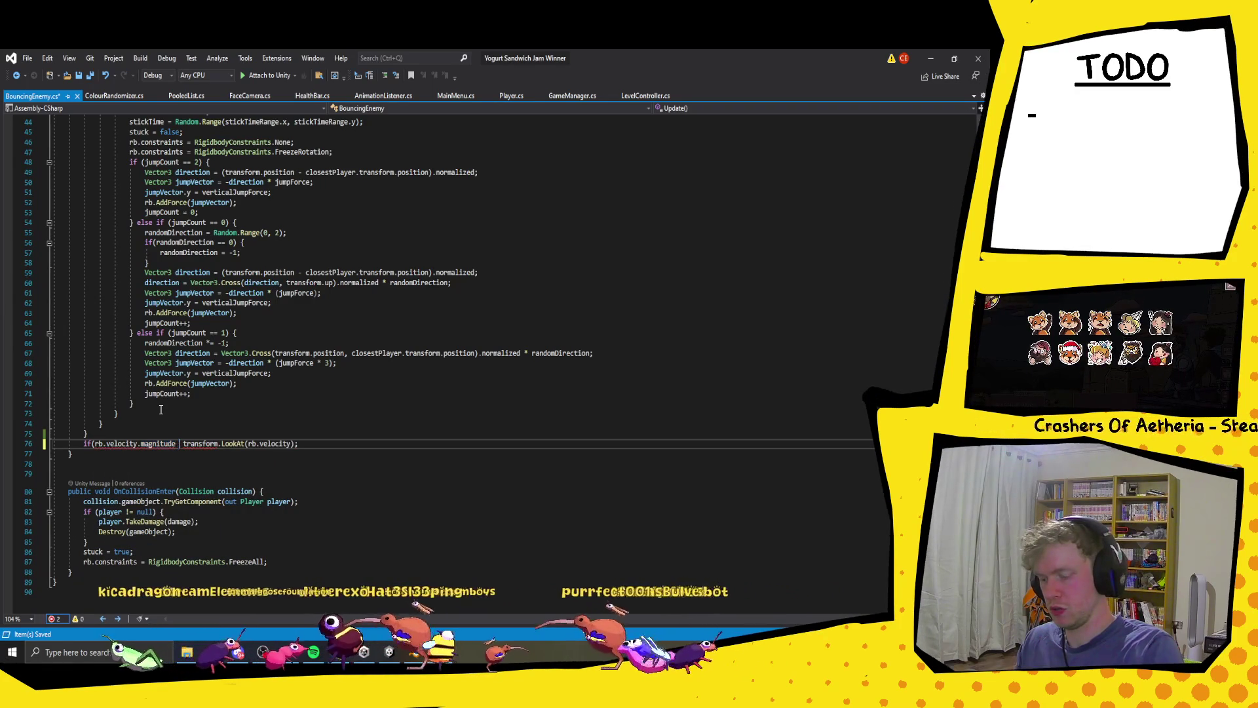
pyautogui.write('> 0.1f')
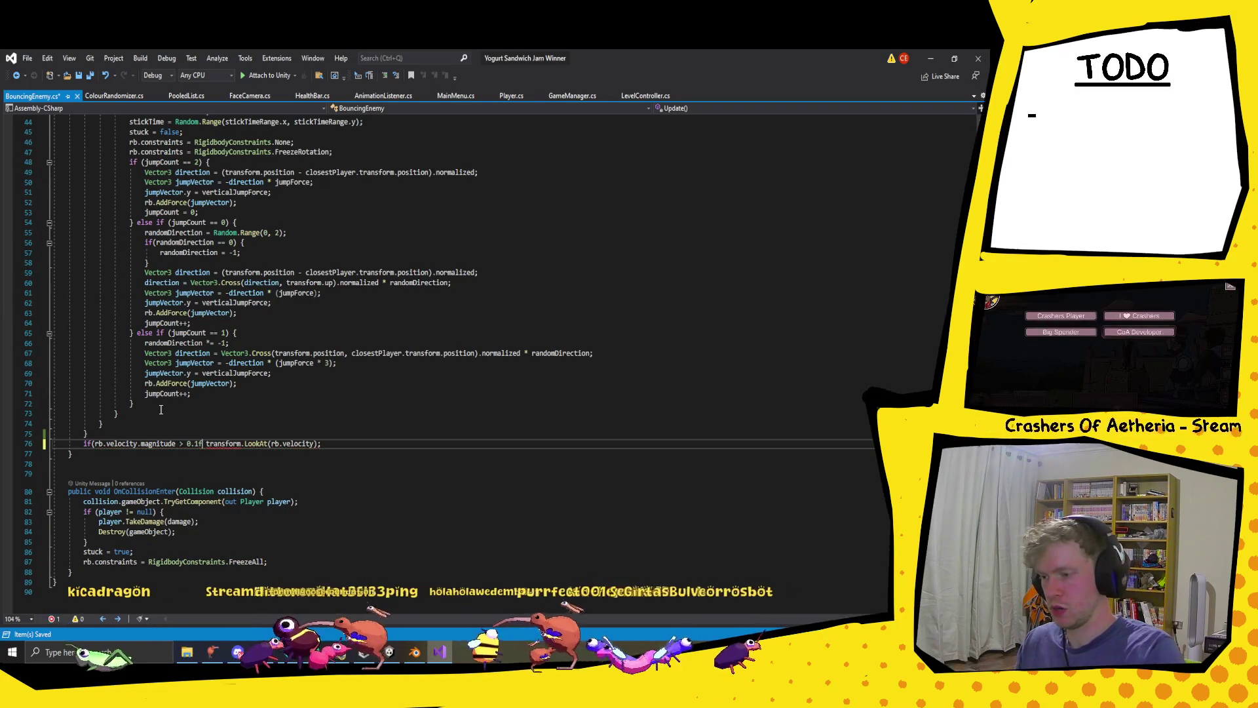
pyautogui.write('){')
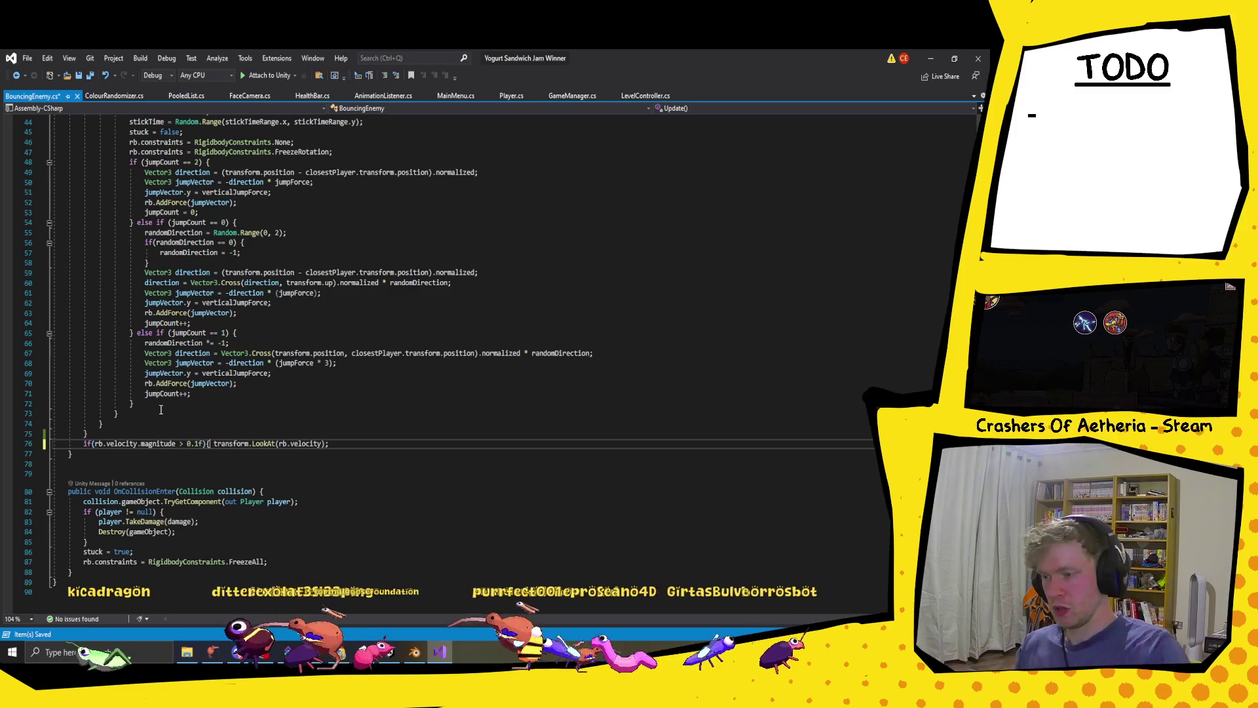
pyautogui.click(336, 444)
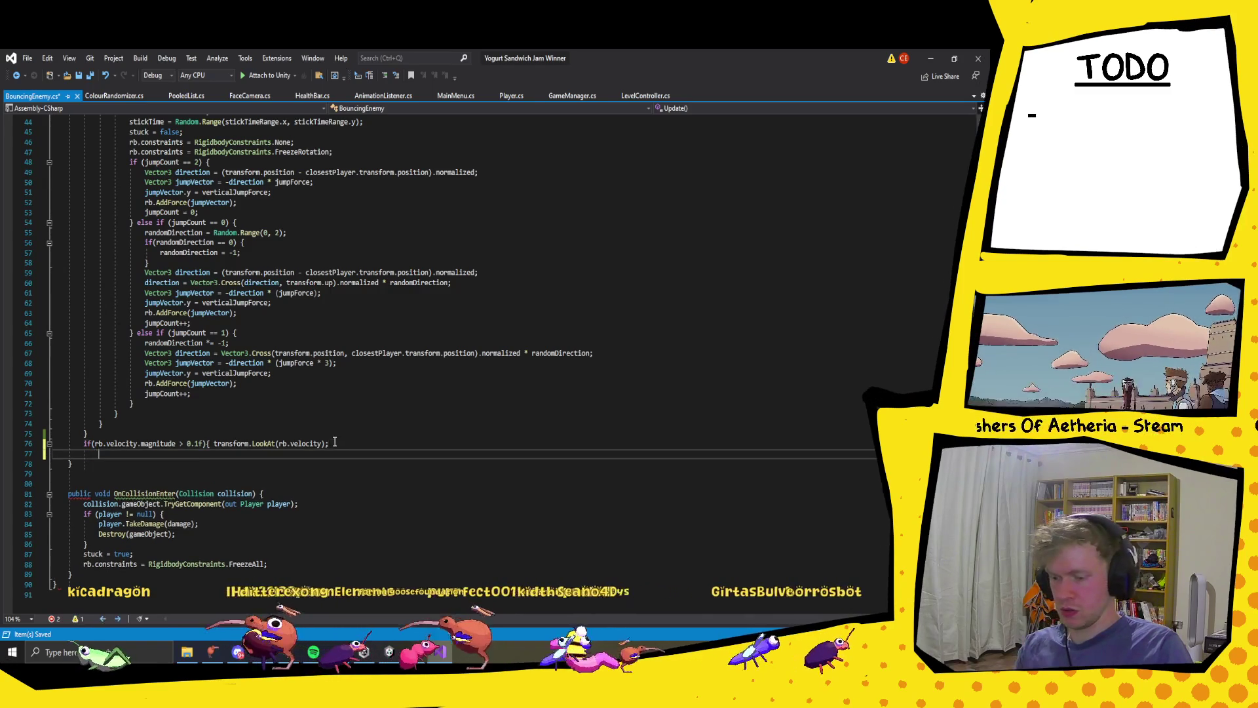
pyautogui.press('Return')
pyautogui.write('} else {')
pyautogui.press('Return')
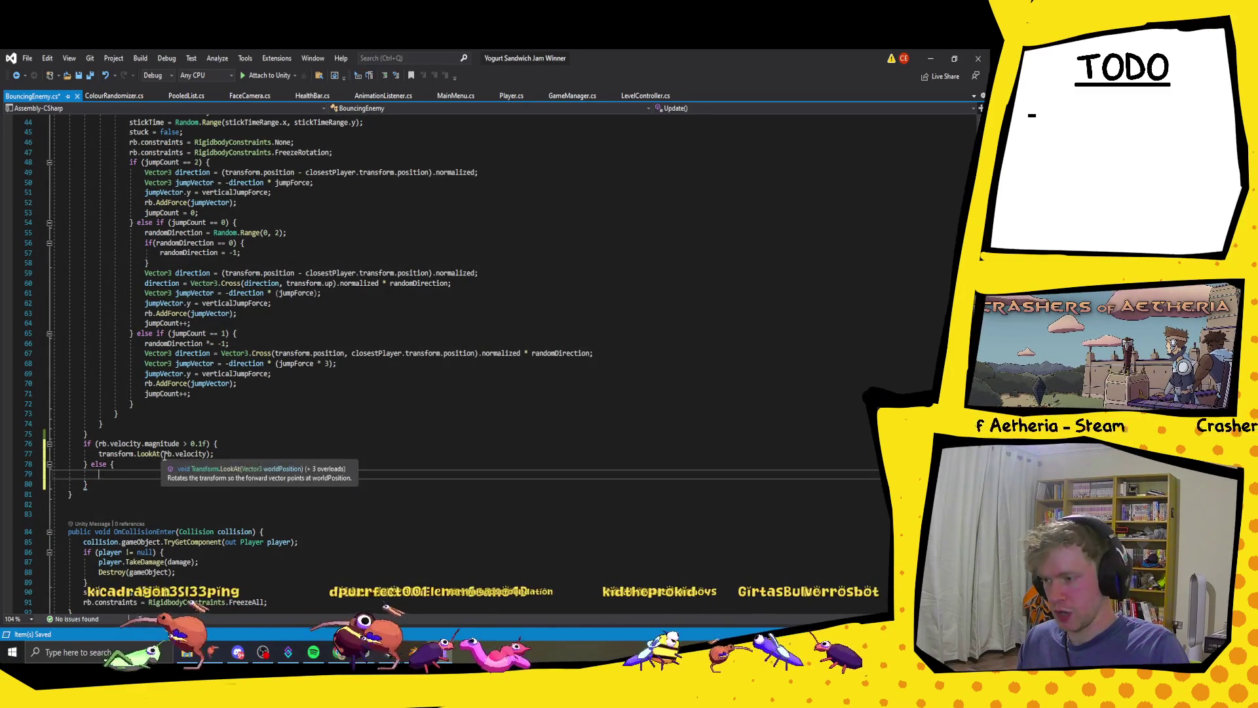
# - In the else block, call transform.LookAt(closestPlayer.transform.position)
pyautogui.moveTo(162, 453); pyautogui.dragTo(95, 452)
pyautogui.hotkey('ctrl', 'c')
pyautogui.click(101, 473)
pyautogui.hotkey('ctrl', 'v')
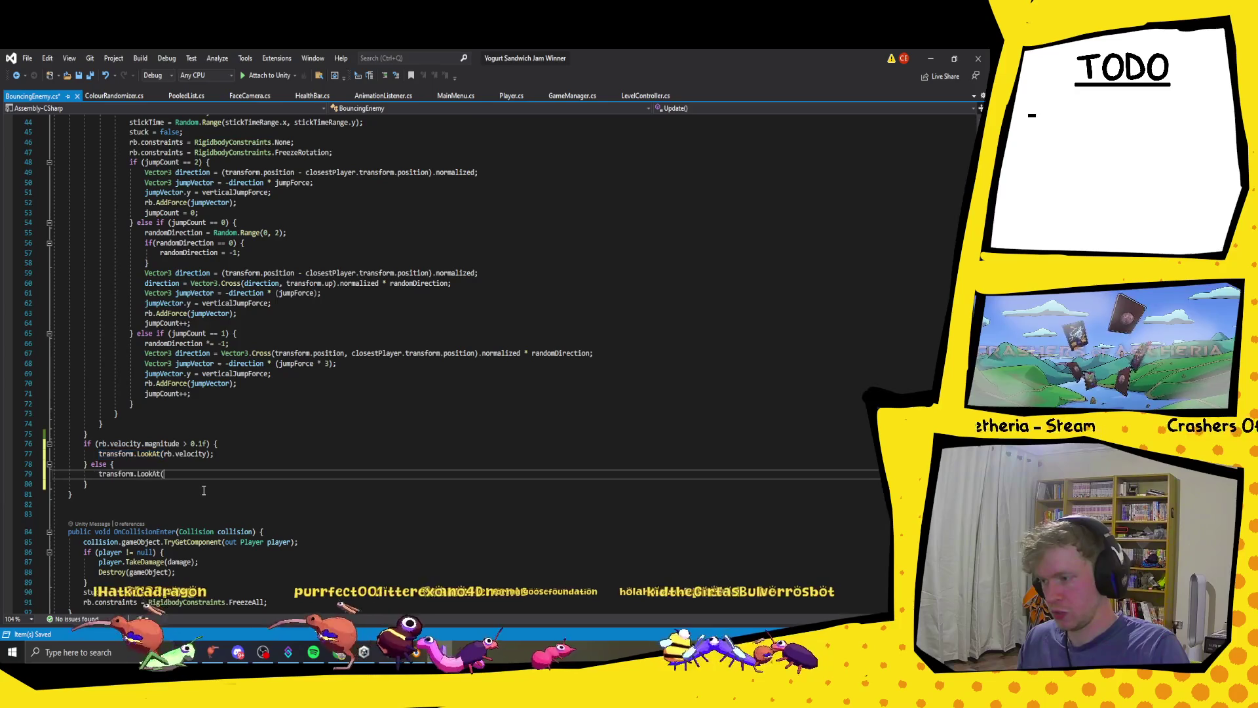
pyautogui.write('closestPlayer')
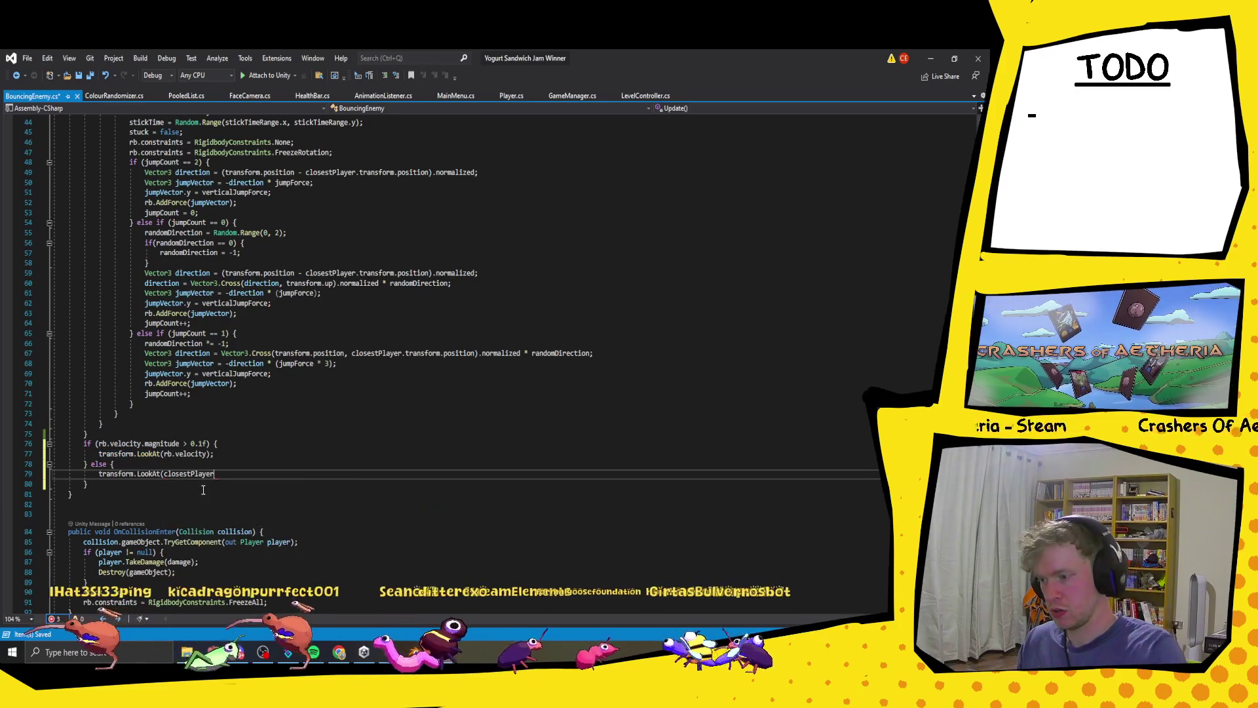
pyautogui.write('.tr')
pyautogui.press('Tab')
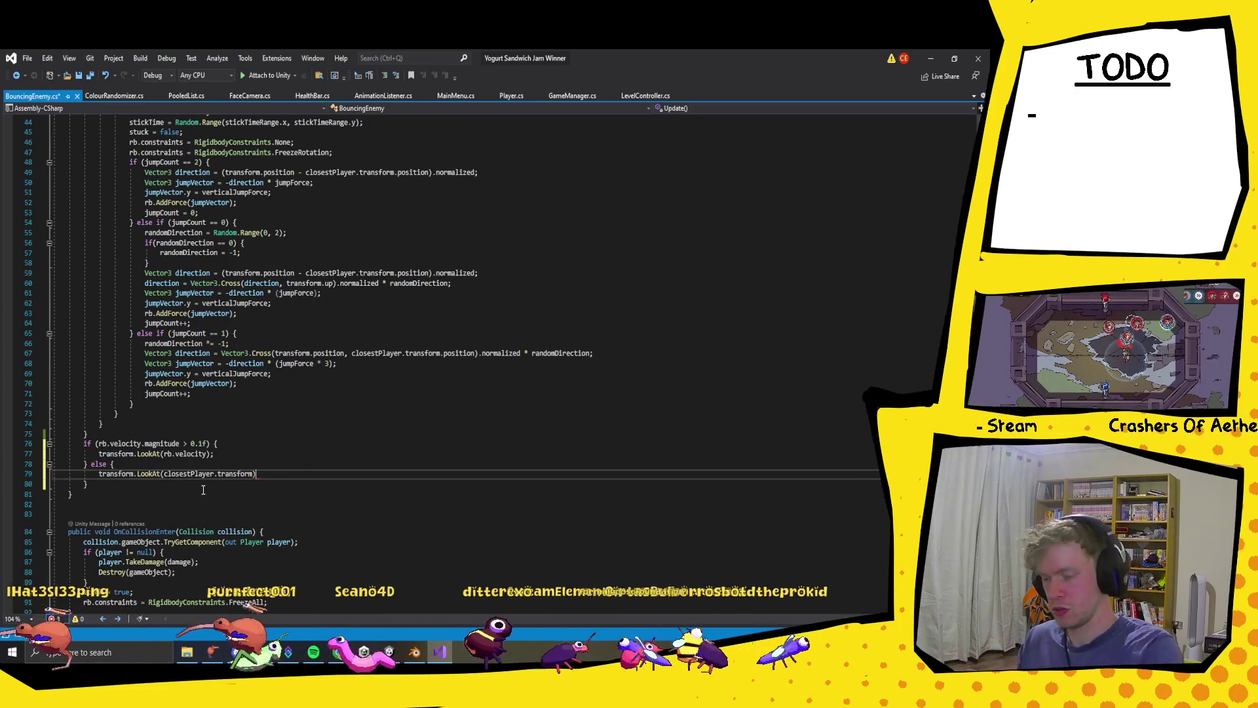
pyautogui.write('.pos')
pyautogui.press('Tab')
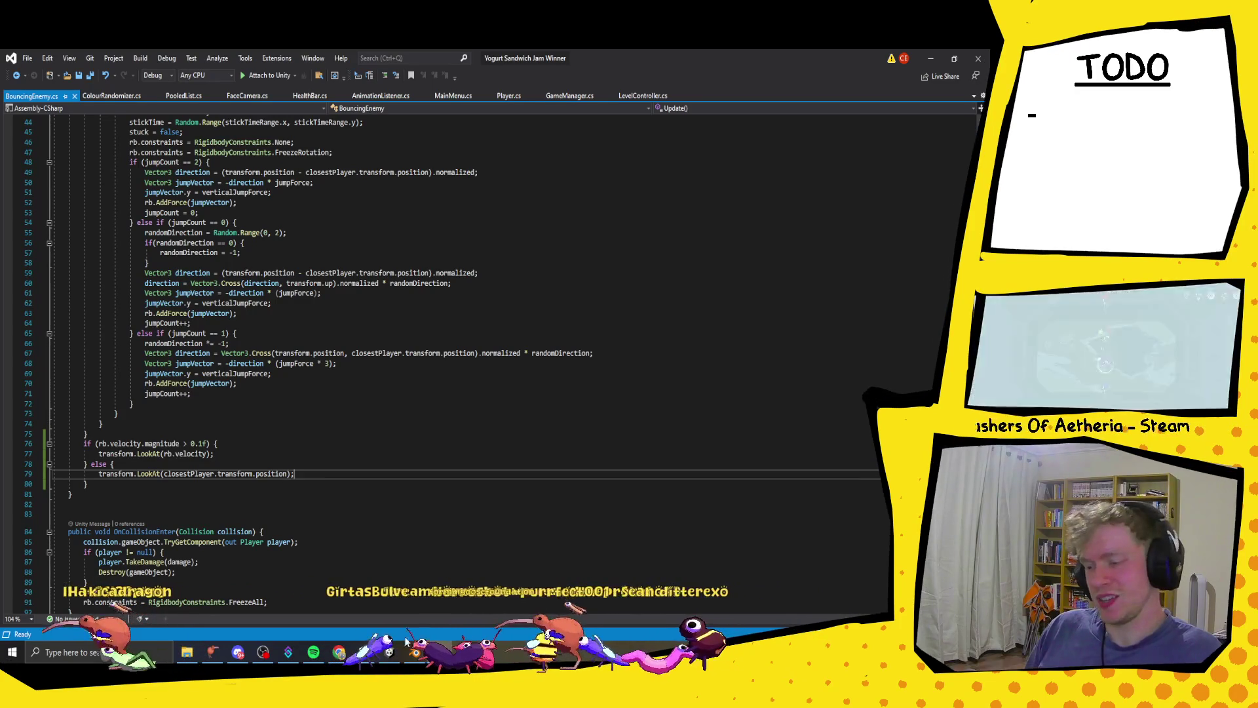
# - Back in Unity, select VisualsObject then Bouncing Enemy, frame the enemy, and enter Play mode
pyautogui.click(364, 652)
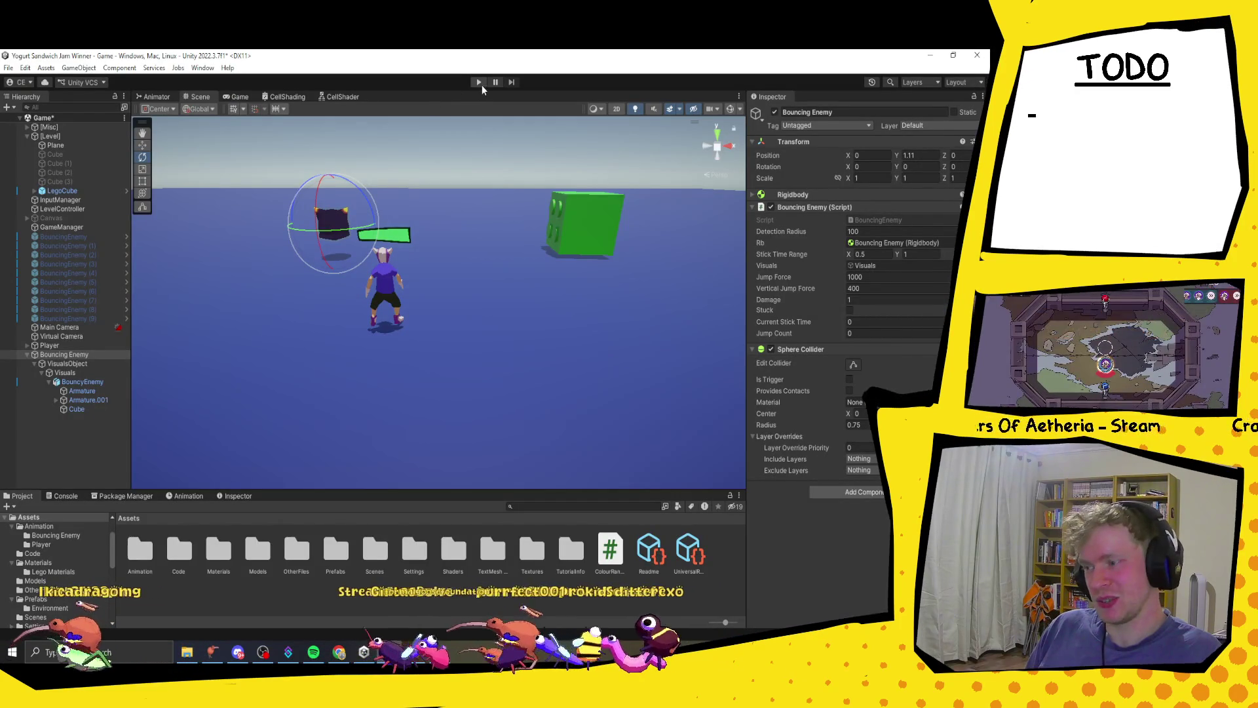
pyautogui.click(68, 363)
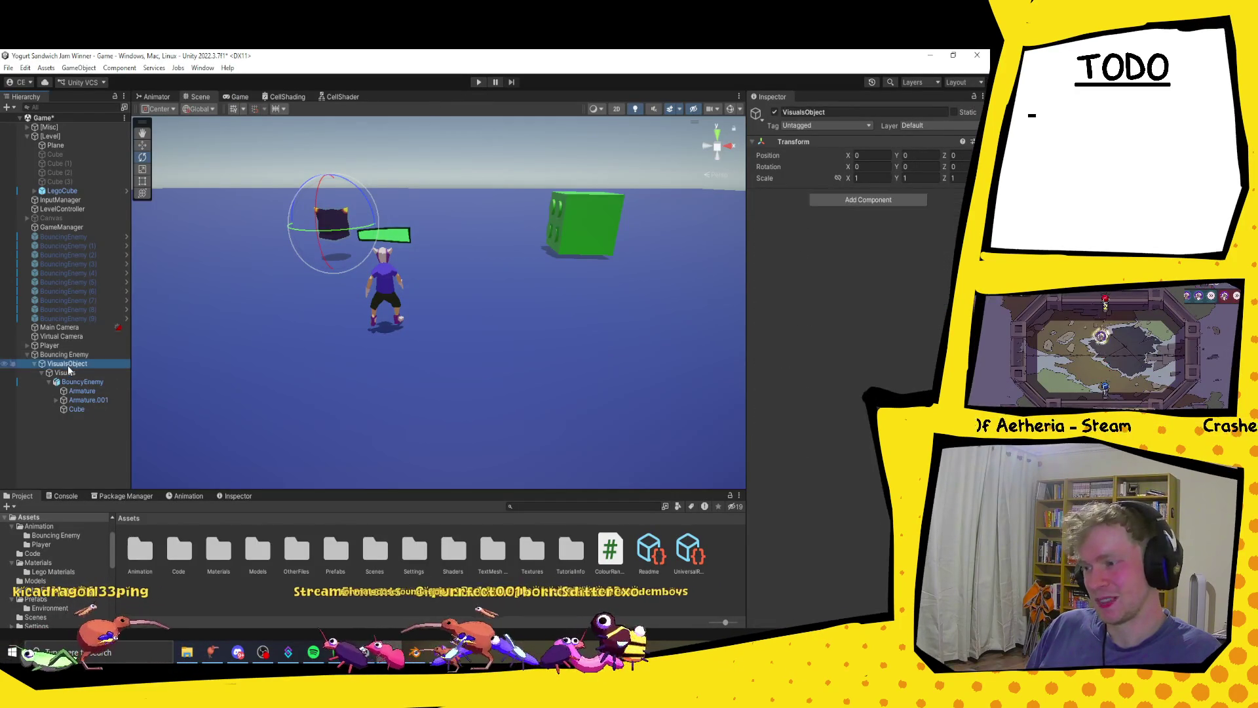
pyautogui.moveTo(229, 222); pyautogui.dragTo(336, 245)
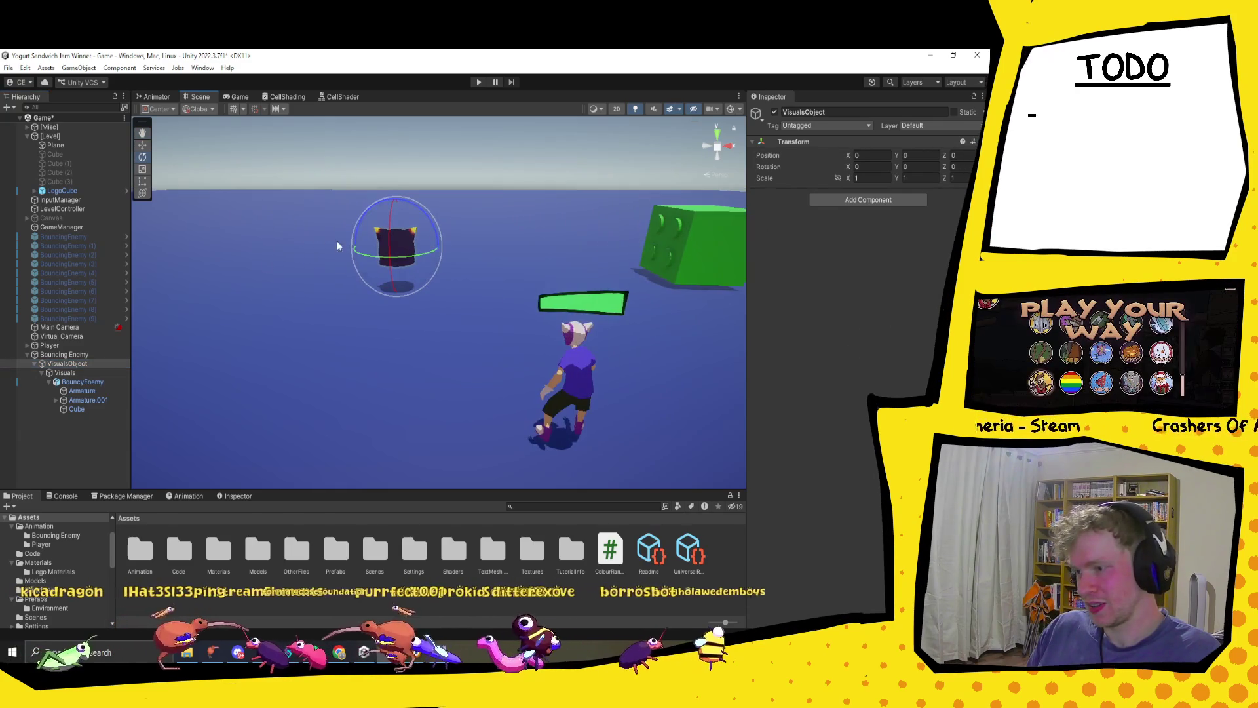
pyautogui.click(64, 355)
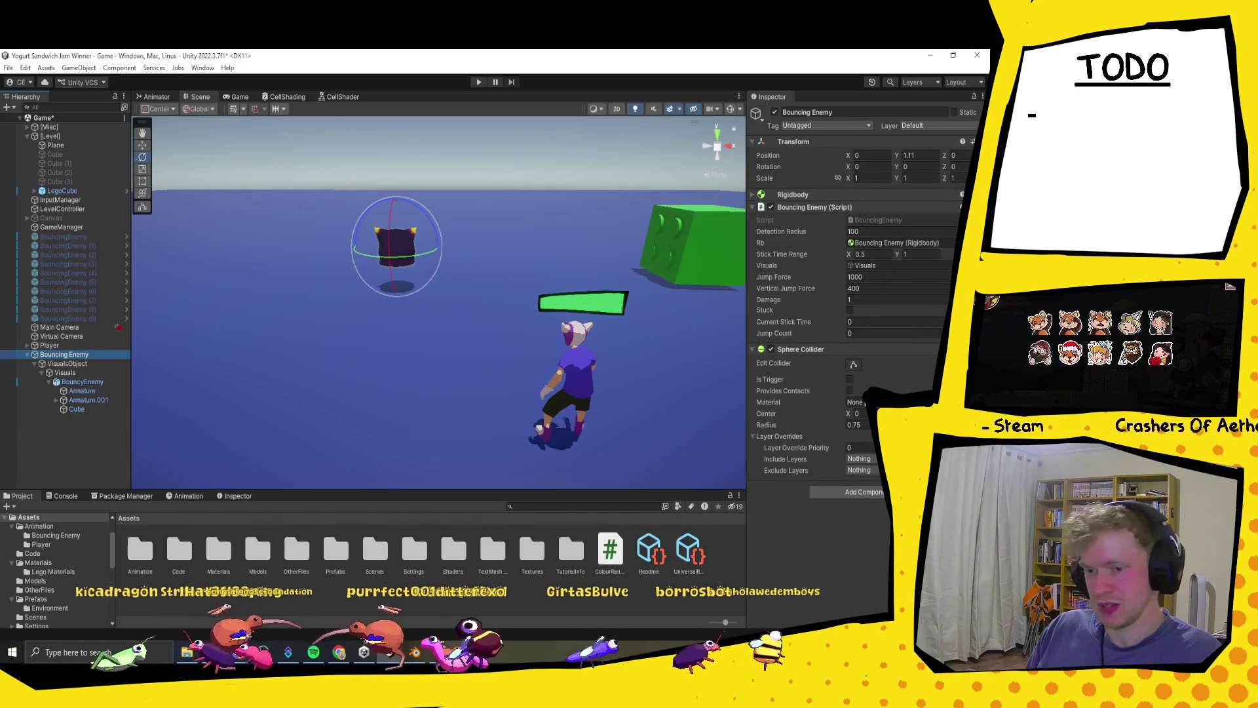
pyautogui.scroll(3, 462, 247)
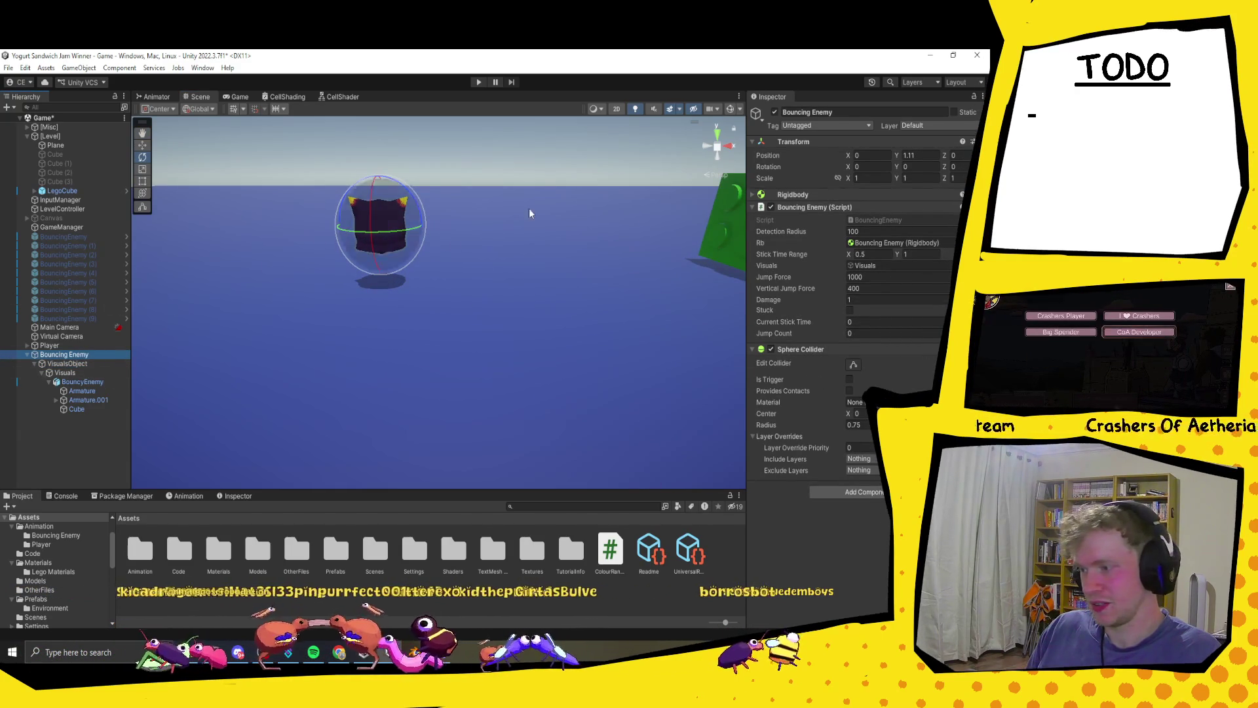
pyautogui.click(480, 82)
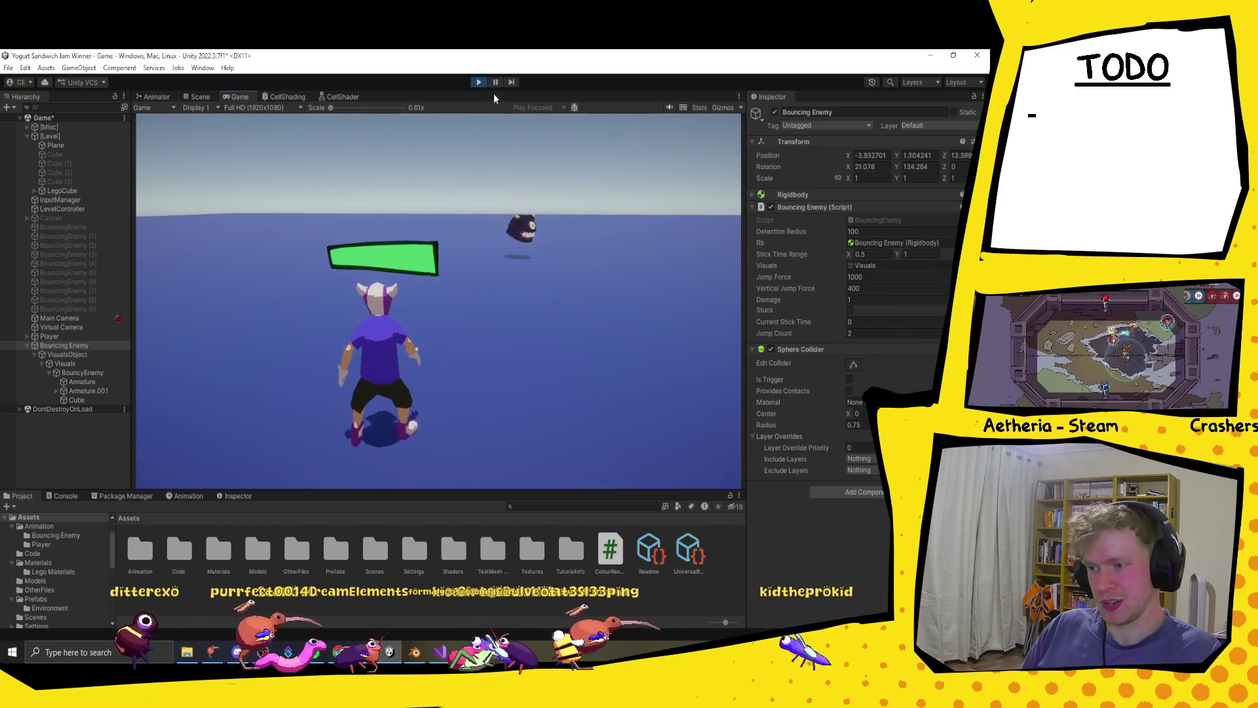
# - Exit Play mode and switch the Bouncing Enemy Rigidbody's Collision Detection from Discrete to Continuous
pyautogui.click(481, 83)
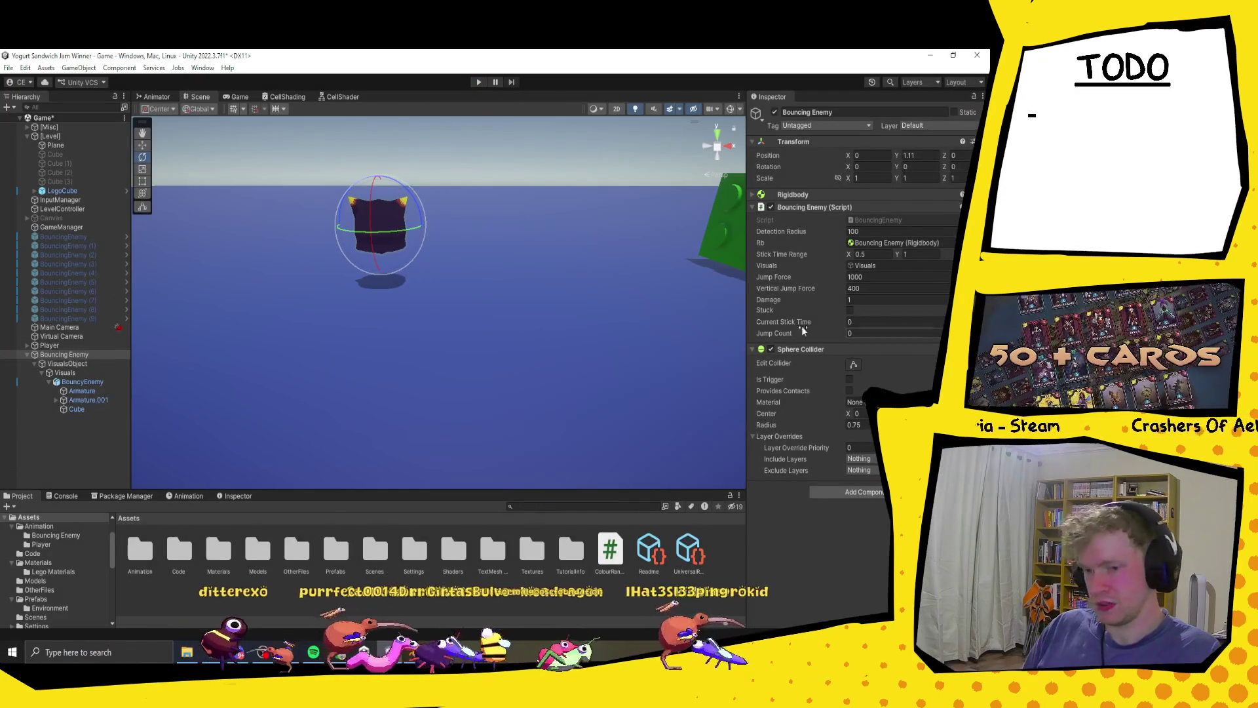
pyautogui.click(760, 194)
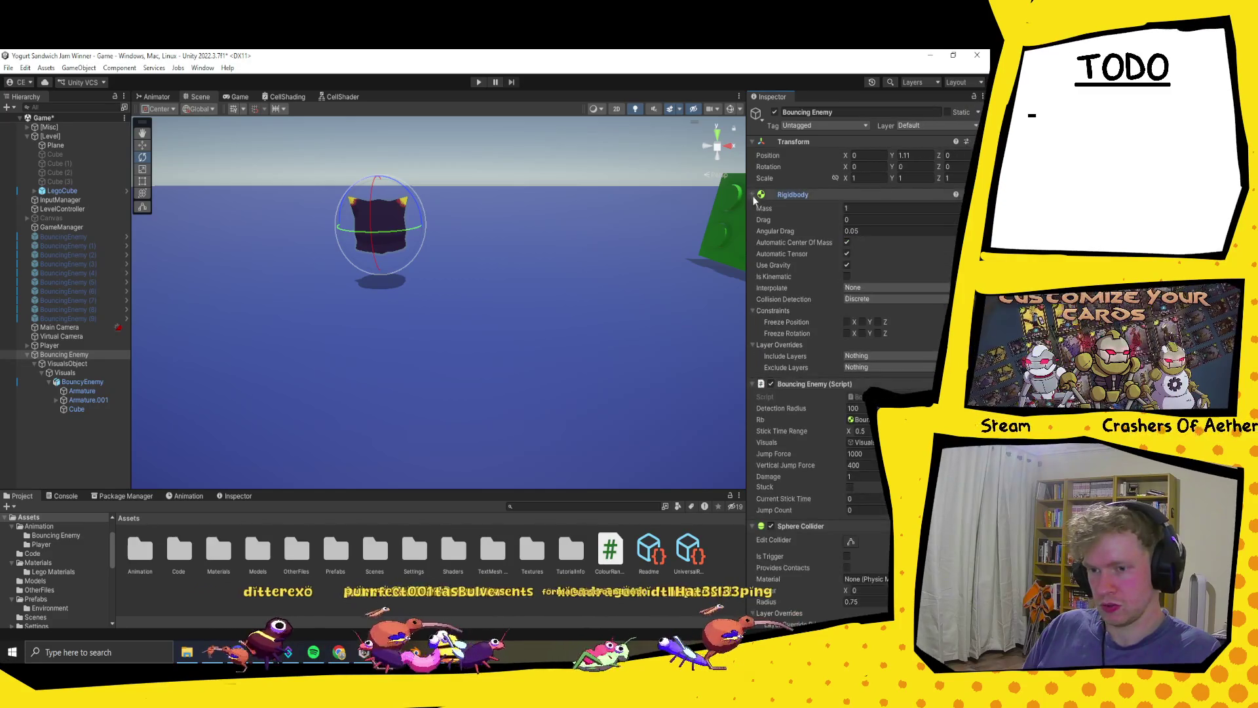
pyautogui.click(872, 287)
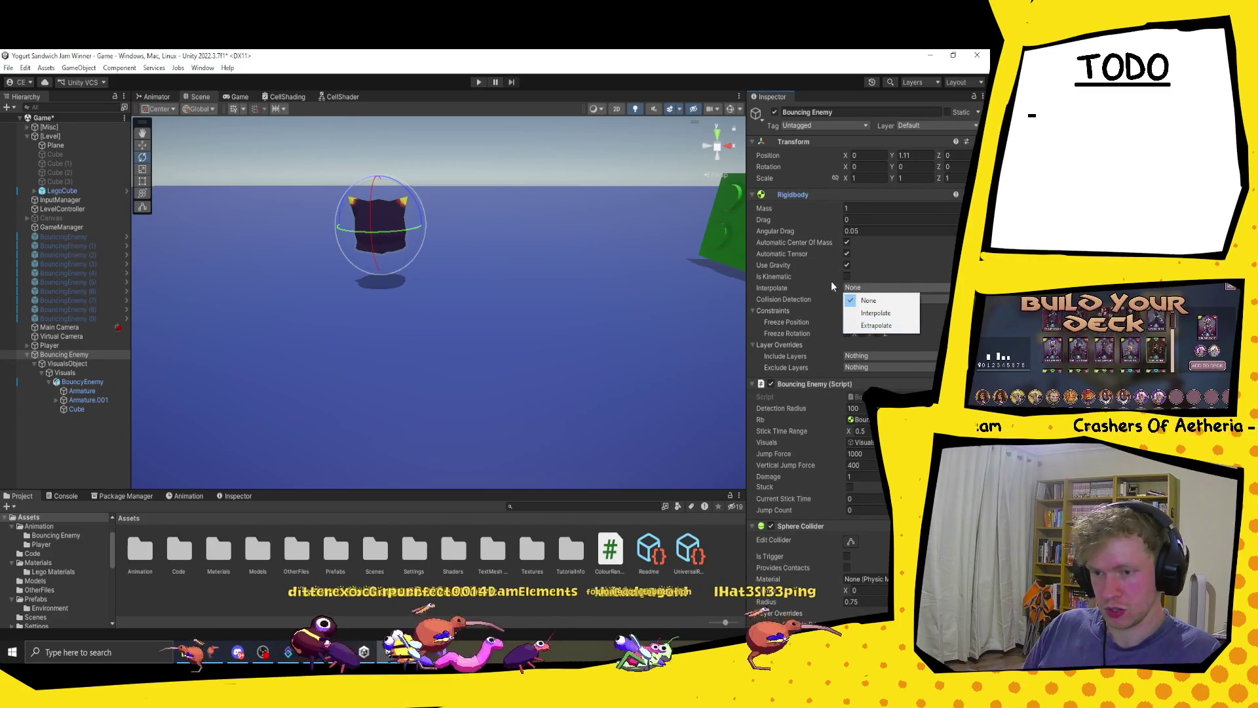
pyautogui.click(788, 288)
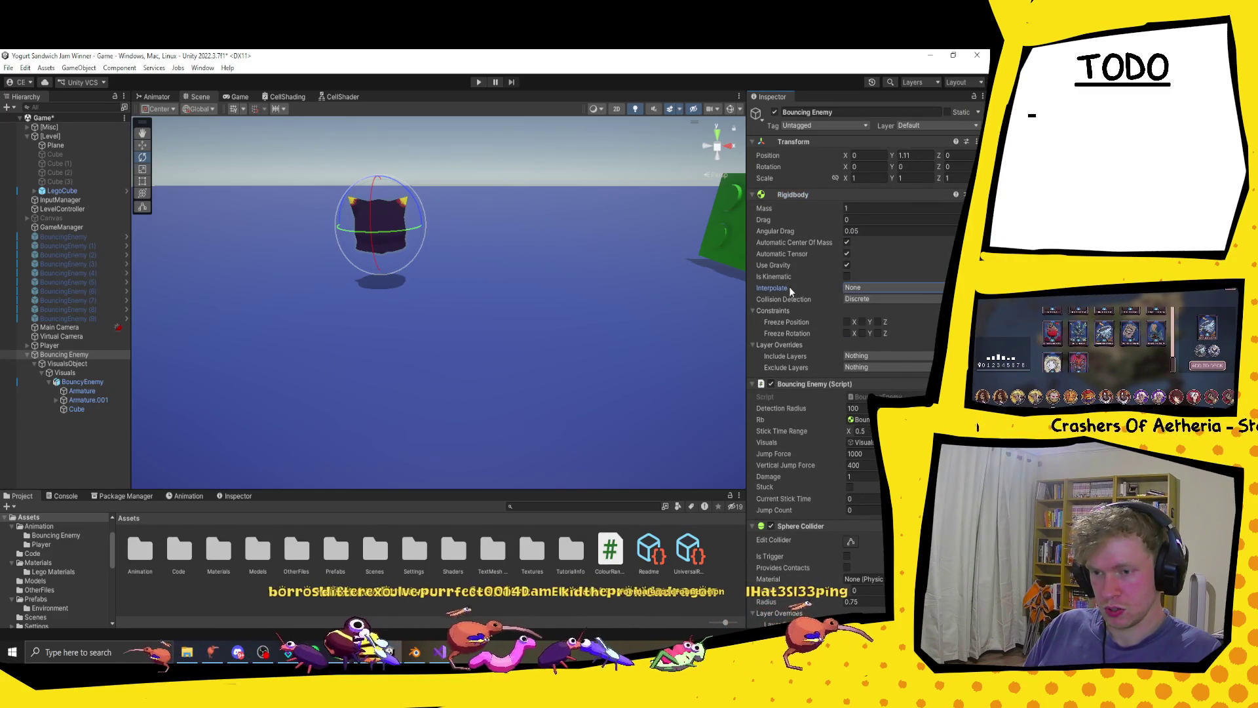
pyautogui.click(871, 299)
pyautogui.click(858, 314)
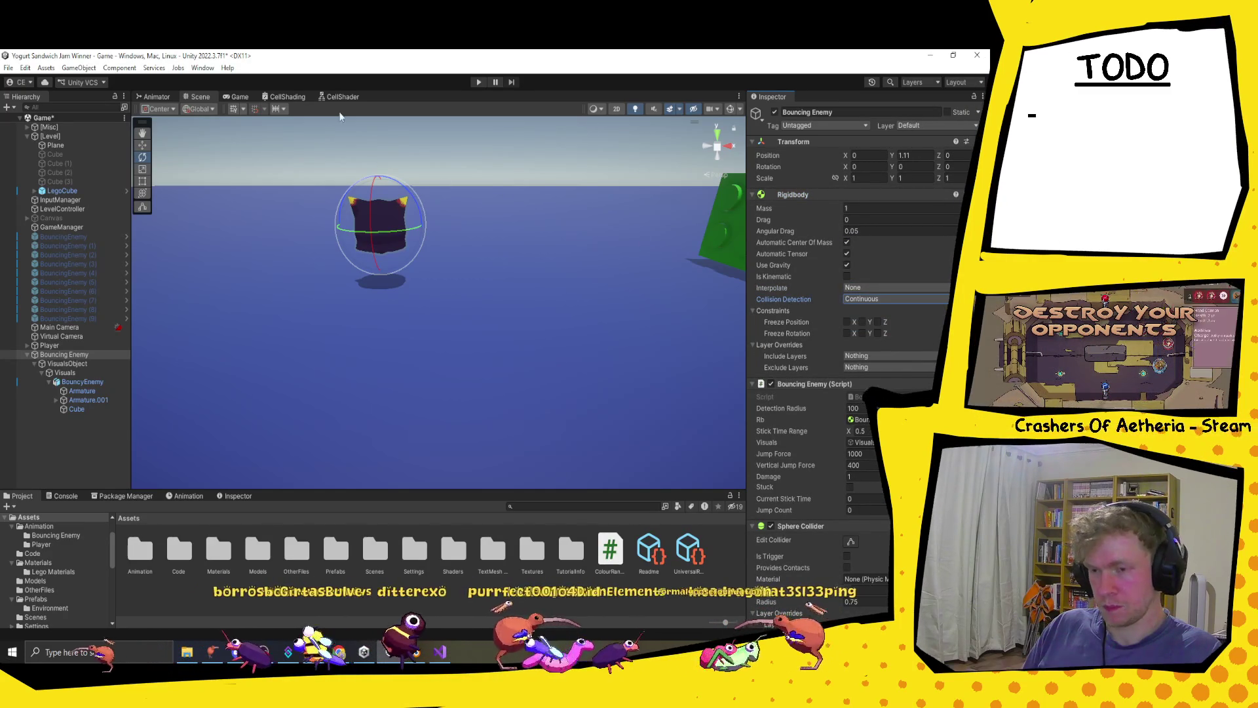
pyautogui.scroll(-2, 878, 373)
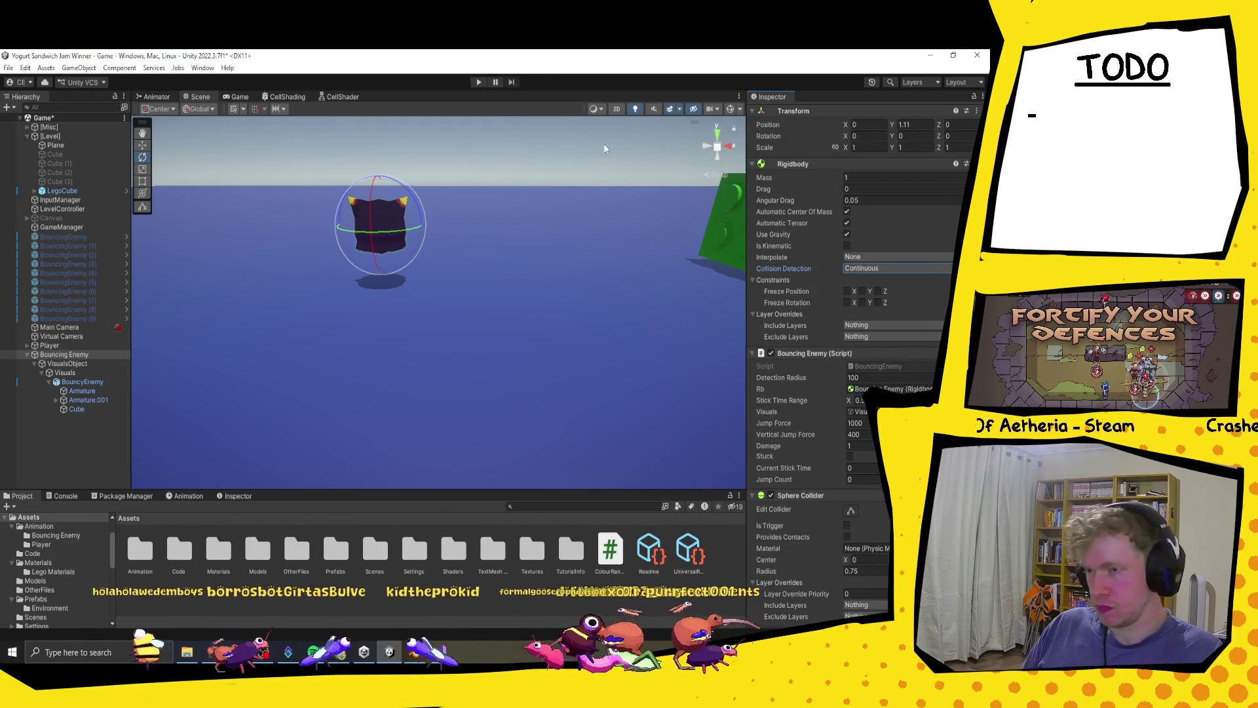
pyautogui.click(479, 82)
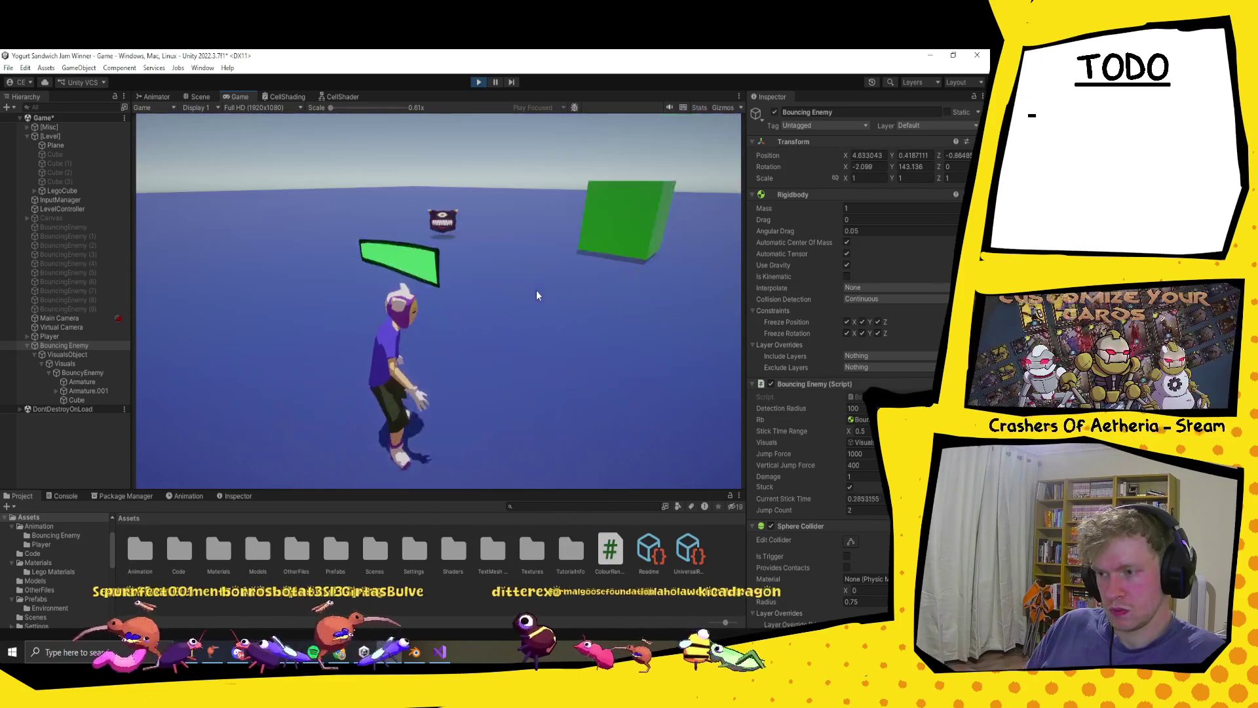
pyautogui.click(479, 82)
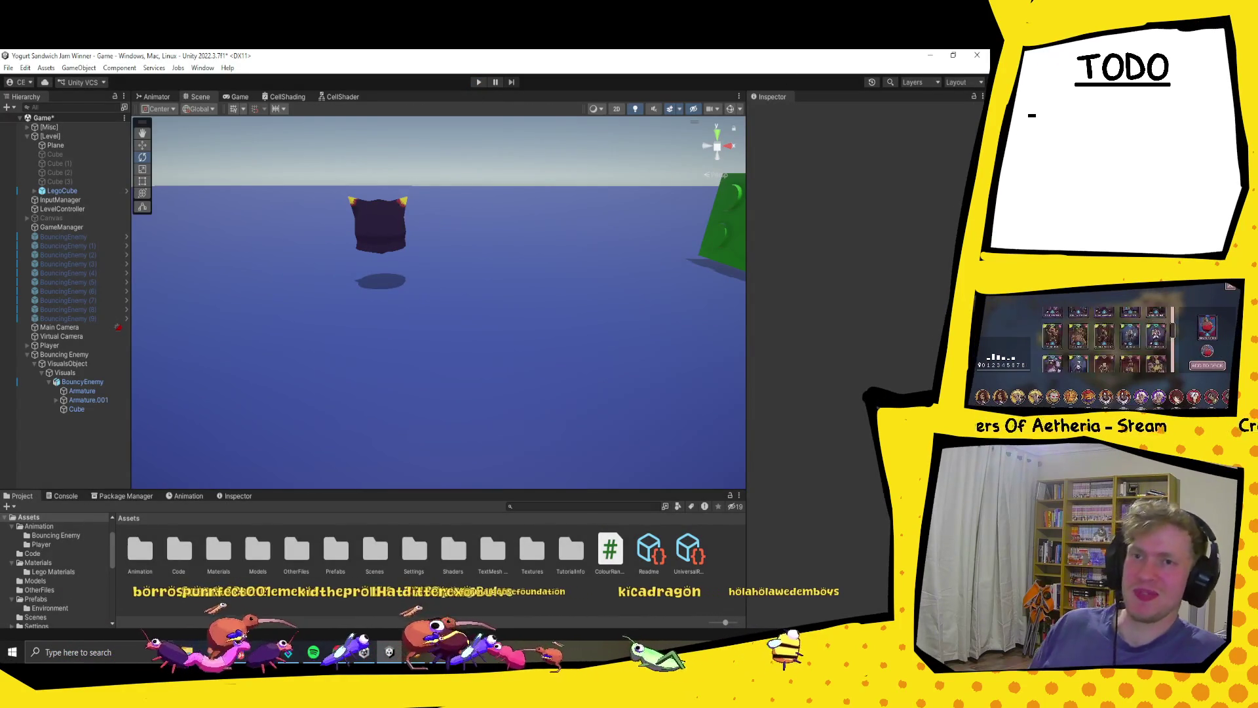
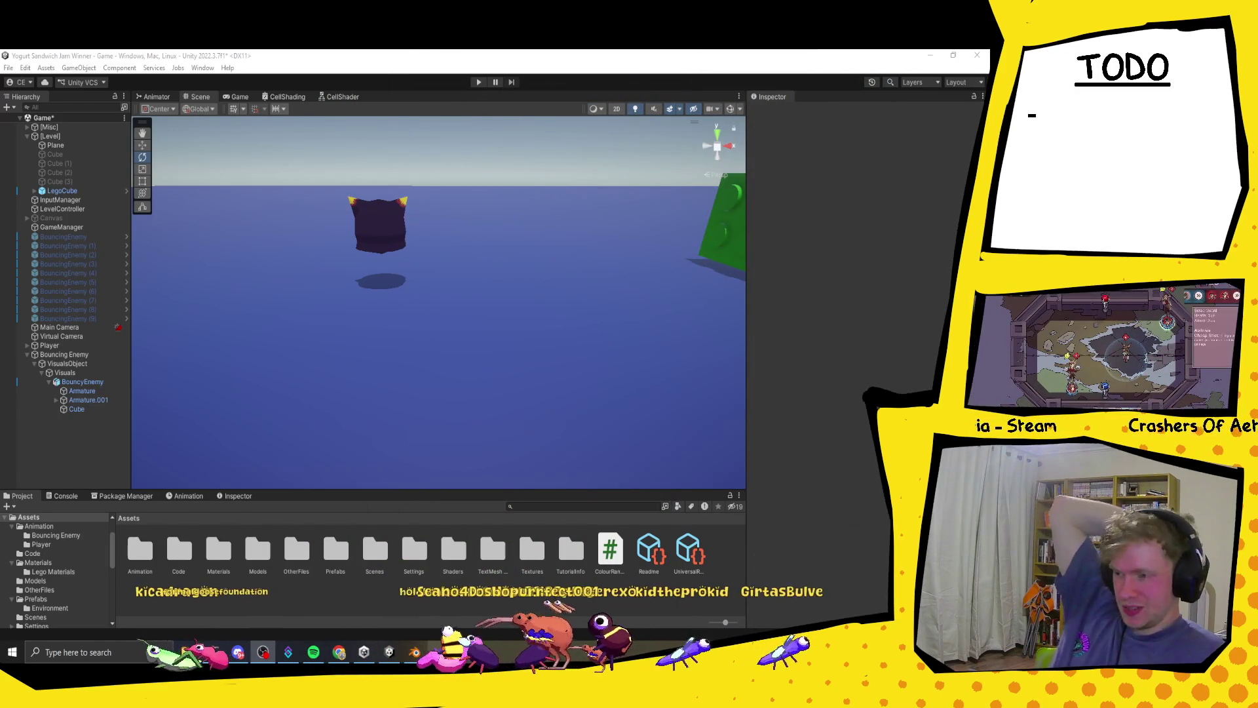
# - Look over the BouncingEnemy script in the code editor, then return to Unity
pyautogui.moveTo(435, 650)
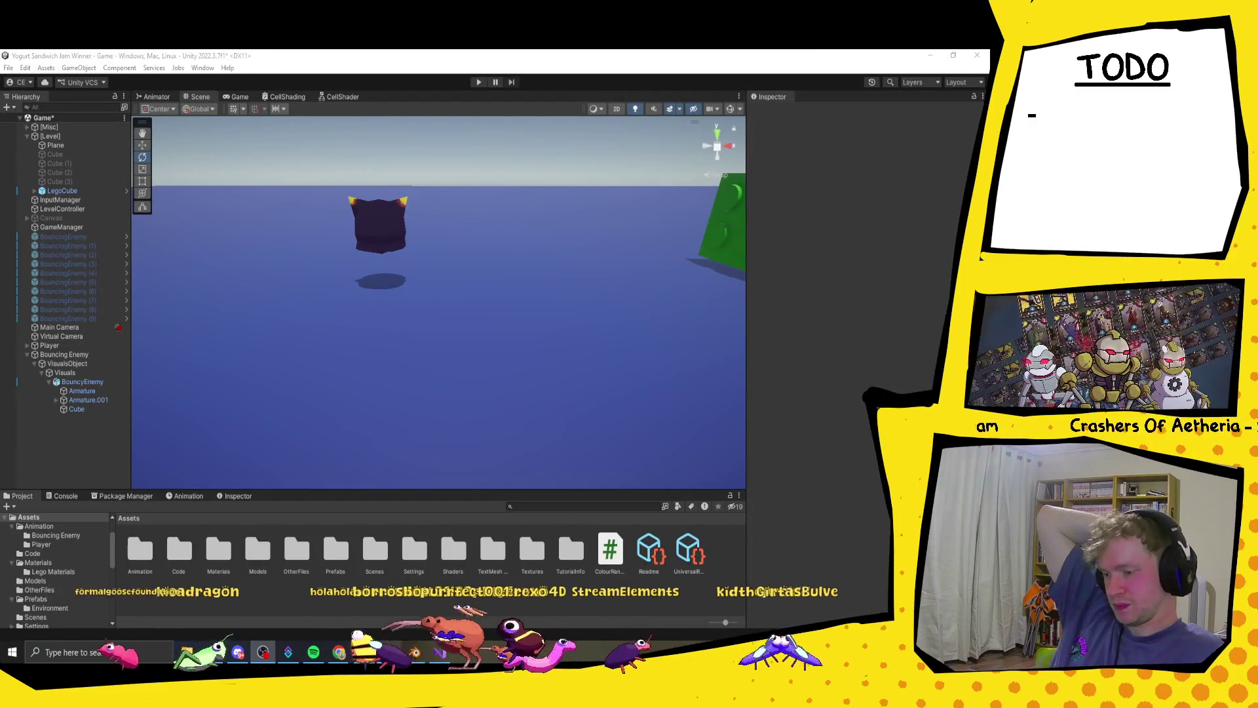
pyautogui.moveTo(391, 651)
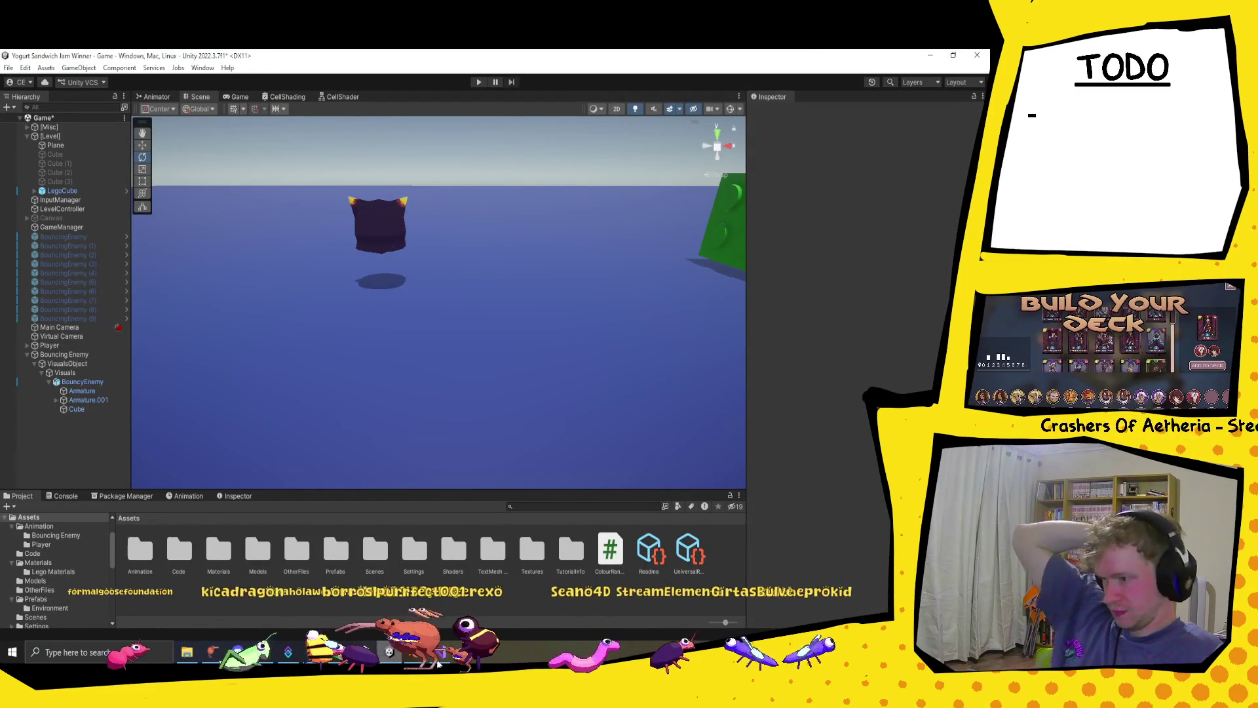
pyautogui.click(391, 652)
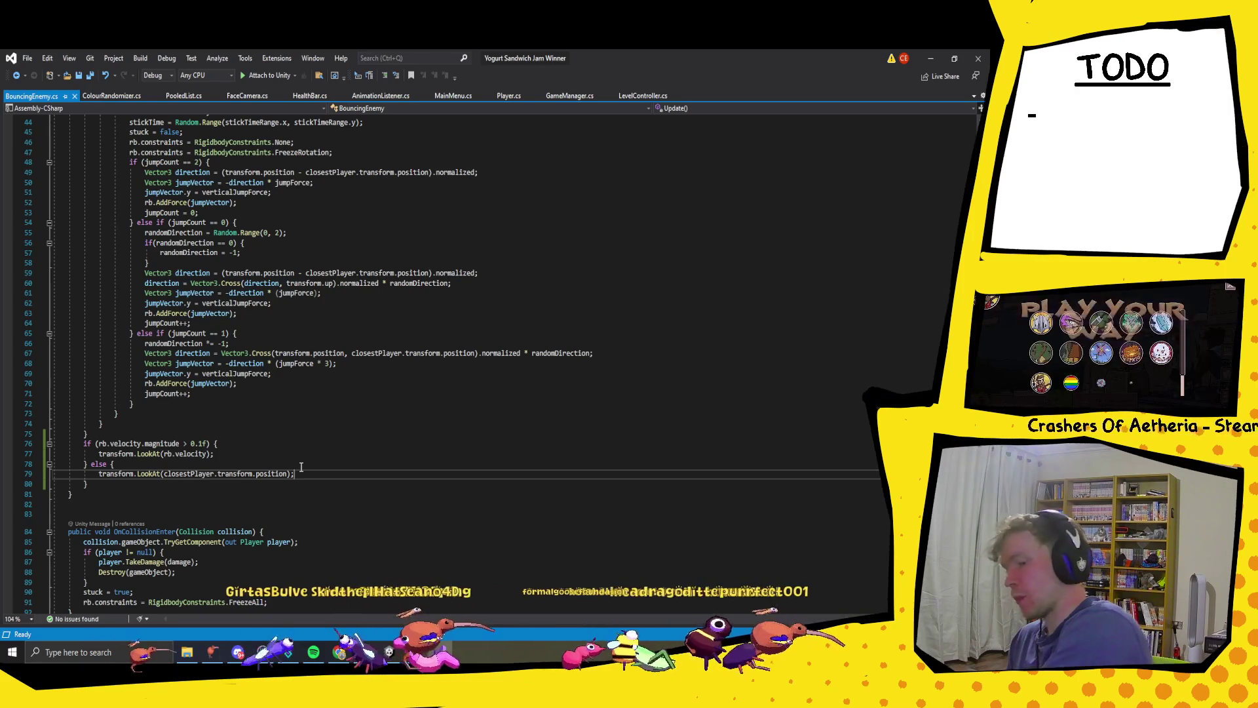
pyautogui.hotkey('alt', 'Tab')
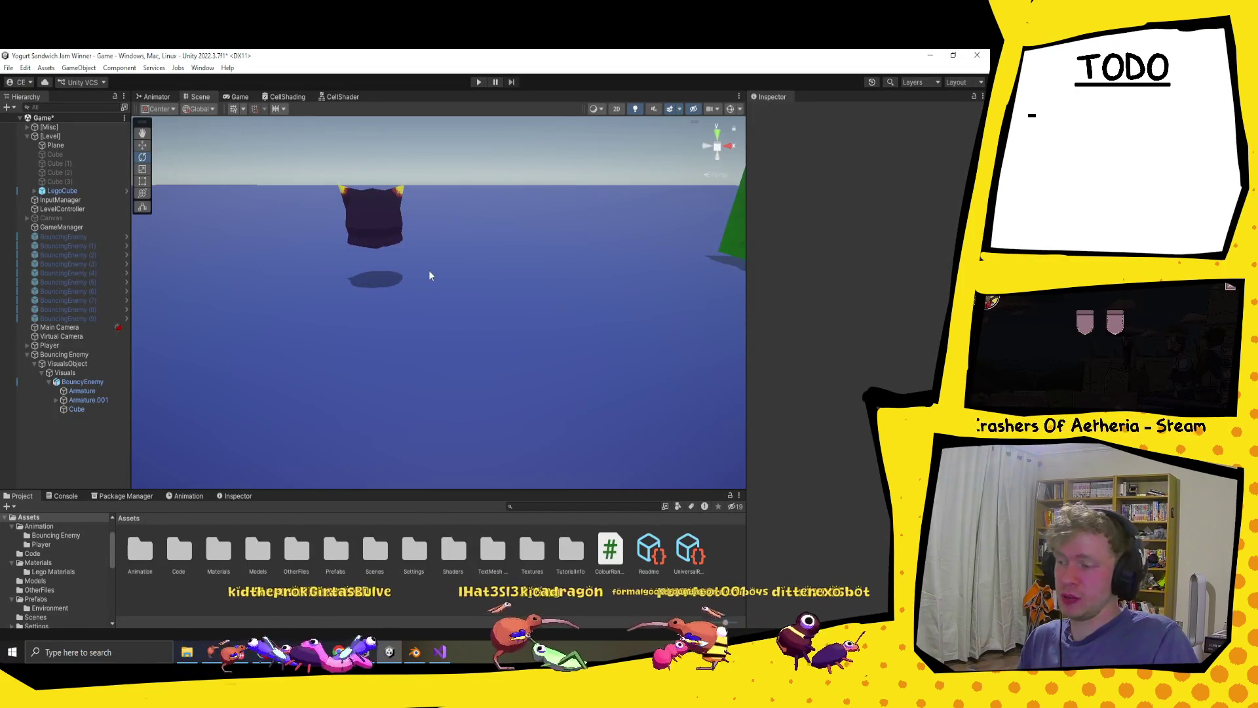
# - Select Bouncing Enemy and inspect its Visuals and VisualsObject children
pyautogui.click(73, 355)
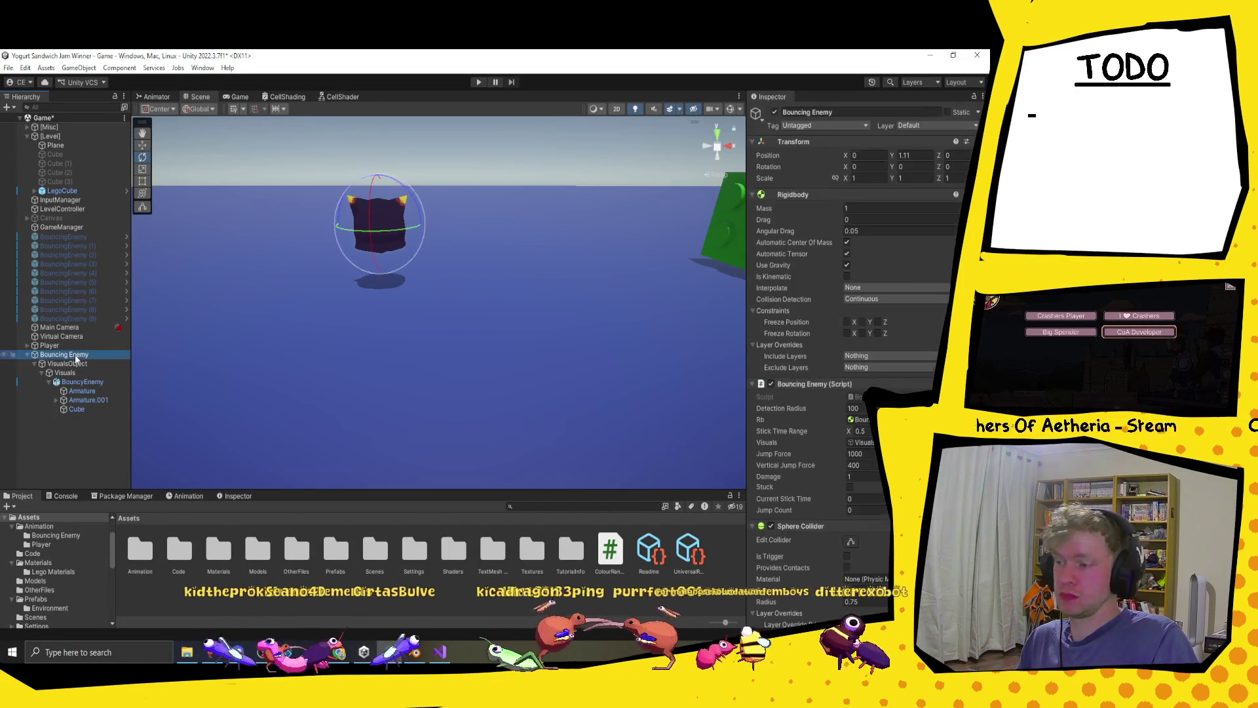
pyautogui.click(81, 372)
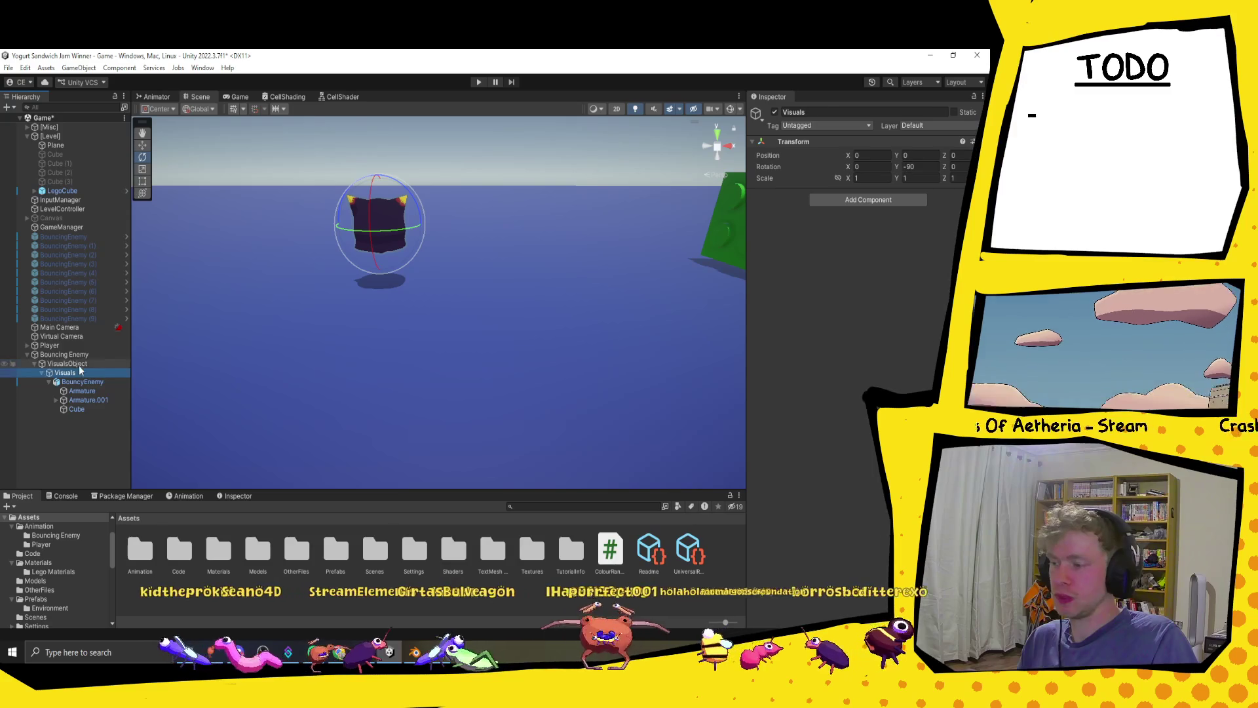
pyautogui.click(79, 363)
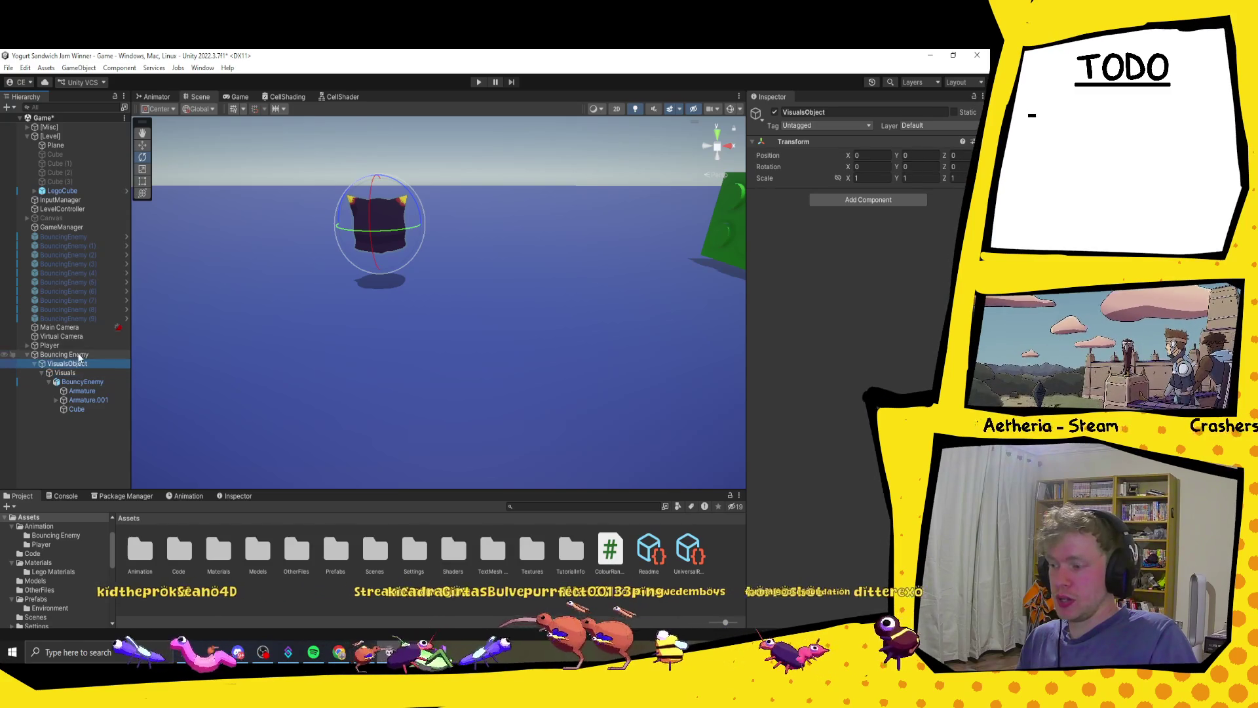
pyautogui.click(78, 354)
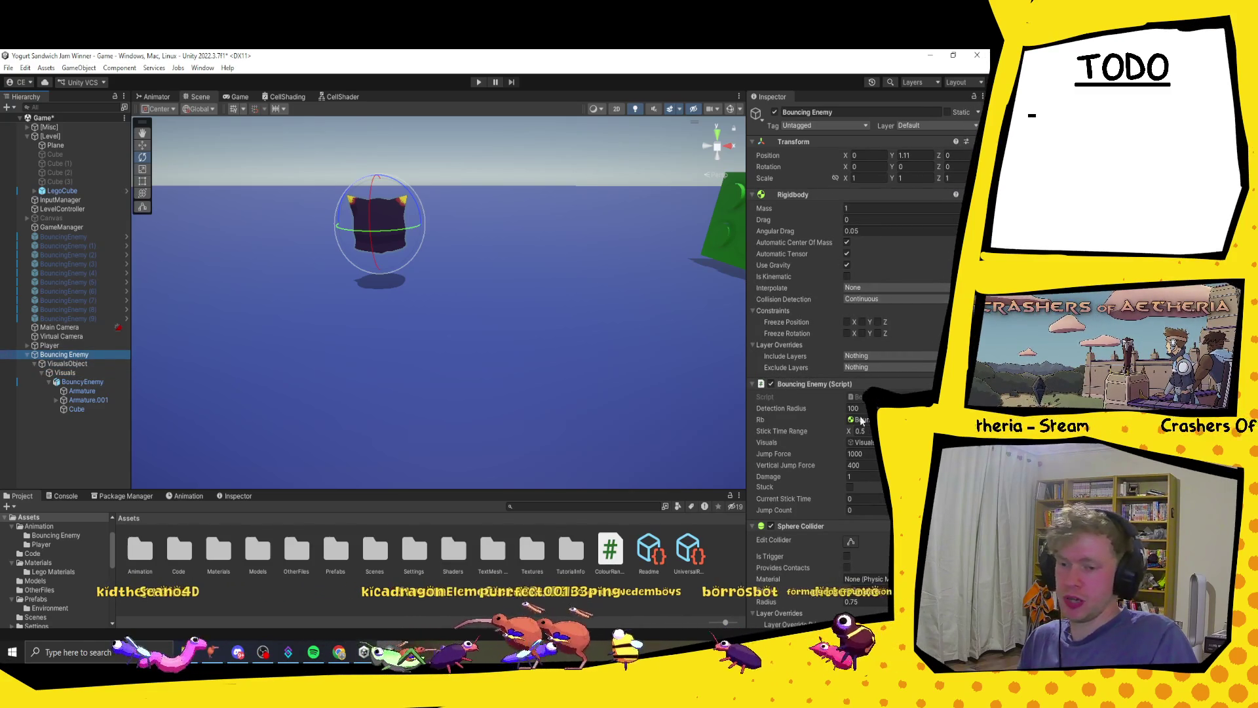
# - Set the Sphere Collider radius from 0.75 to 0.72, then drag its handle to about 0.65
pyautogui.click(850, 541)
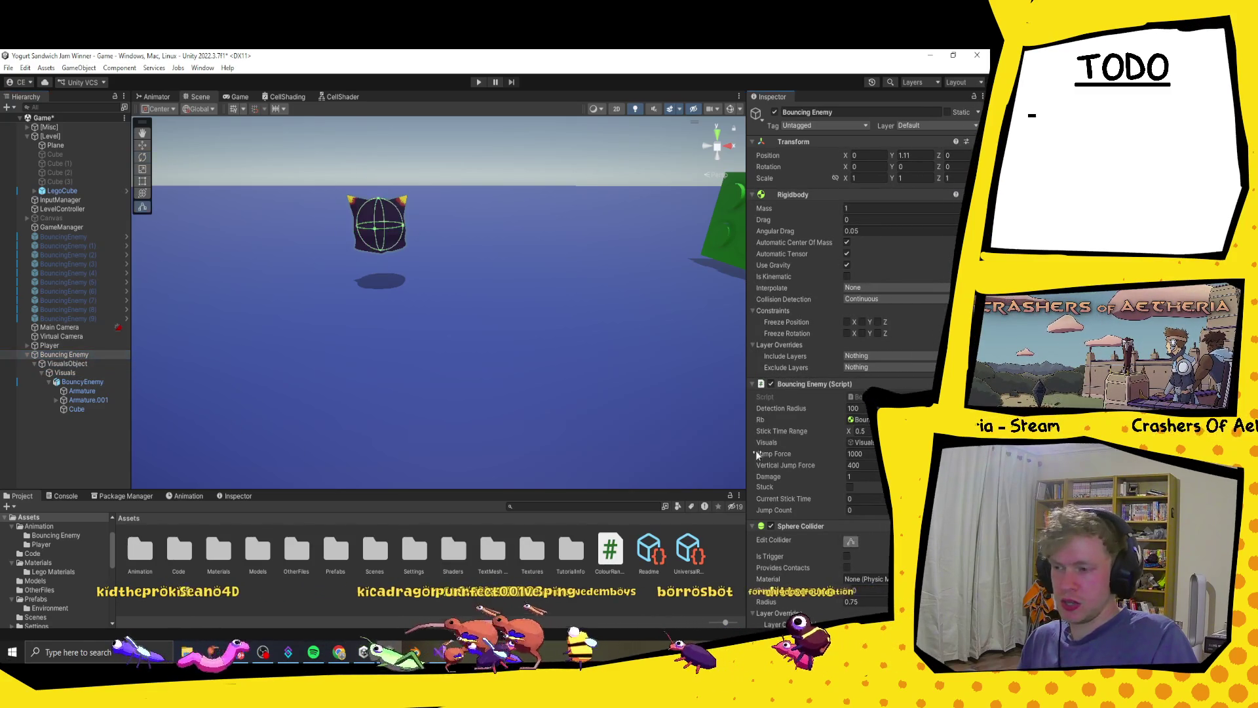
pyautogui.moveTo(557, 263)
pyautogui.mouseDown()
pyautogui.moveTo(501, 248)
pyautogui.moveTo(335, 258)
pyautogui.moveTo(429, 281)
pyautogui.moveTo(425, 262)
pyautogui.moveTo(559, 321)
pyautogui.mouseUp()
pyautogui.scroll(-2, 843, 459)
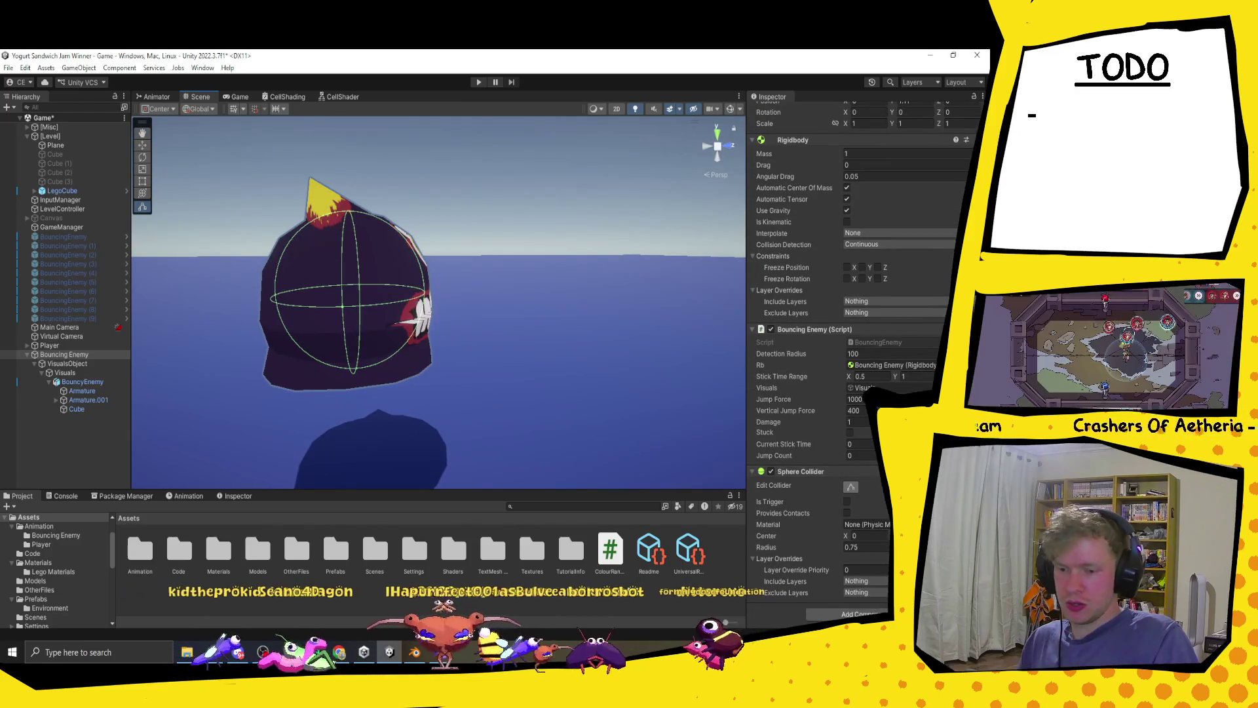
pyautogui.click(858, 547)
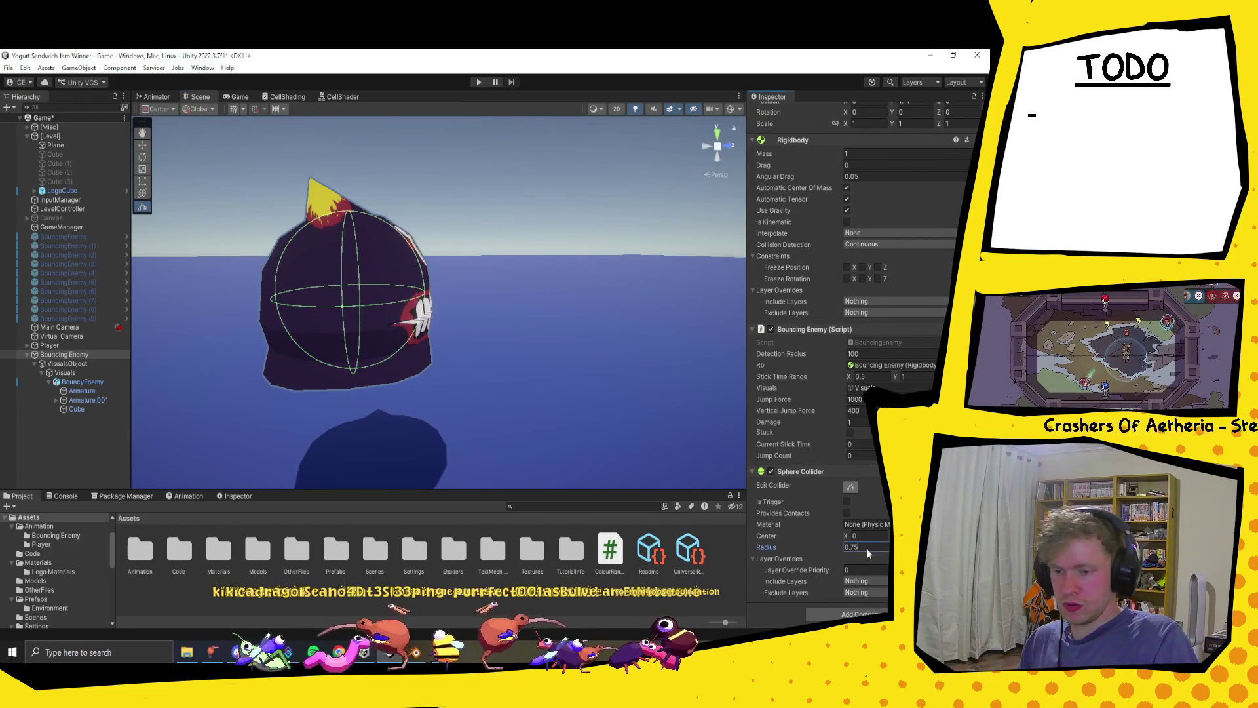
pyautogui.moveTo(855, 549); pyautogui.dragTo(843, 552)
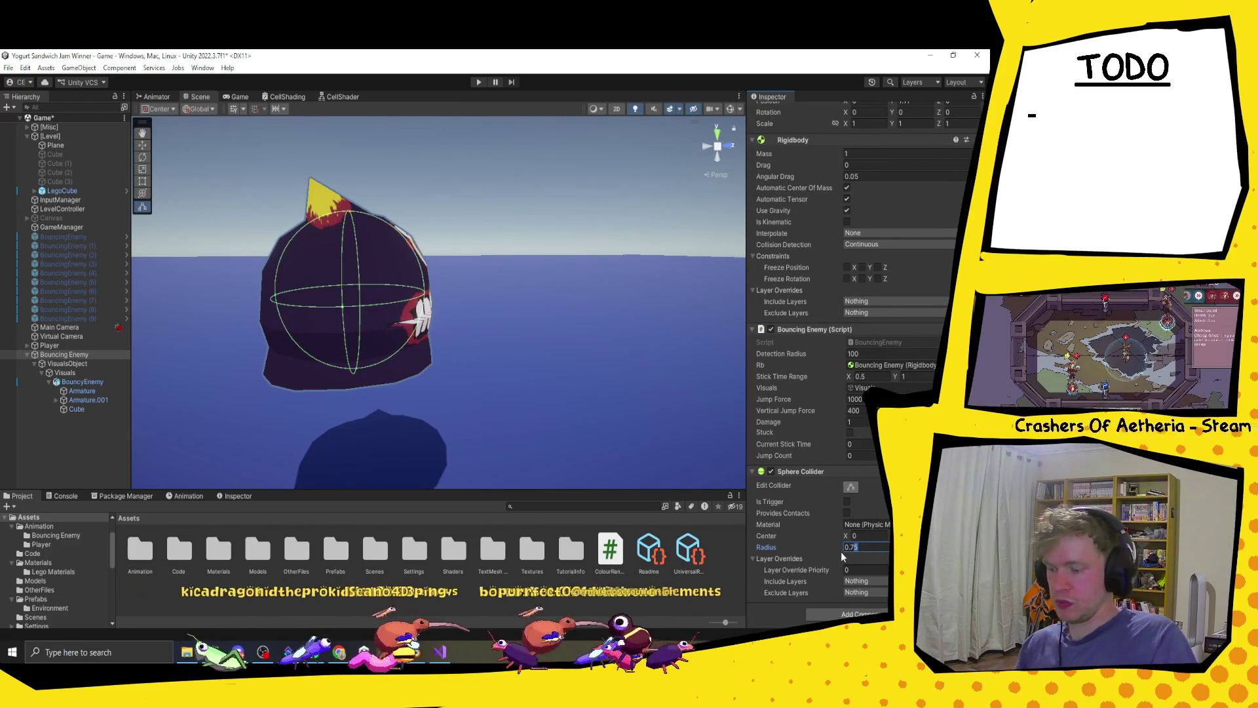
pyautogui.write('0.72')
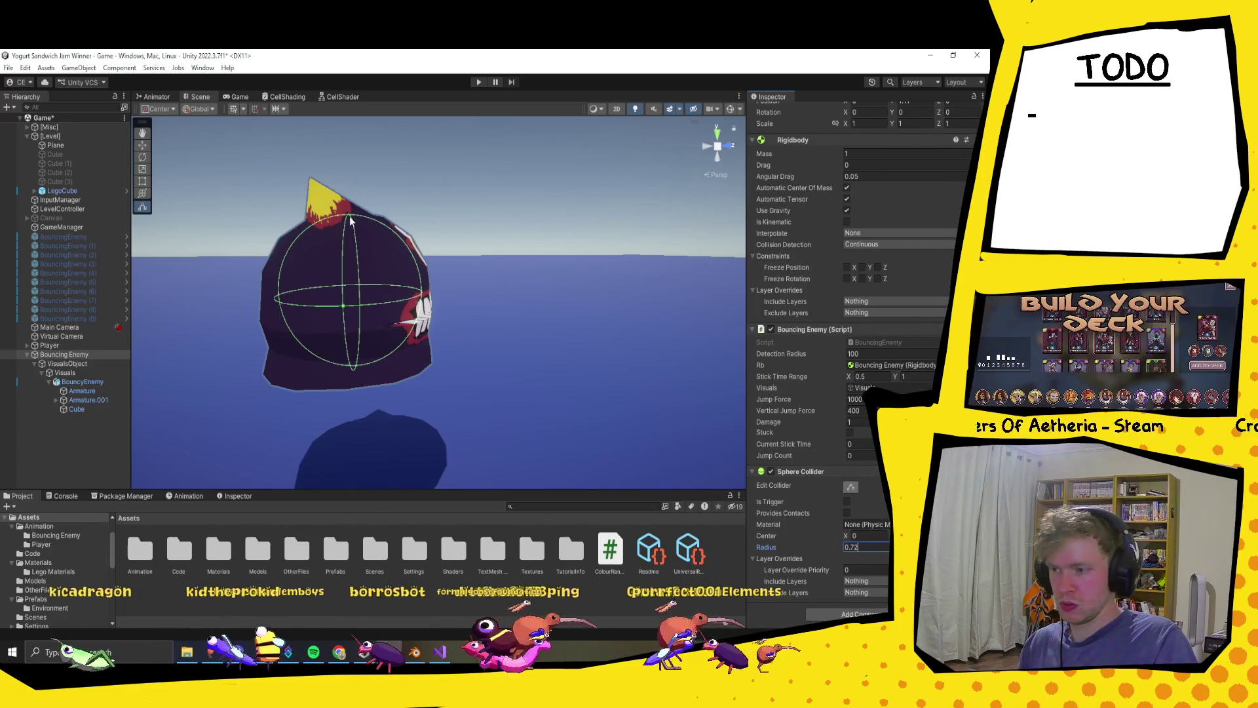
pyautogui.moveTo(350, 221); pyautogui.dragTo(352, 229)
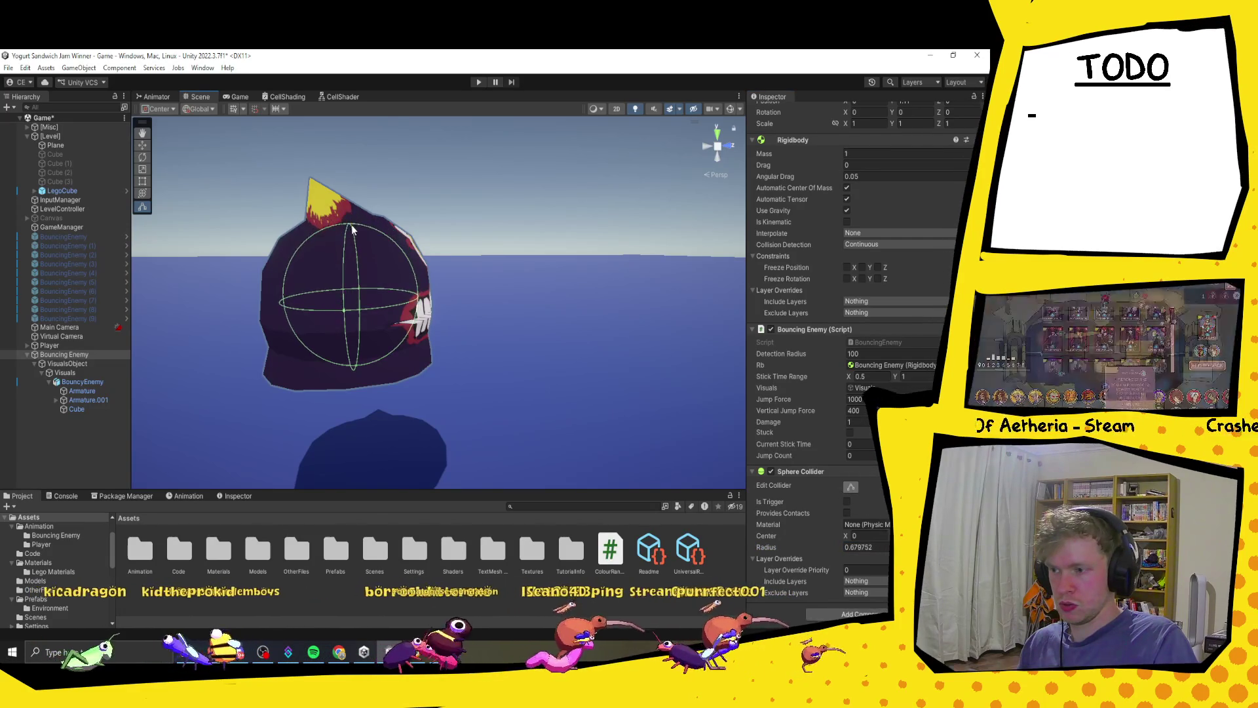
pyautogui.moveTo(418, 302); pyautogui.dragTo(441, 413)
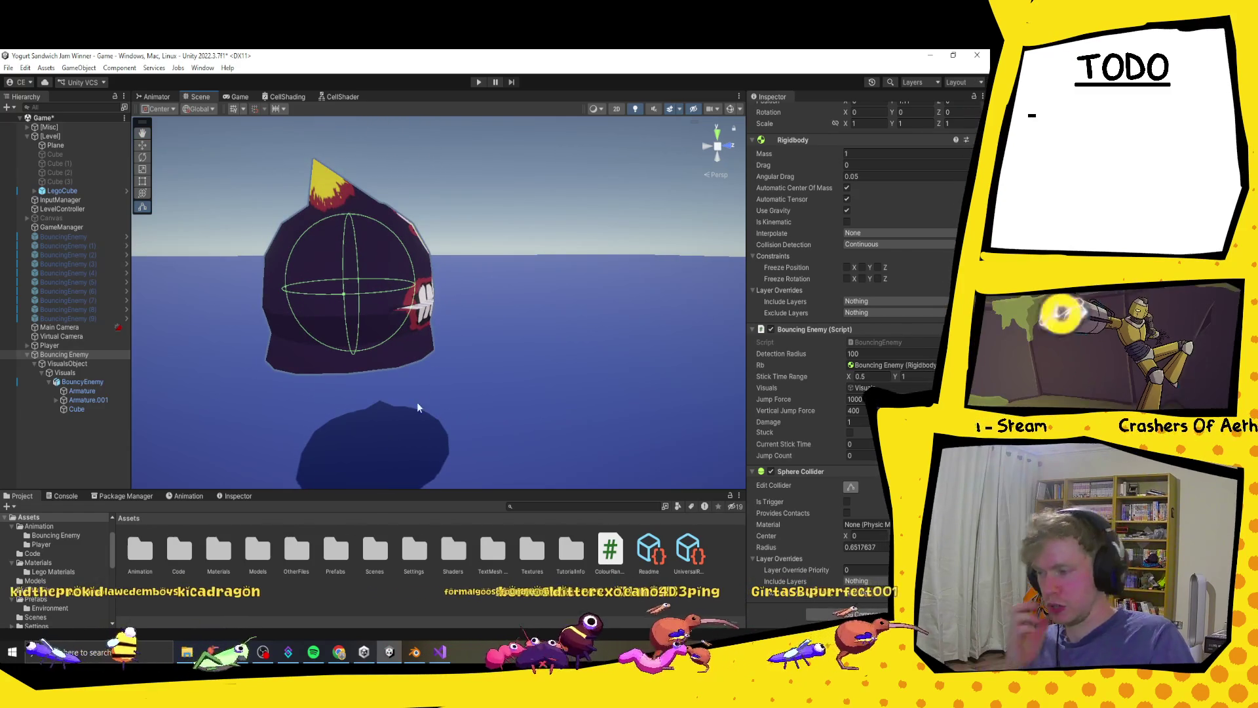
# - Deselect to end collider editing, then reselect the Bouncing Enemy
pyautogui.click(49, 422)
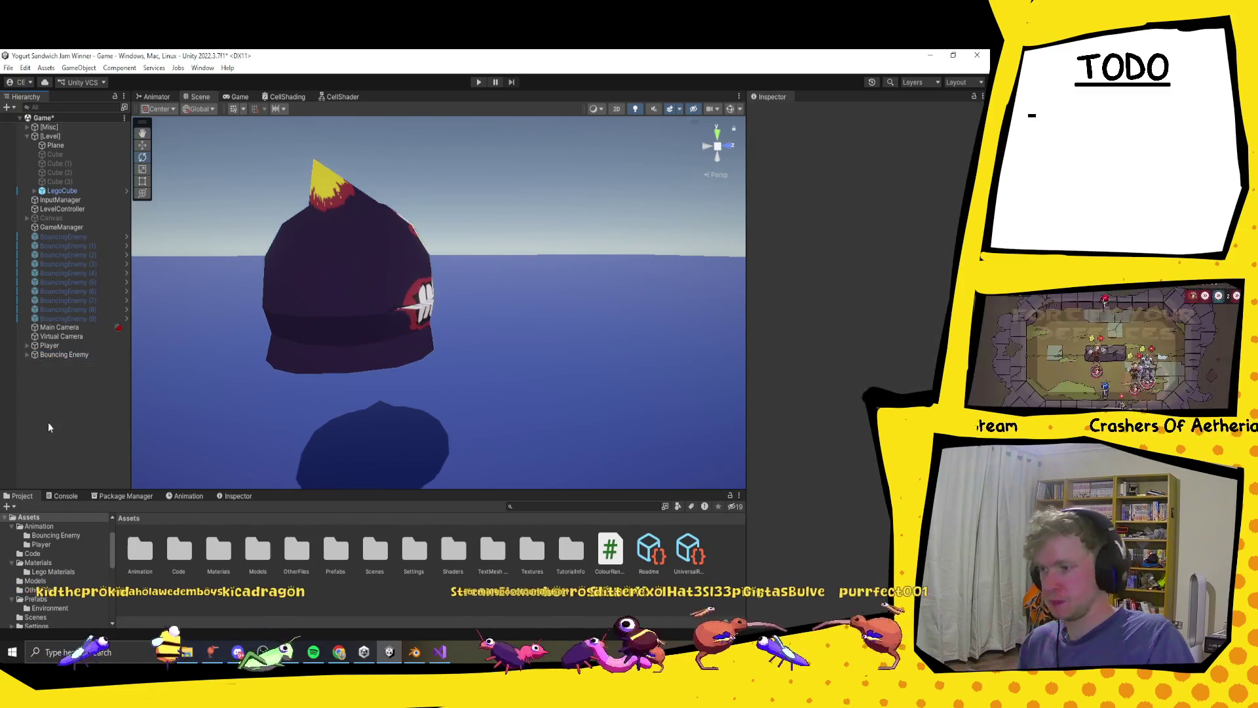
pyautogui.scroll(-3, 324, 308)
pyautogui.scroll(2, 383, 332)
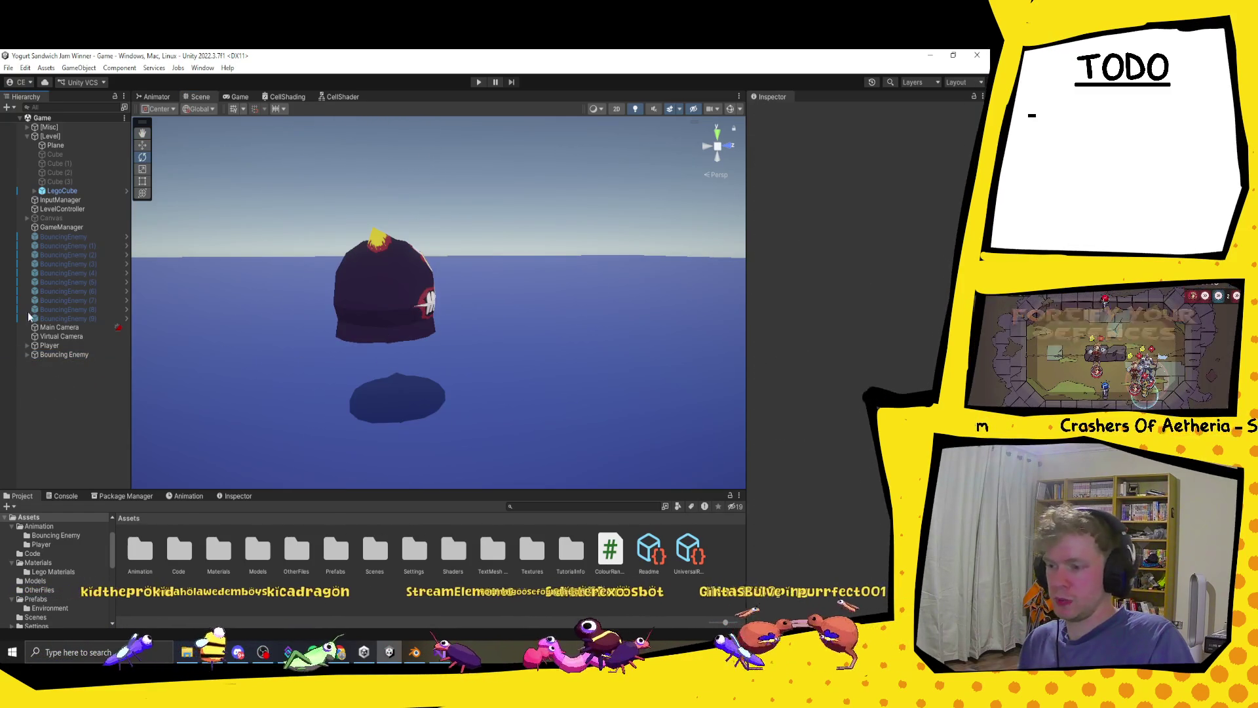
pyautogui.click(49, 354)
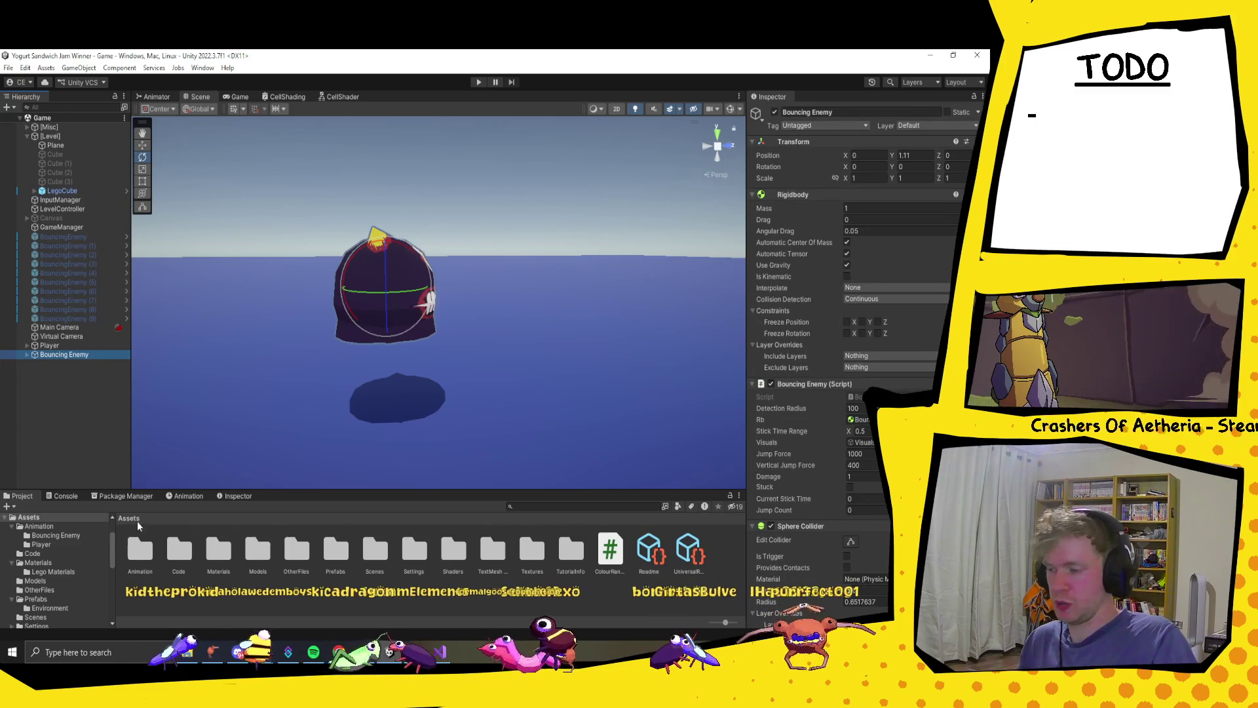
# - In Assets > Prefabs, create an 'Enemies' folder and move the BouncingEnemy prefab into it
pyautogui.doubleClick(335, 556)
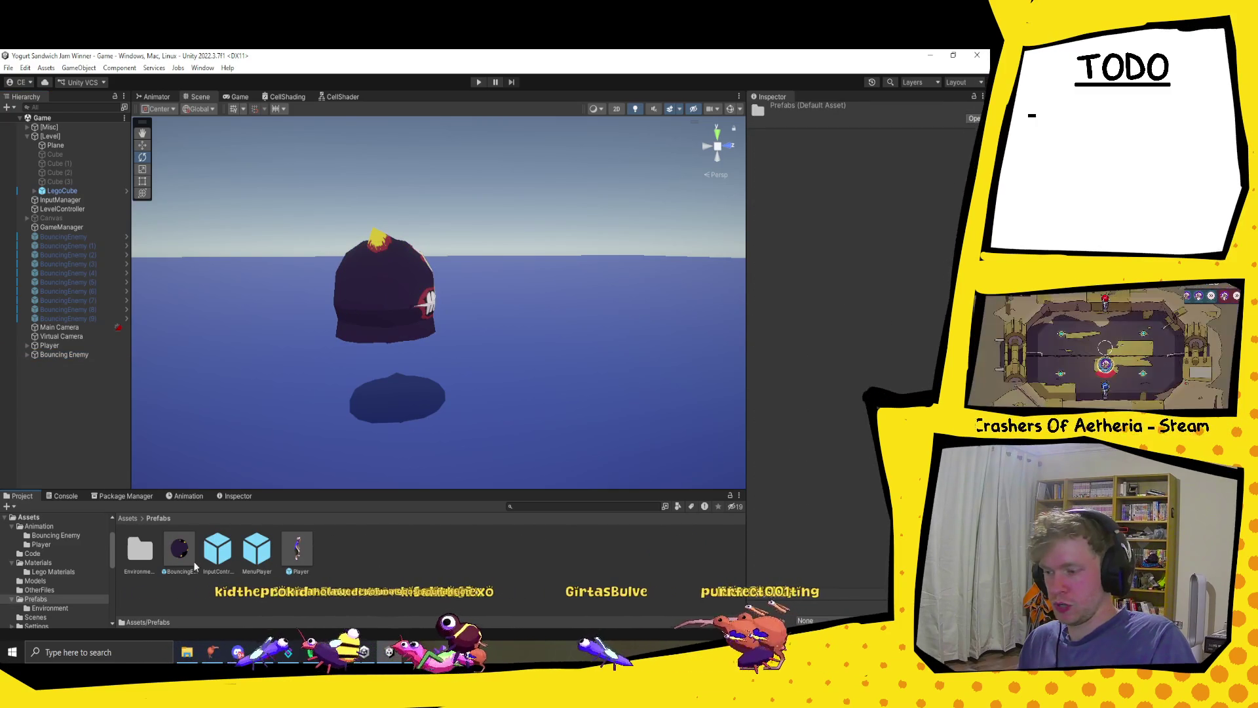
pyautogui.click(170, 552)
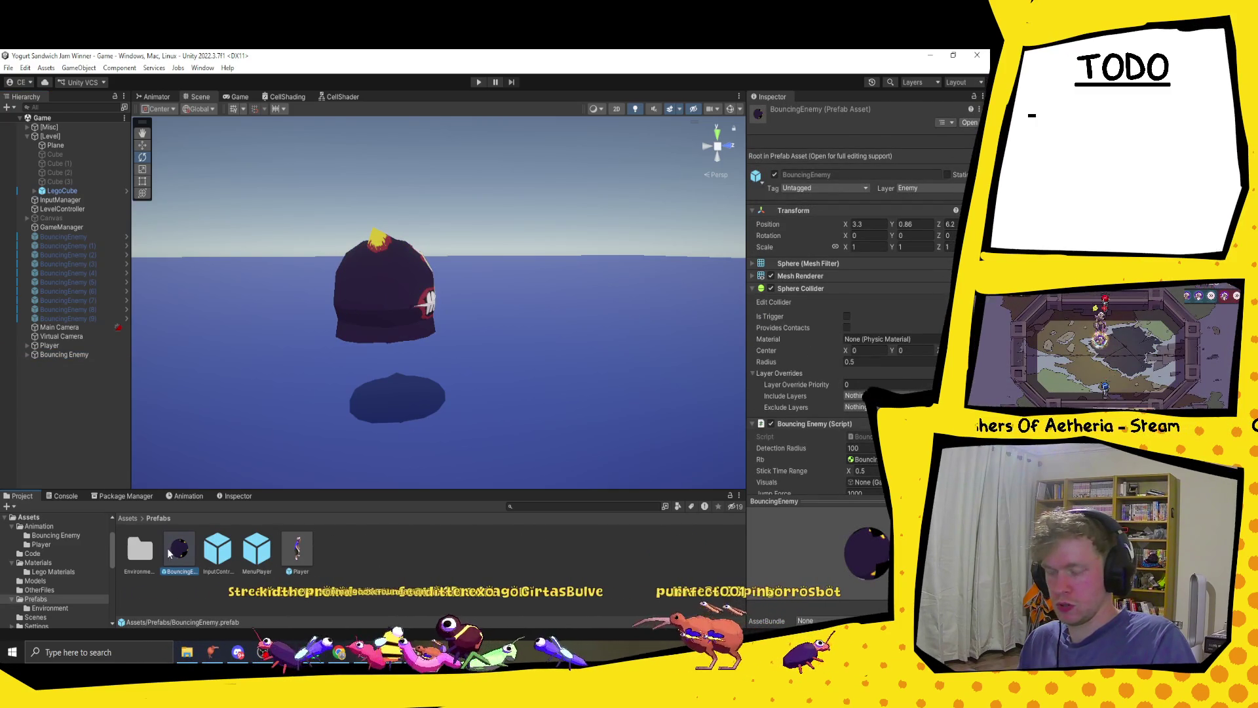
pyautogui.rightClick(383, 548)
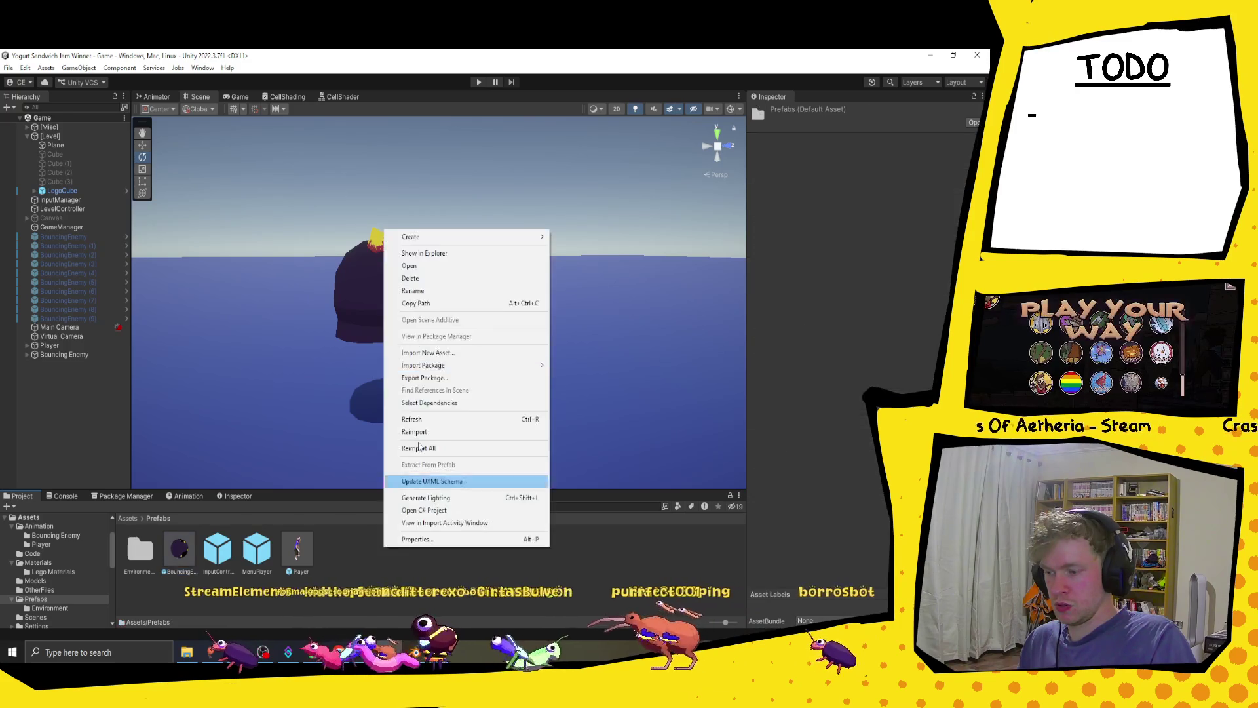
pyautogui.moveTo(420, 237)
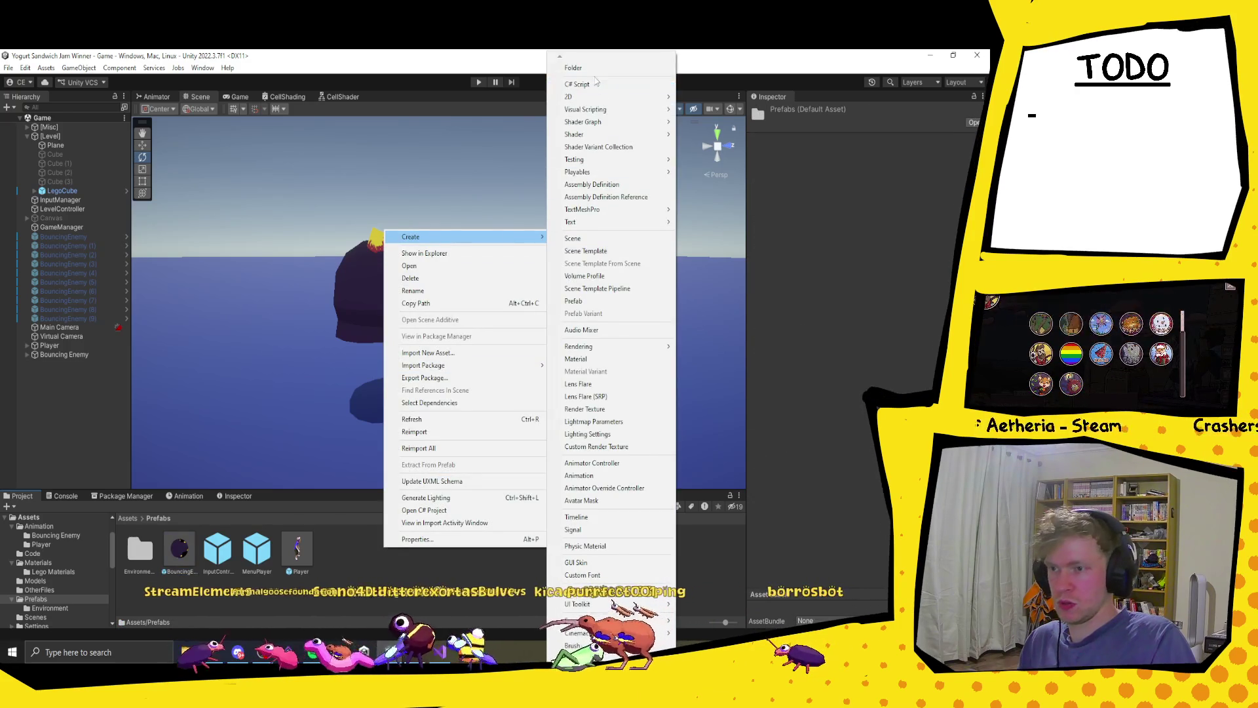
pyautogui.click(590, 68)
pyautogui.write('Enem')
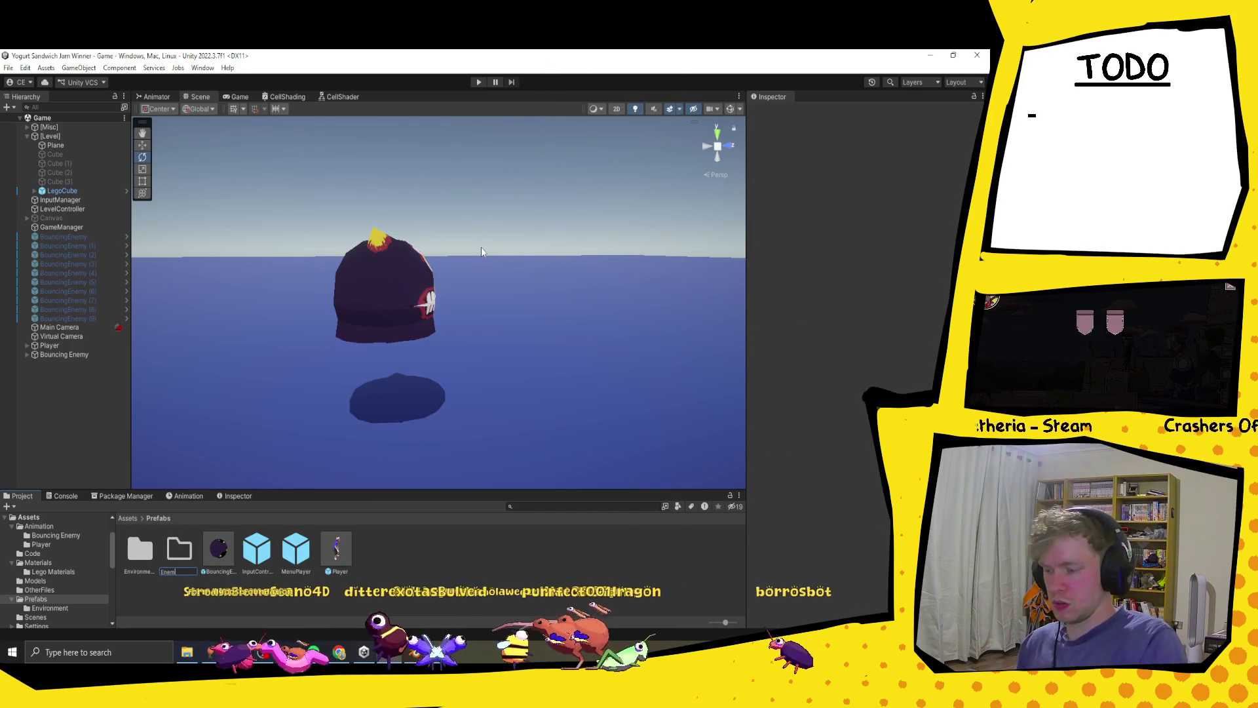
pyautogui.write('ies')
pyautogui.press('Return')
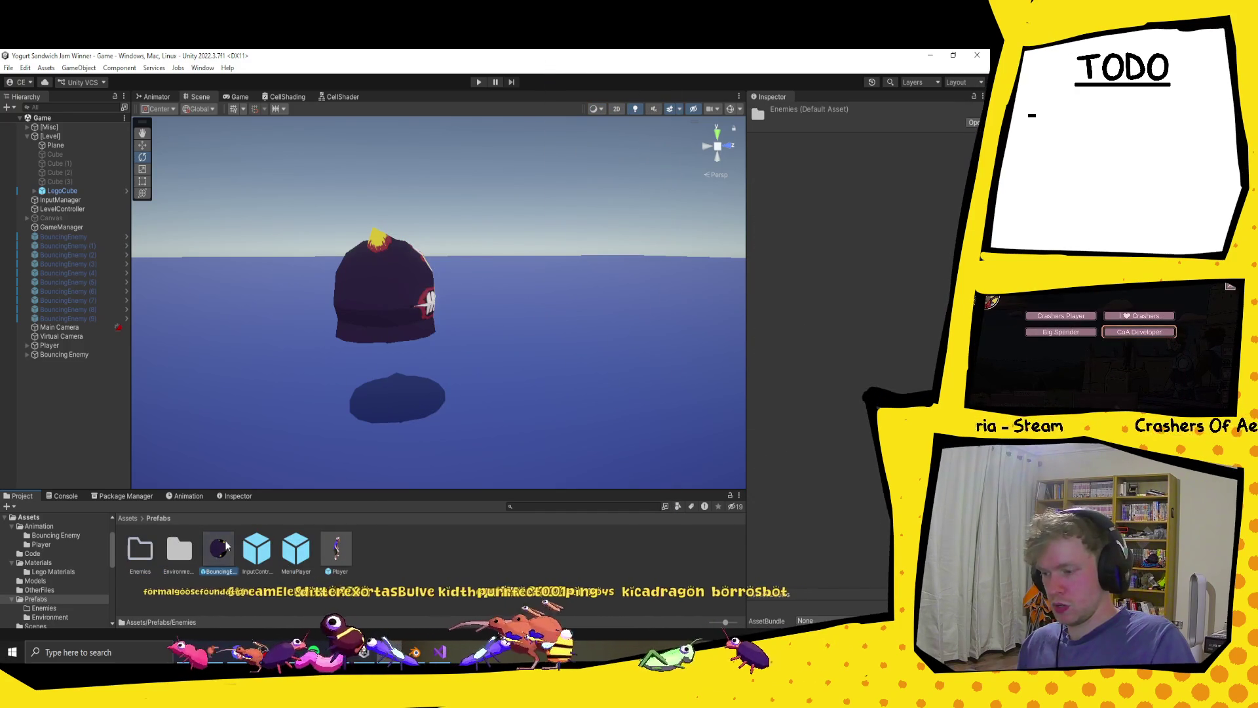
pyautogui.moveTo(225, 546); pyautogui.dragTo(139, 549)
# - Create a second folder named 'Particle' inside Prefabs
pyautogui.rightClick(327, 565)
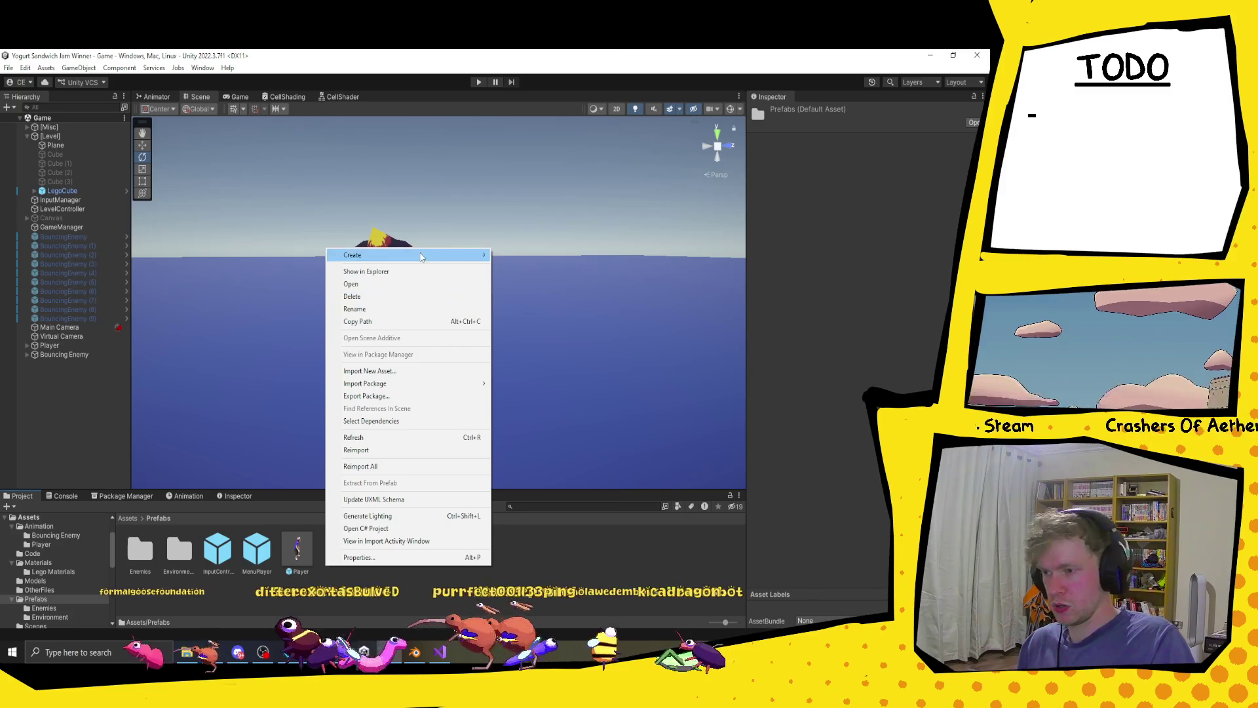
pyautogui.moveTo(421, 256)
pyautogui.click(517, 68)
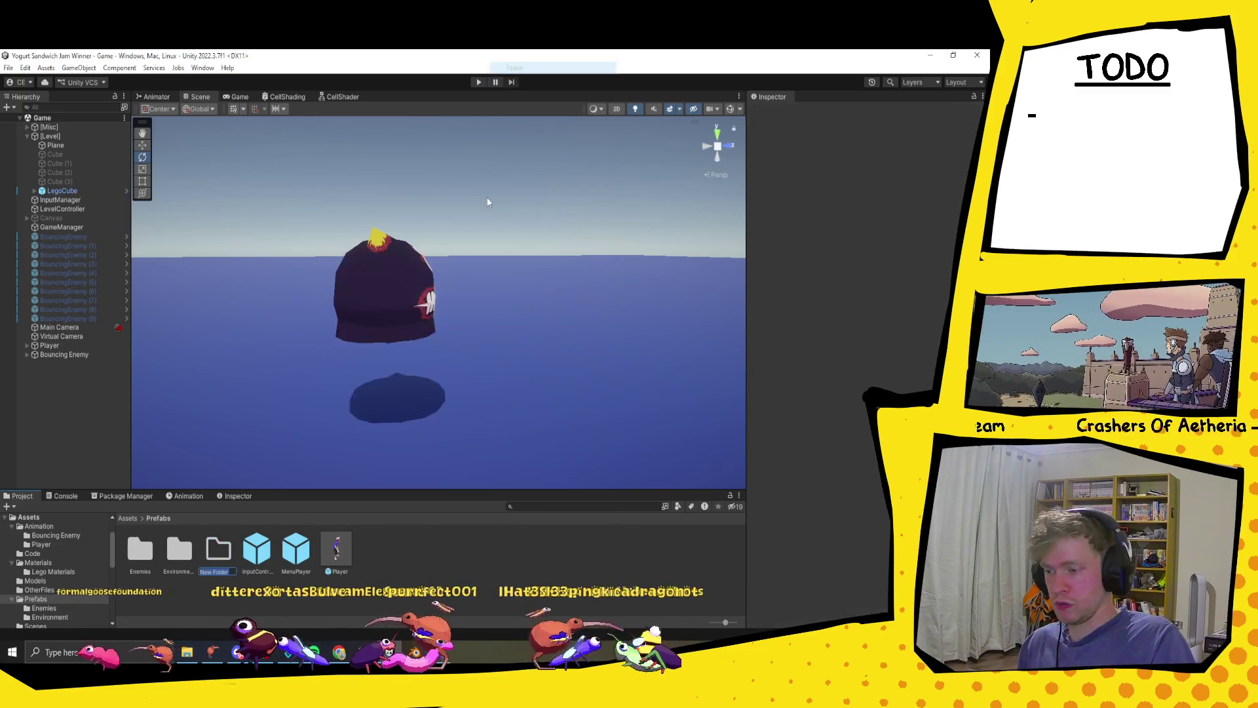
pyautogui.write('Particle')
pyautogui.press('Return')
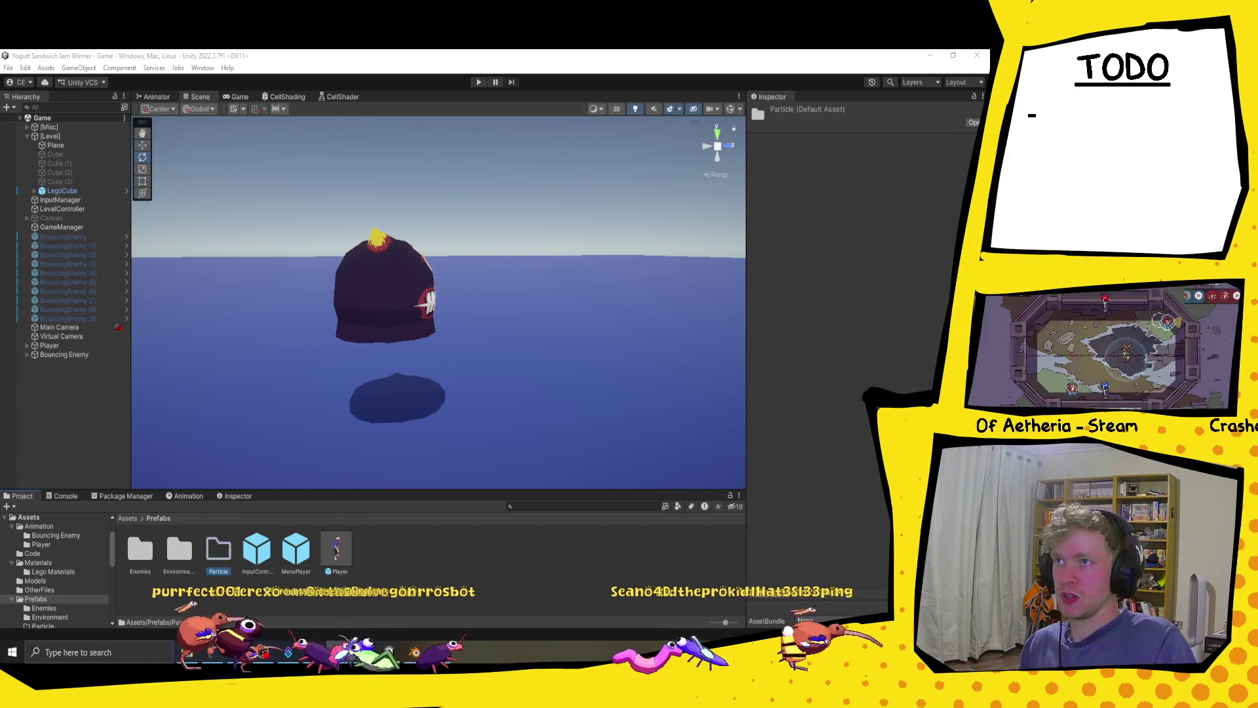
pyautogui.hotkey('alt', 'Tab')
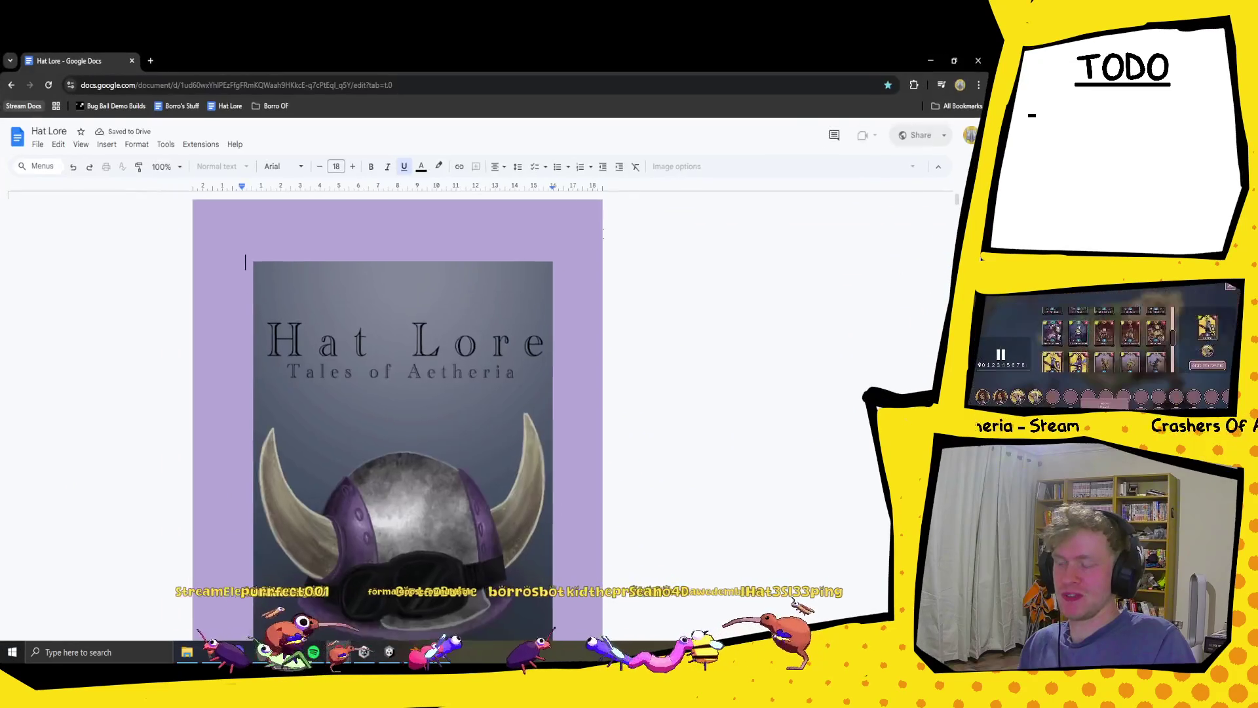
pyautogui.scroll(-20, 398, 419)
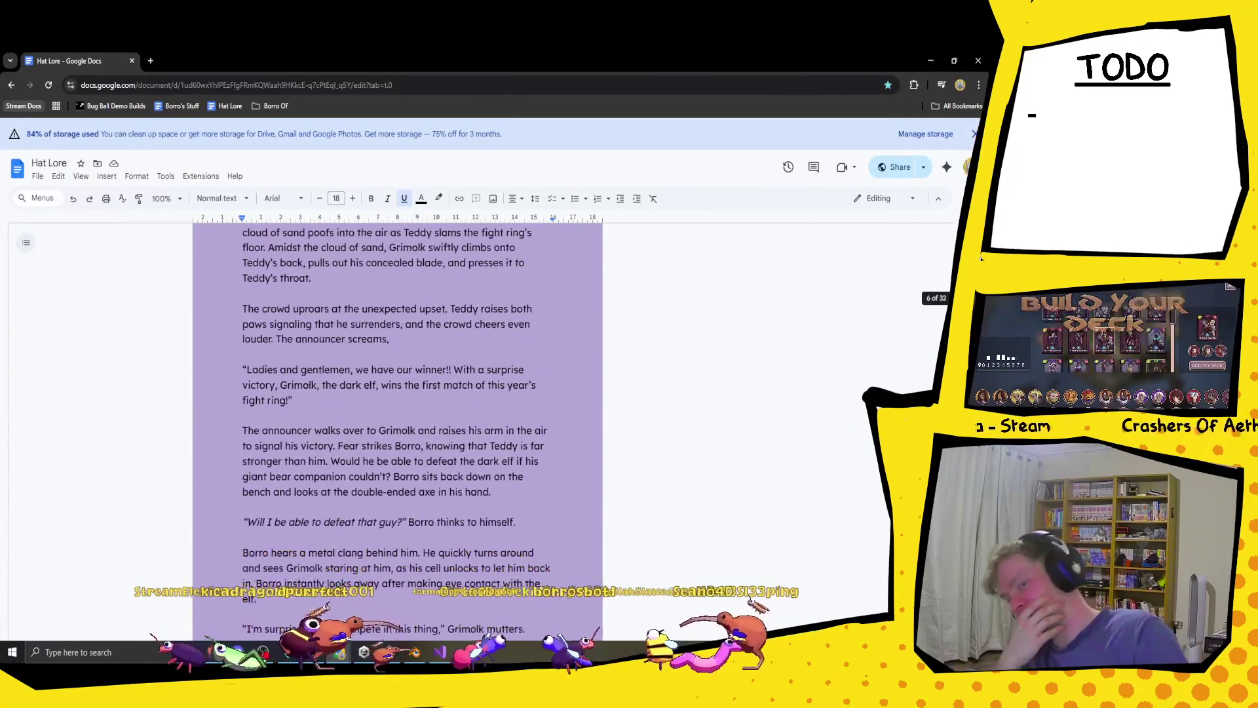
pyautogui.scroll(-10, 398, 419)
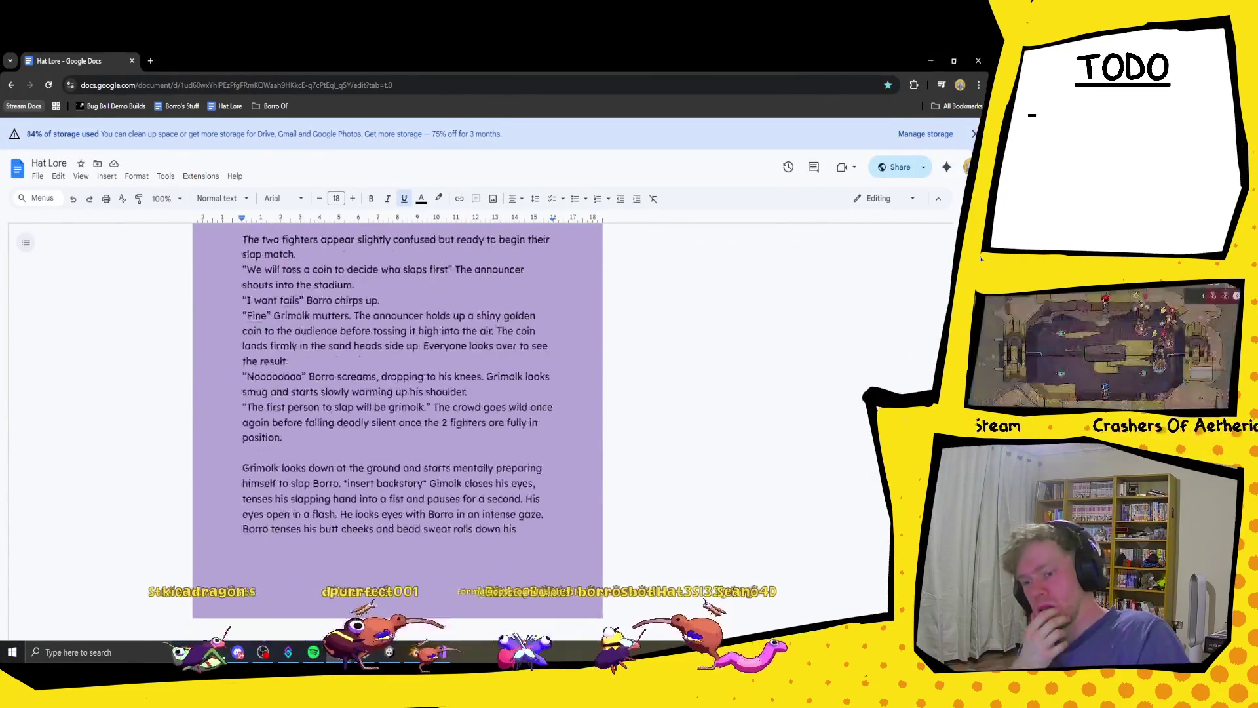
pyautogui.scroll(-15, 791, 556)
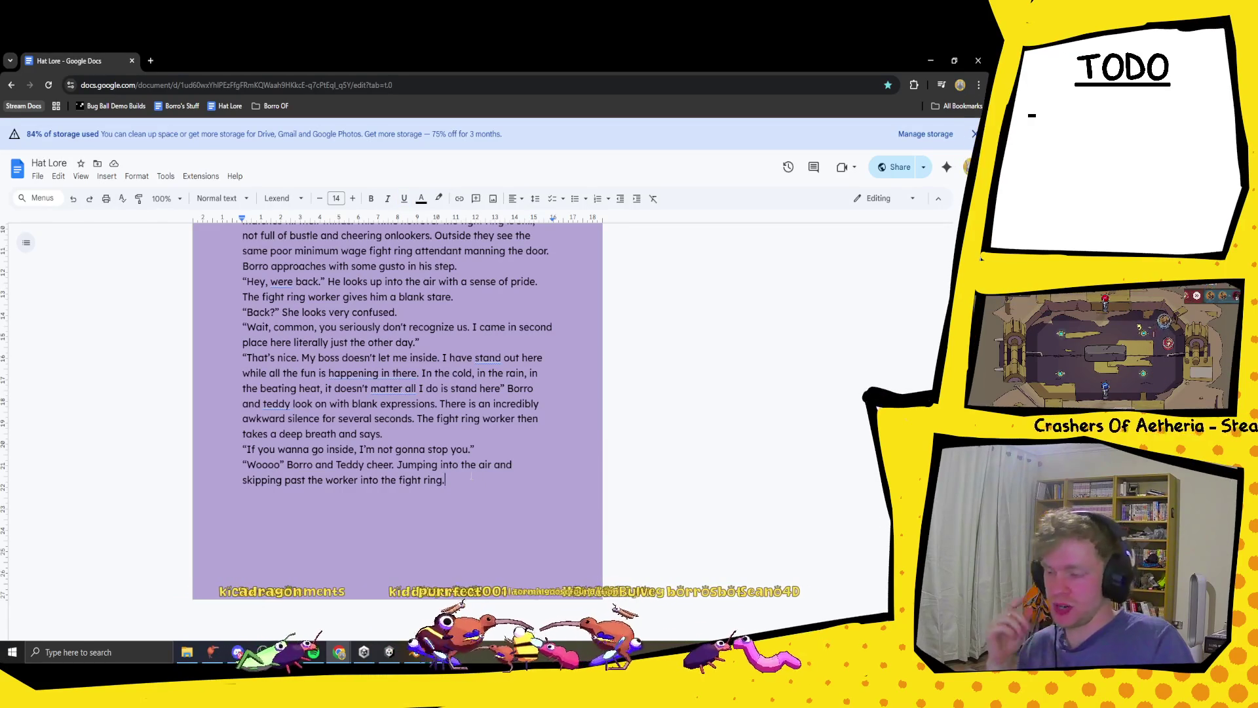
pyautogui.scroll(1, 463, 491)
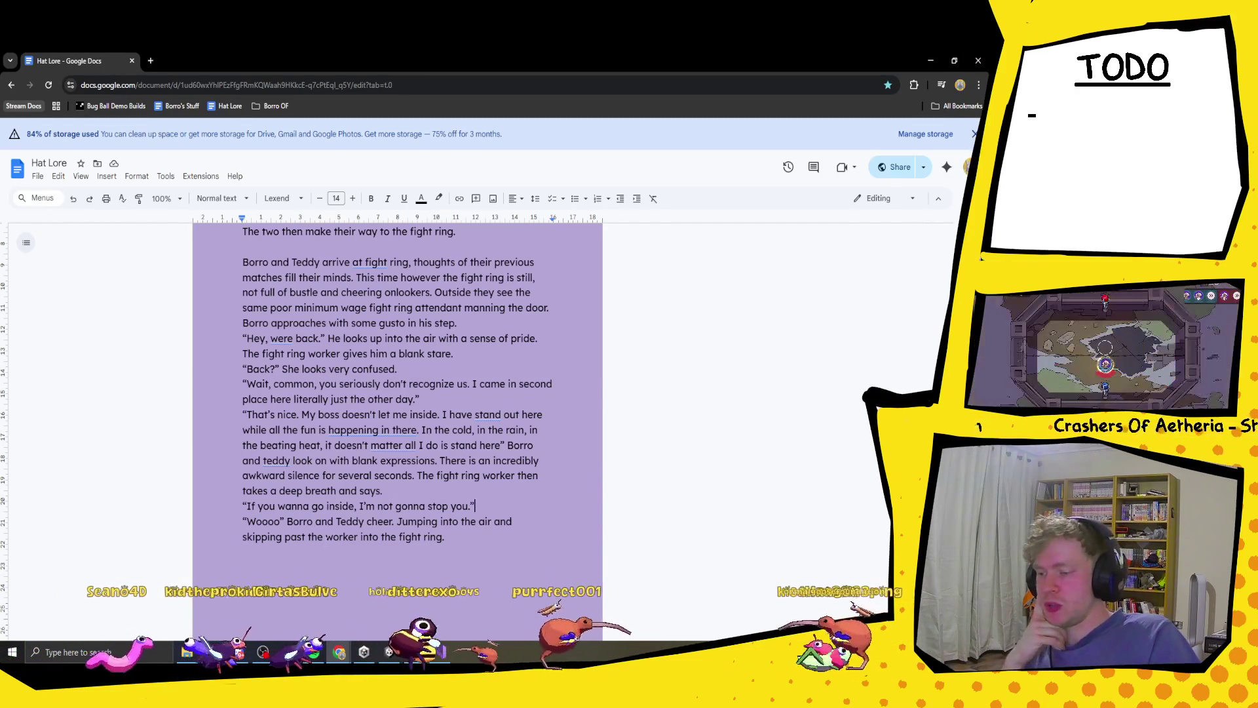
# - After 'fight ring.', start a paragraph: 'Borro's first instinct was to check the main arena. He rushes out into the sandy colosseum and'
pyautogui.click(457, 536)
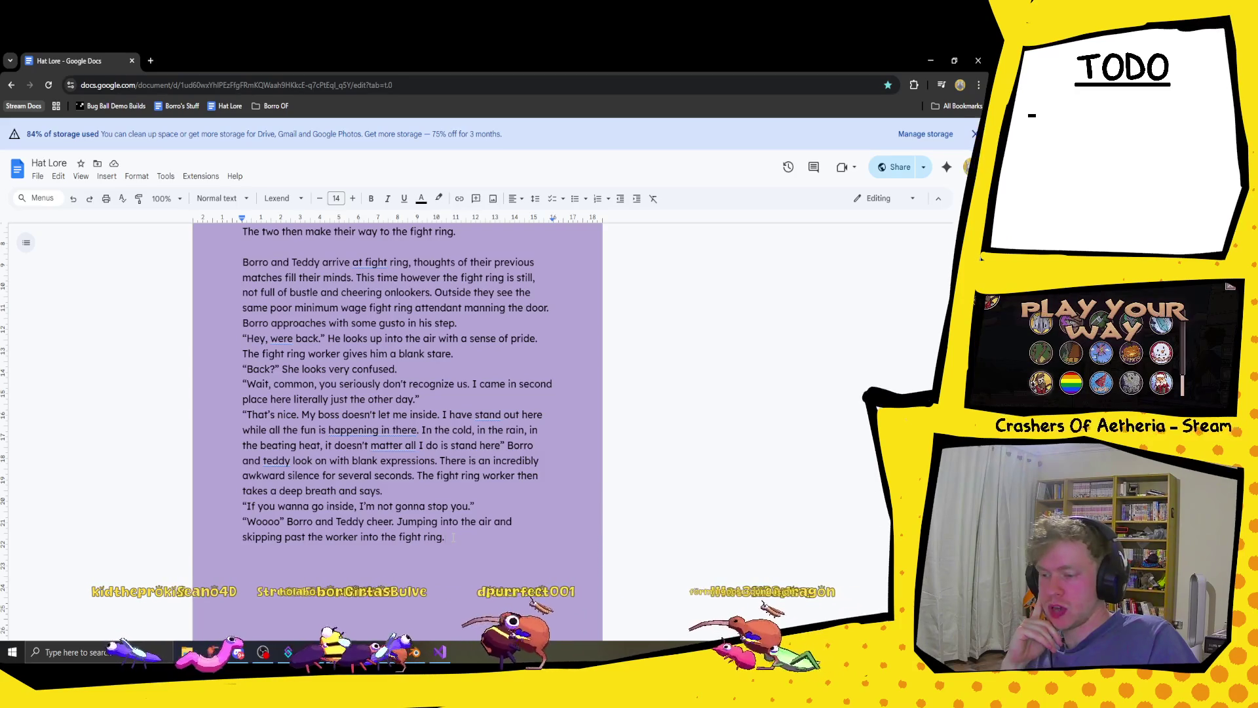
pyautogui.scroll(-1, 493, 505)
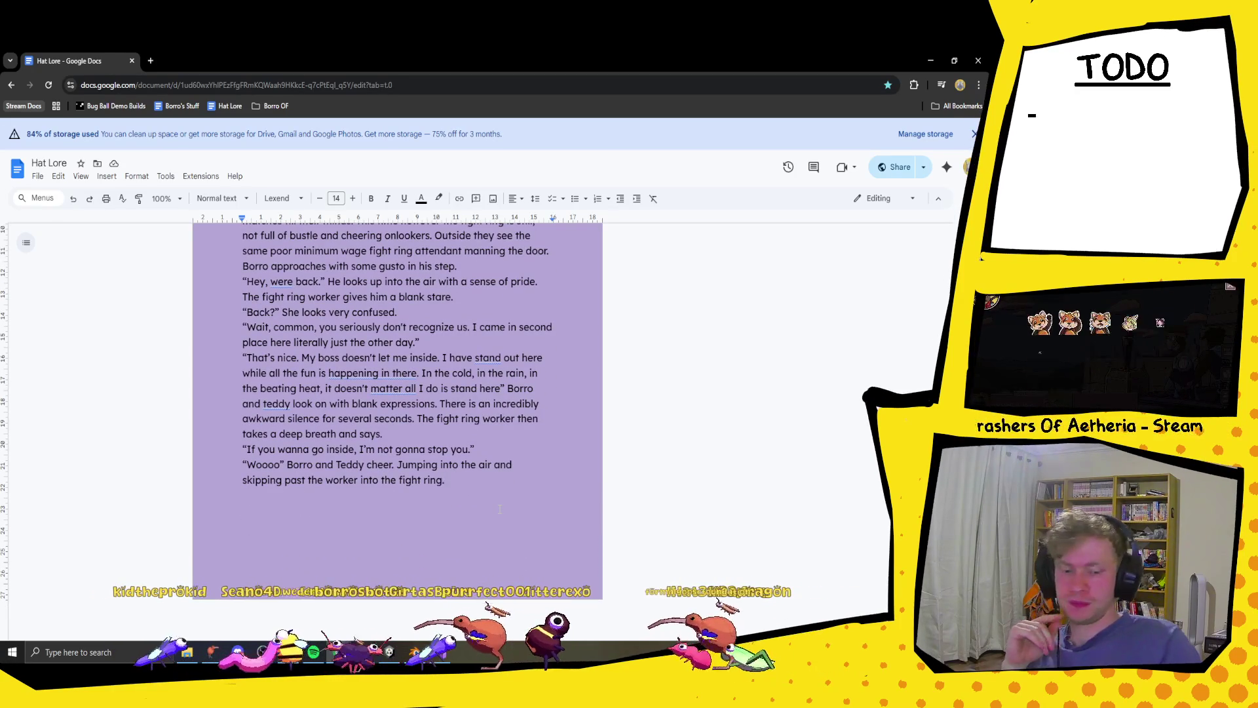
pyautogui.press('Return')
pyautogui.press('Return')
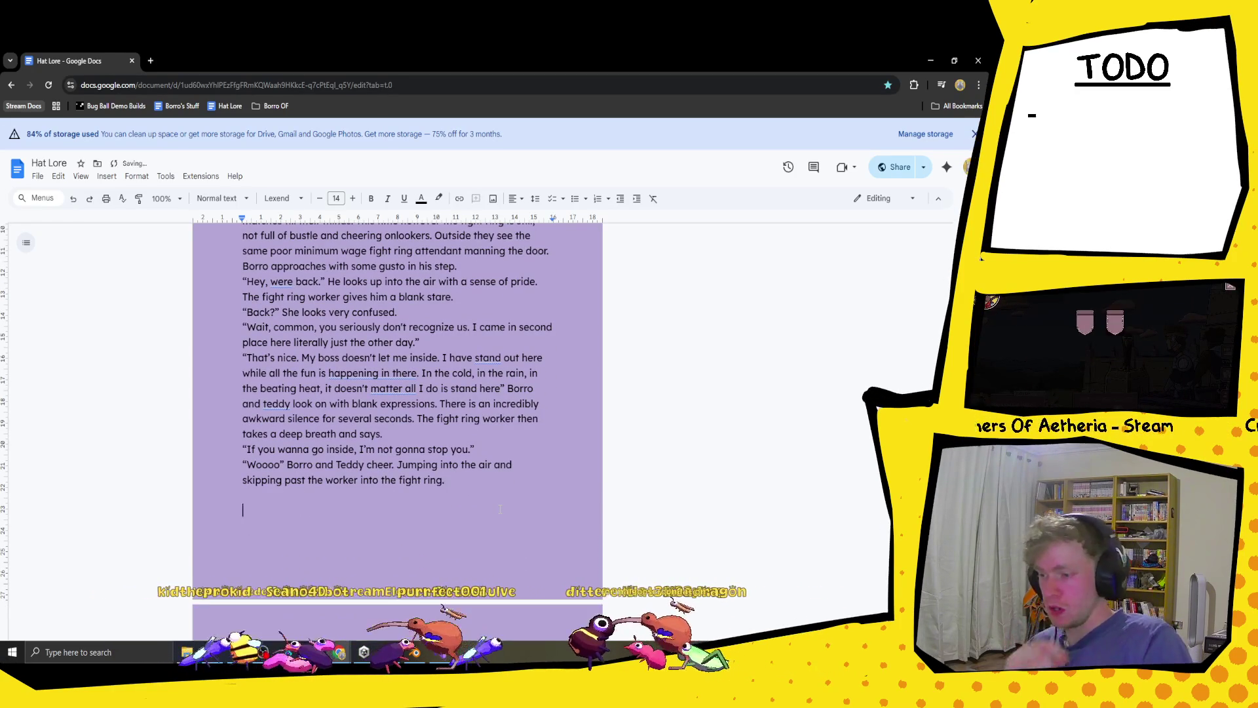
pyautogui.write('B')
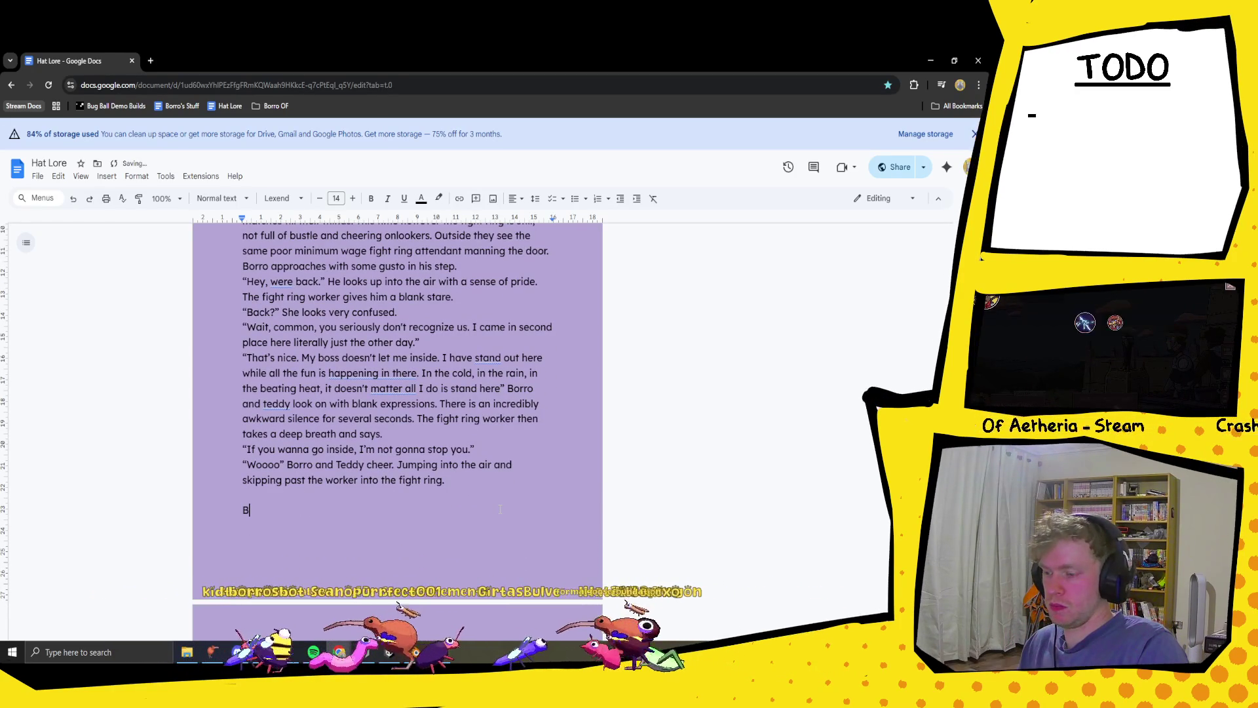
pyautogui.write('orro')
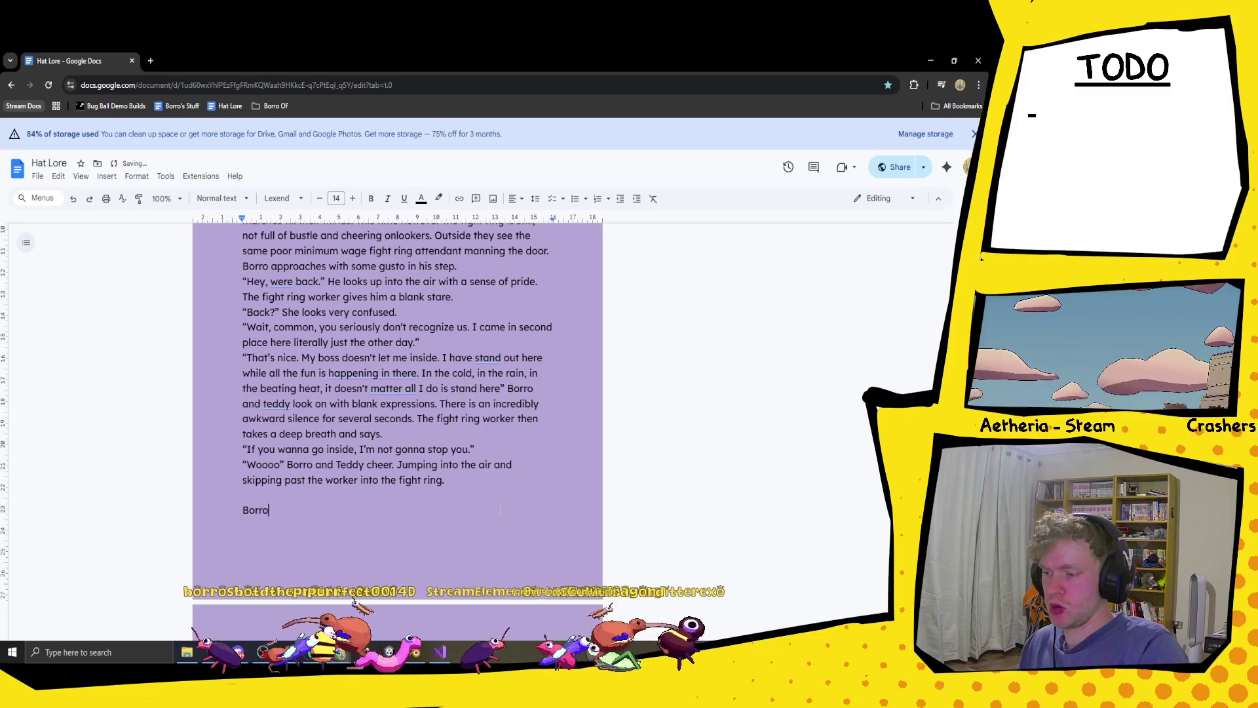
pyautogui.write("'s fi")
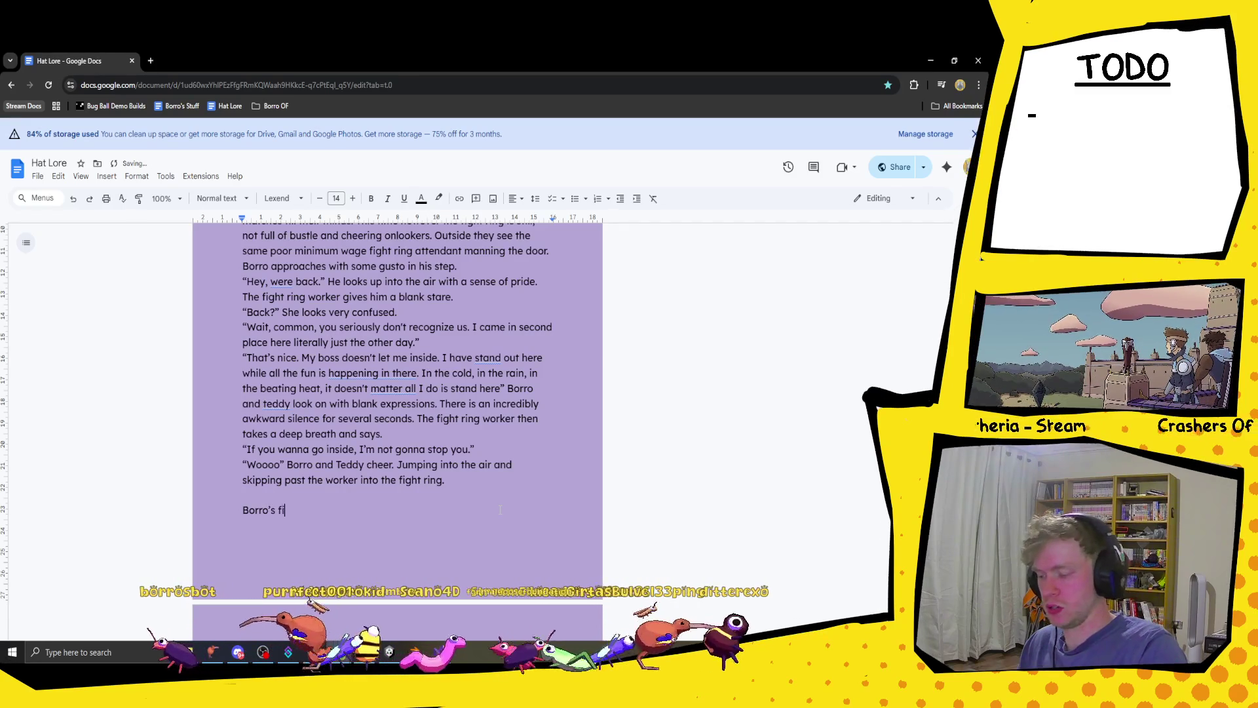
pyautogui.write('rst instio')
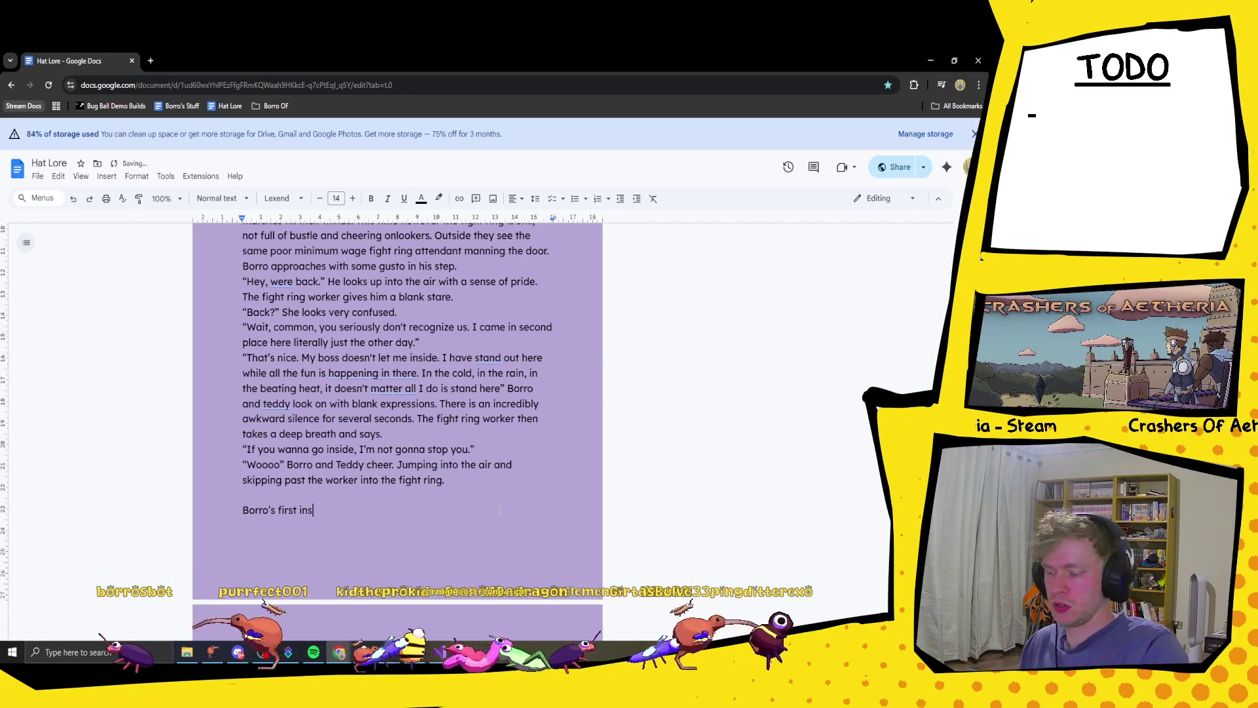
pyautogui.press('BackSpace')
pyautogui.write('nct')
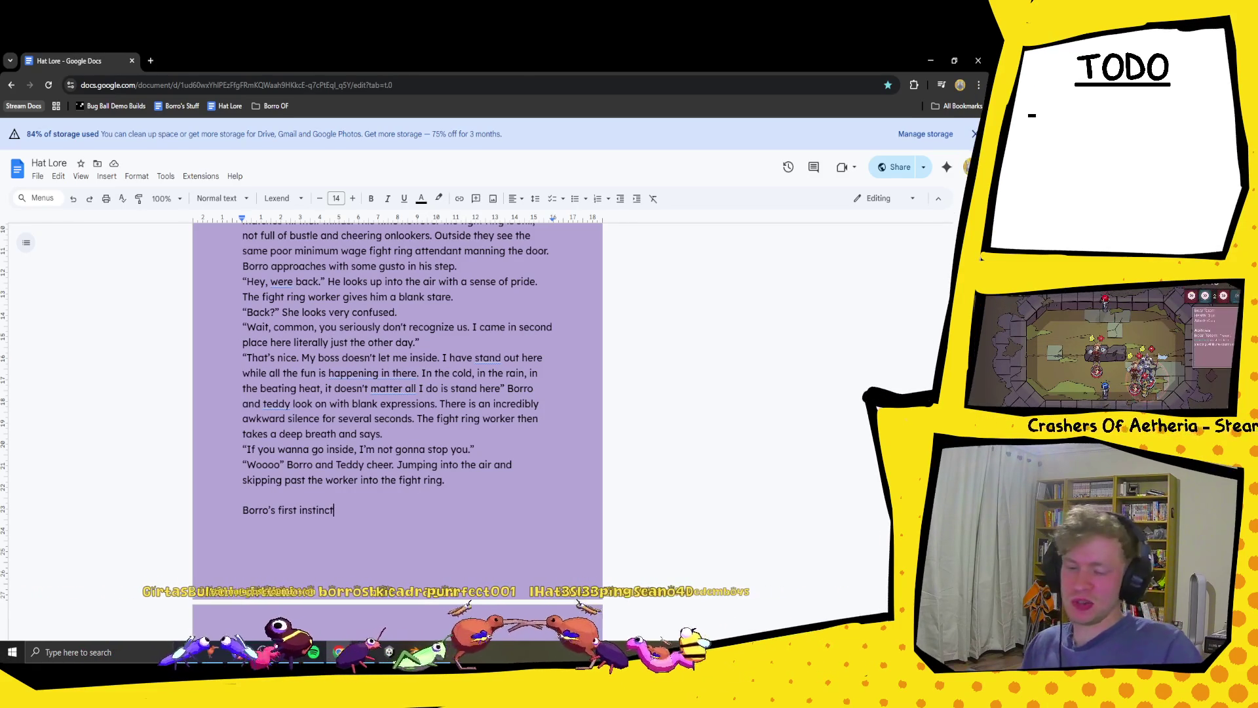
pyautogui.write('was to c')
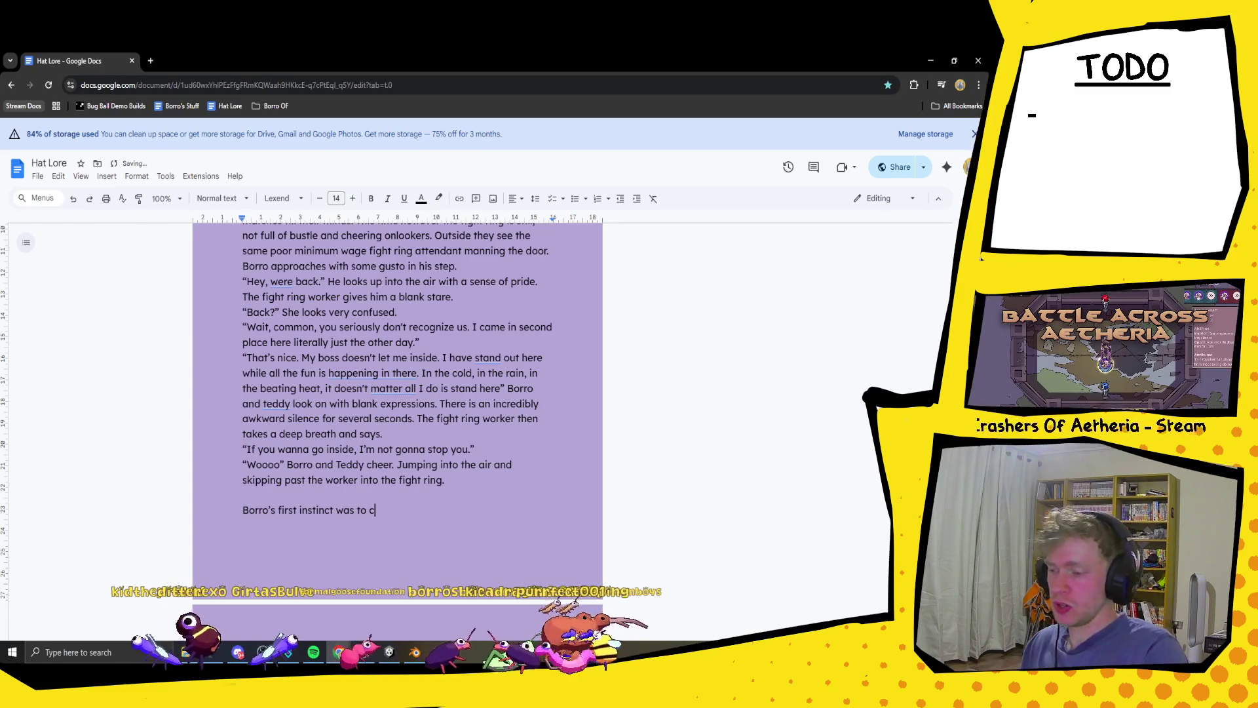
pyautogui.write('heck the mai')
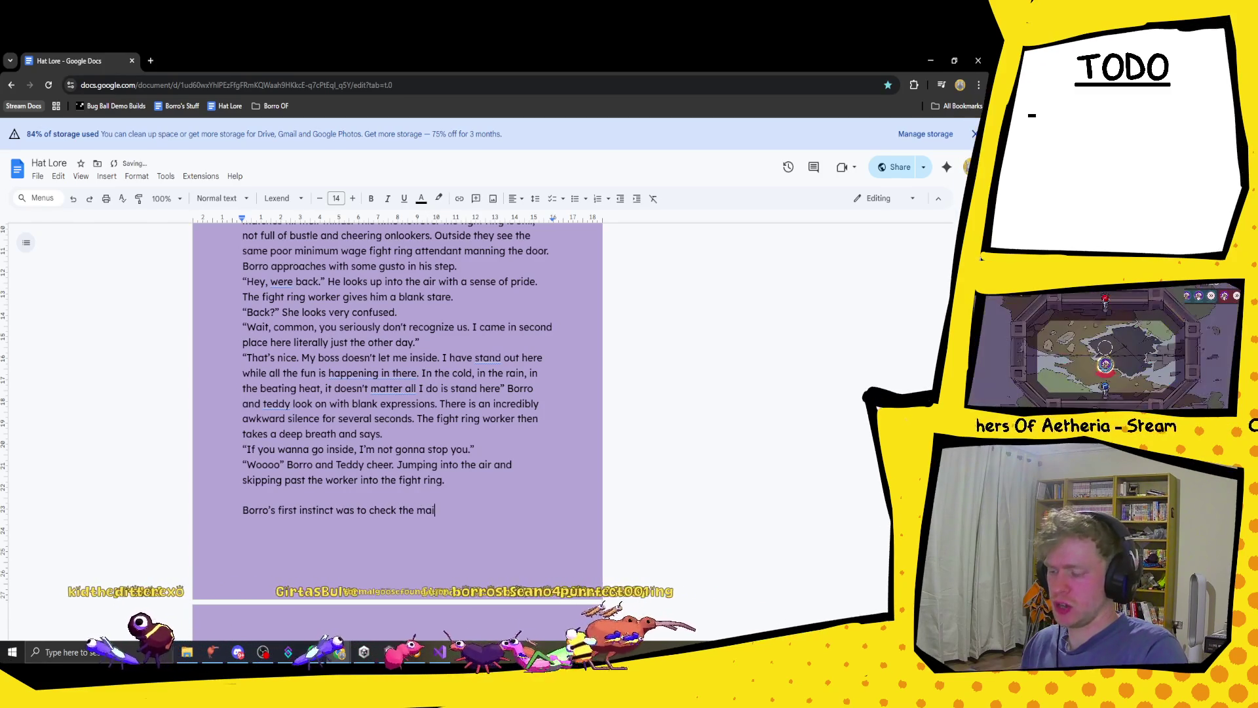
pyautogui.write('n arean')
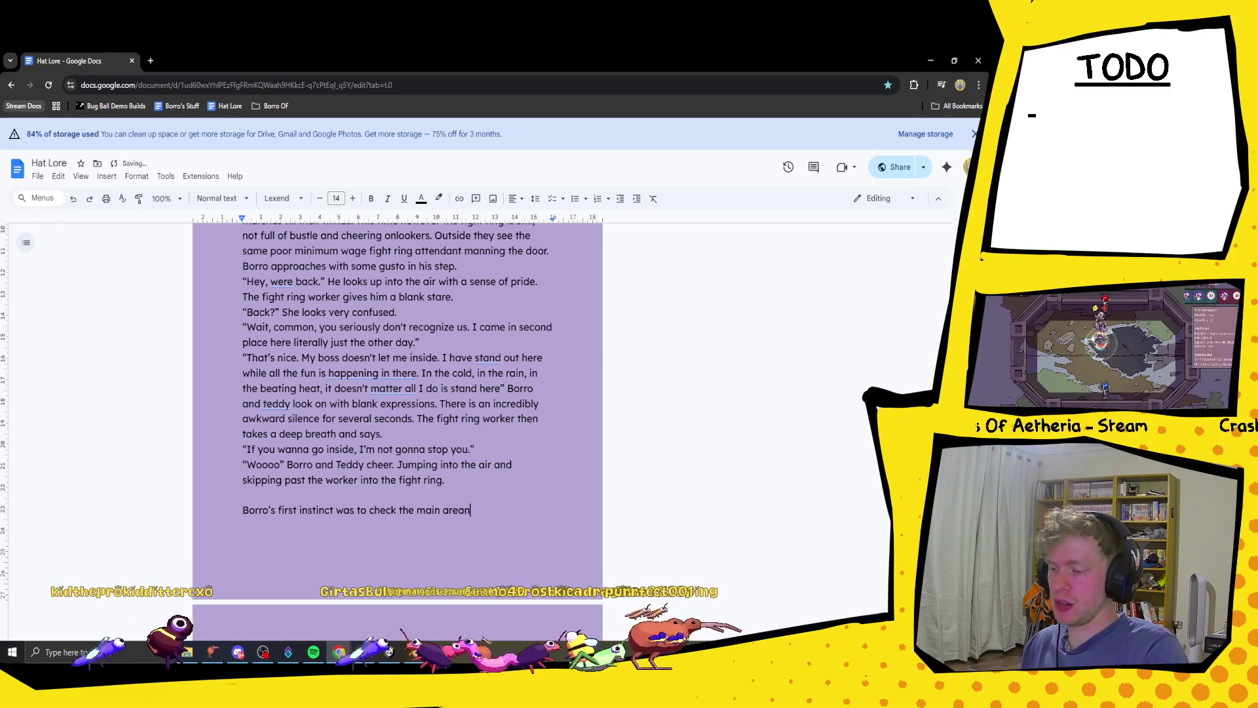
pyautogui.press('BackSpace')
pyautogui.press('BackSpace')
pyautogui.write('na wh')
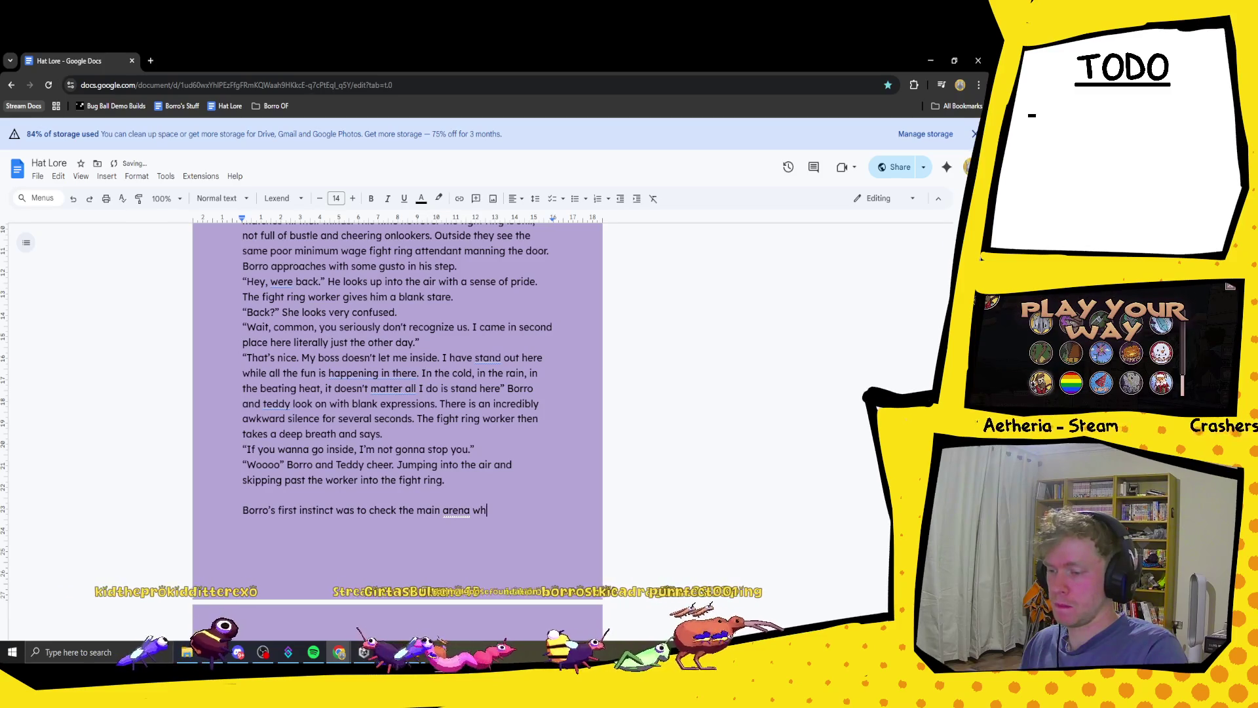
pyautogui.write('re')
pyautogui.press('BackSpace')
pyautogui.press('BackSpace')
pyautogui.write('er')
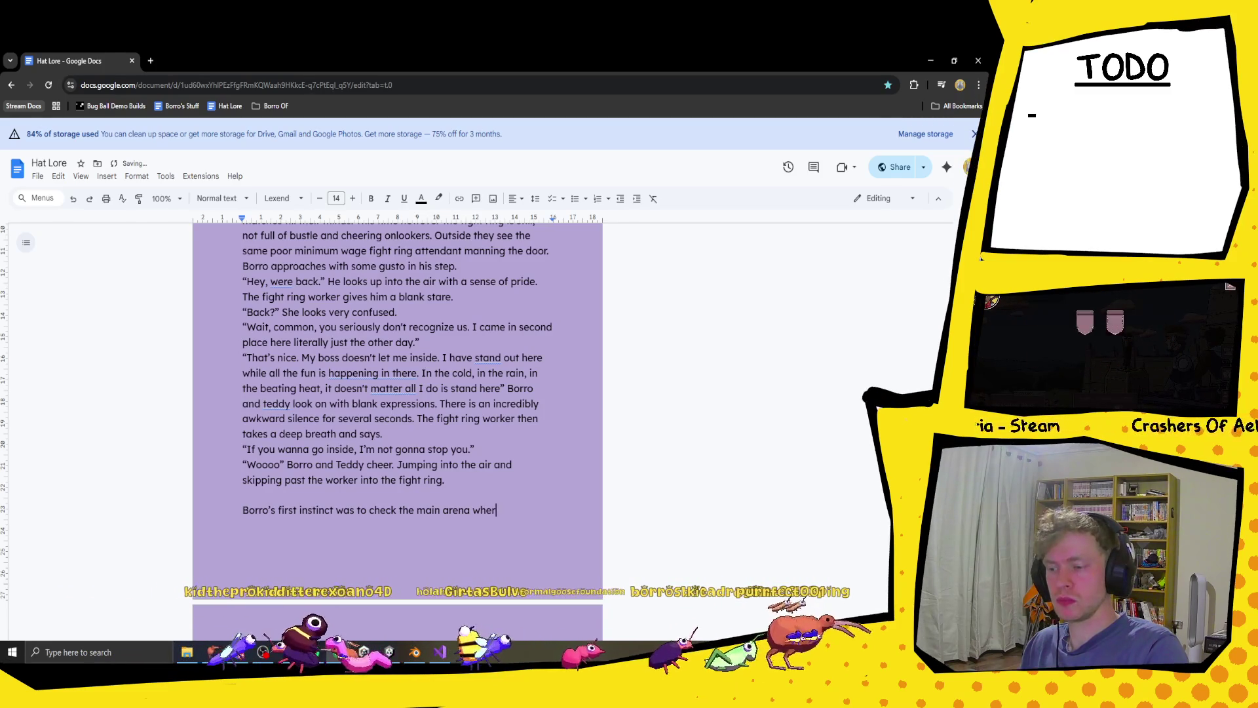
pyautogui.press('BackSpace')
pyautogui.press('BackSpace')
pyautogui.press('BackSpace')
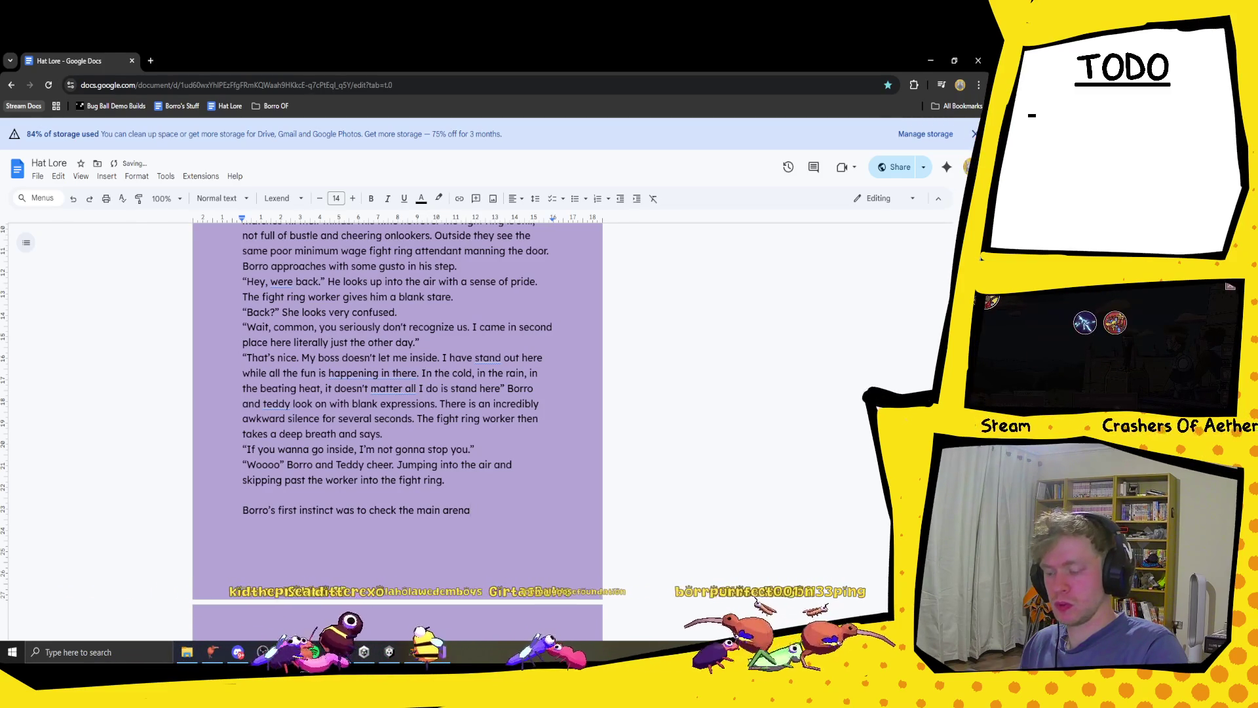
pyautogui.write('. ')
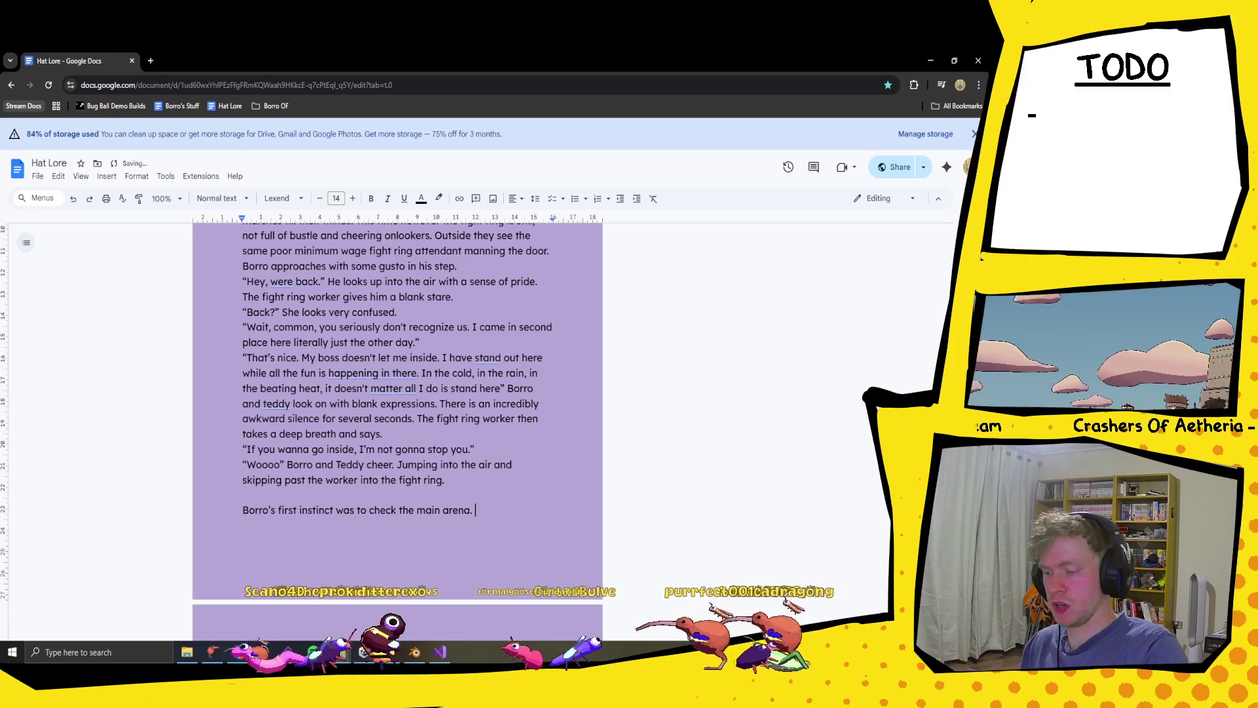
pyautogui.write('He rushes out in')
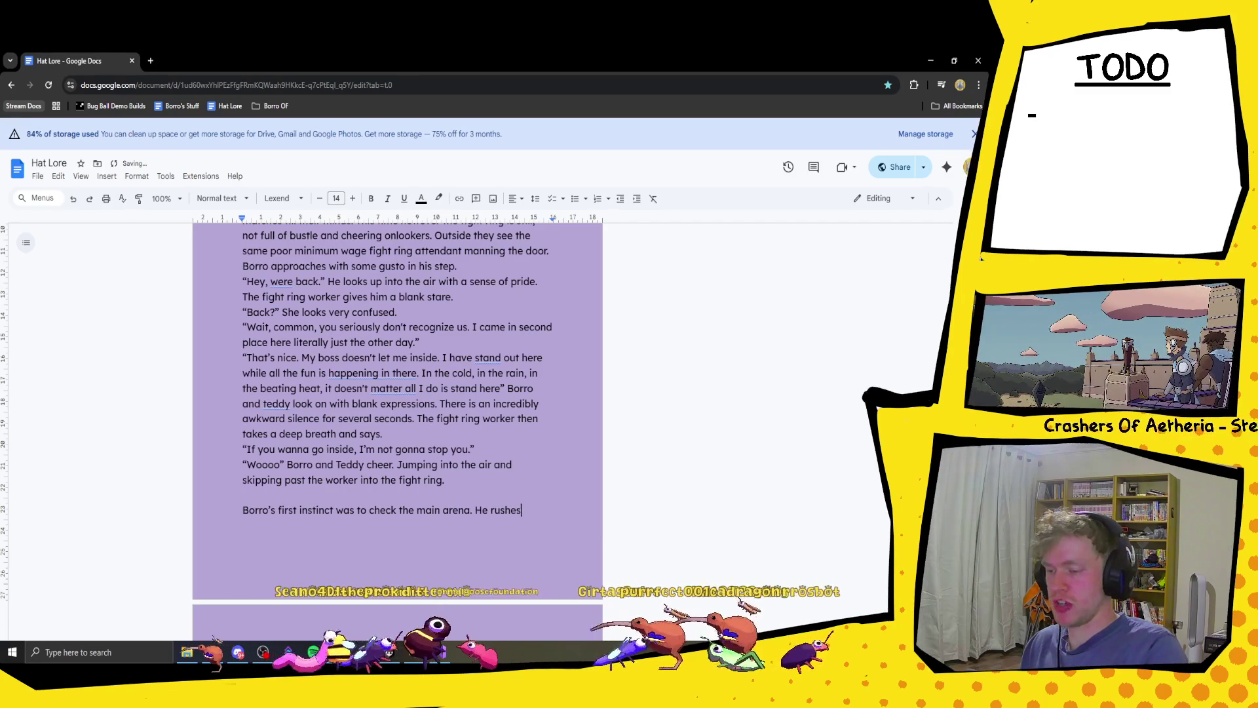
pyautogui.write('to the')
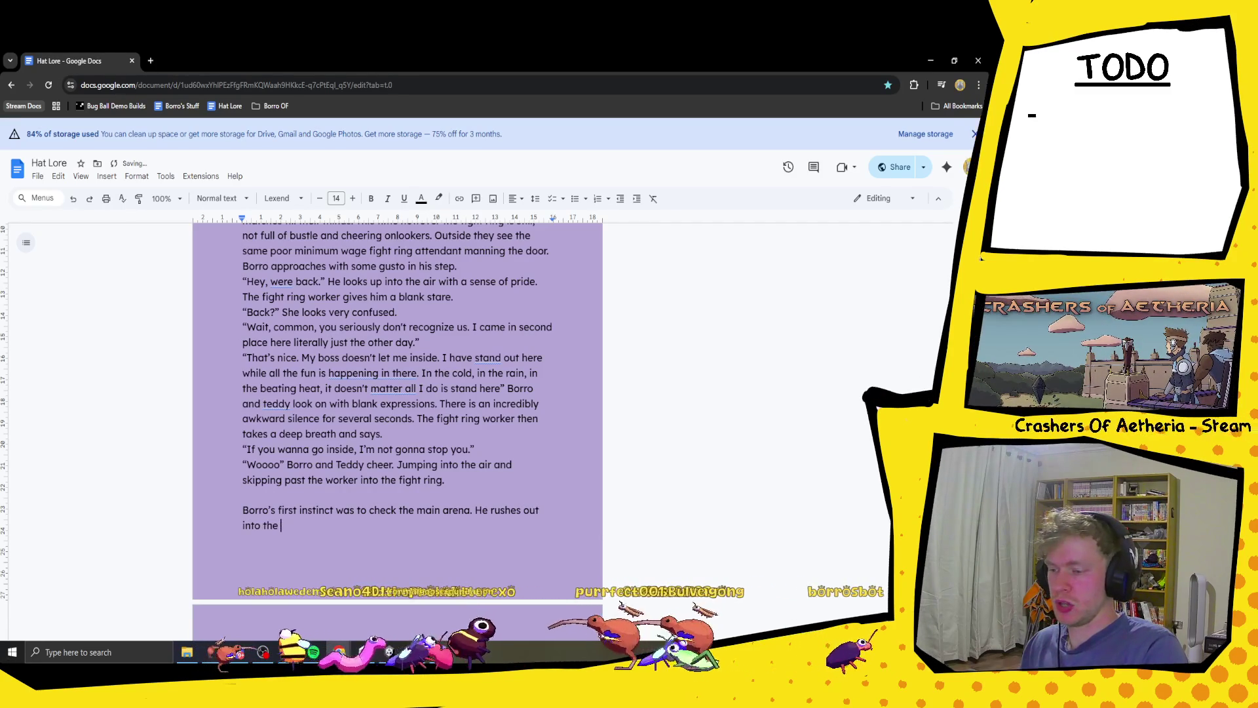
pyautogui.write(' the sand')
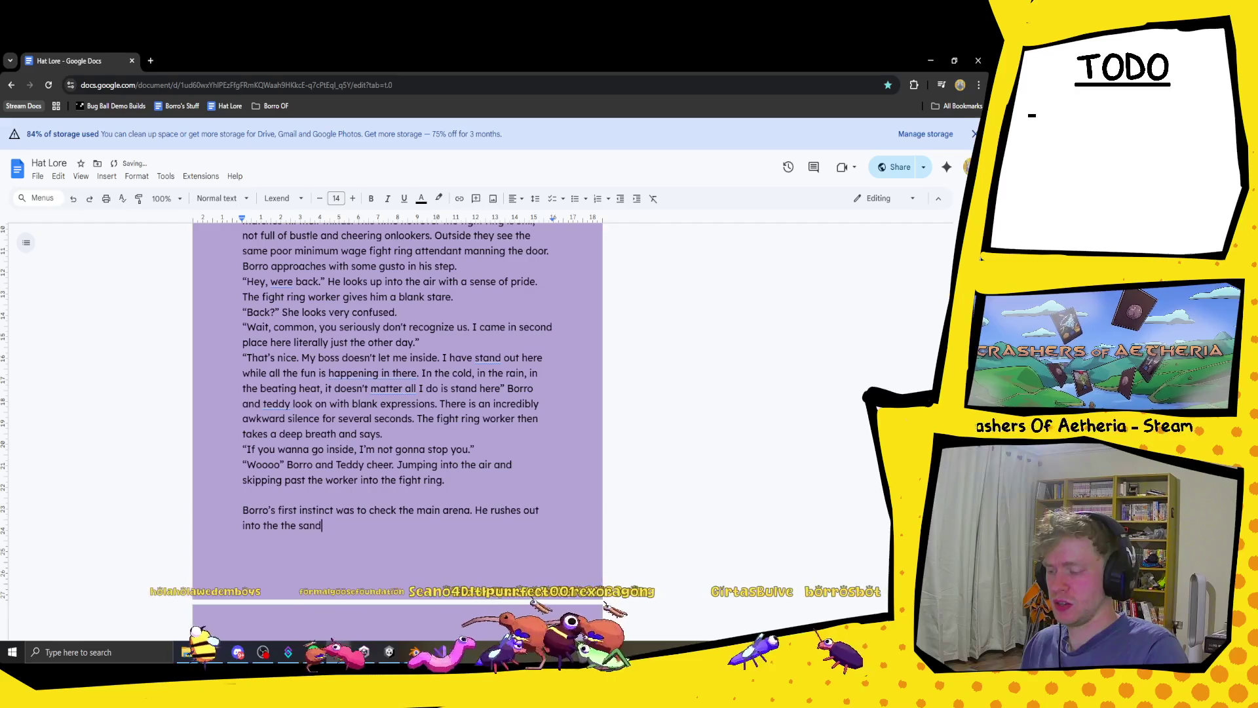
pyautogui.write('y c')
pyautogui.write('ollos')
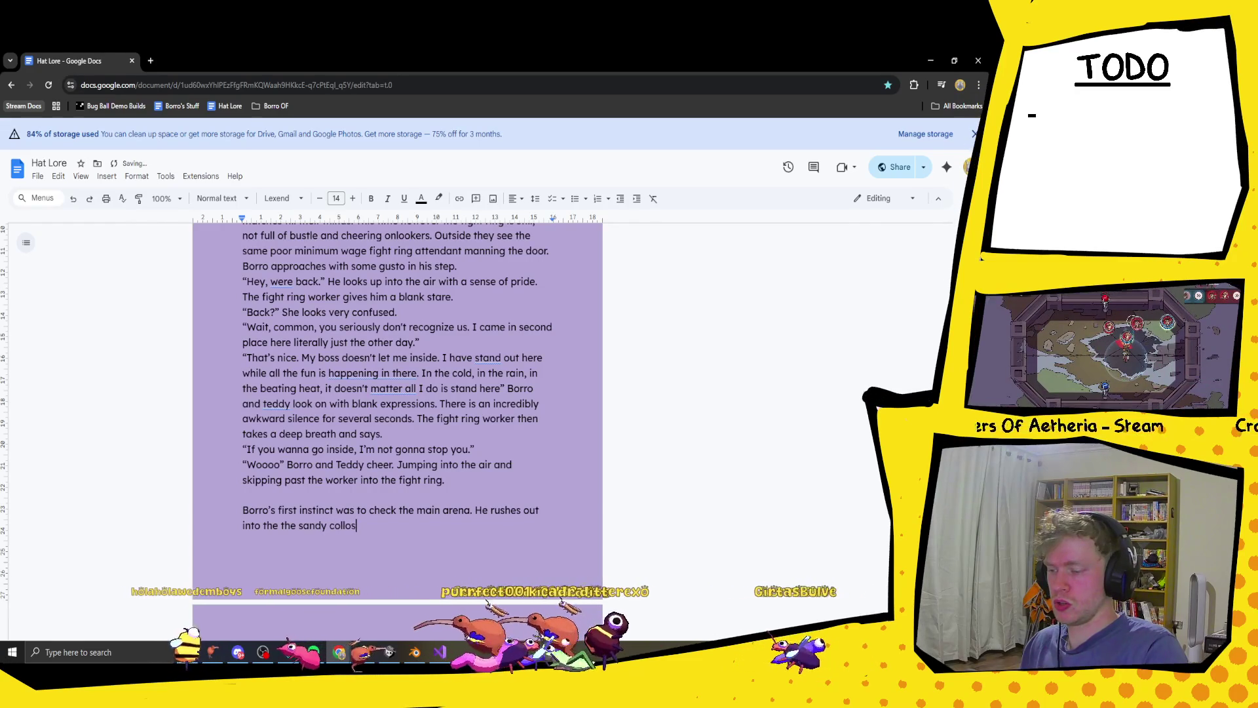
pyautogui.press('BackSpace')
pyautogui.press('BackSpace')
pyautogui.press('BackSpace')
pyautogui.write('osseum ')
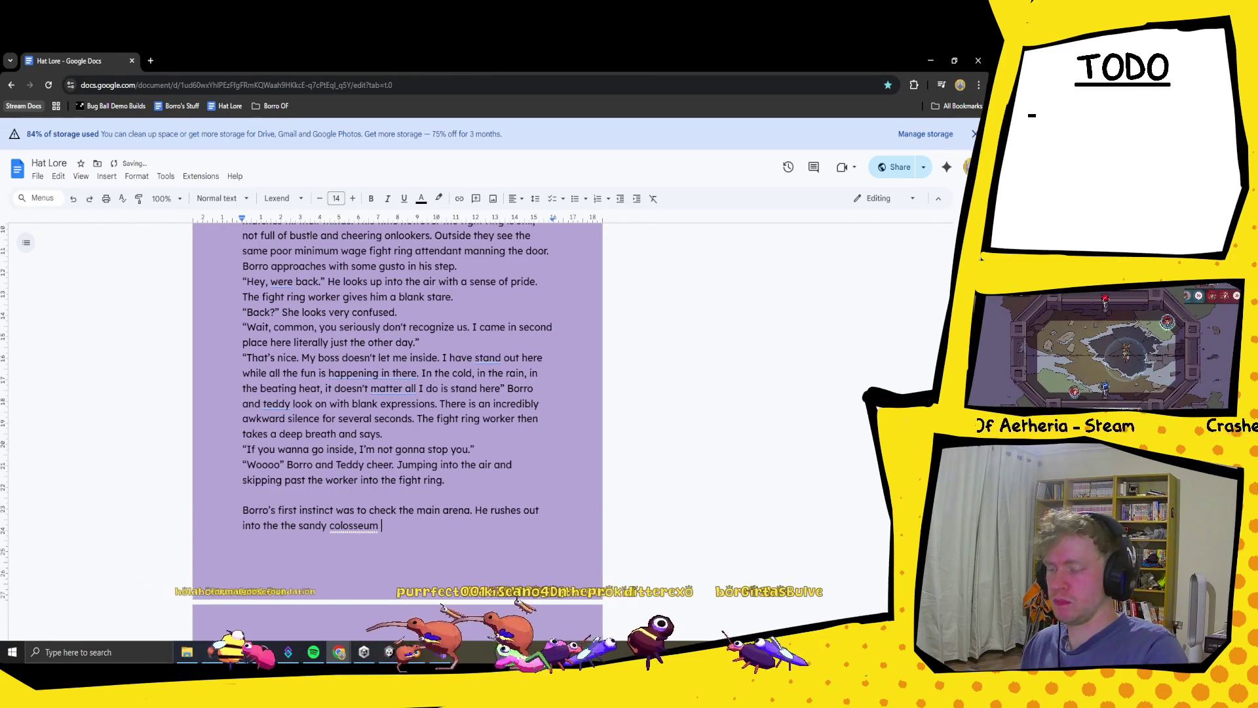
pyautogui.write('and')
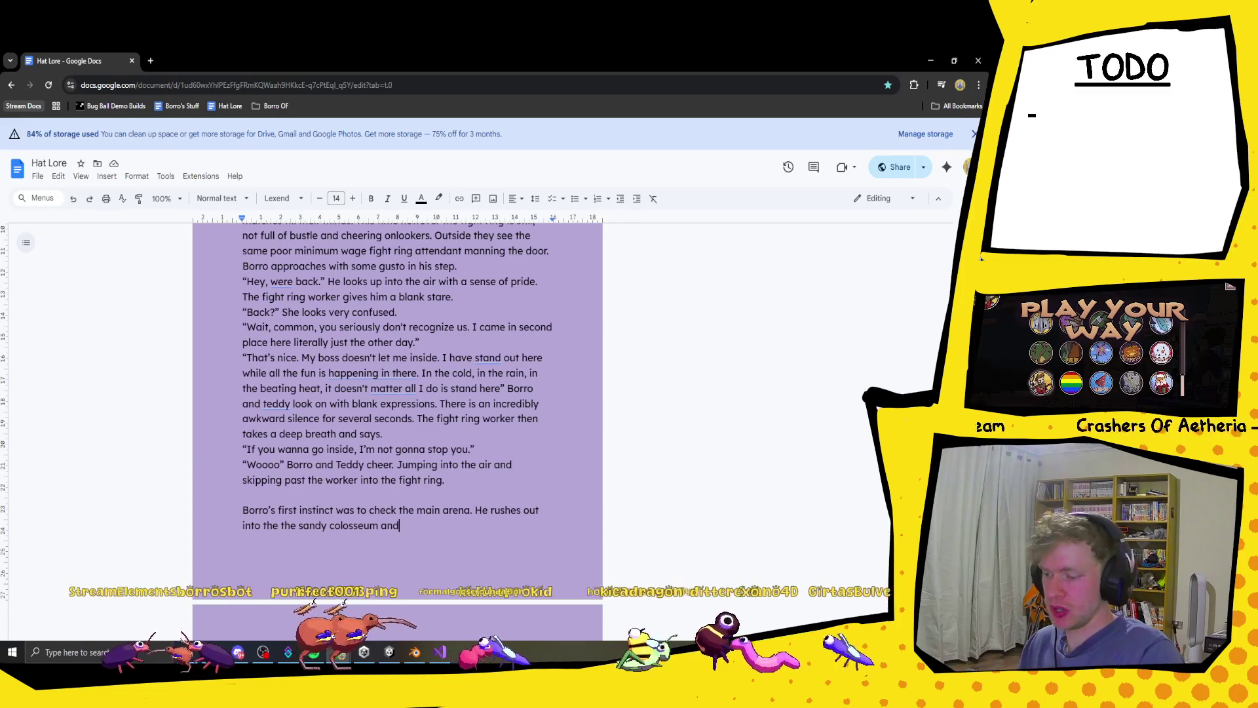
# - Continue with 'even more memories come flooding back to him of the fights he had'
pyautogui.write(' even mor')
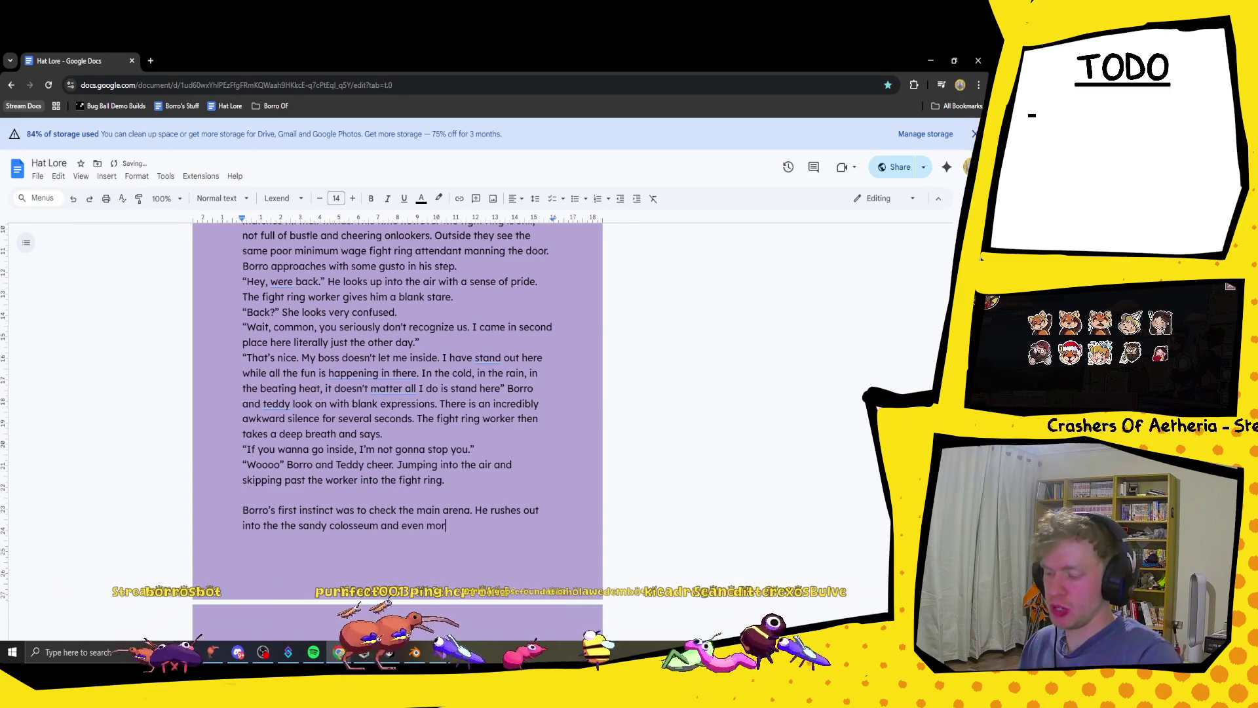
pyautogui.write('e memorie')
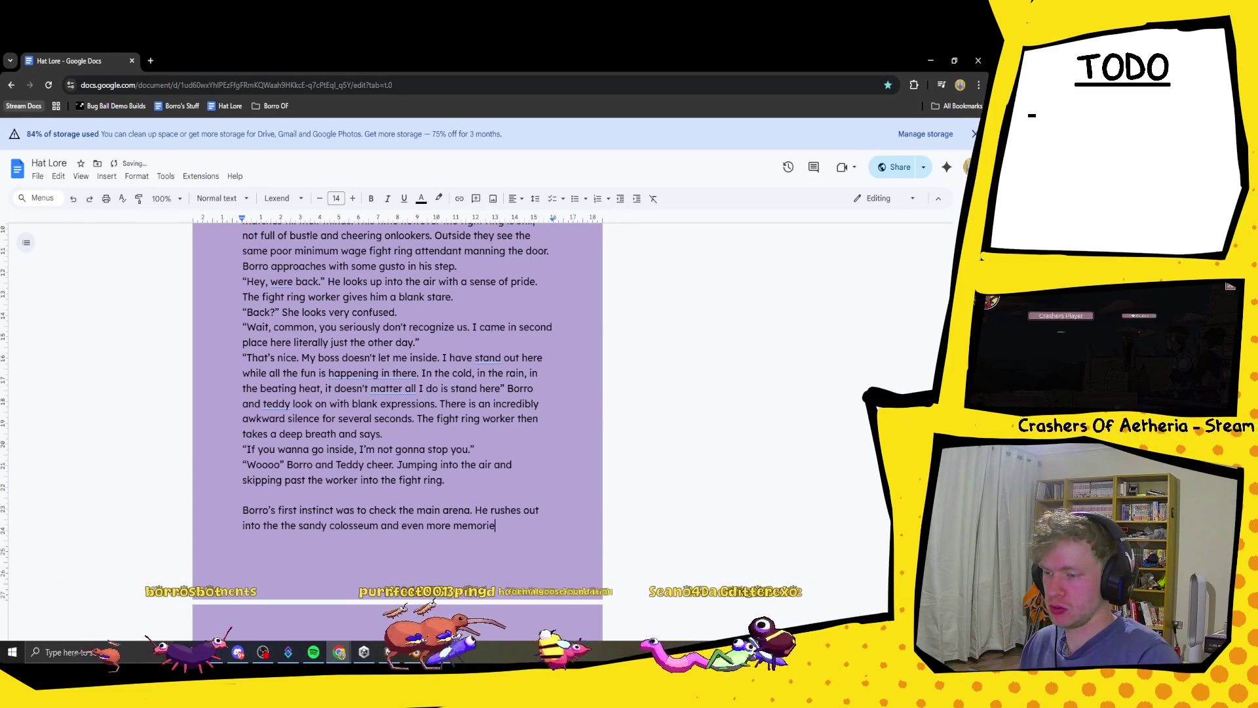
pyautogui.write('s')
pyautogui.press('BackSpace')
pyautogui.write('come ')
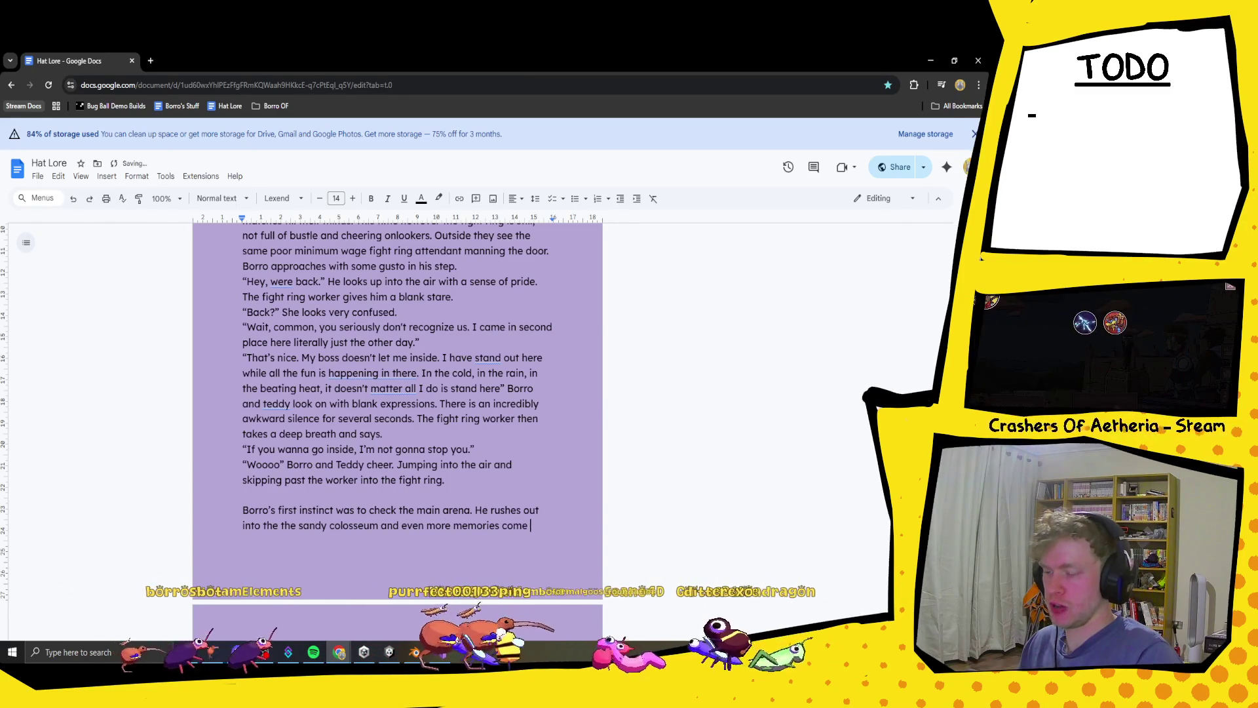
pyautogui.write('flooding bac')
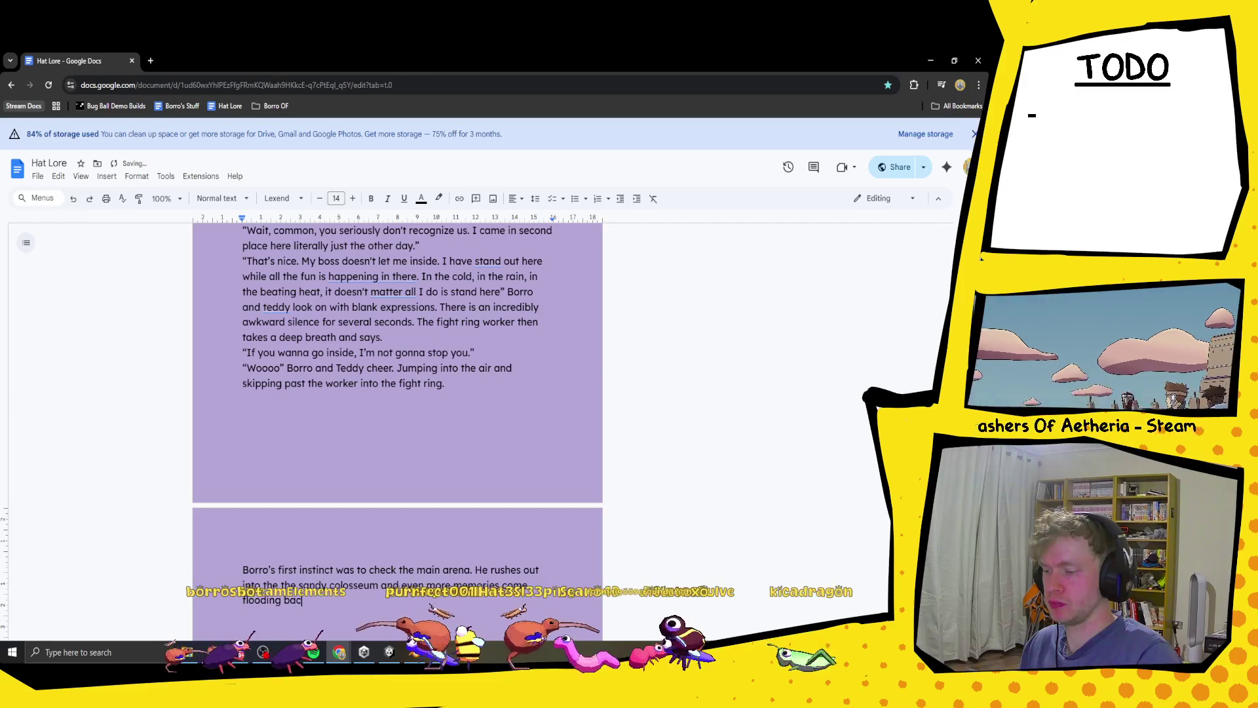
pyautogui.write('k to him o')
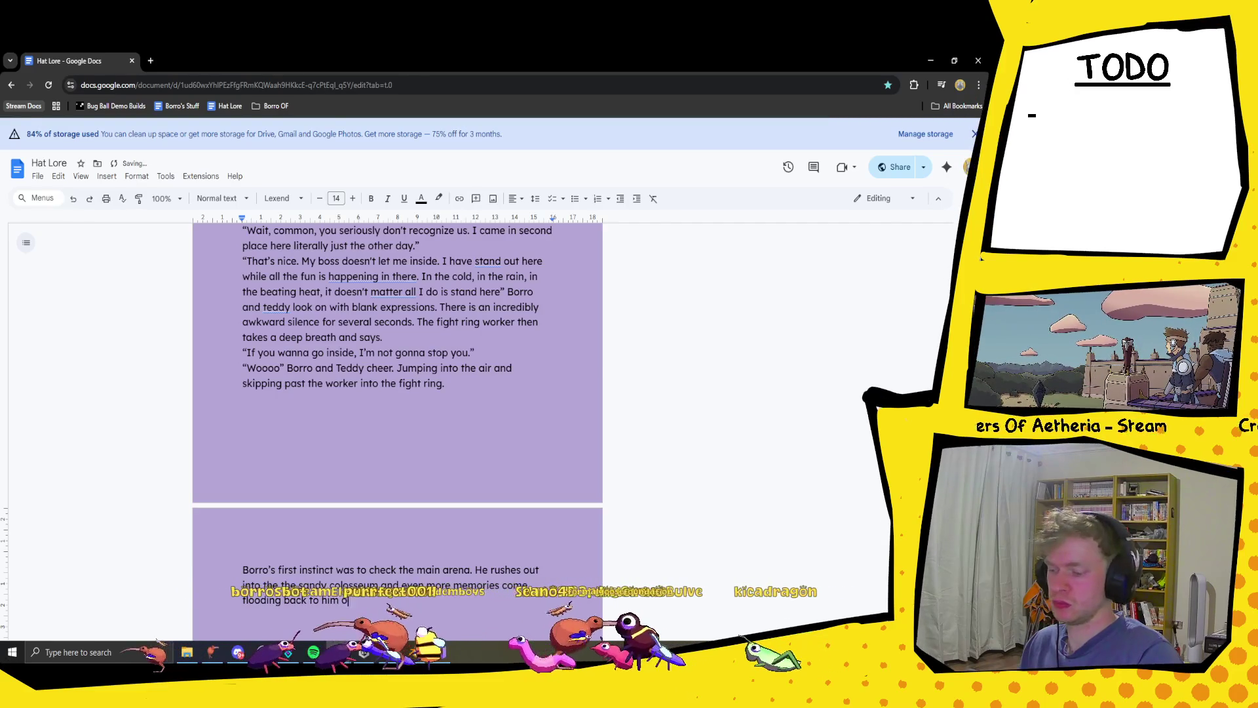
pyautogui.write('f the ')
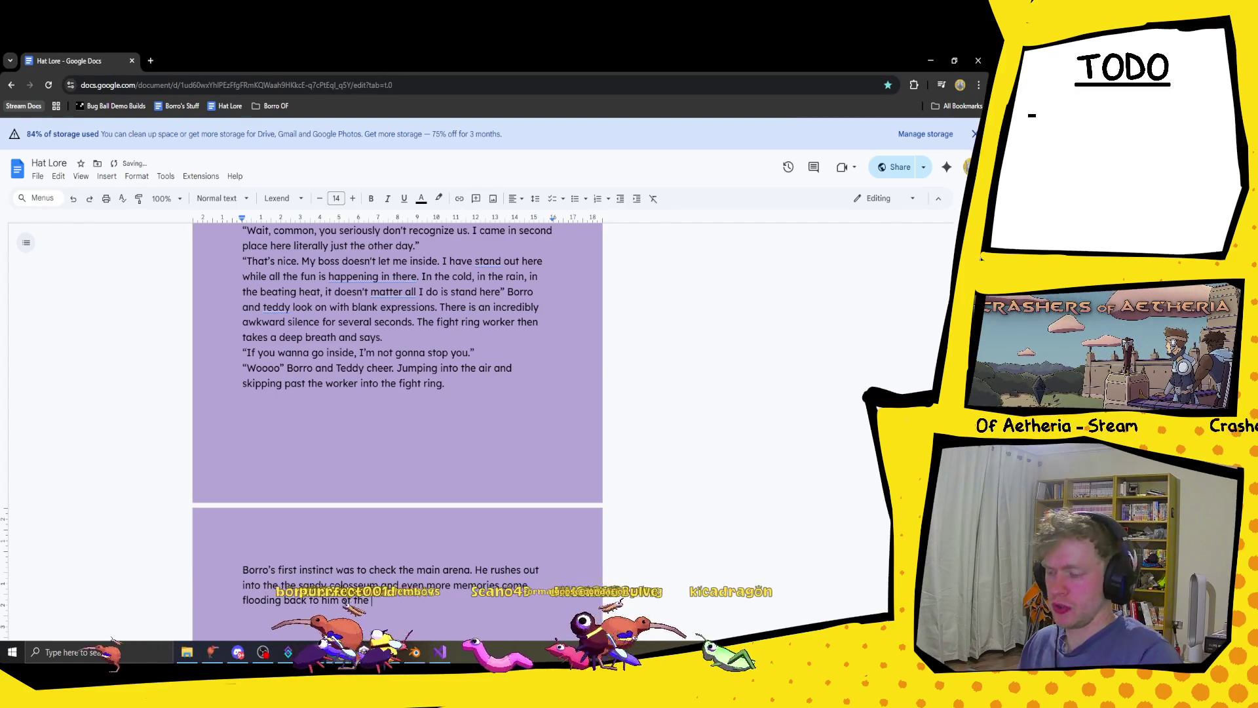
pyautogui.write('fights he ha')
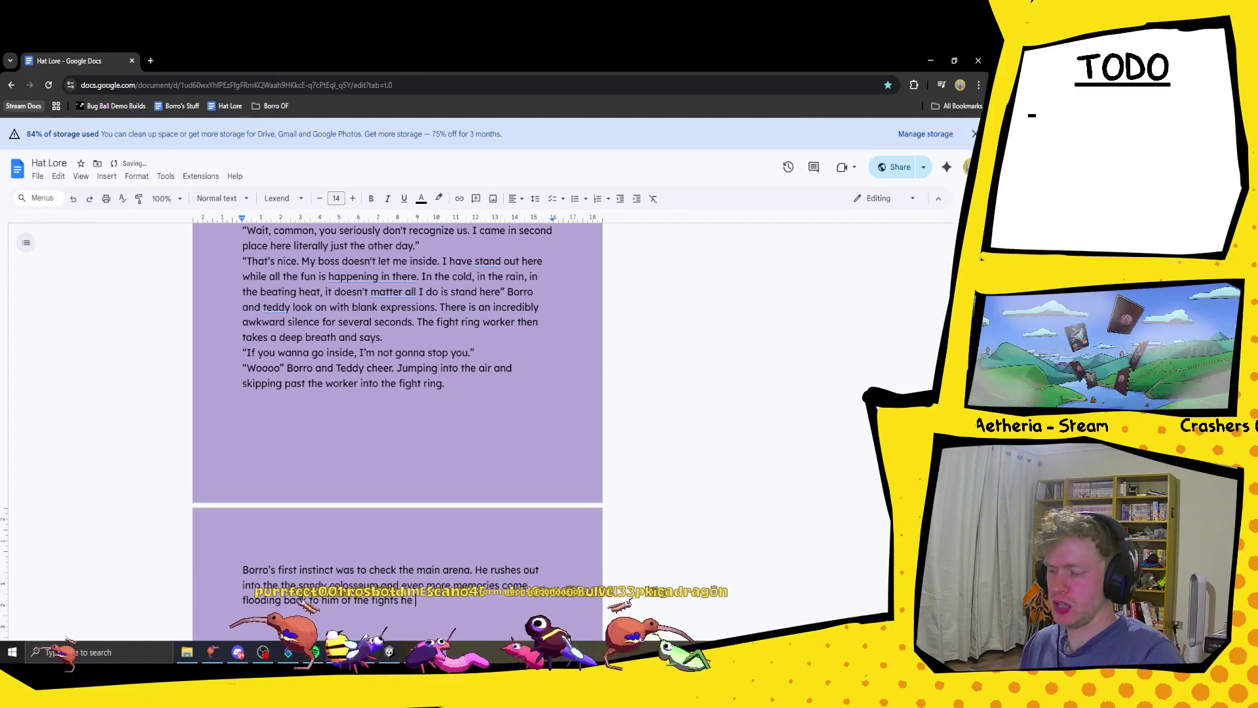
pyautogui.write('d')
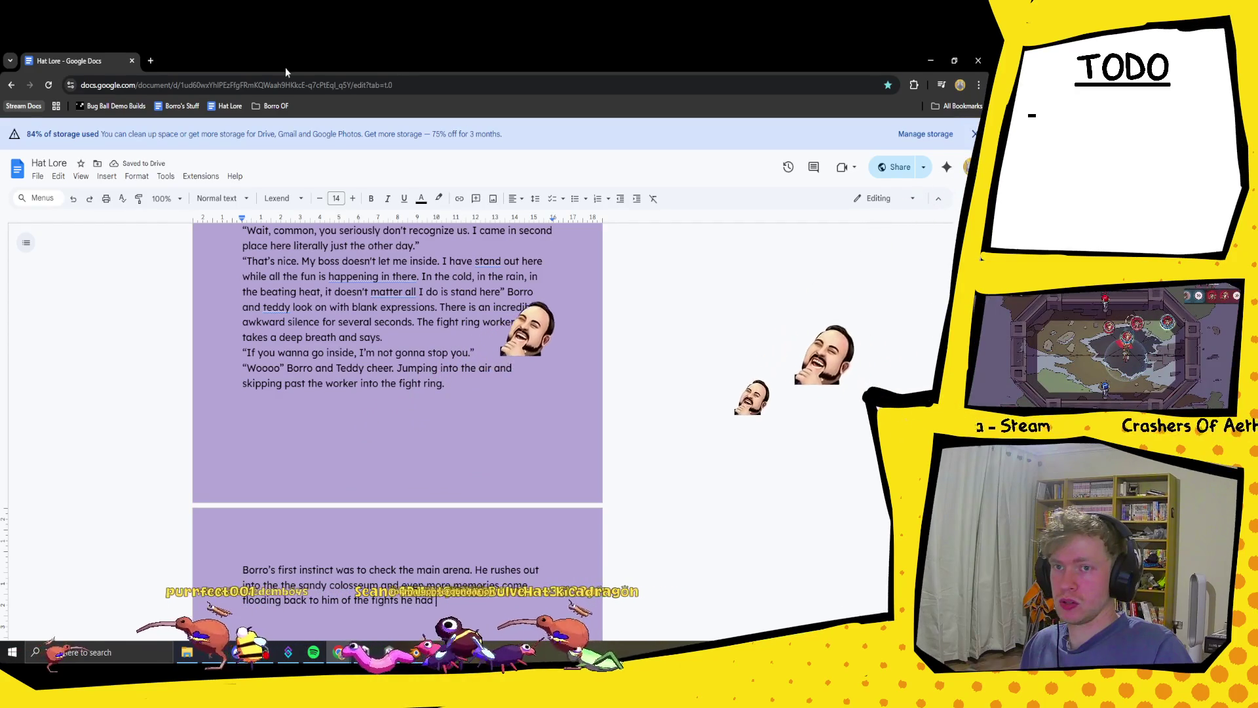
pyautogui.scroll(-3, 403, 320)
pyautogui.scroll(1, 403, 320)
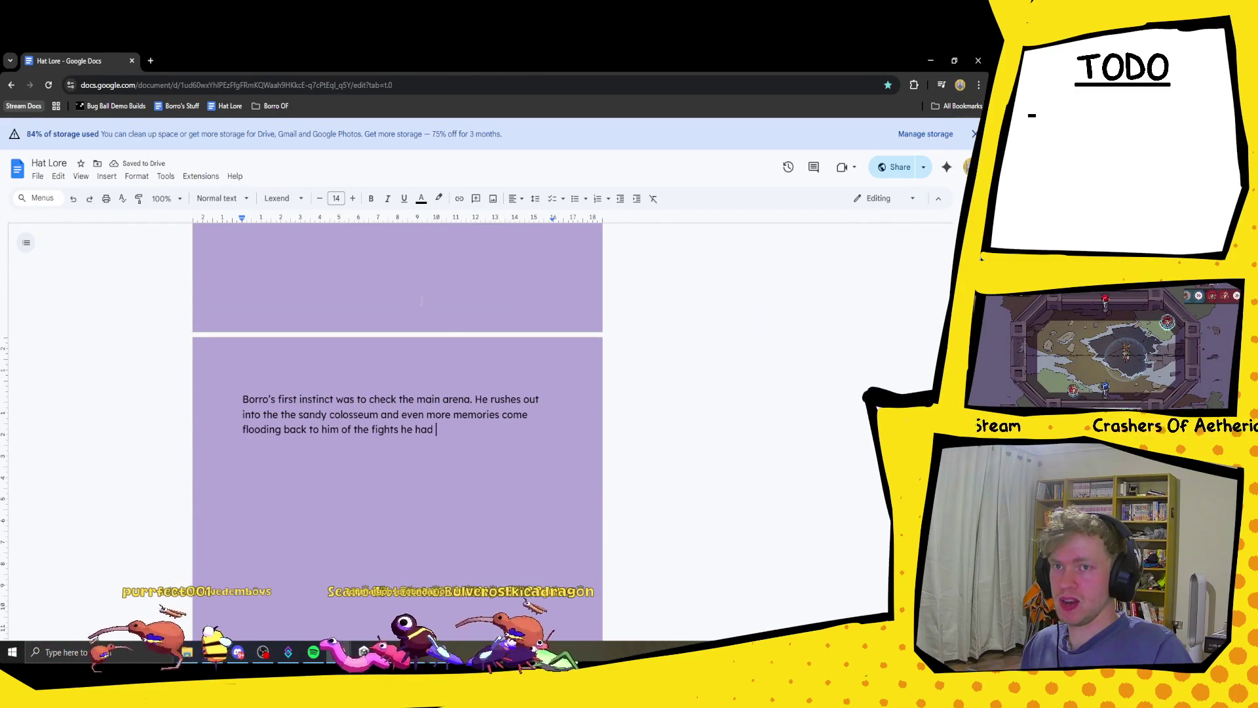
# - Replace the trailing space with '. In the middle of the ring he sees necro on her hands and knees'
pyautogui.hotkey('shift', 'Left')
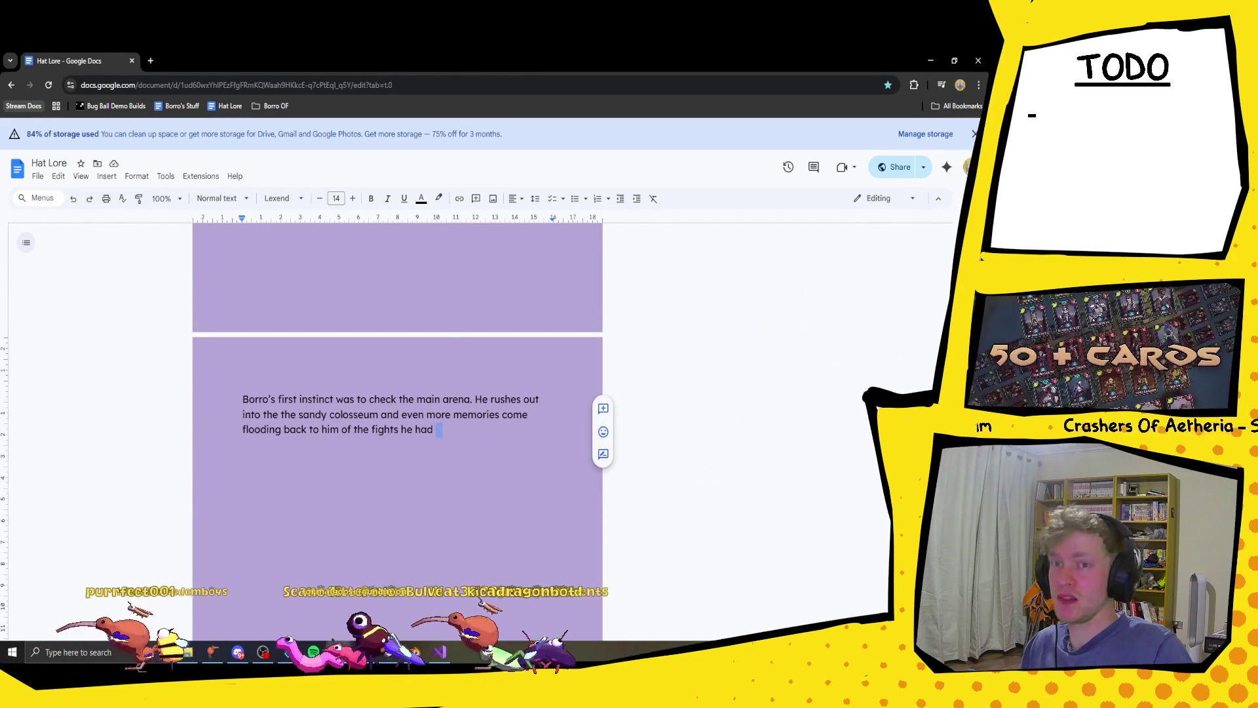
pyautogui.scroll(1, 551, 474)
pyautogui.write('.')
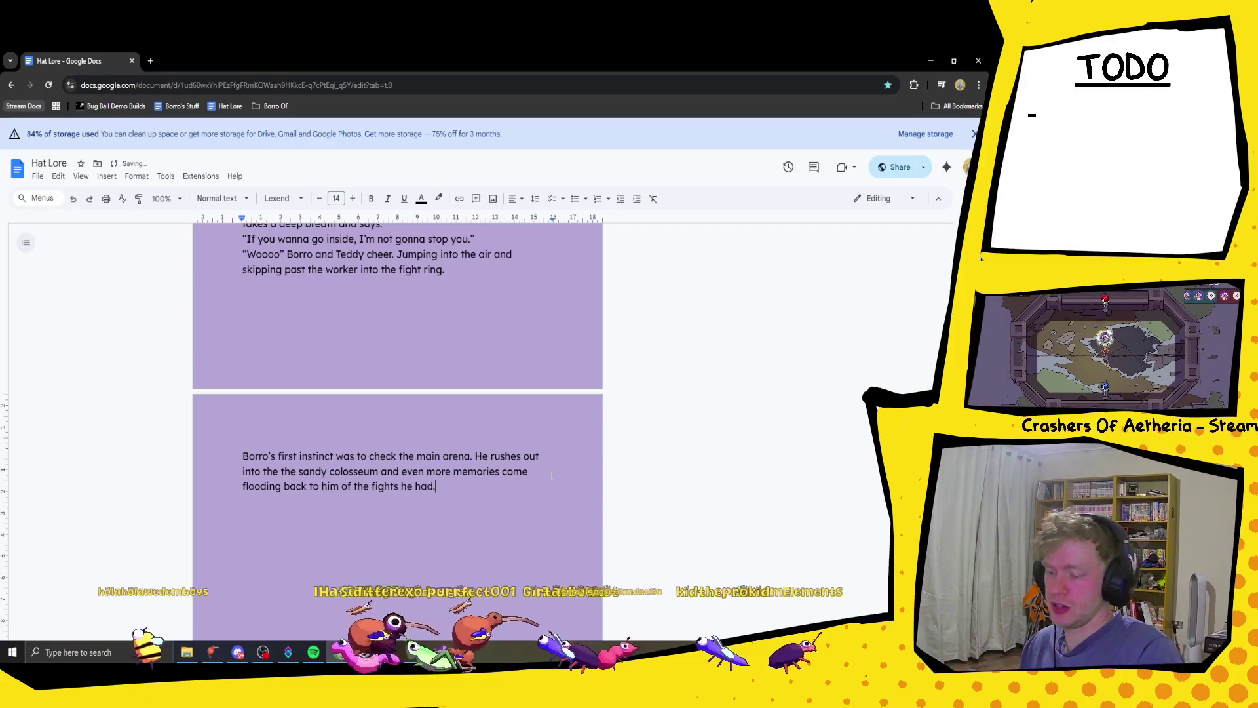
pyautogui.write(' In the mi')
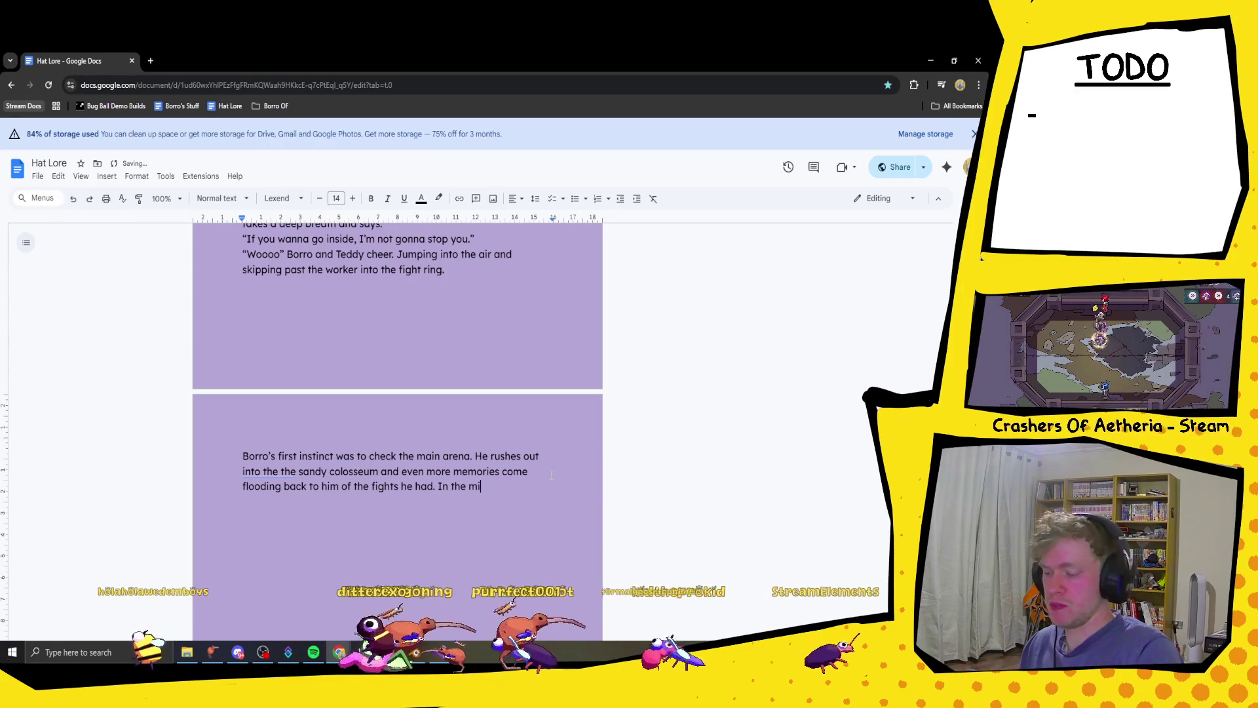
pyautogui.write('ddle of the ri')
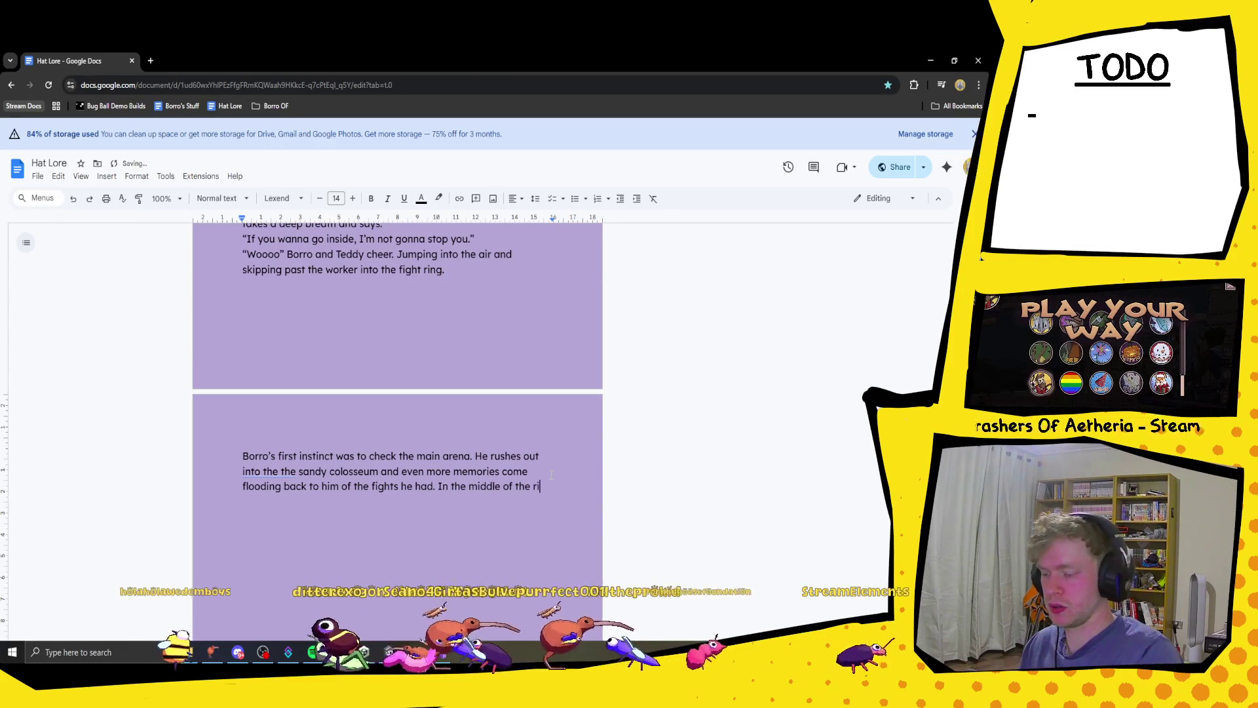
pyautogui.write('ng he s')
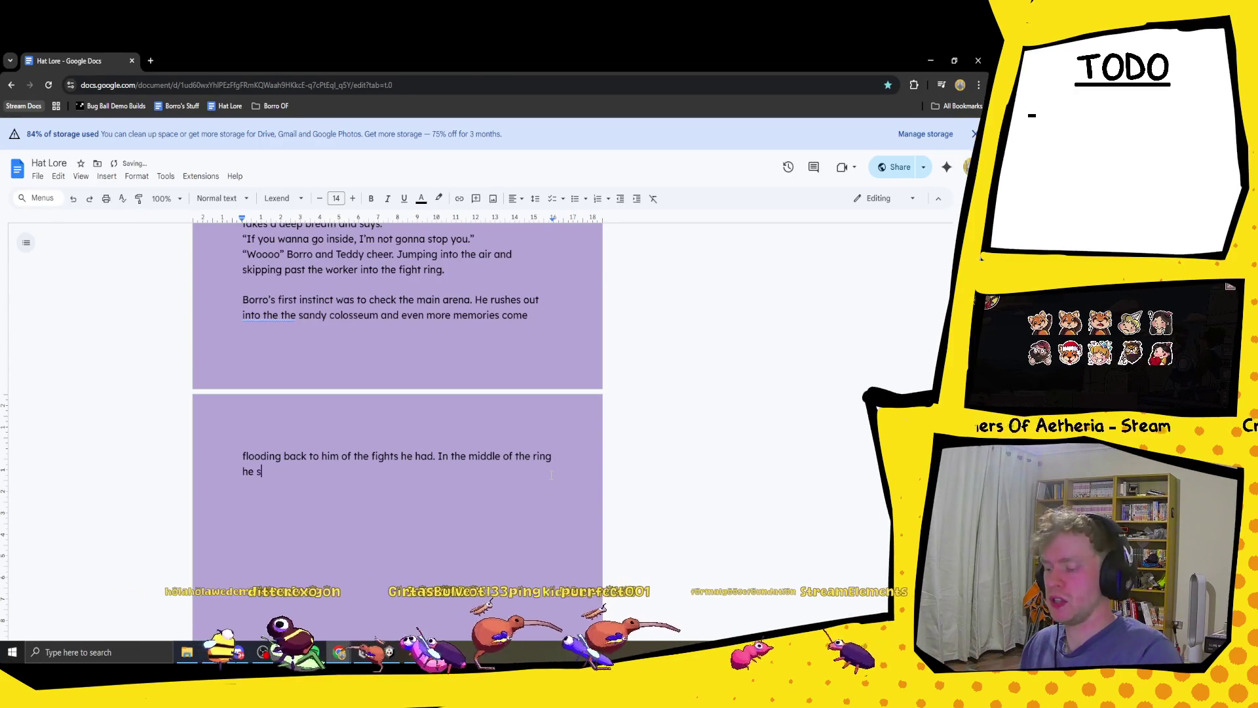
pyautogui.write('ees ')
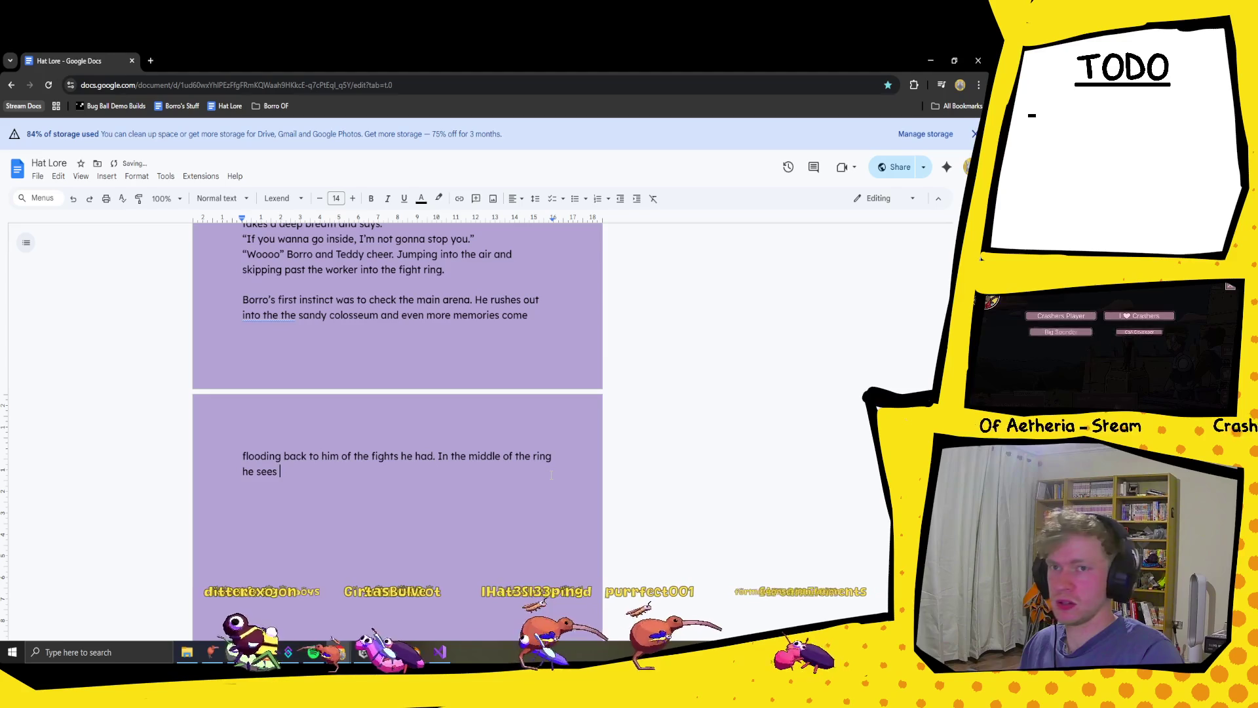
pyautogui.write('ne')
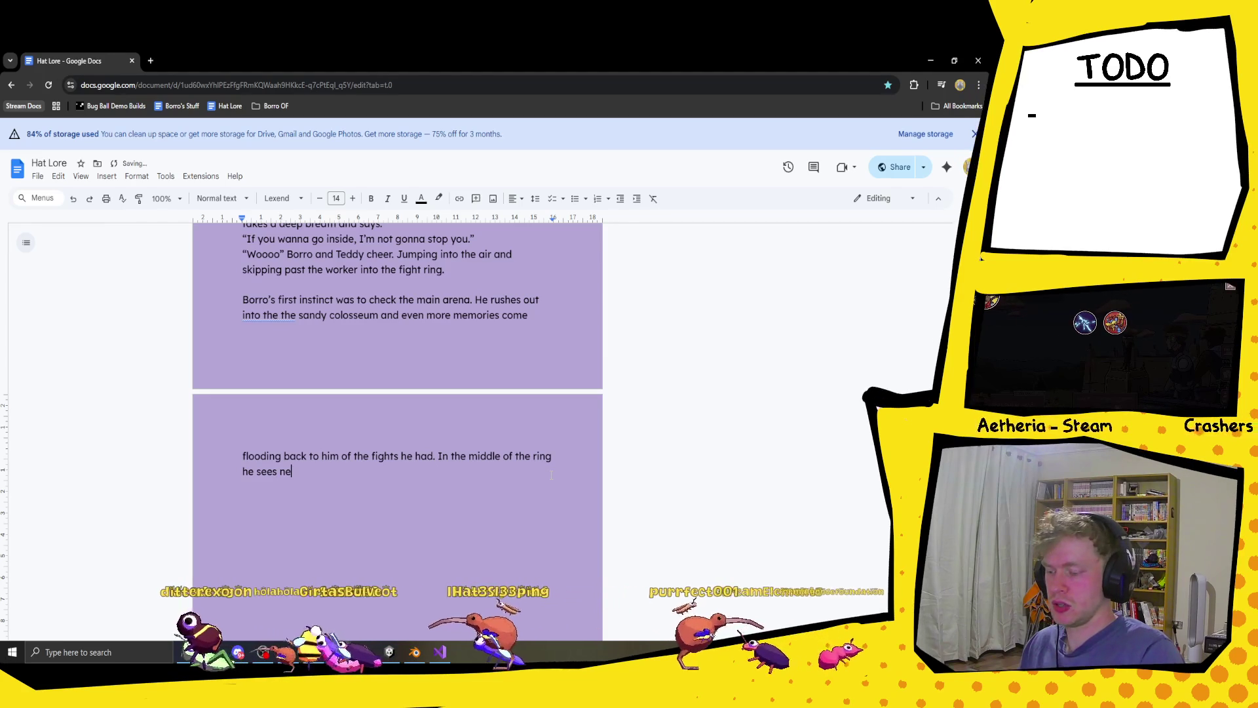
pyautogui.write('cro on h')
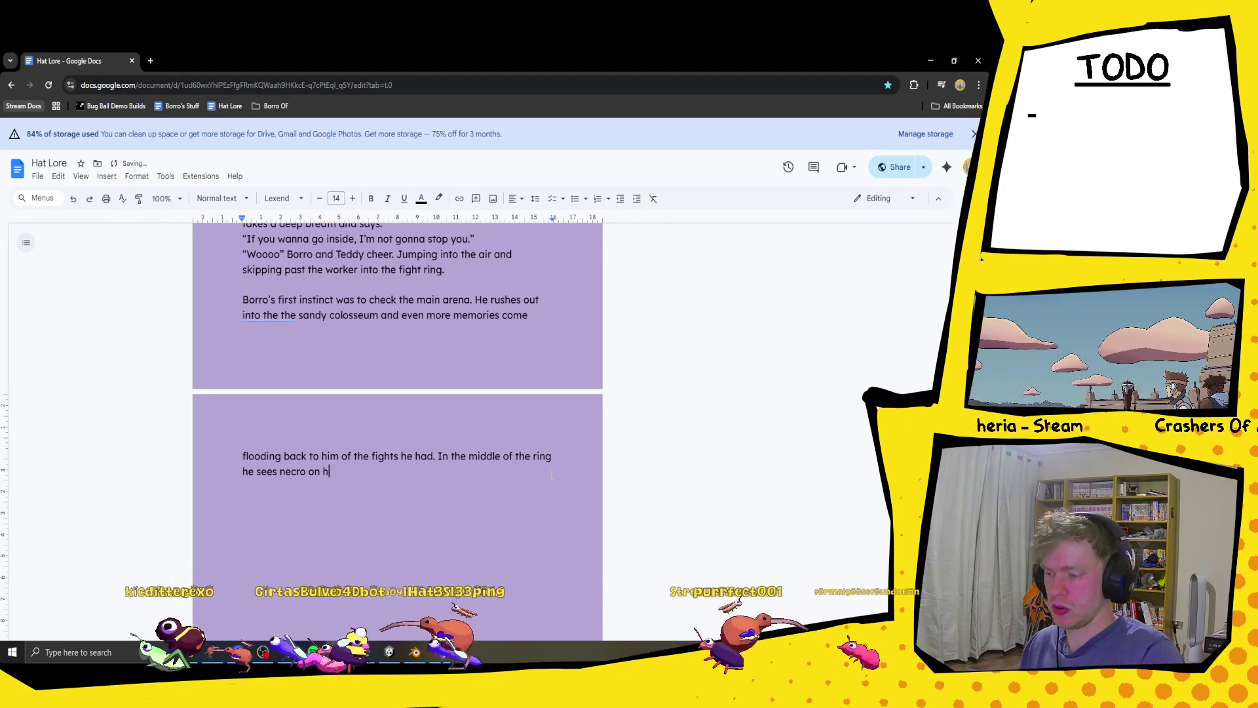
pyautogui.write('er hand')
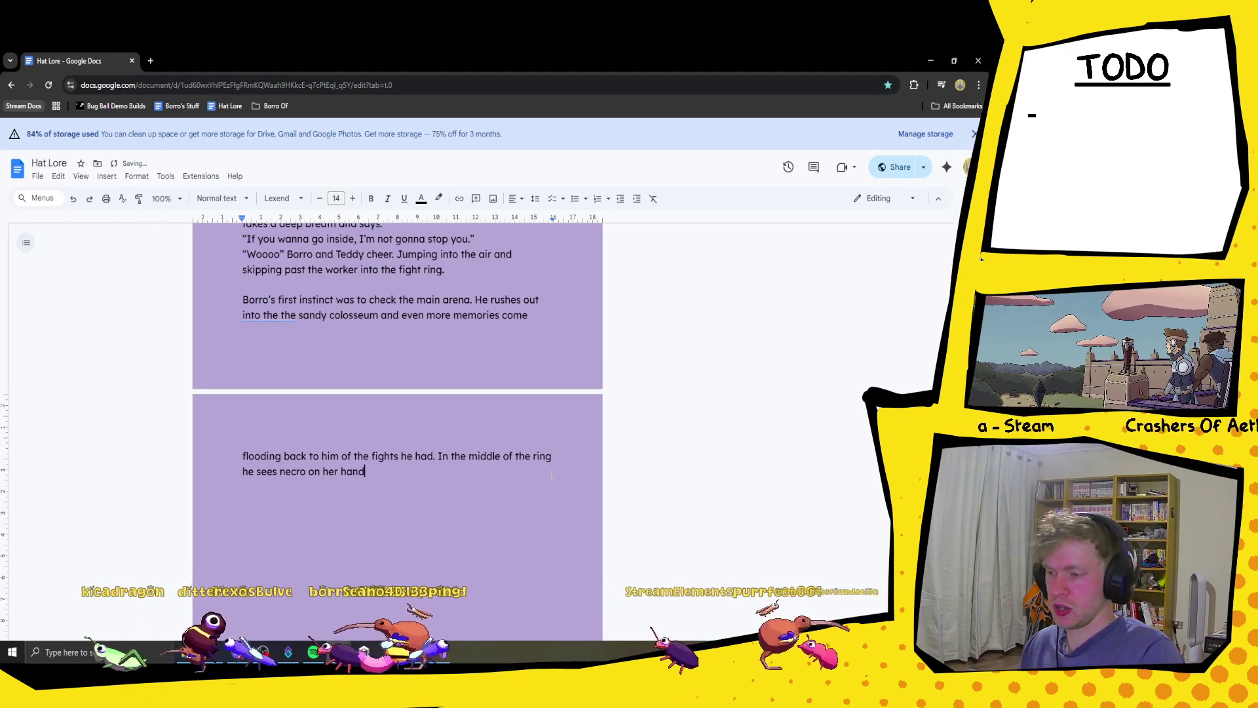
pyautogui.write('s and kn')
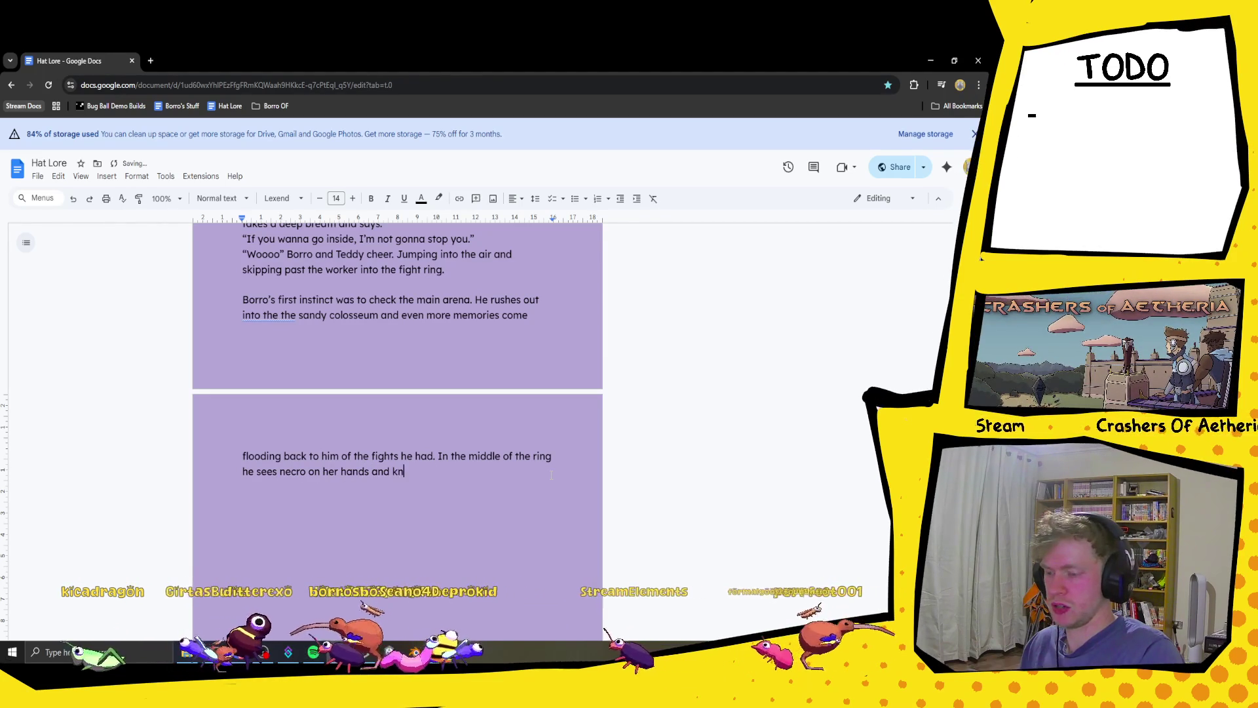
pyautogui.write('ees')
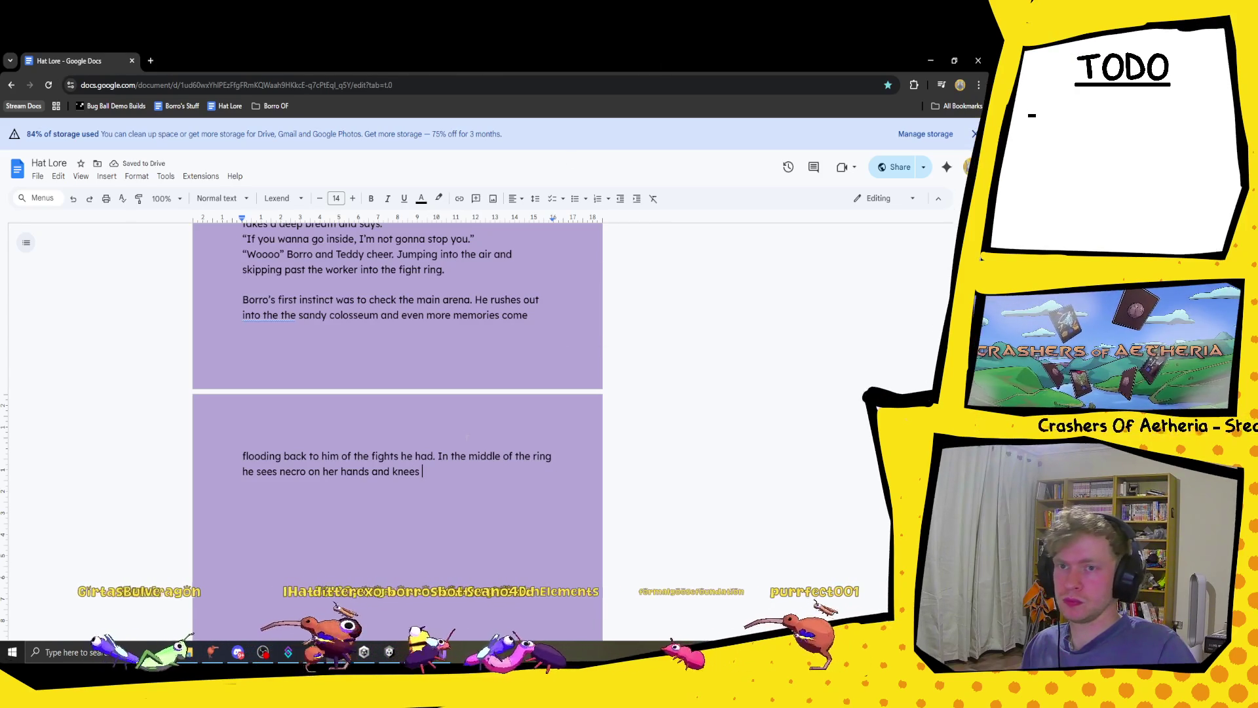
# - Delete the stray space after 'knees'
pyautogui.hotkey('shift', 'Left')
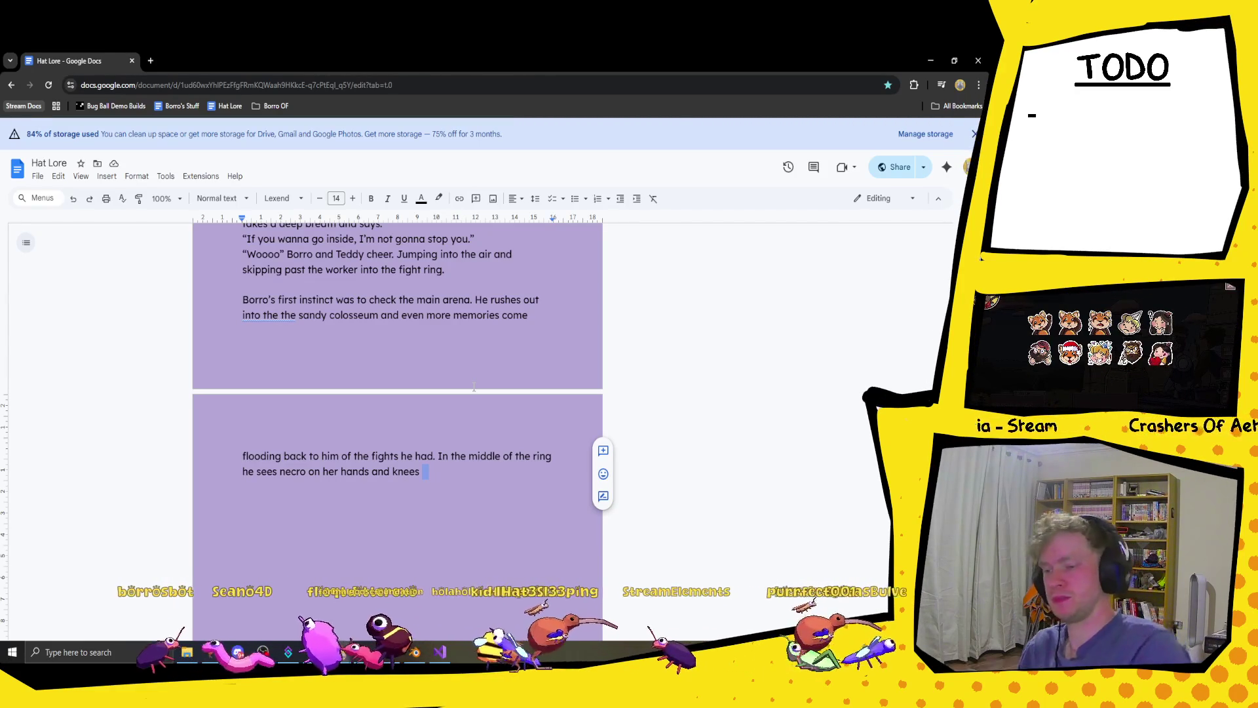
pyautogui.press('BackSpace')
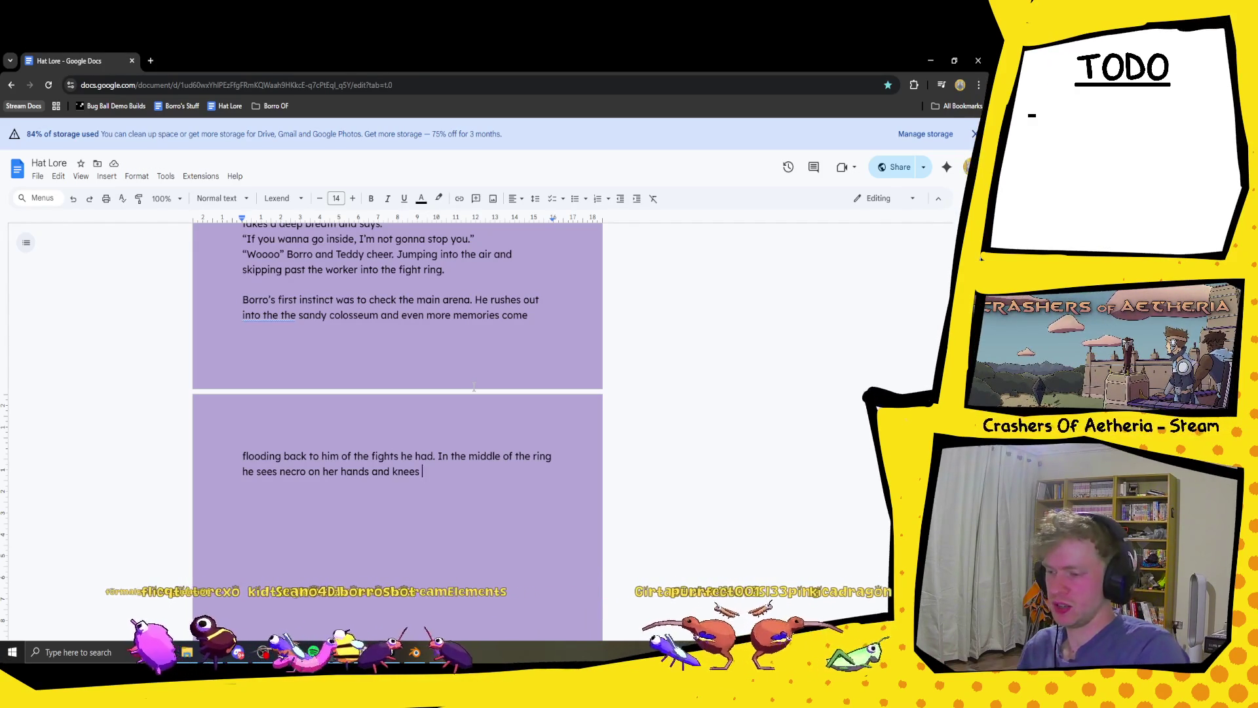
# - Add 'rummaging through the sand. Shes digging up the bones from the skeletons from their previous match', fixing typos
pyautogui.write('rummagin')
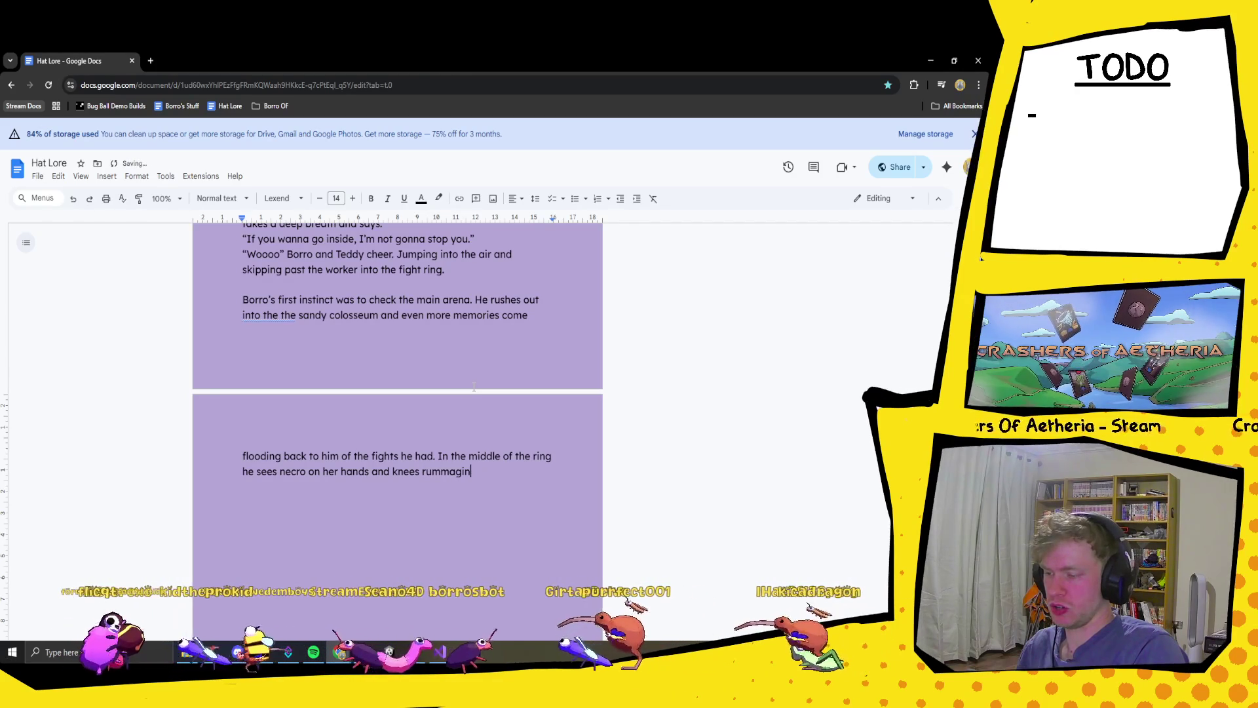
pyautogui.write('g throug')
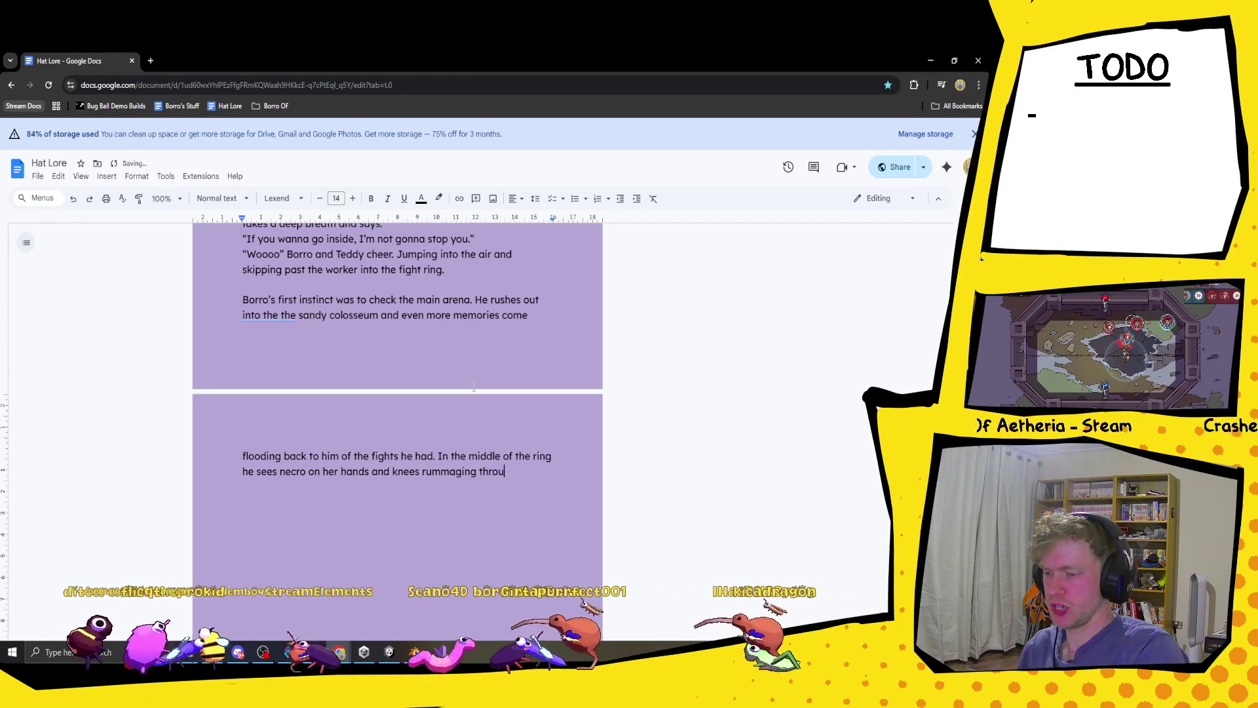
pyautogui.write('h the ')
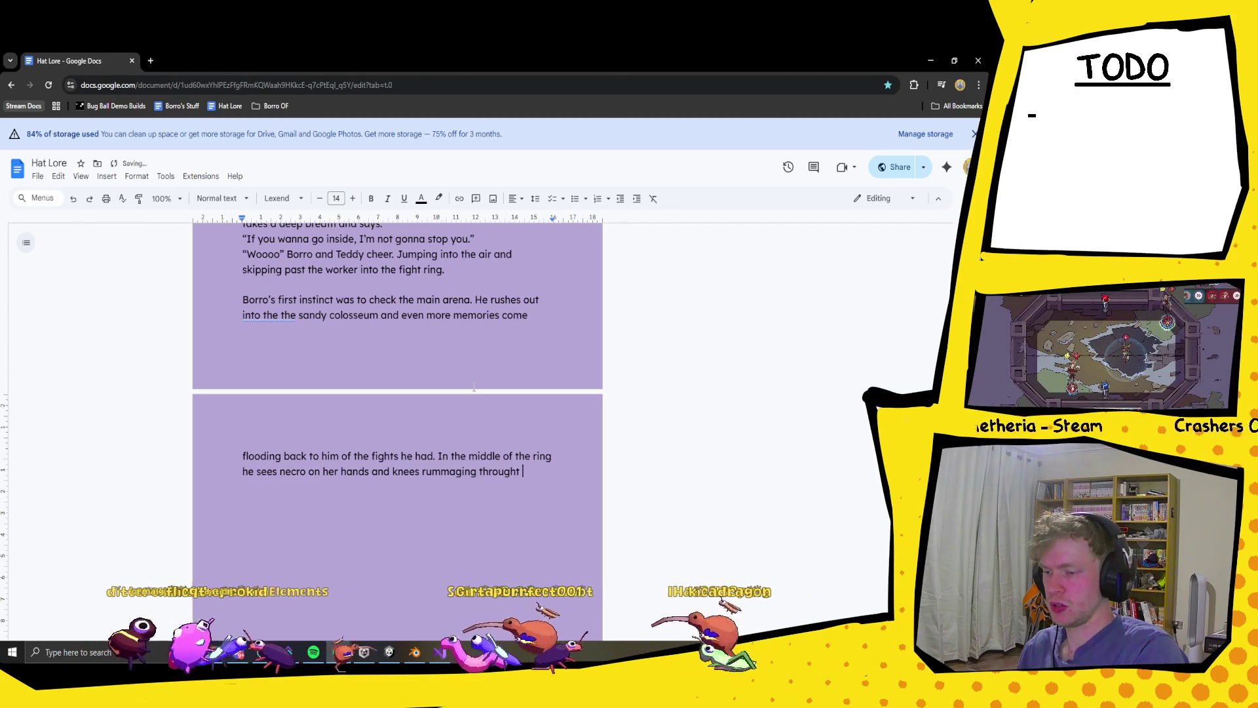
pyautogui.write('sand')
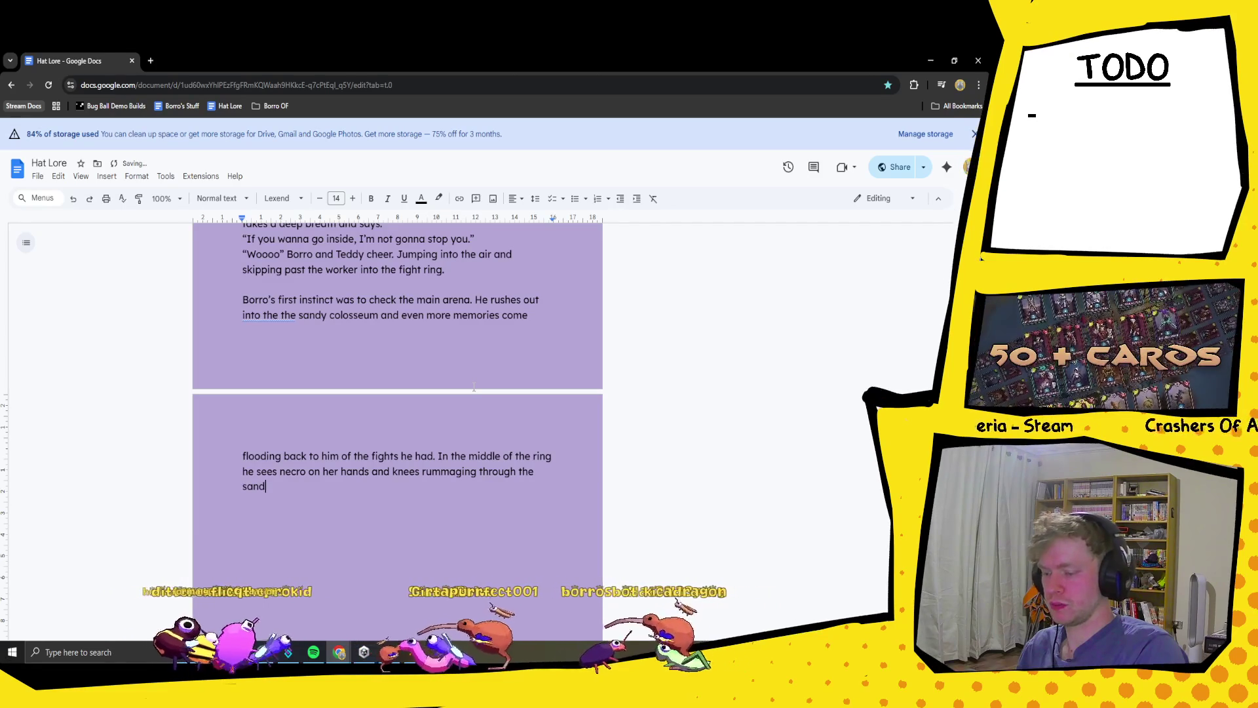
pyautogui.write('. Shes ')
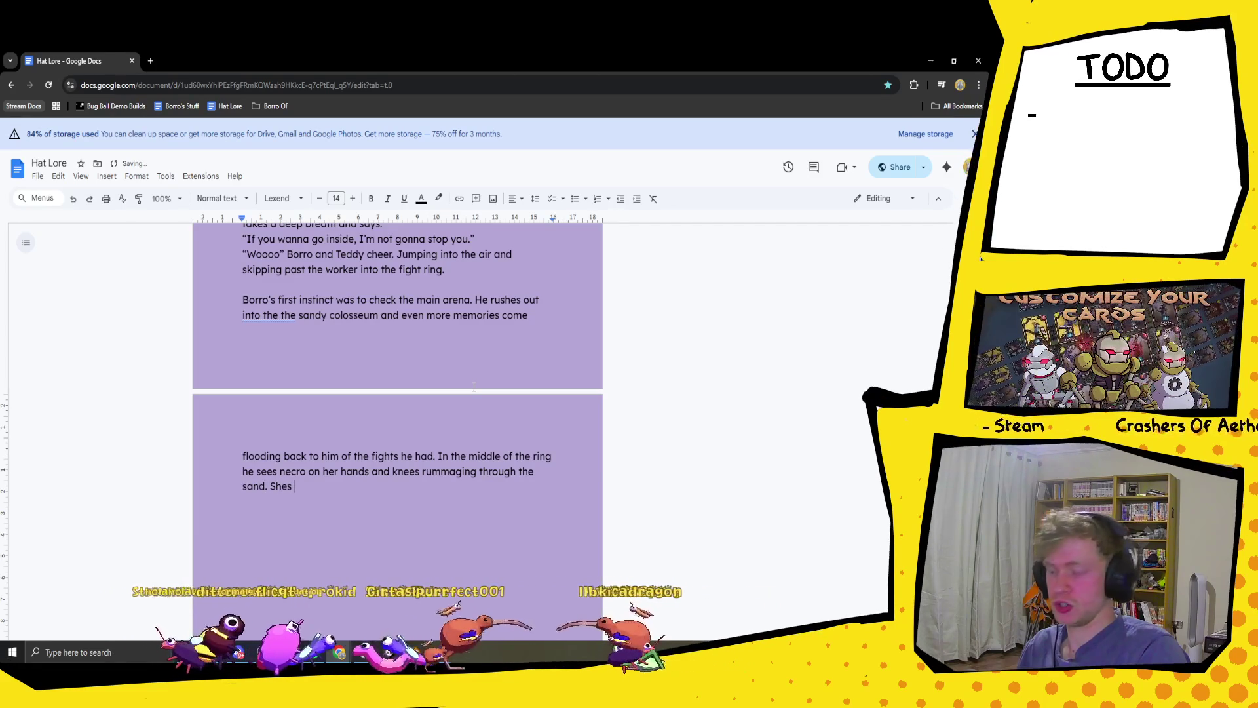
pyautogui.write('digging u')
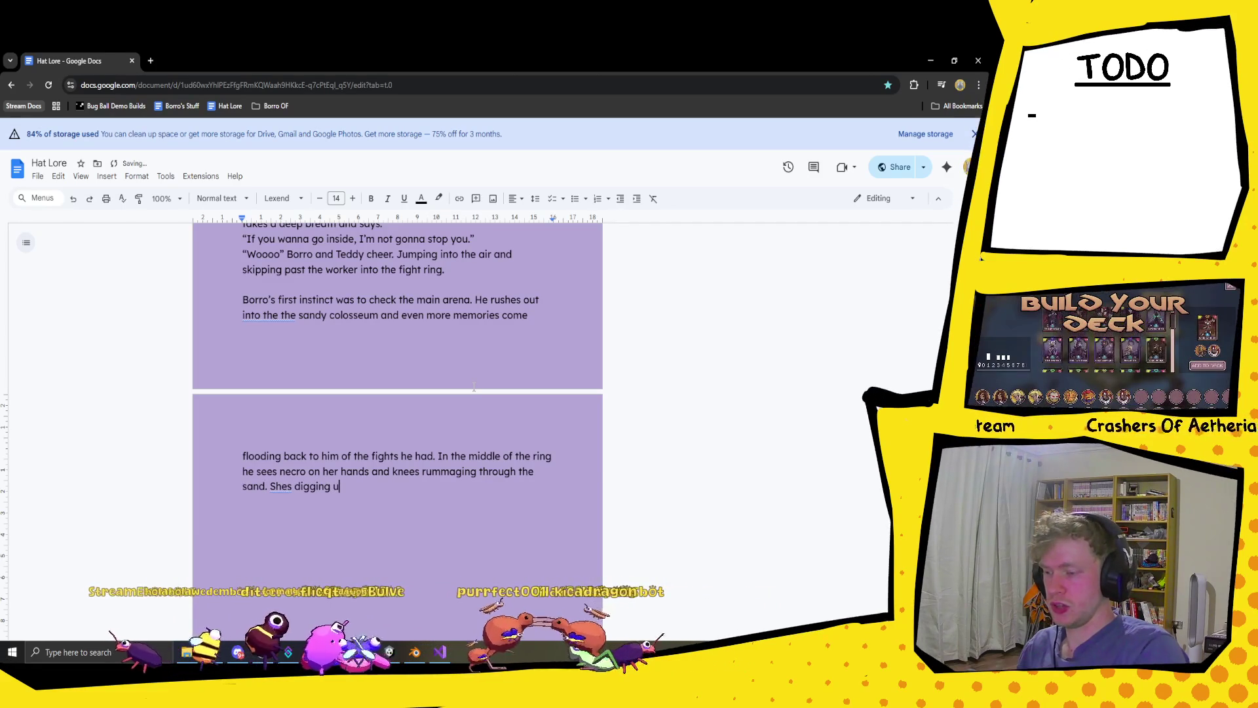
pyautogui.press('BackSpace')
pyautogui.write('up ')
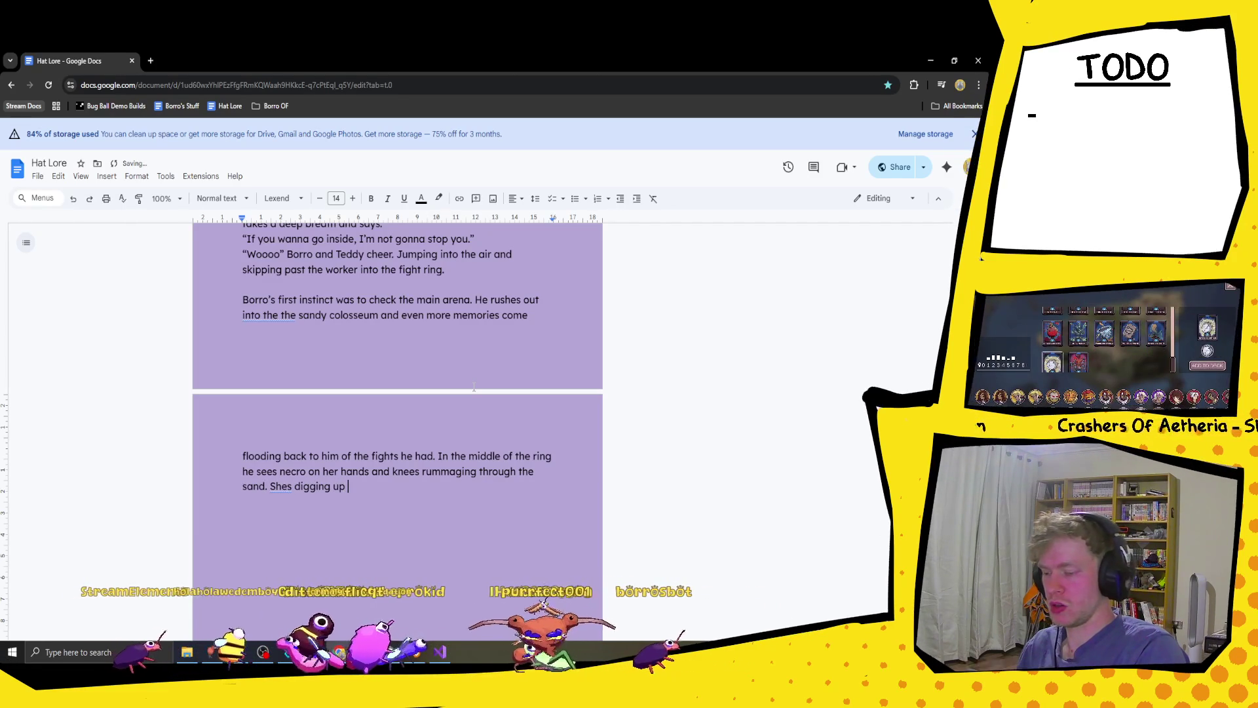
pyautogui.write('the ex')
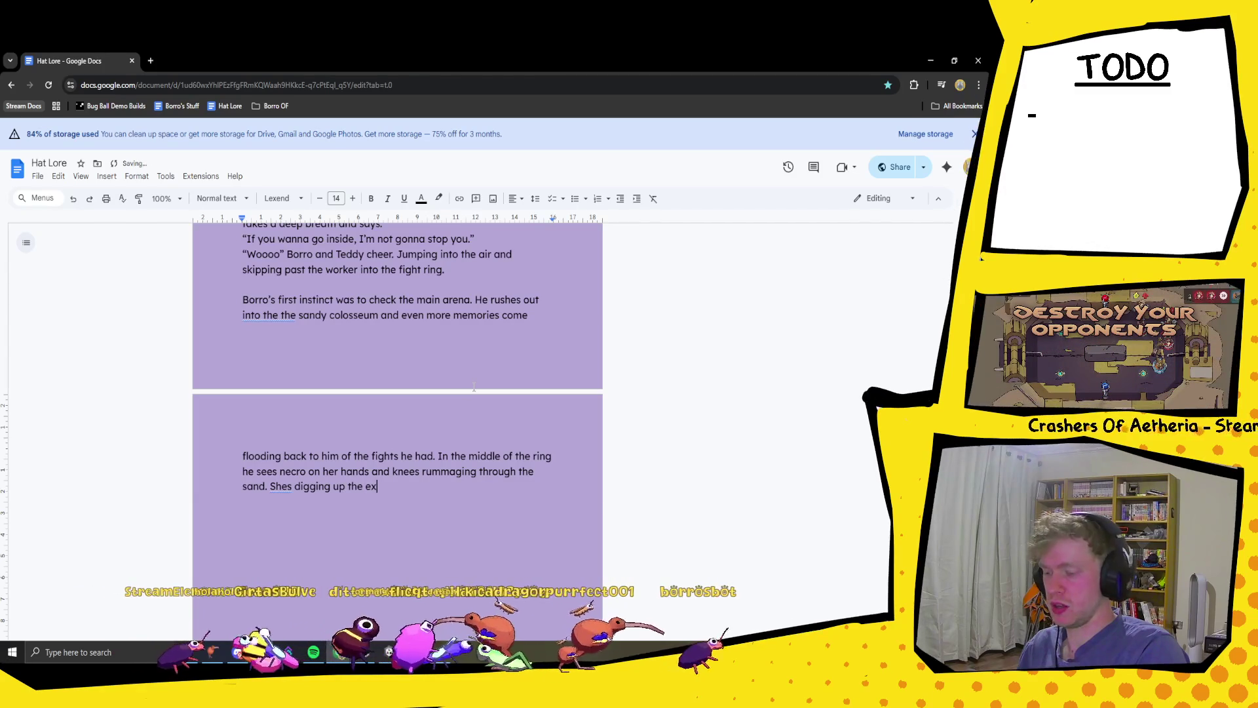
pyautogui.press('BackSpace')
pyautogui.press('BackSpace')
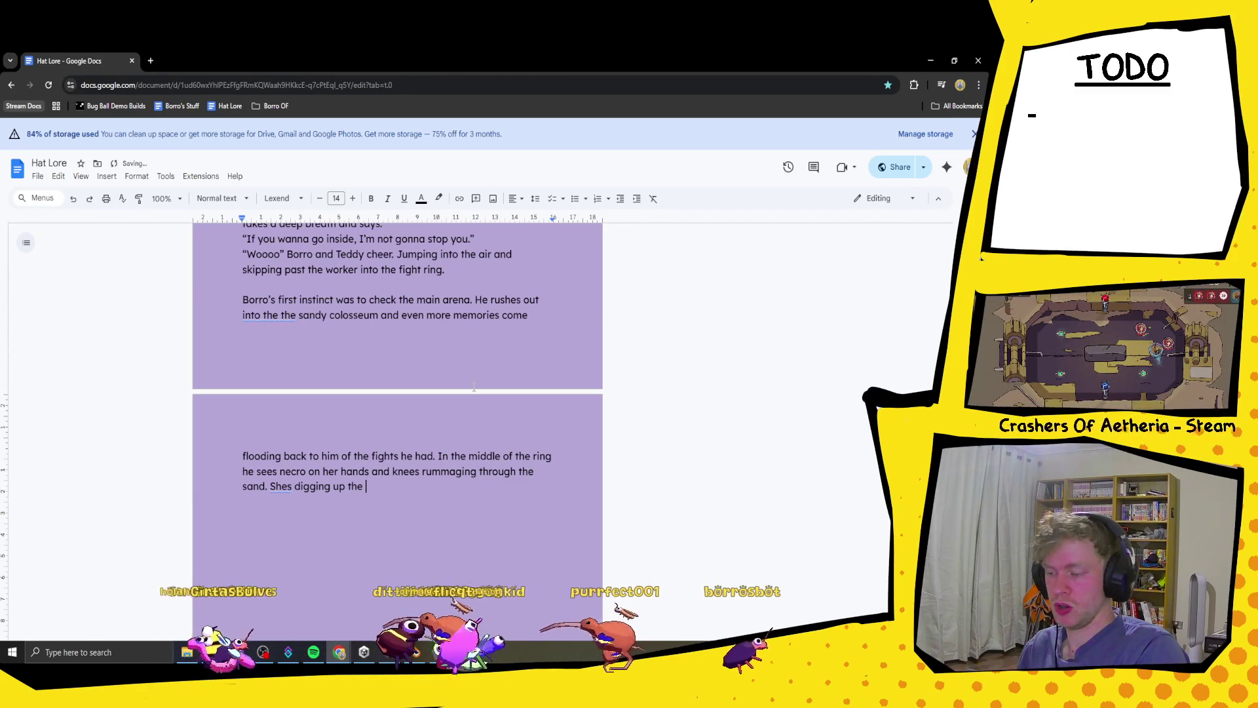
pyautogui.write('boones')
pyautogui.press('BackSpace')
pyautogui.press('BackSpace')
pyautogui.press('BackSpace')
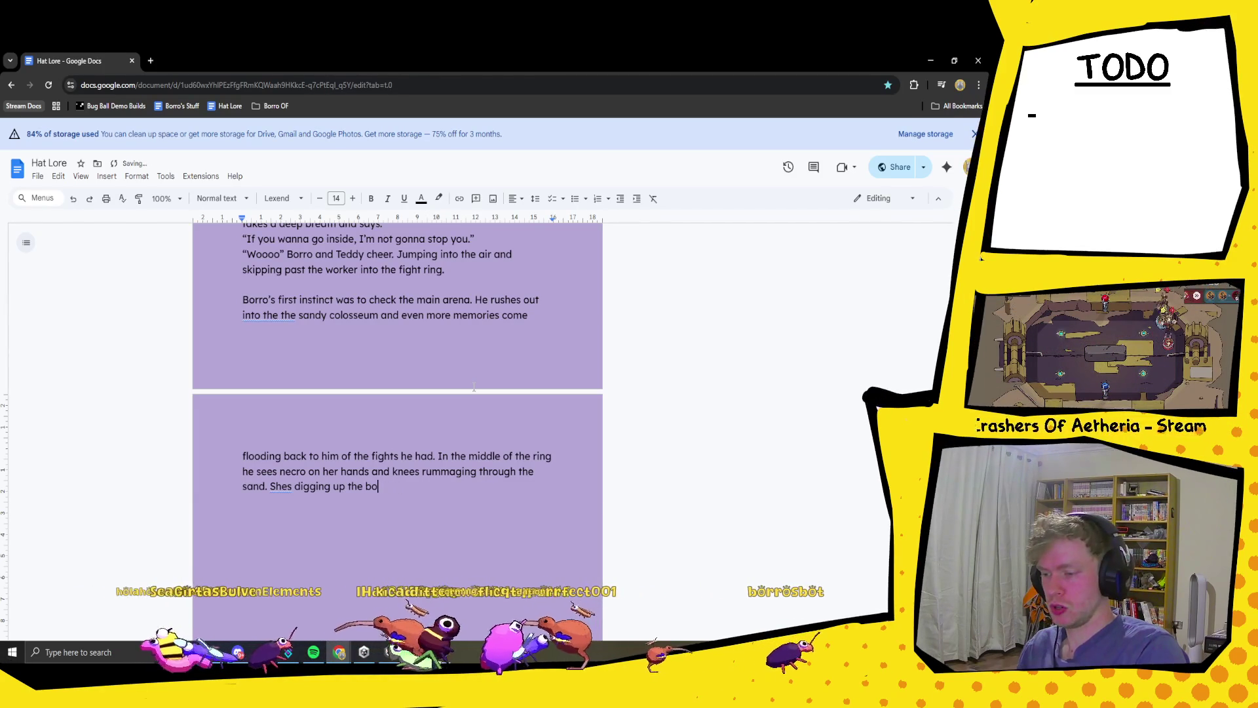
pyautogui.write('nes from the skele')
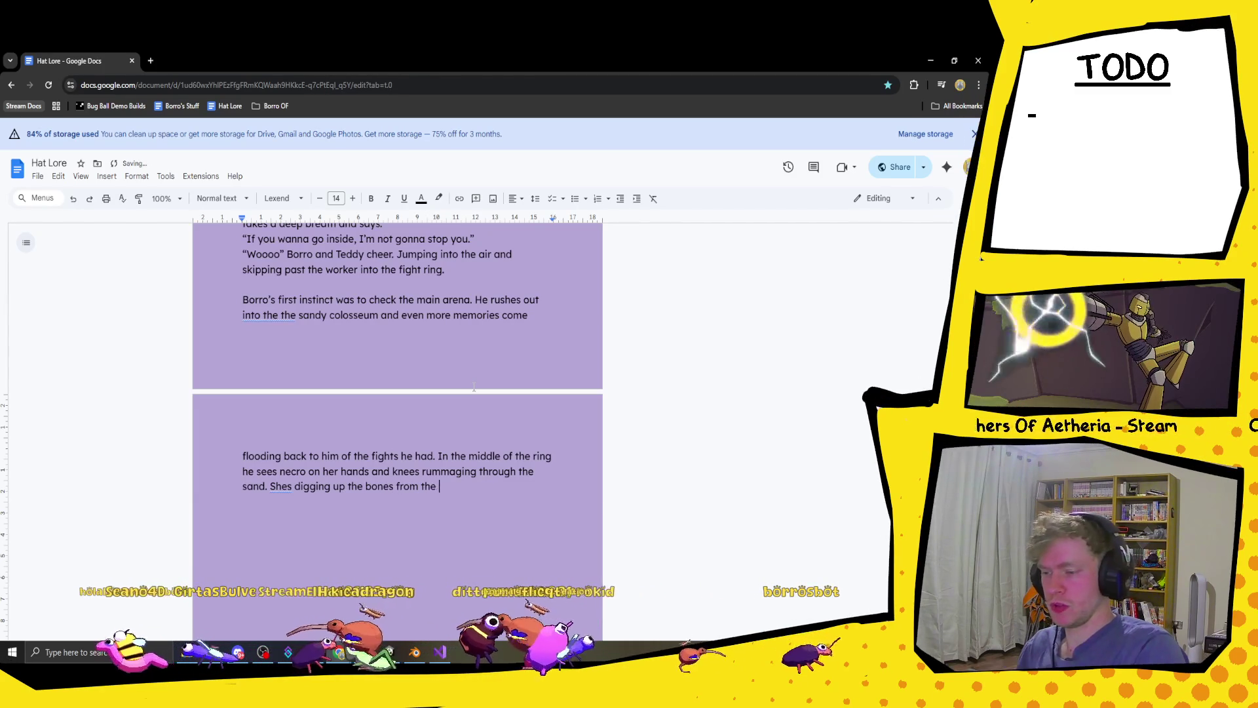
pyautogui.write('tons from their')
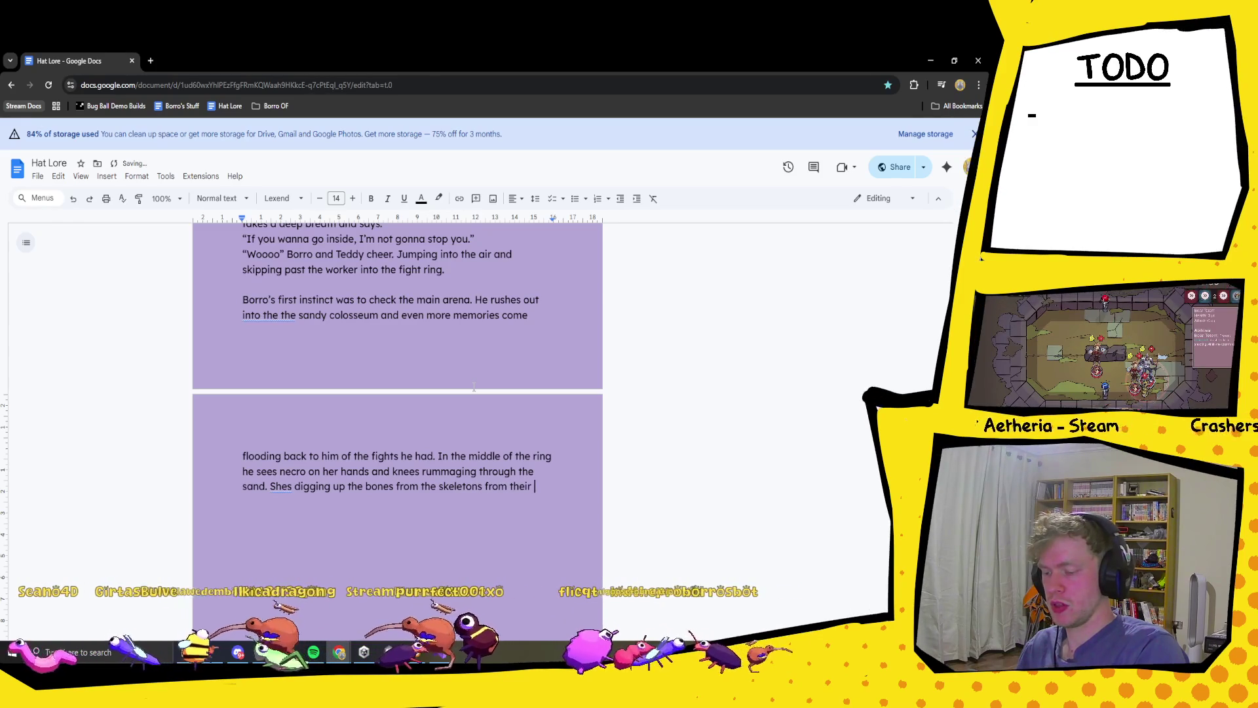
pyautogui.write(' previous mat')
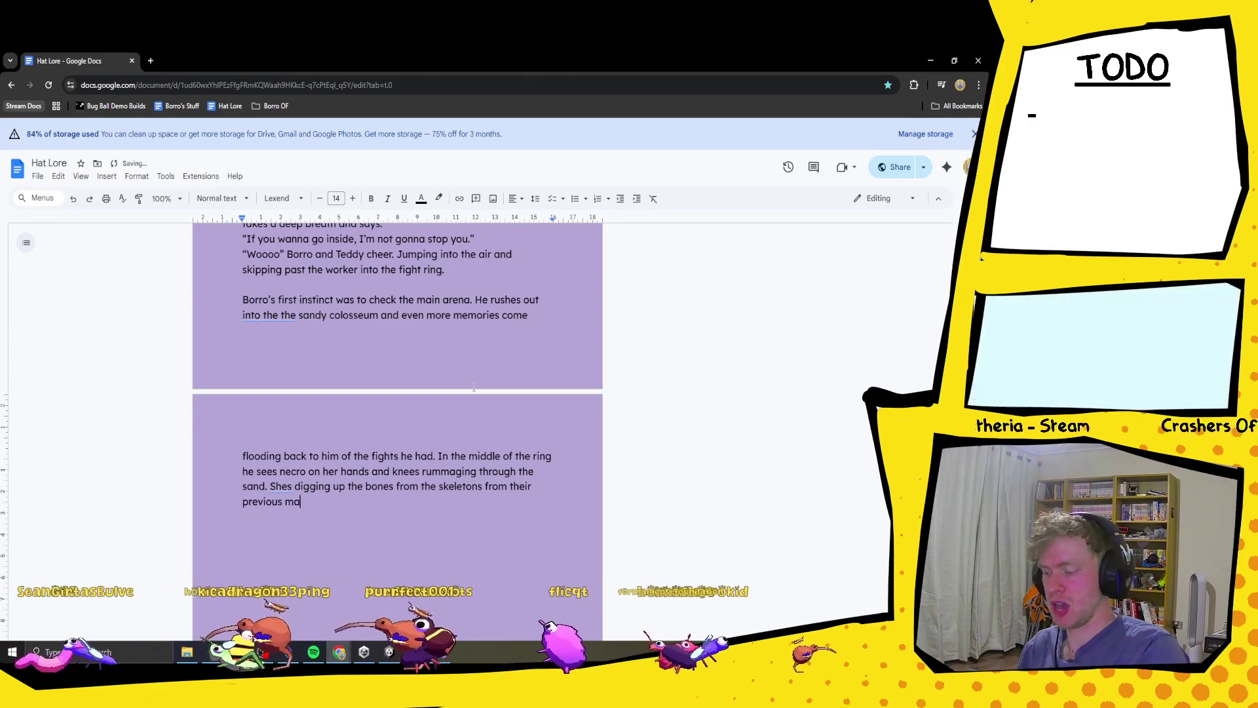
pyautogui.write('h.')
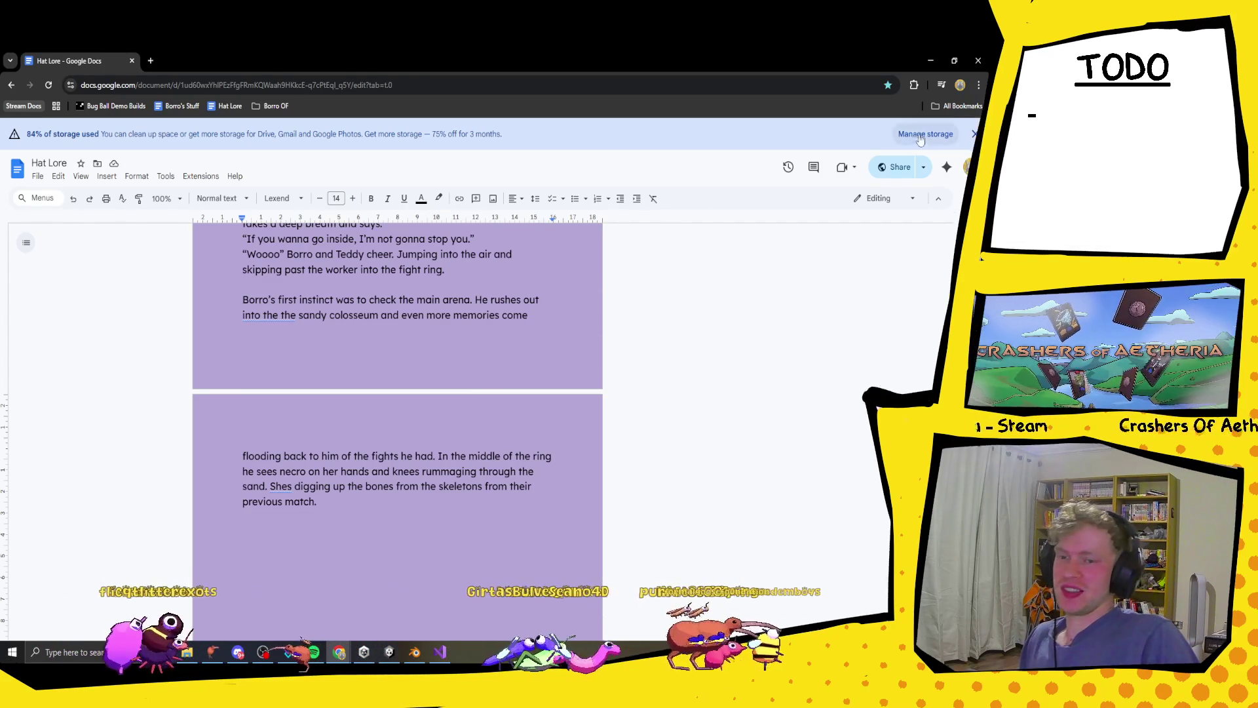
# - Dismiss the storage warning and scroll until the paragraph ending 'previous match.' sits mid-page
pyautogui.click(962, 133)
pyautogui.scroll(1, 694, 366)
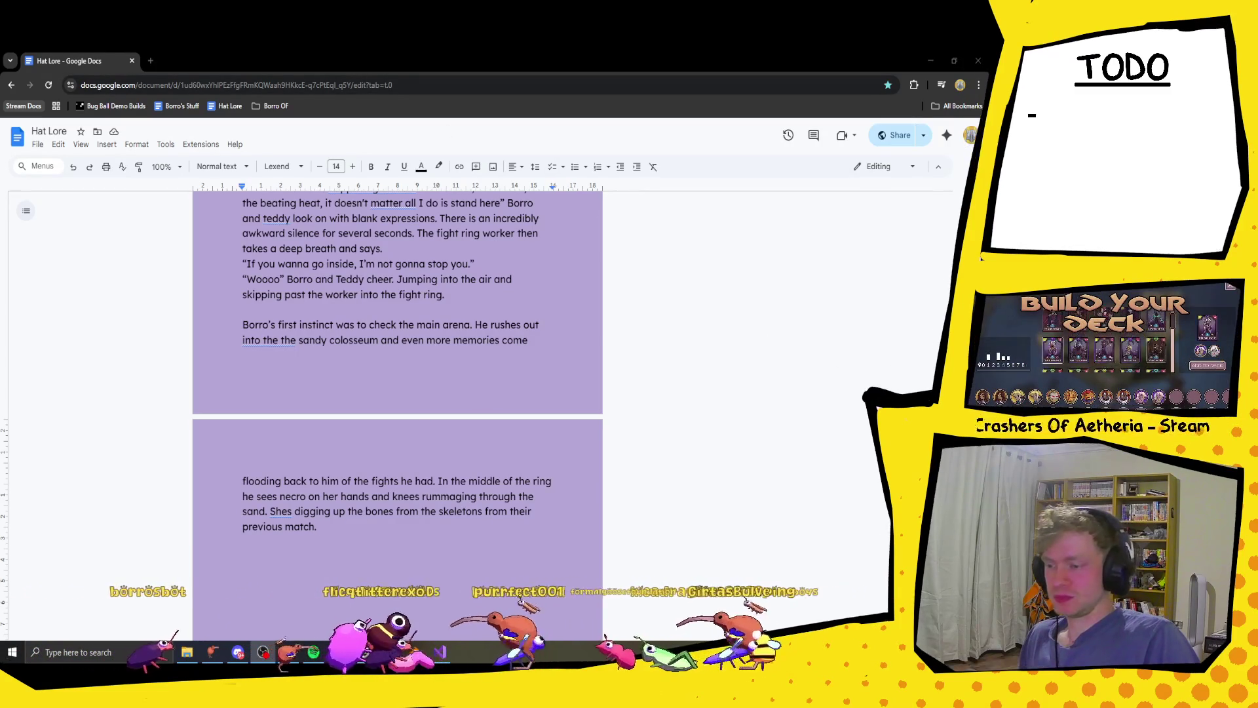
pyautogui.click(341, 536)
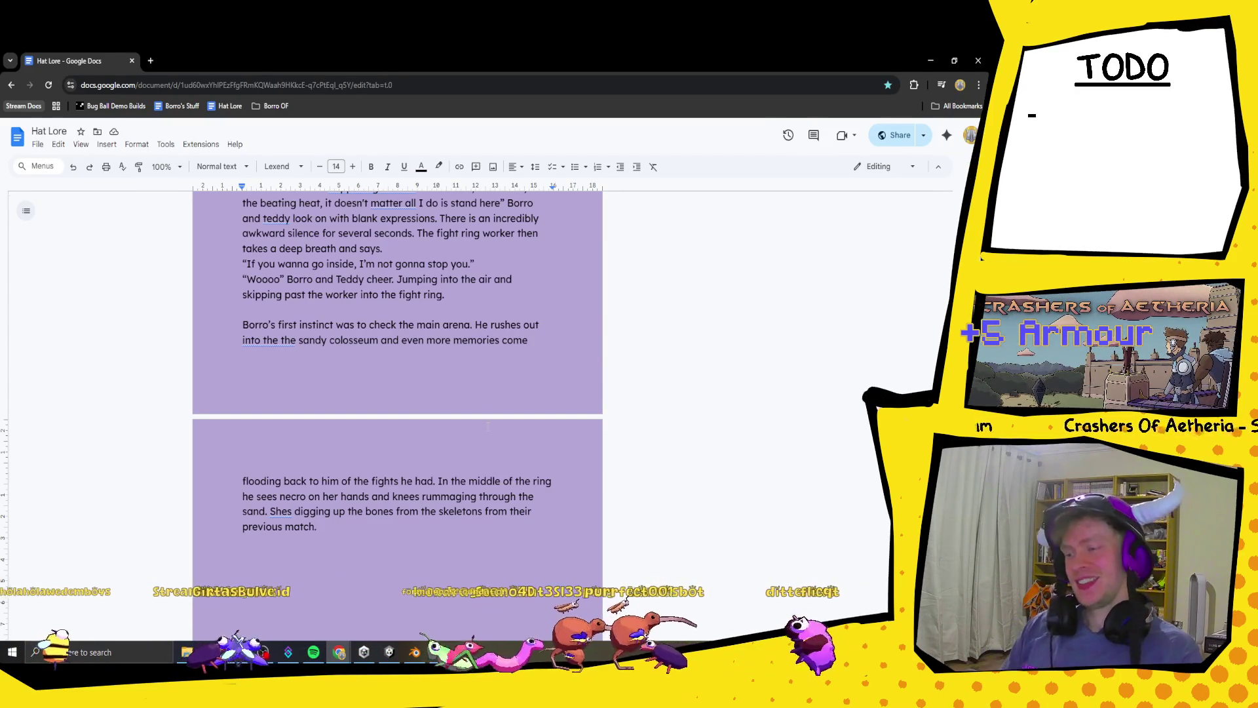
pyautogui.scroll(-4, 397, 393)
pyautogui.scroll(6, 397, 393)
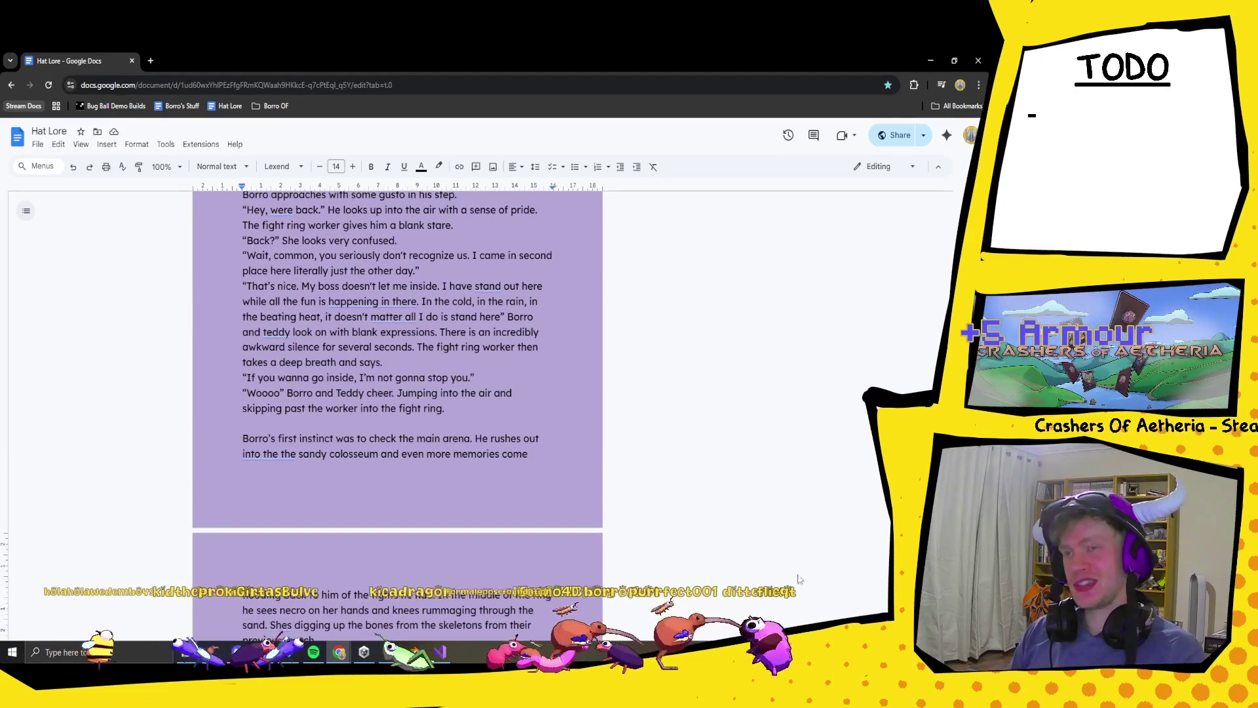
pyautogui.scroll(-1, 363, 431)
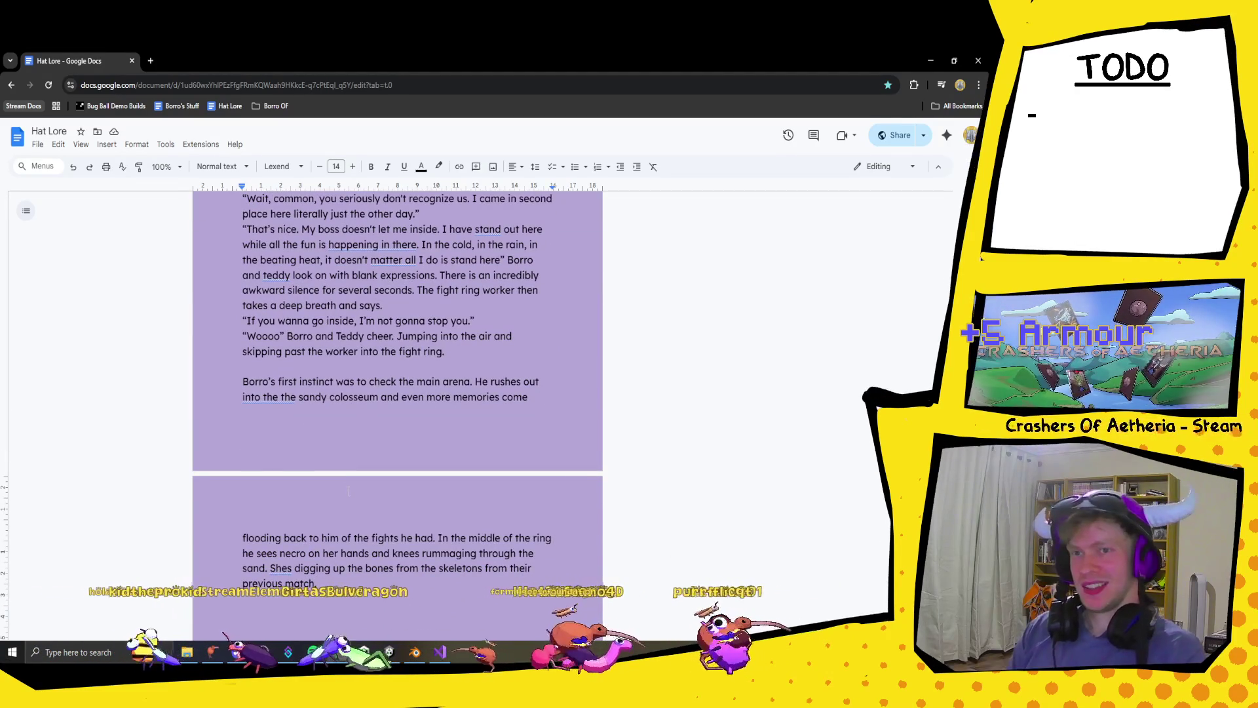
pyautogui.scroll(-2, 340, 477)
pyautogui.scroll(4, 340, 477)
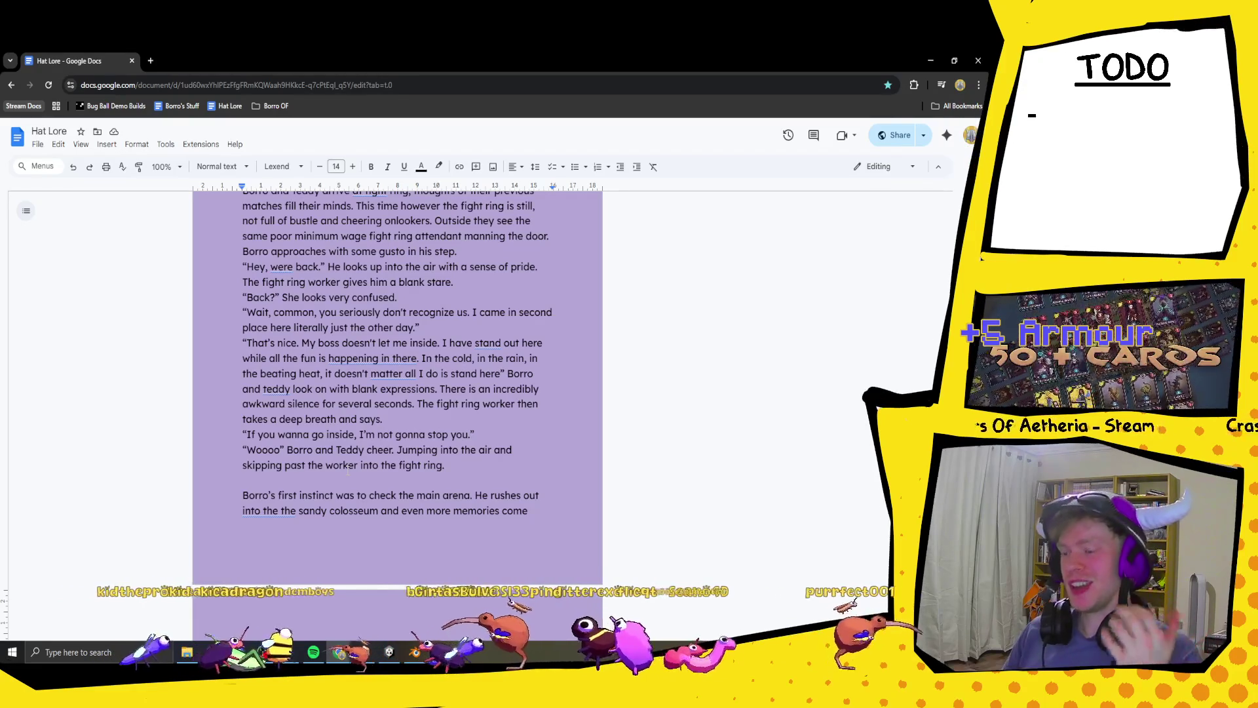
pyautogui.scroll(-15, 688, 481)
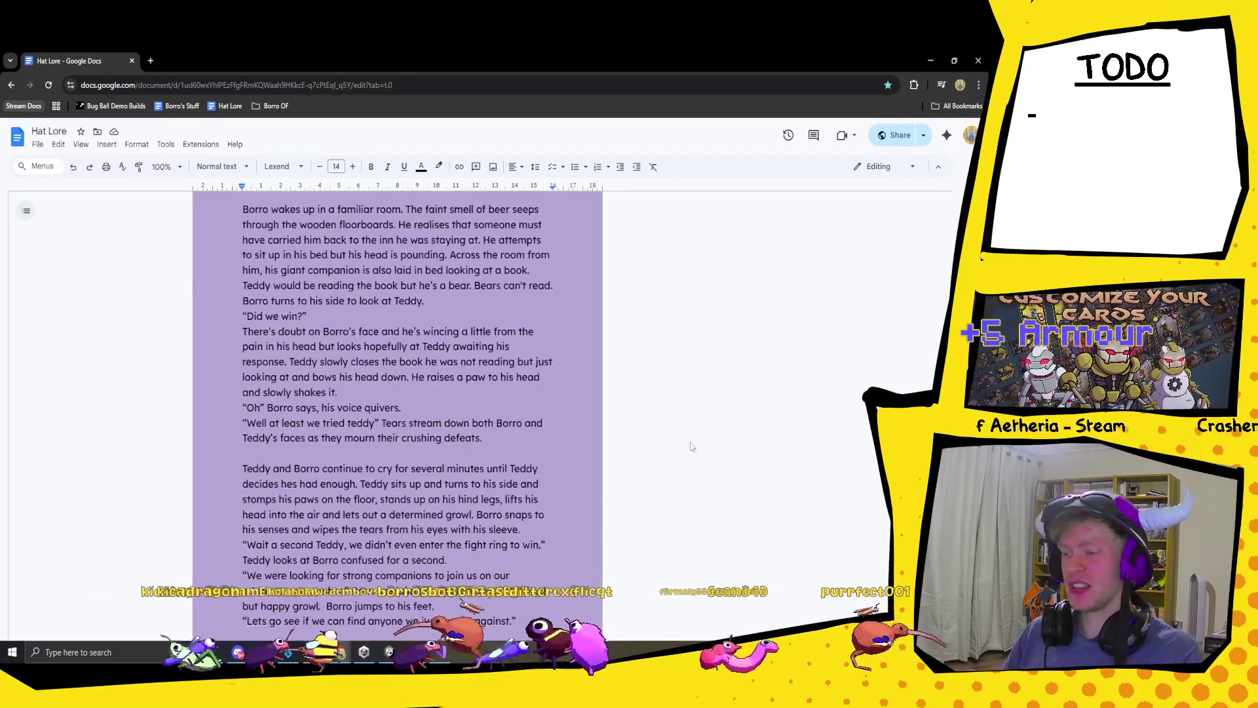
pyautogui.scroll(-8, 688, 481)
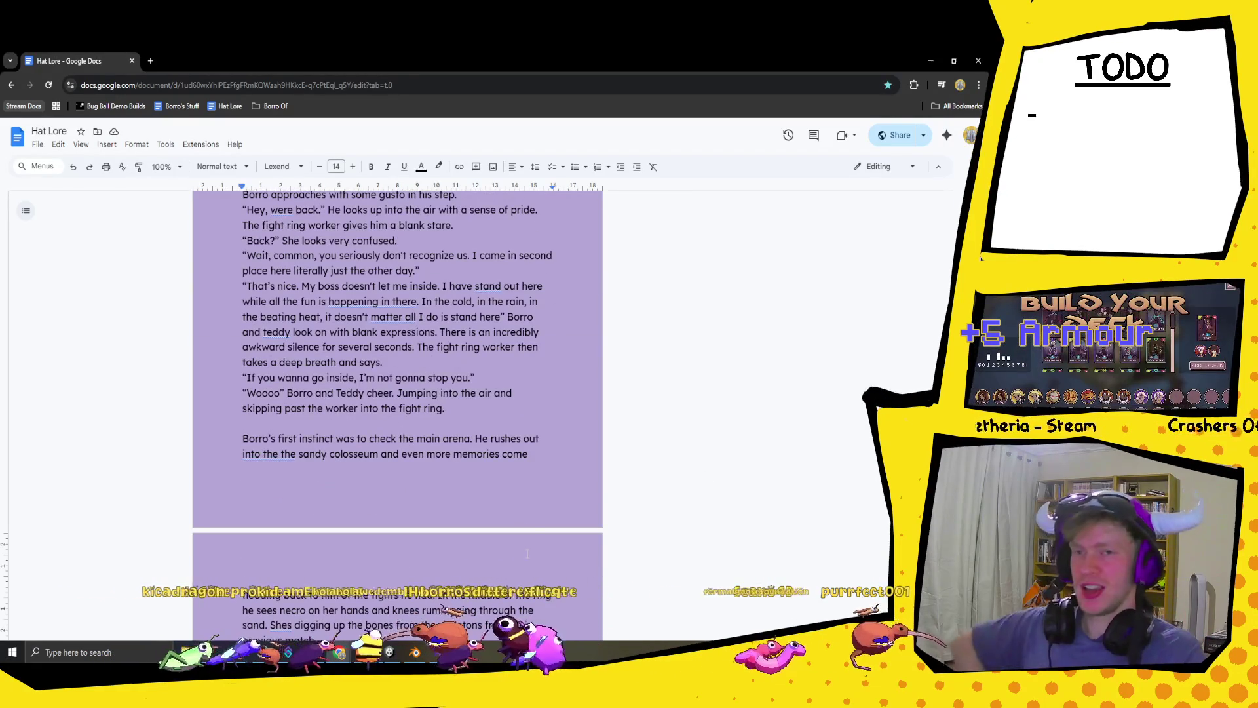
pyautogui.scroll(-3, 527, 552)
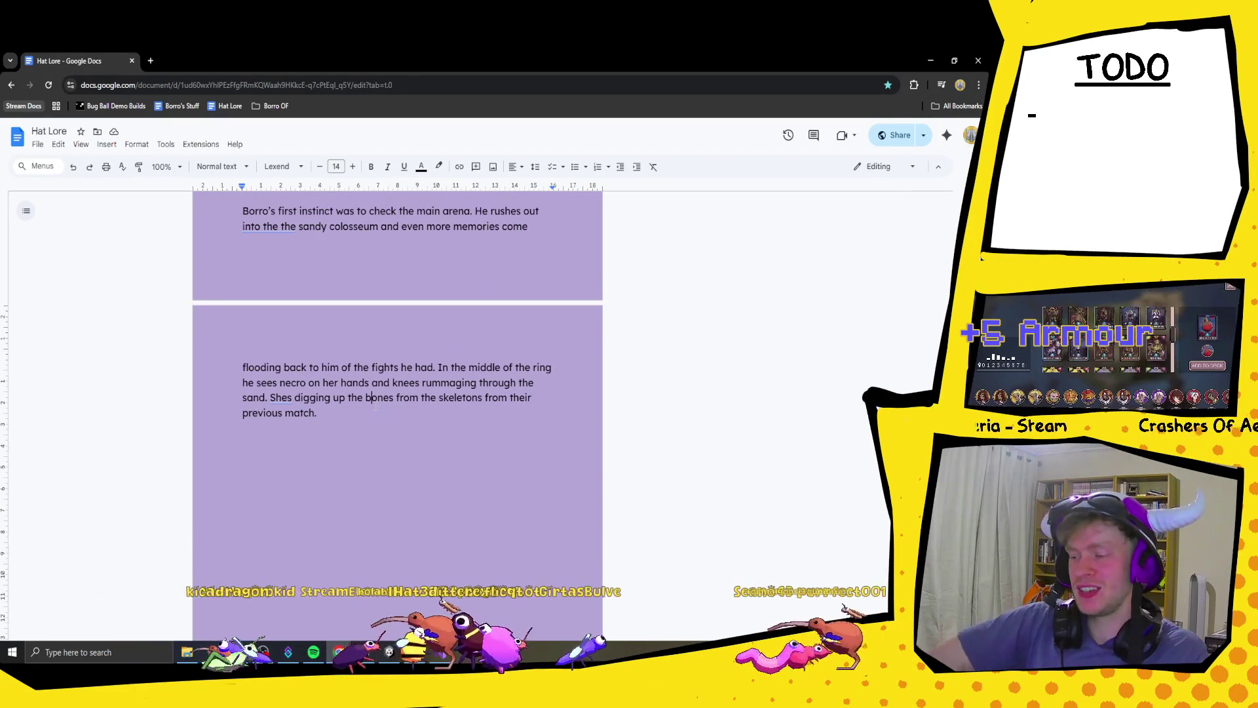
# - Correct 'Shes' to 'She's' by adding the apostrophe
pyautogui.click(357, 414)
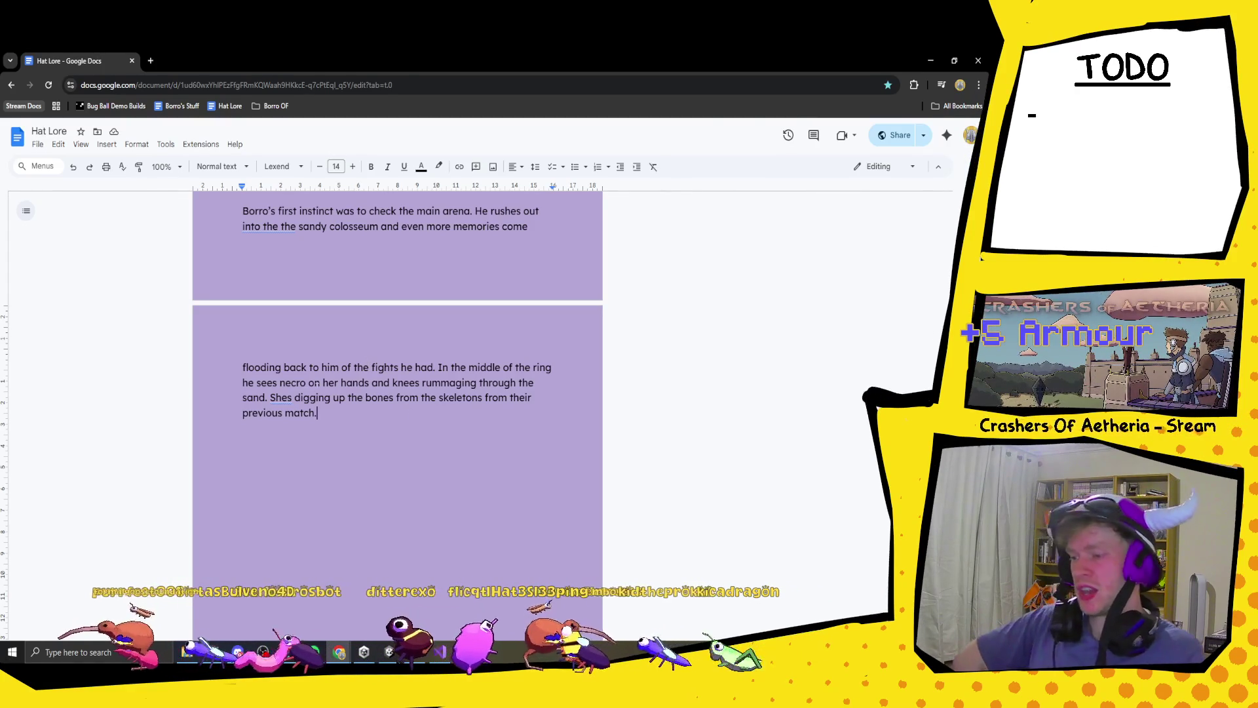
pyautogui.click(280, 398)
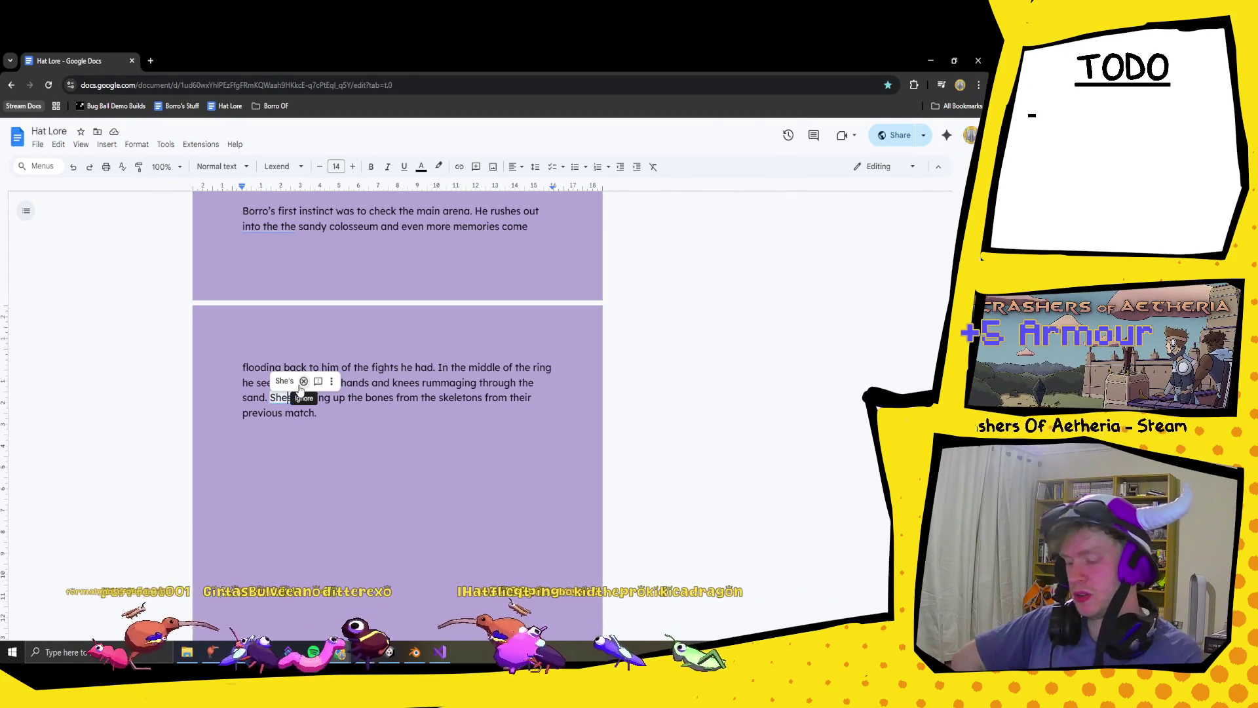
pyautogui.write("'")
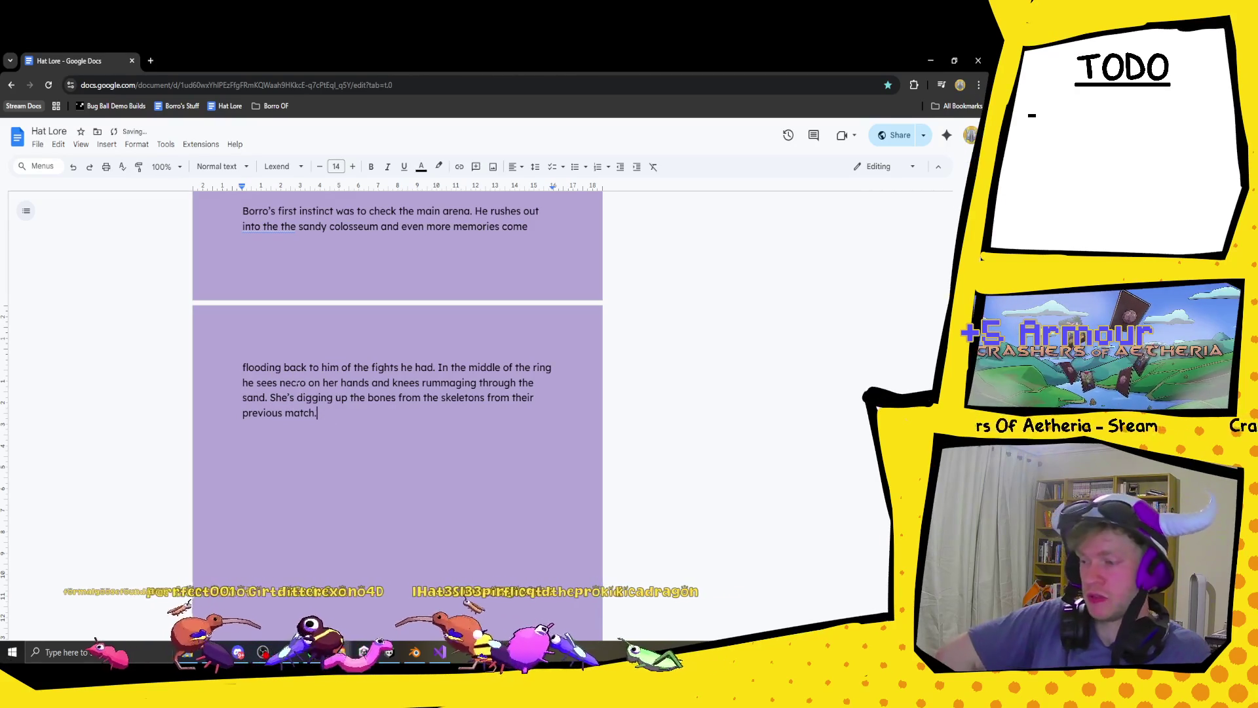
pyautogui.moveTo(280, 382); pyautogui.dragTo(295, 398)
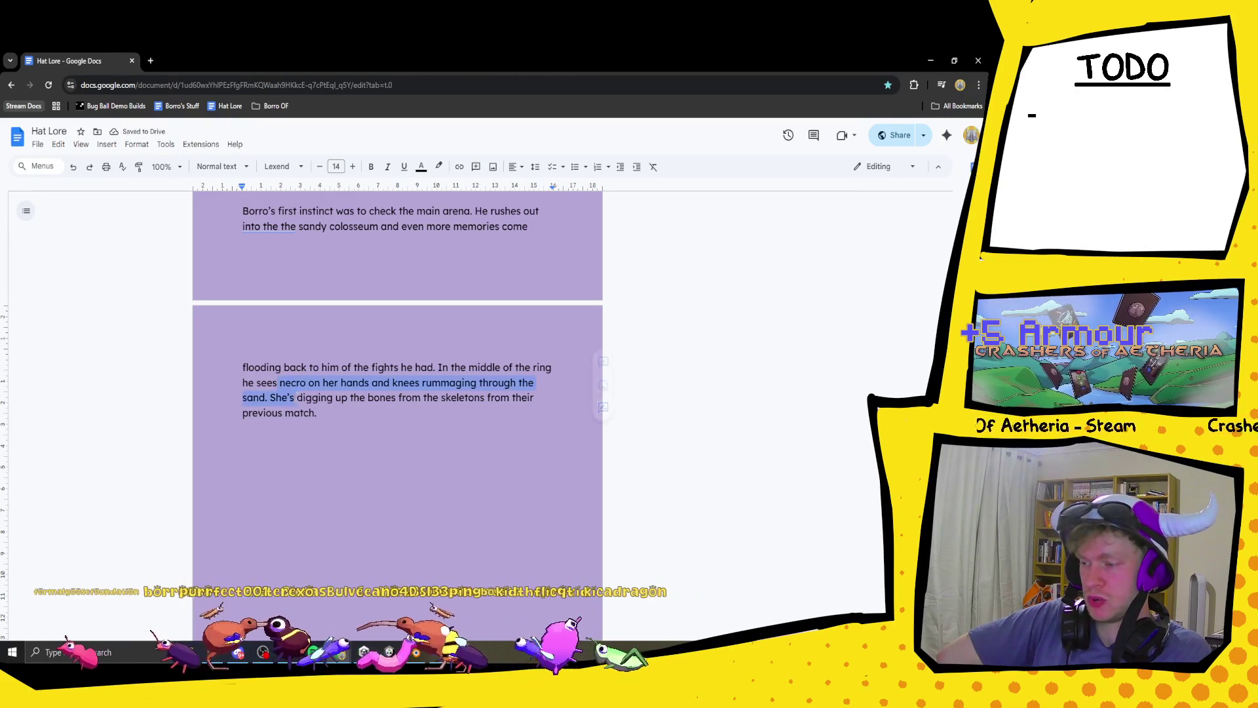
pyautogui.click(371, 435)
pyautogui.click(359, 411)
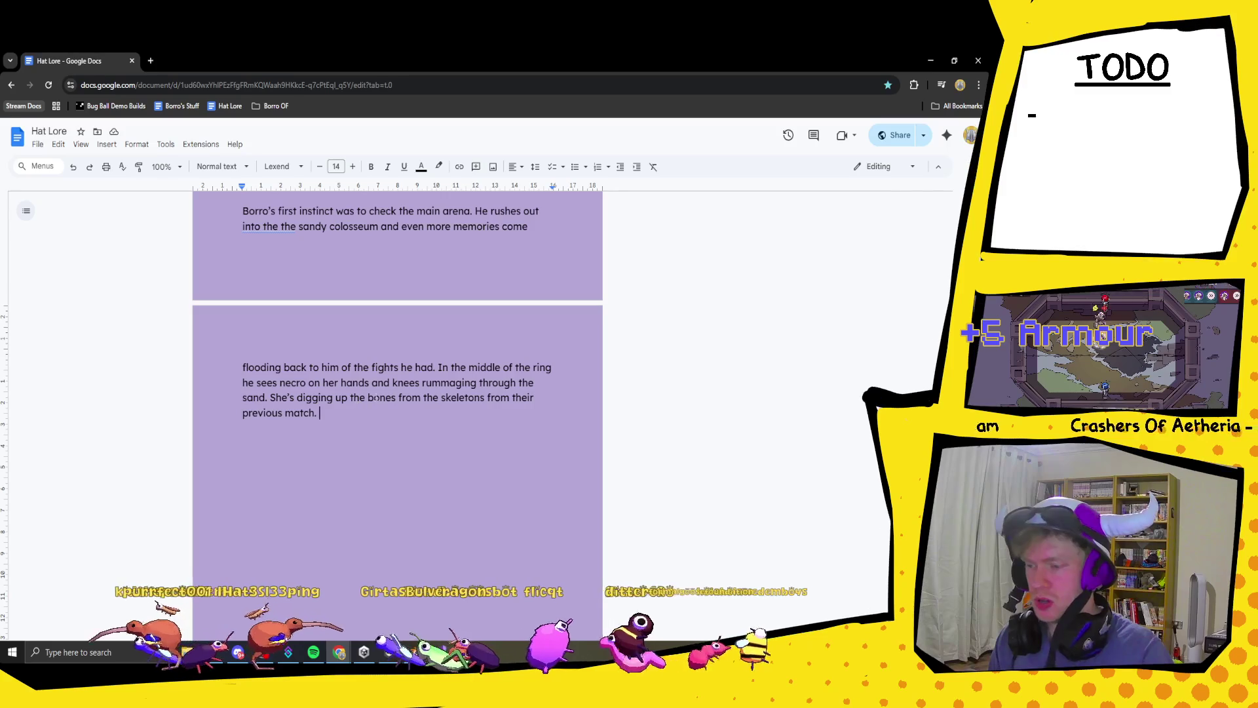
# - Change 'bones from' to 'bones of' and start a new sentence with 'Borro and'
pyautogui.doubleClick(401, 398)
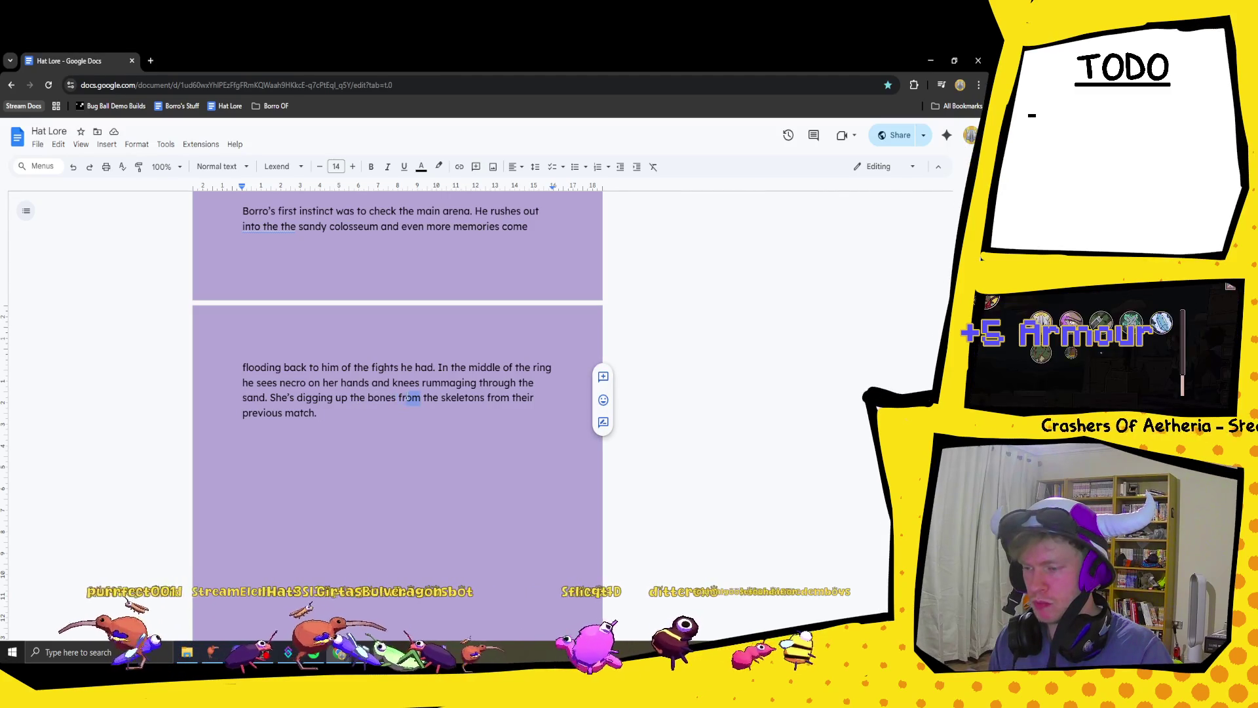
pyautogui.write('of')
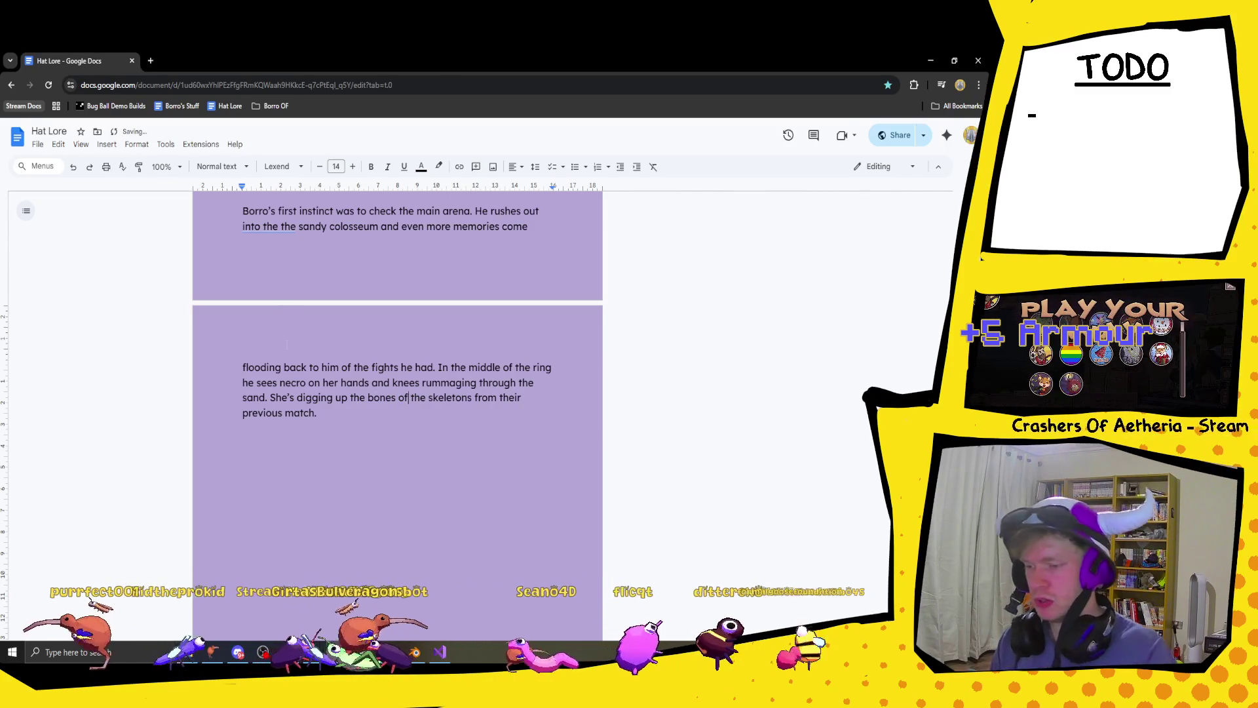
pyautogui.click(359, 411)
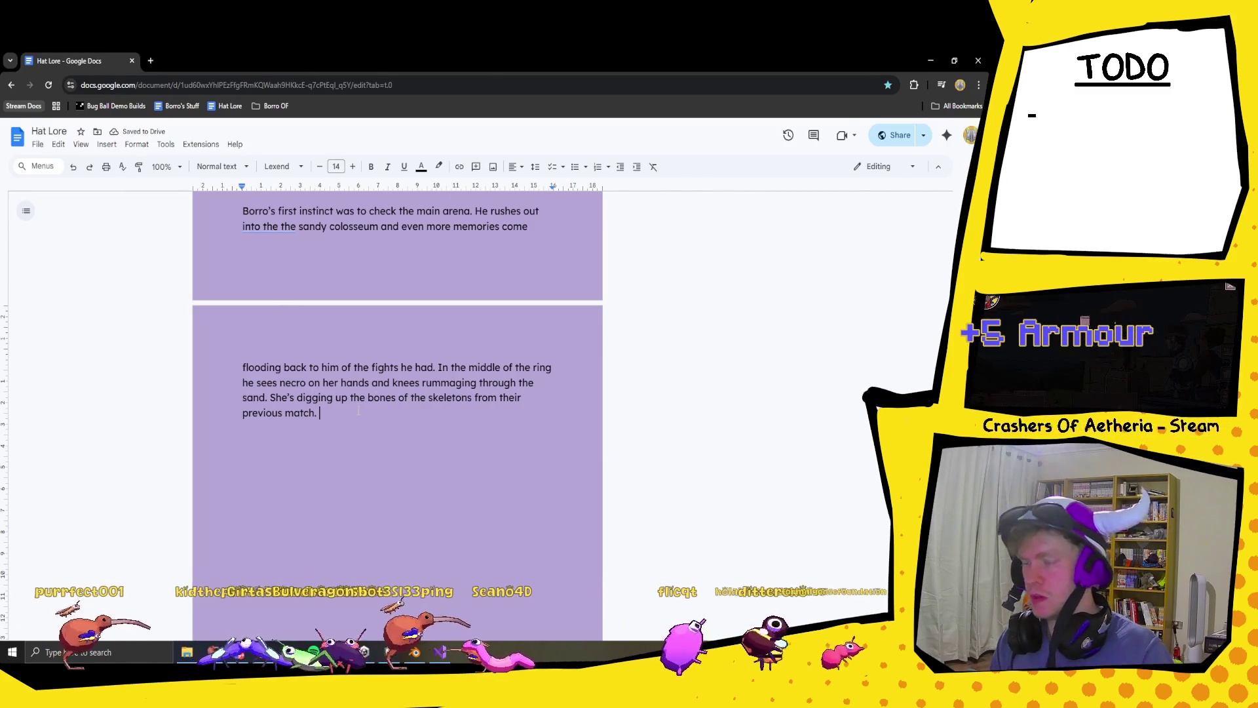
pyautogui.write('Borro ')
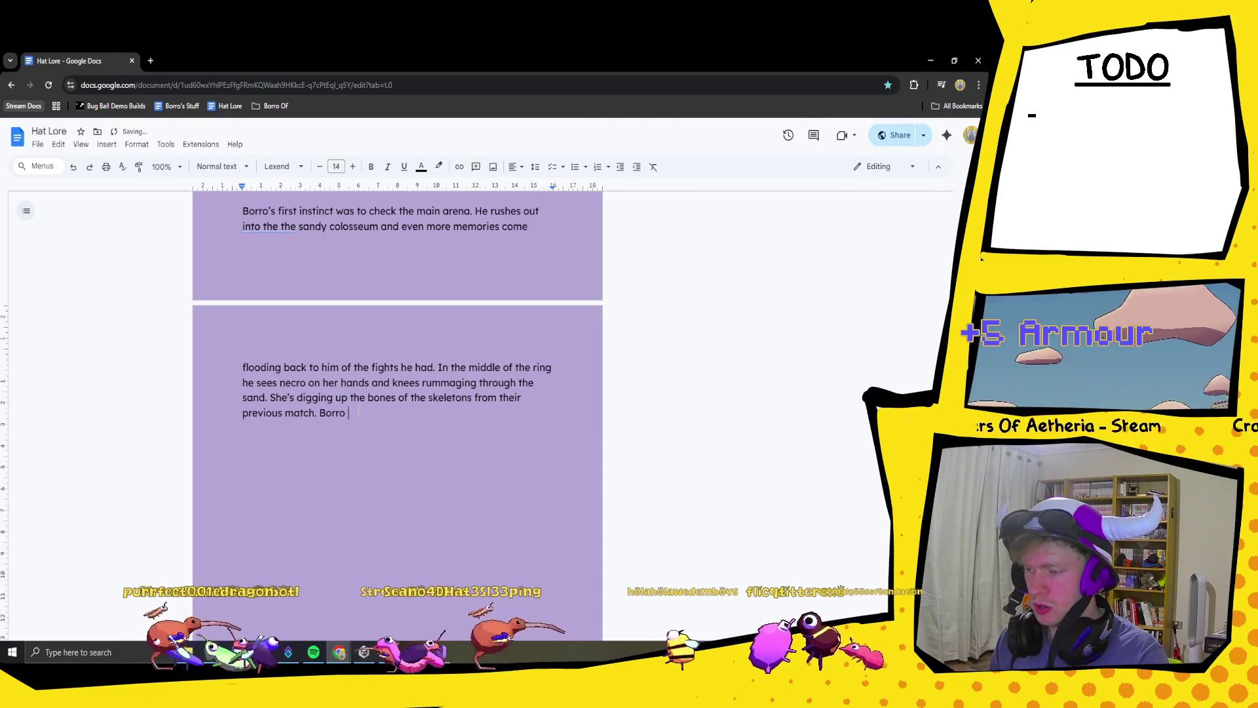
pyautogui.write('and')
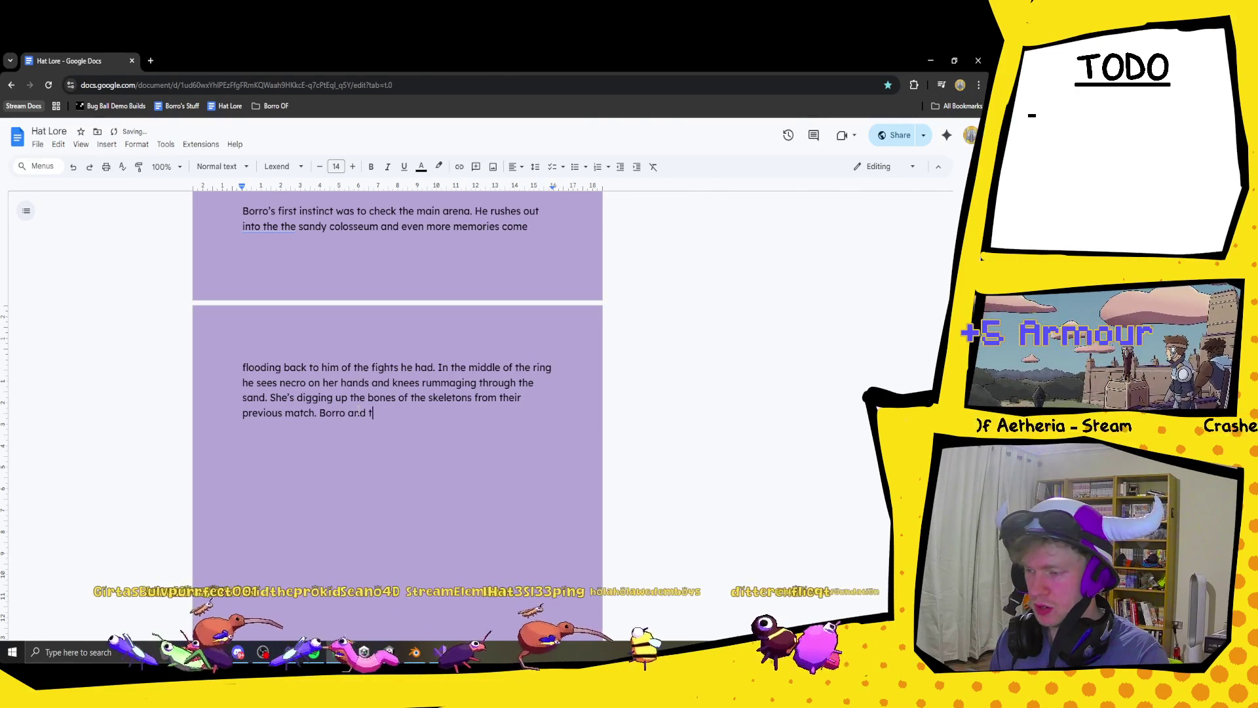
# - Continue with Borro and Teddy approaching with caution while necro's eyes hold them frozen in place
pyautogui.write('Teddy ap')
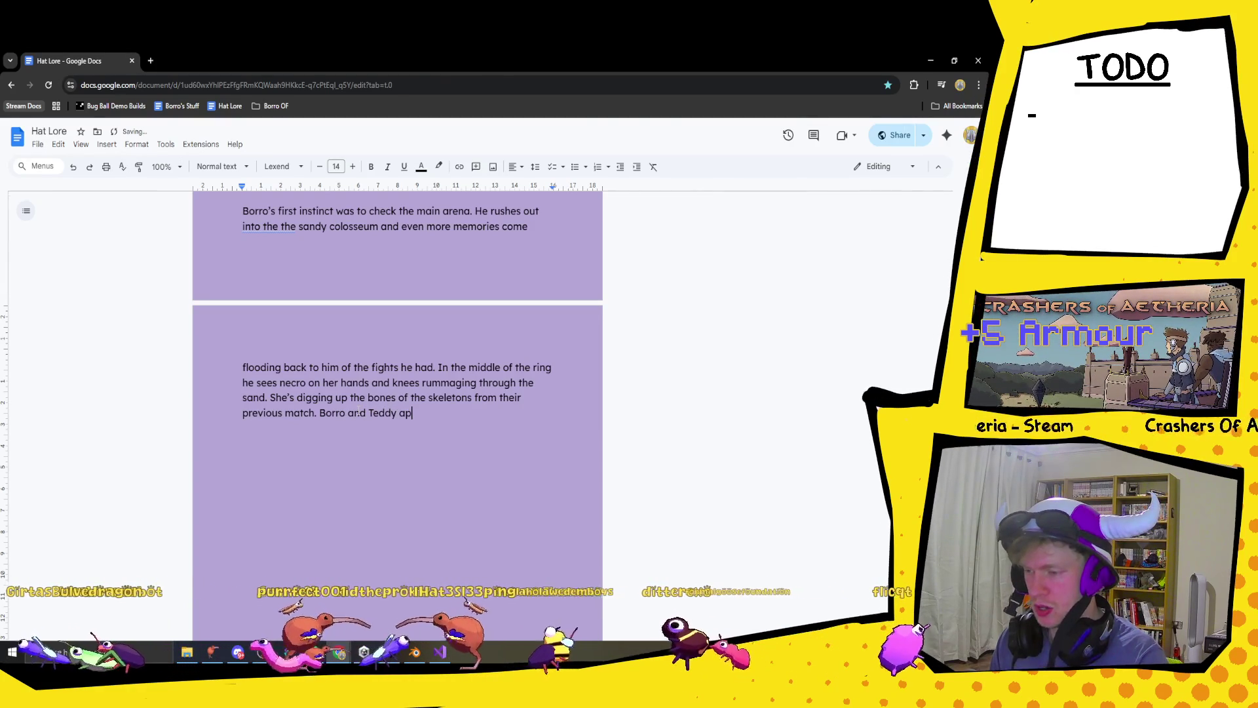
pyautogui.write('proach with caution. Necro')
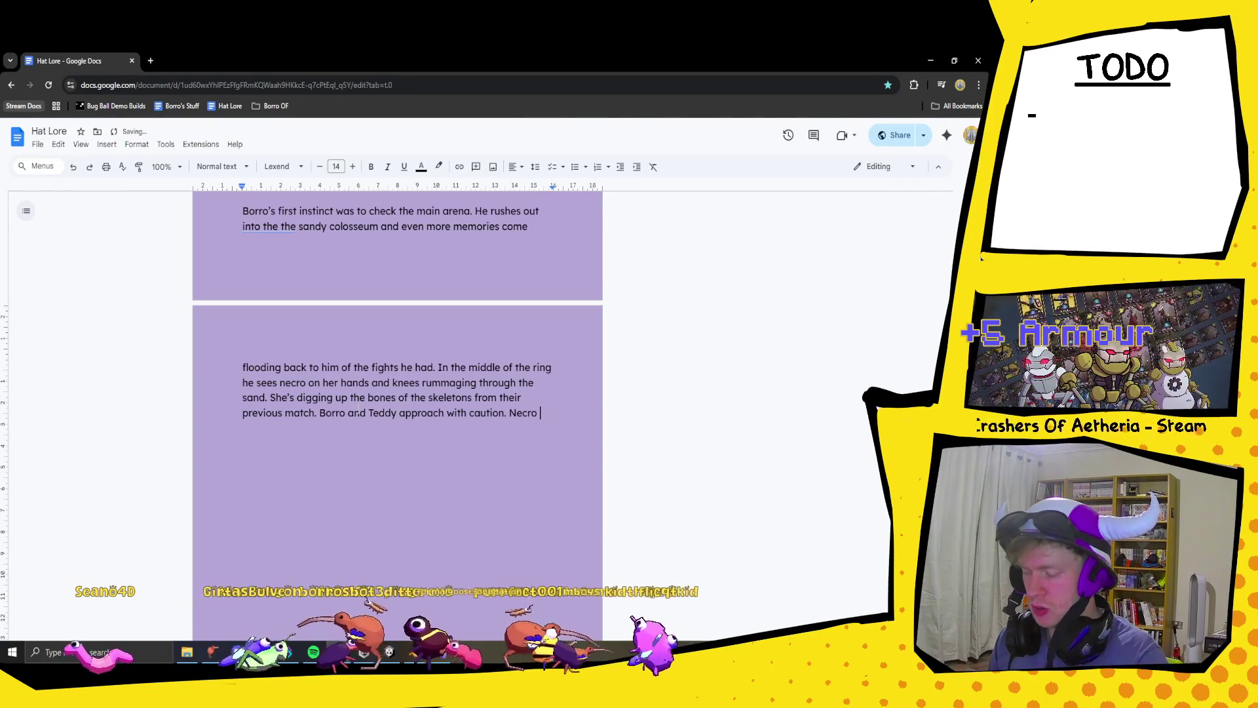
pyautogui.write('head jolts up and she make gla')
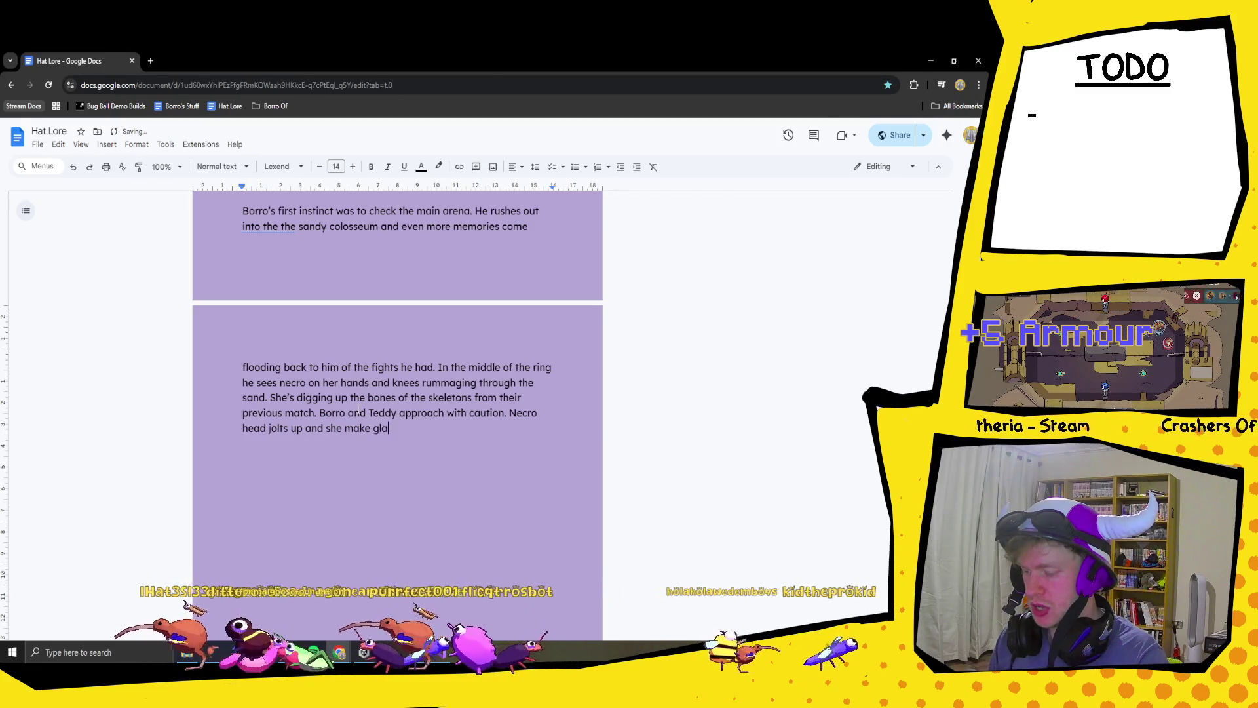
pyautogui.write('rect i')
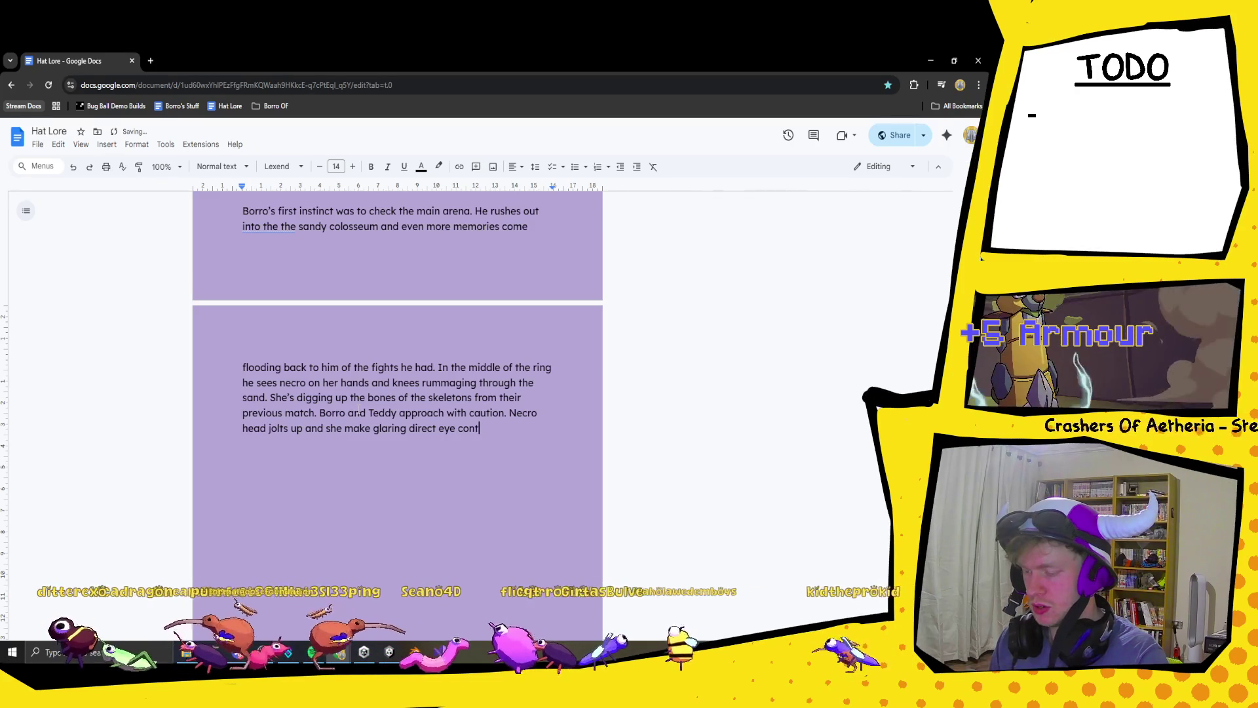
pyautogui.write('a')
pyautogui.write('ct wi')
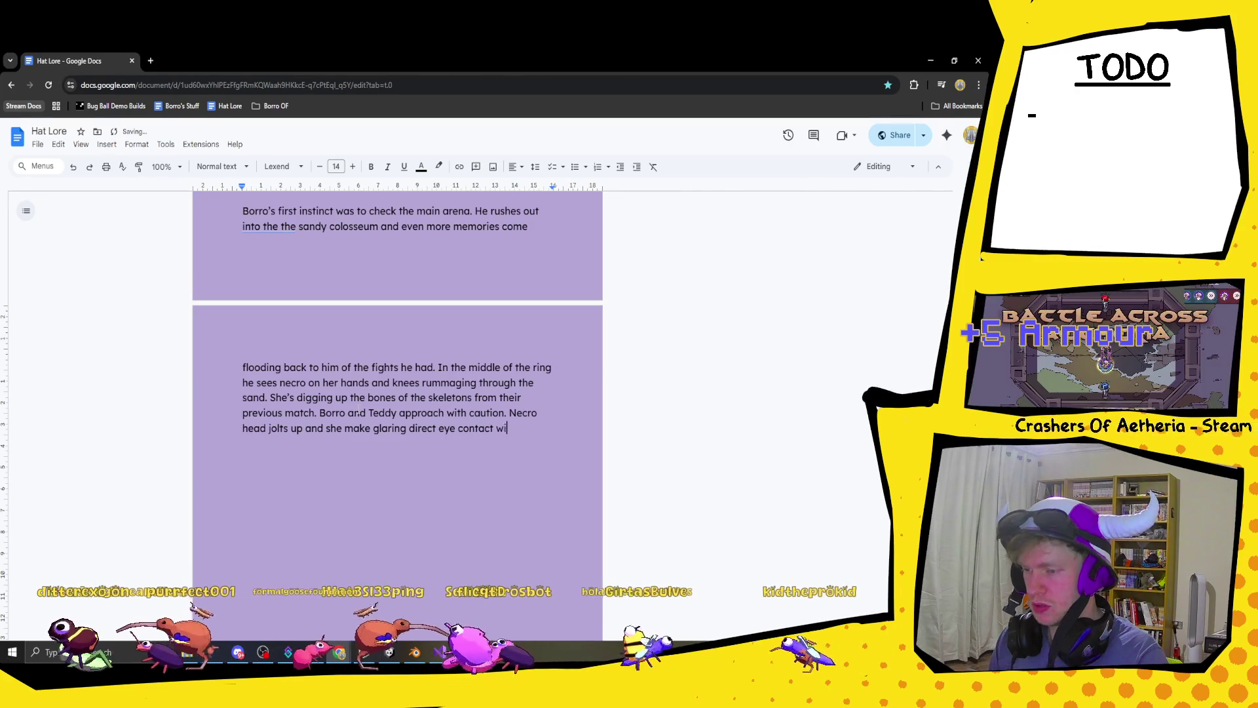
pyautogui.write('th borro')
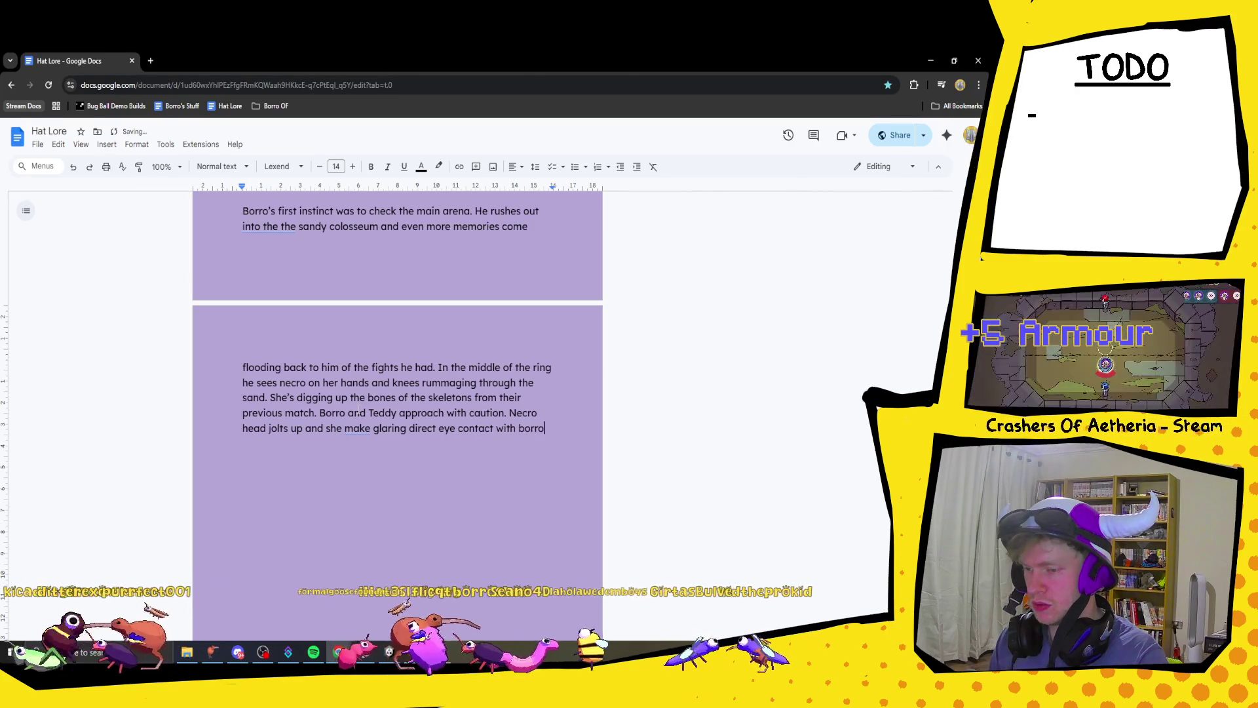
pyautogui.write('. H')
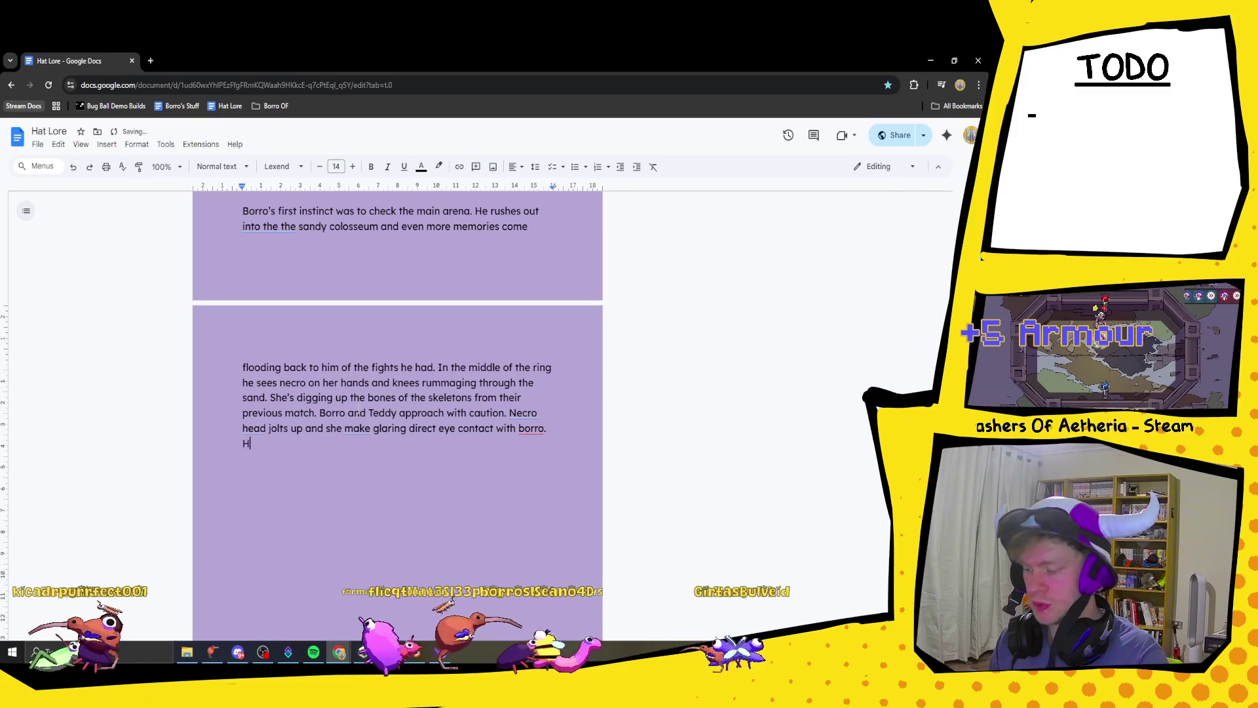
pyautogui.write('er eyes pierce borros skull')
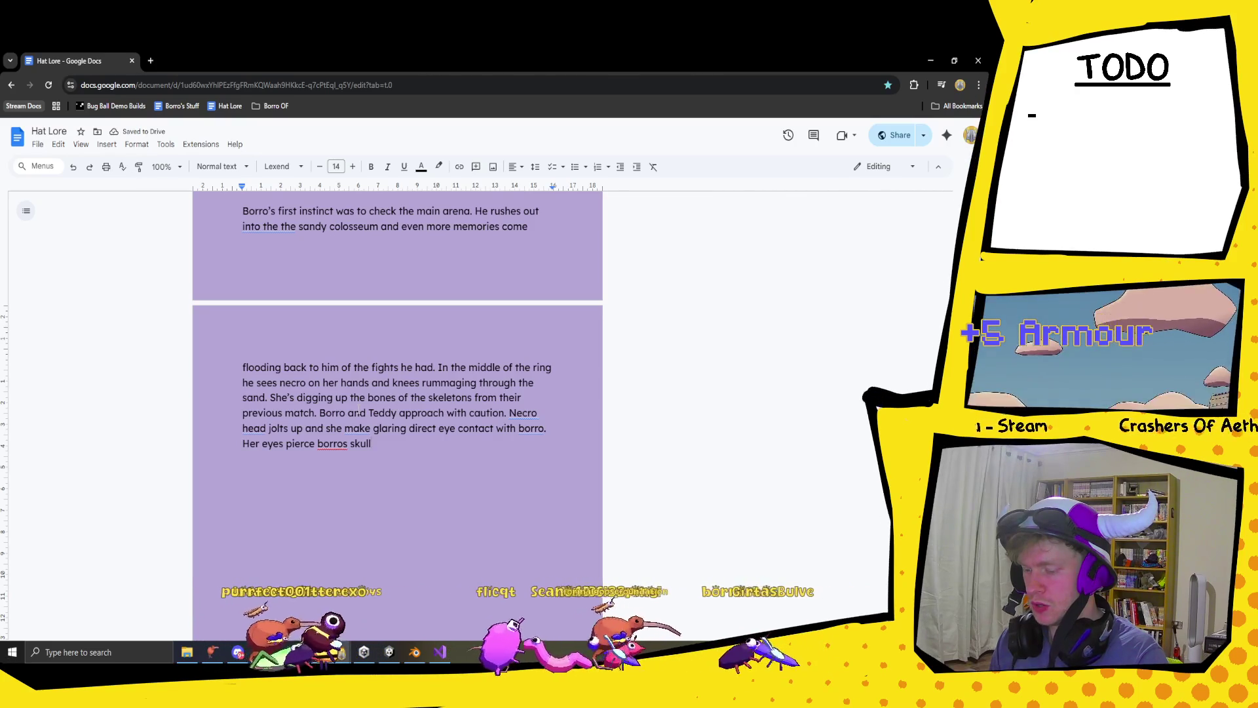
pyautogui.write('ad')
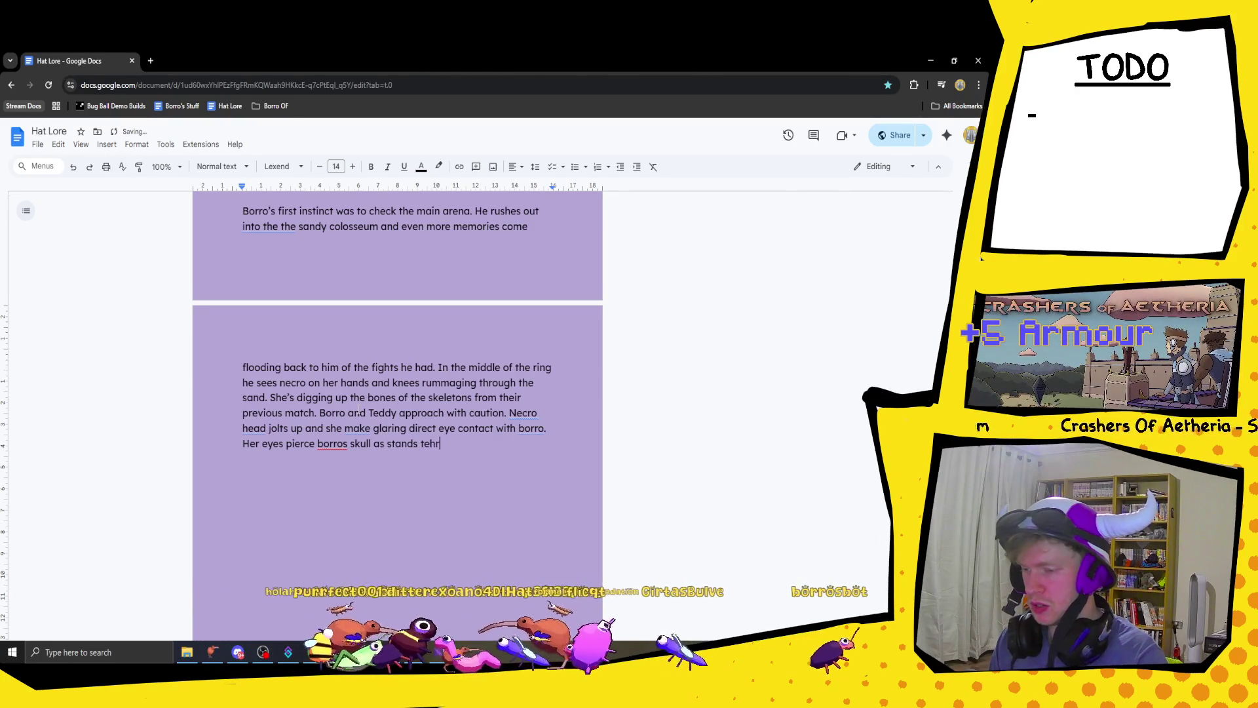
pyautogui.press('BackSpace')
pyautogui.press('BackSpace')
pyautogui.press('BackSpace')
pyautogui.write('he')
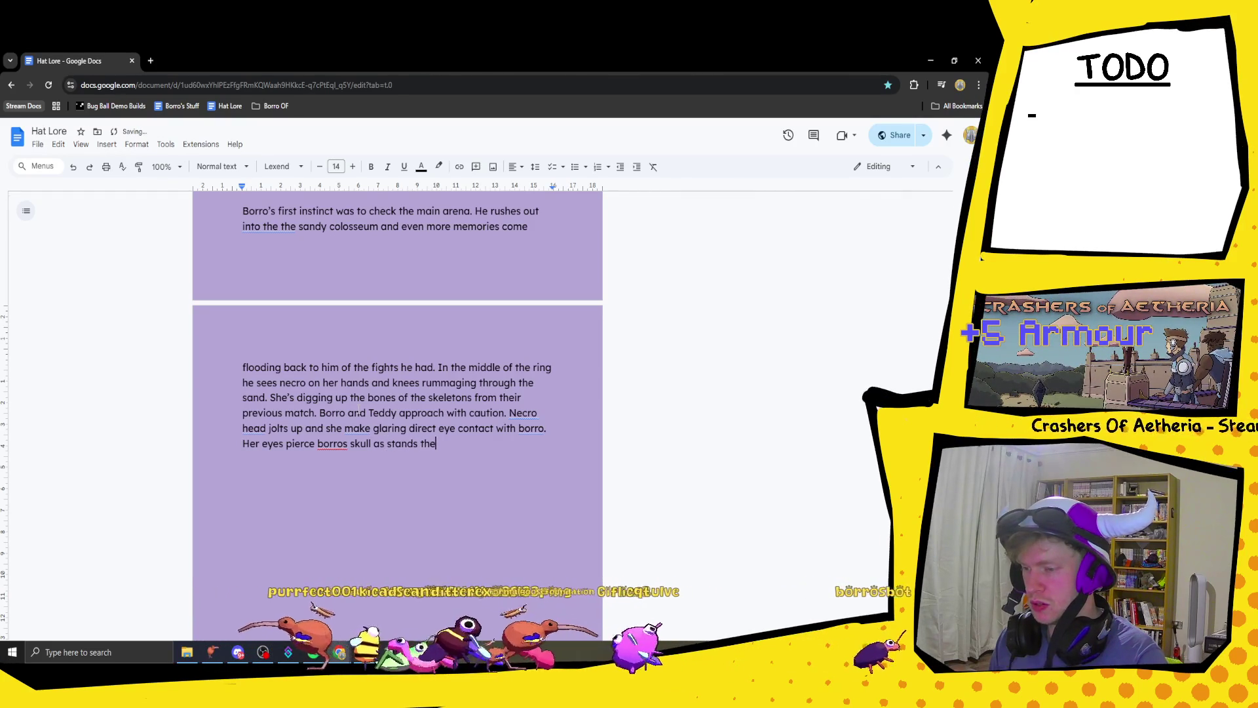
pyautogui.write('re frozen in pla')
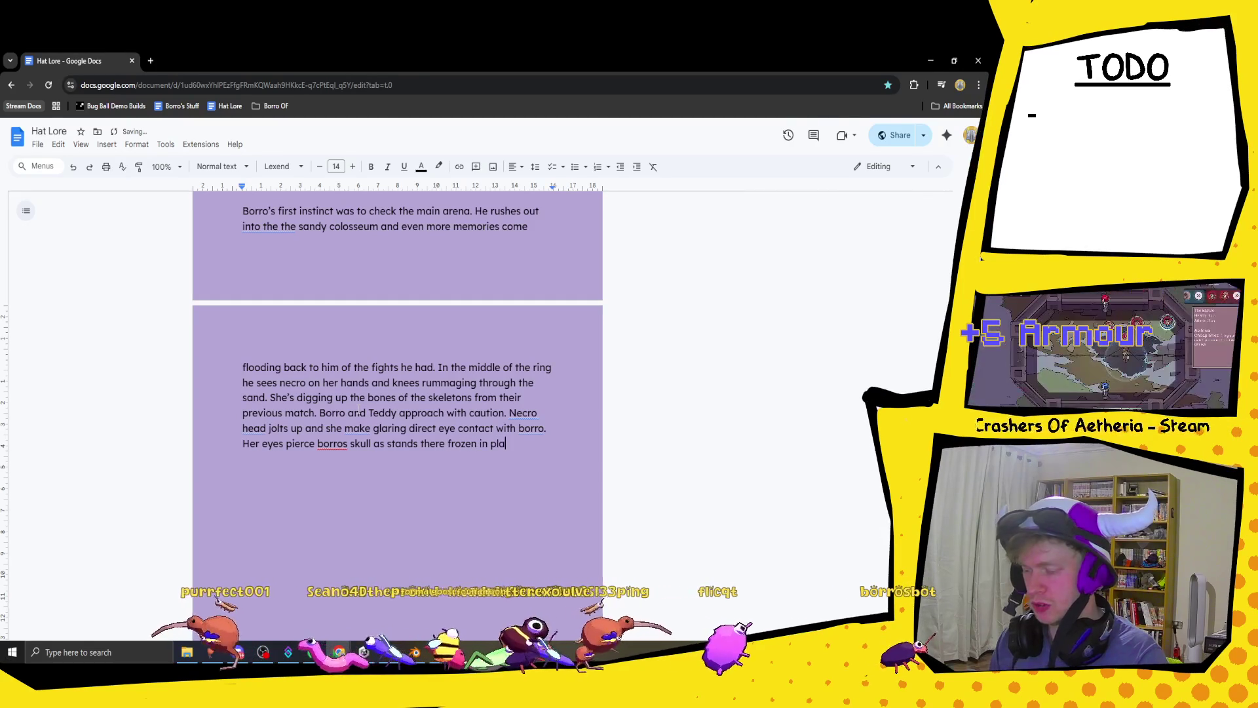
pyautogui.write('ce. ')
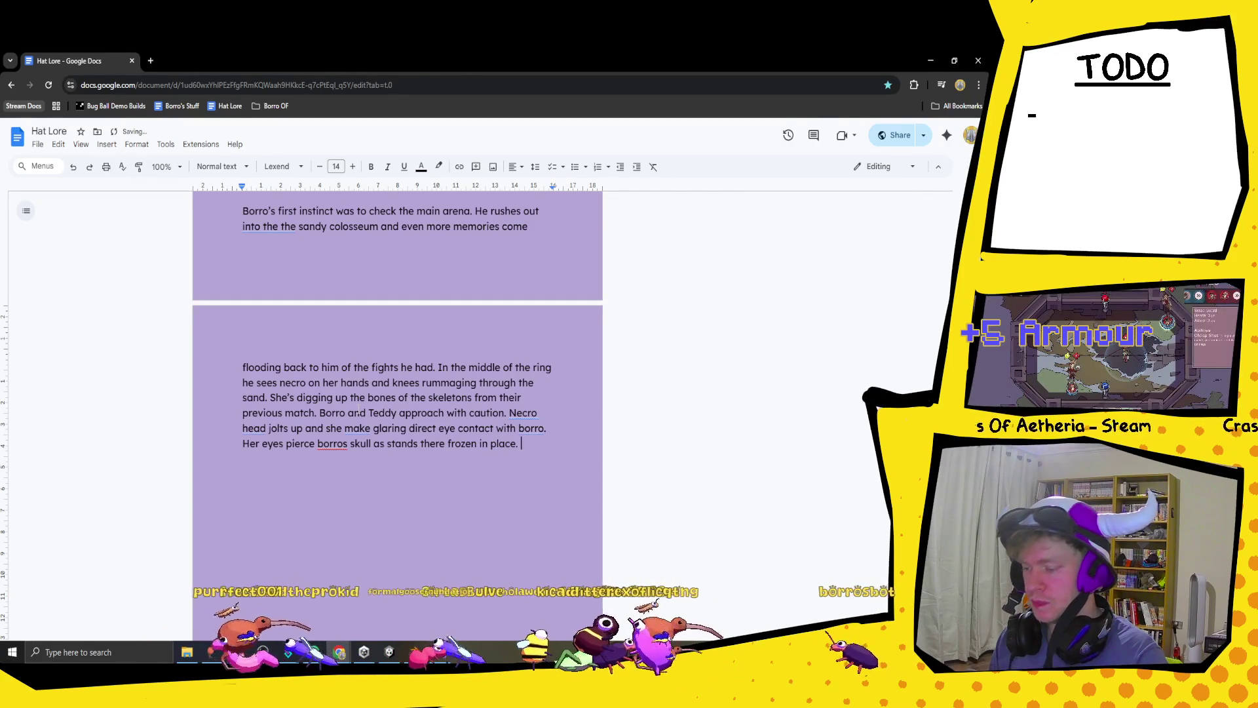
pyautogui.write('Her ')
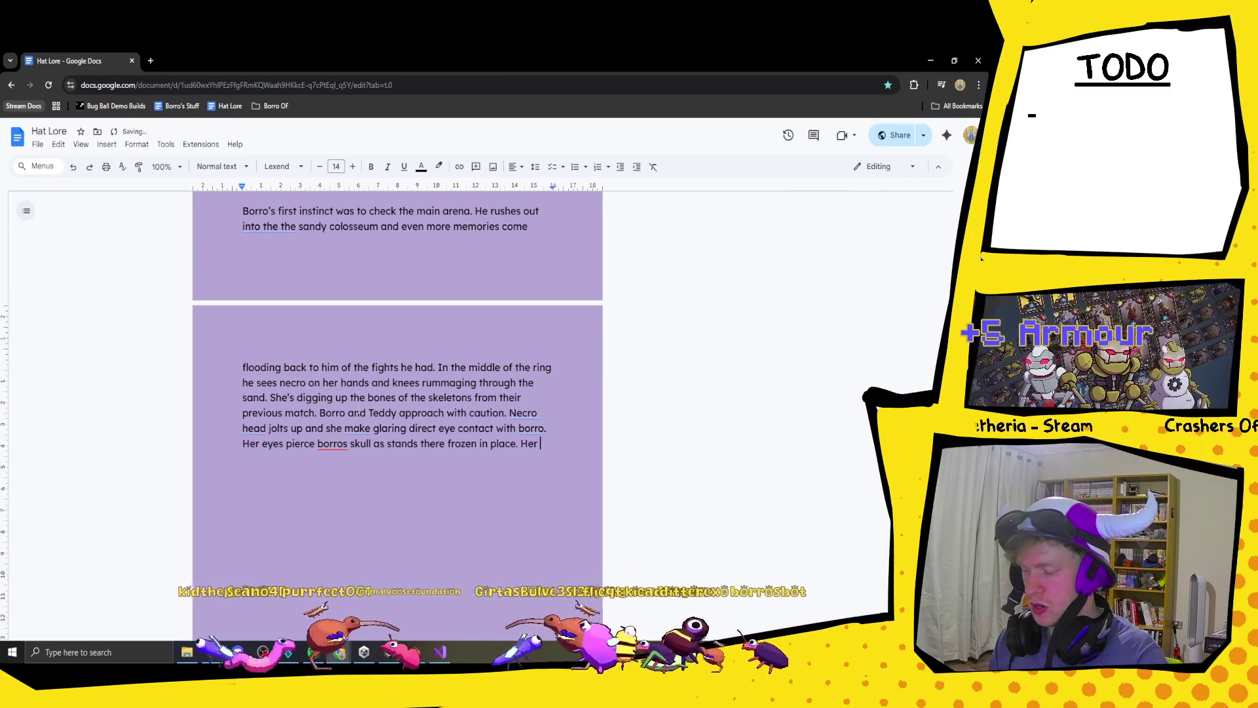
pyautogui.write('sharp glare then turns to a soft')
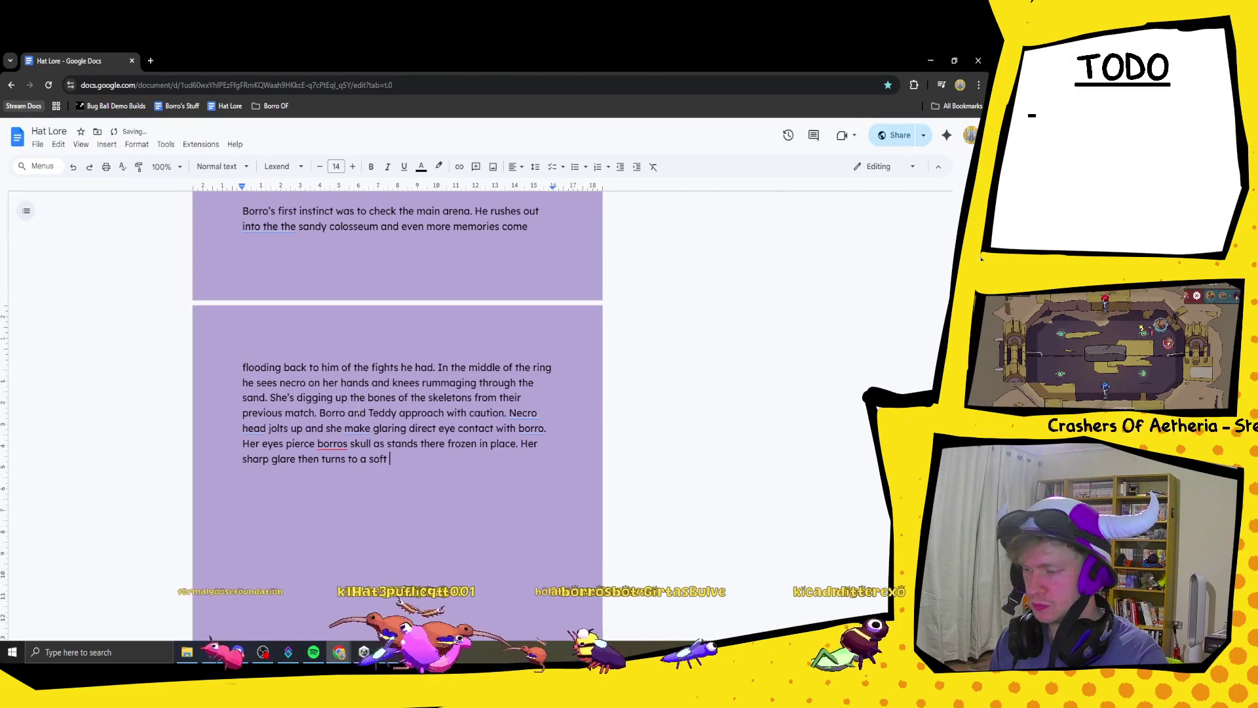
# - Write her glare softening into a smile and her line 'Oh hey', closed with a quotation mark
pyautogui.write('smal')
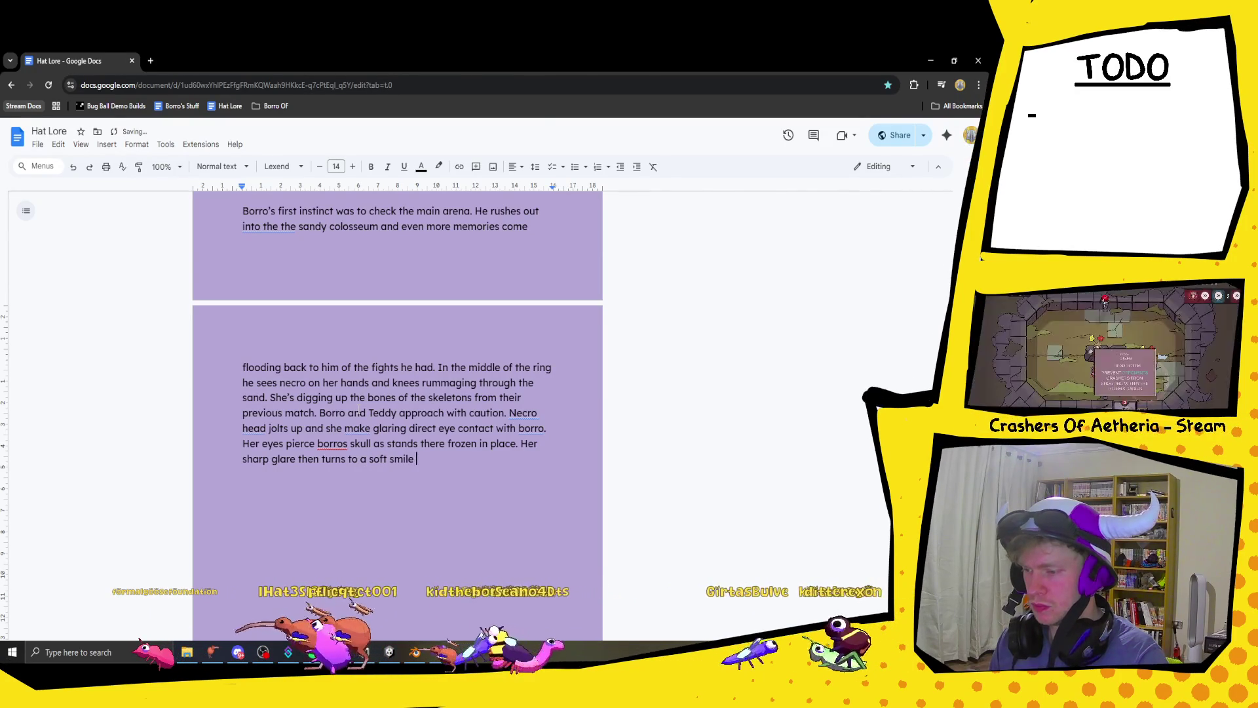
pyautogui.press('BackSpace')
pyautogui.write('“Oh')
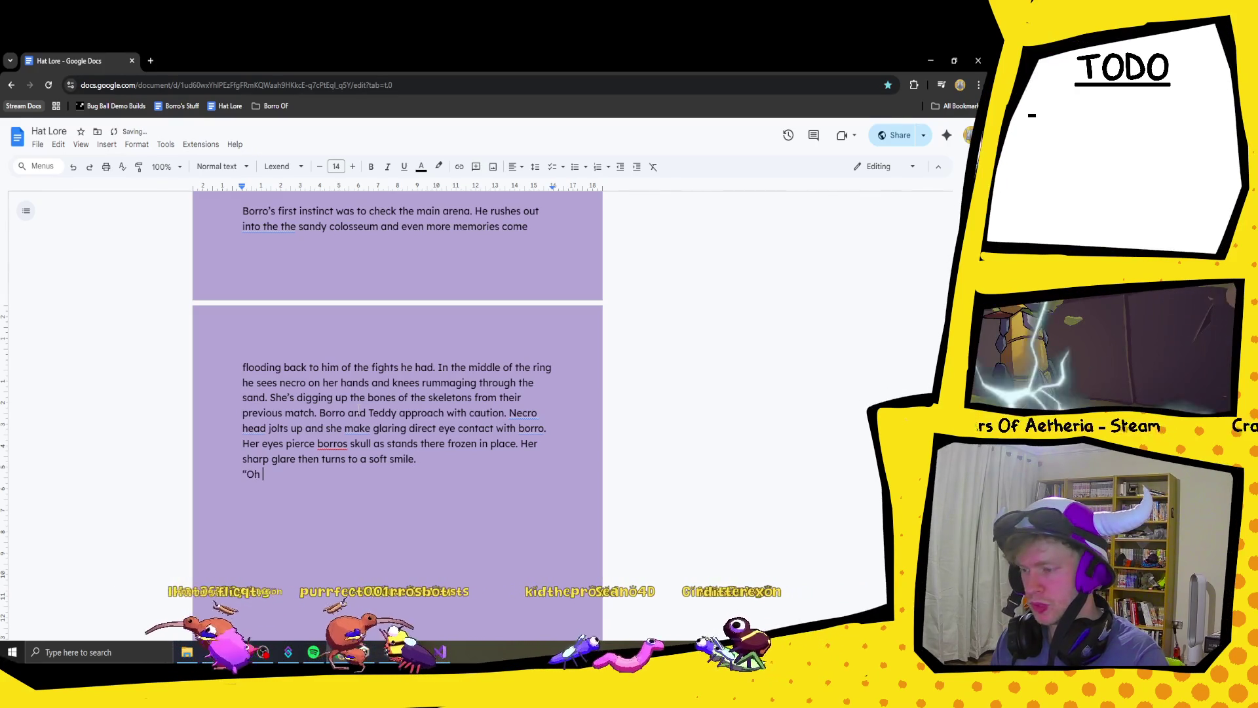
pyautogui.write('hey, didnt we fight')
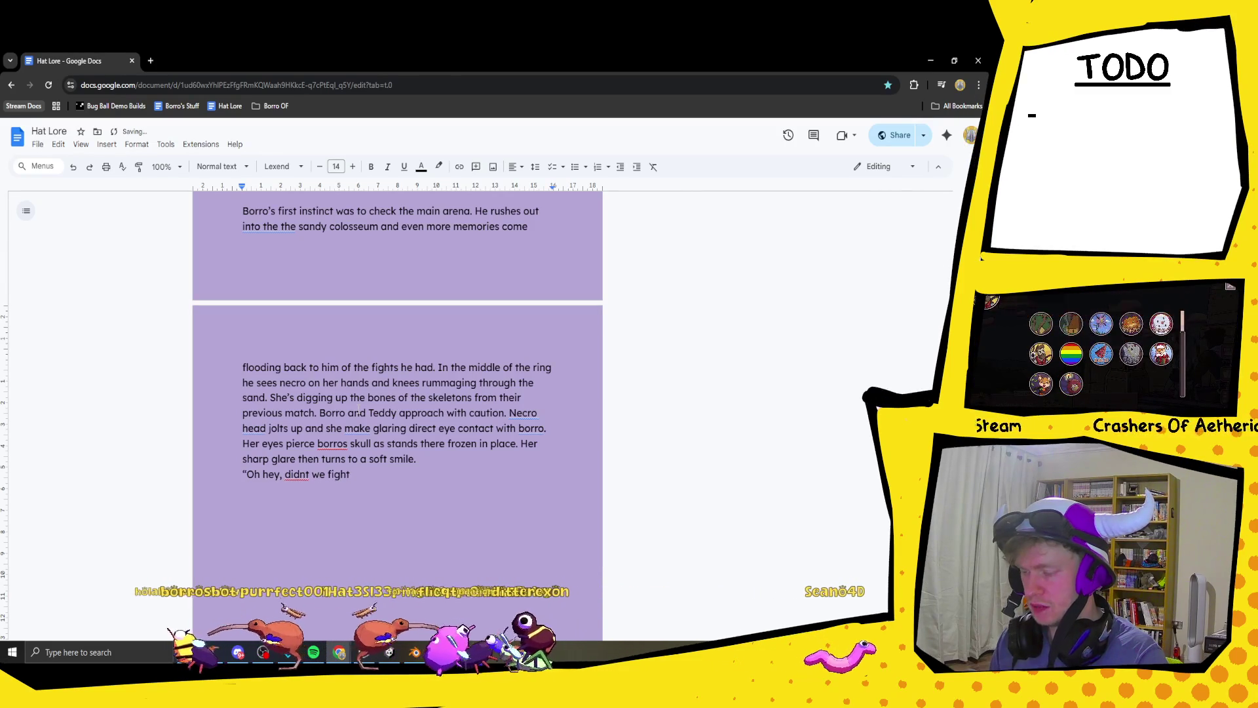
pyautogui.write(' eachothh')
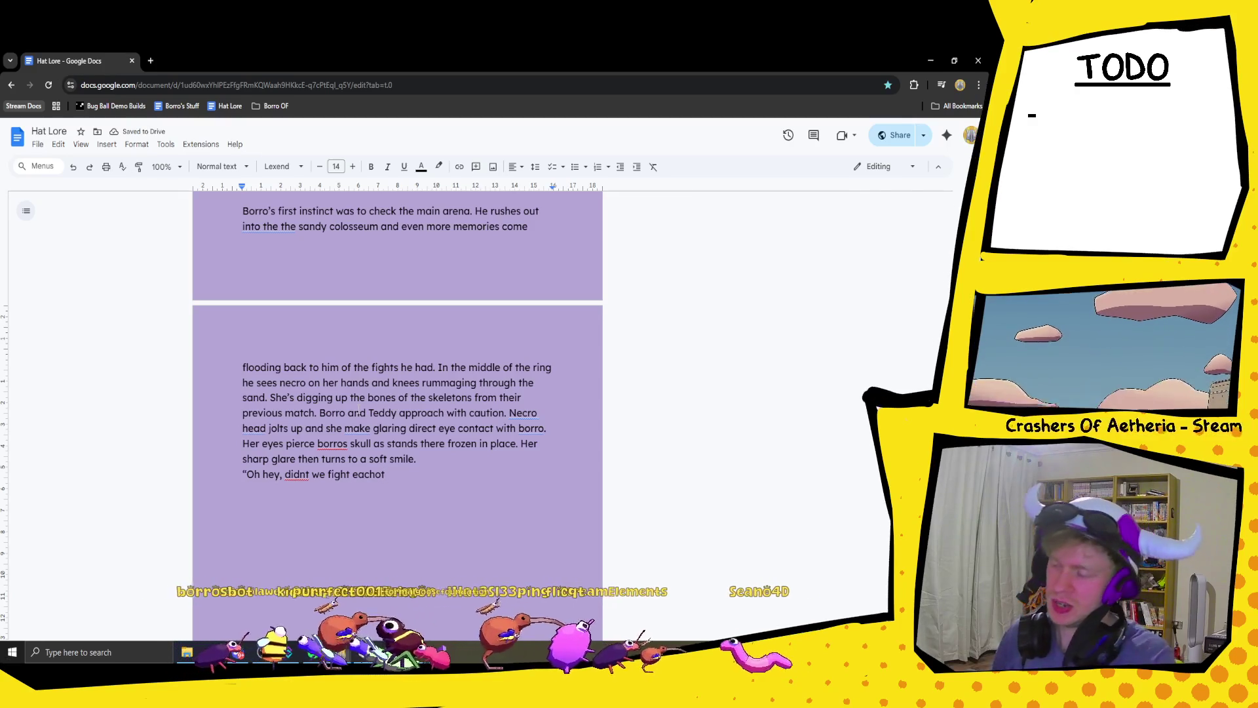
pyautogui.press('BackSpace')
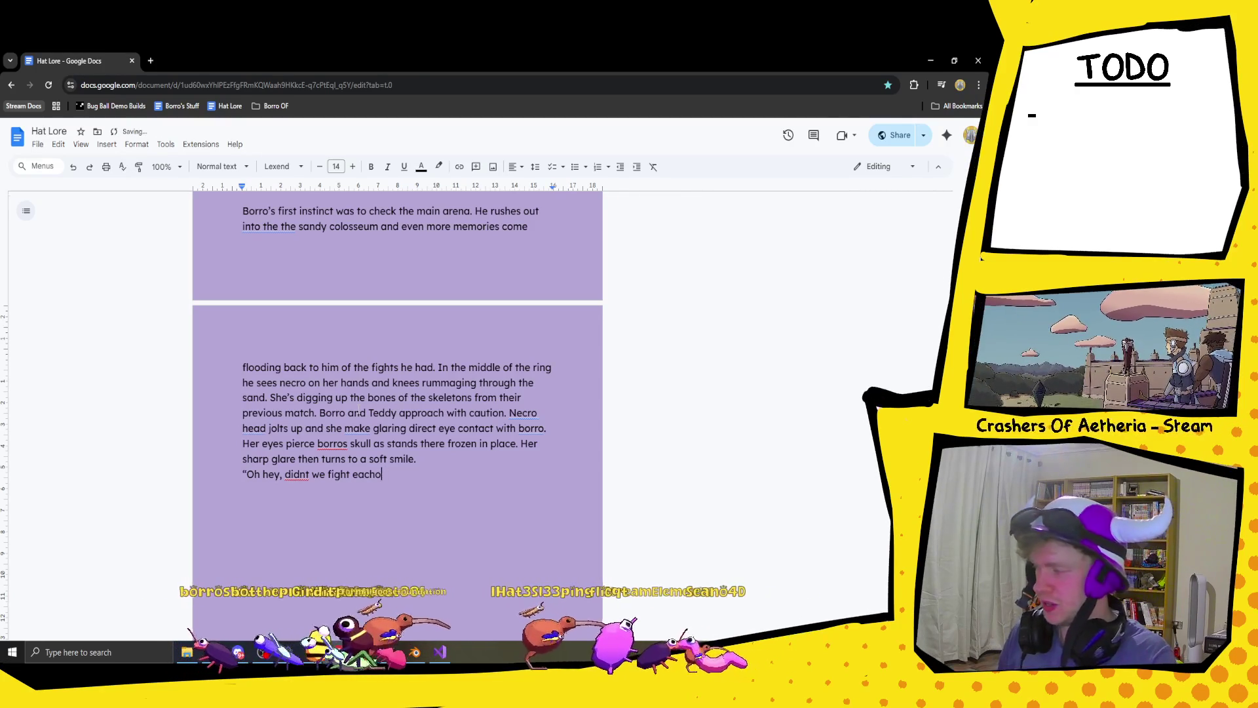
pyautogui.hotkey('ctrl', 'BackSpace')
pyautogui.hotkey('ctrl', 'BackSpace')
pyautogui.hotkey('ctrl', 'BackSpace')
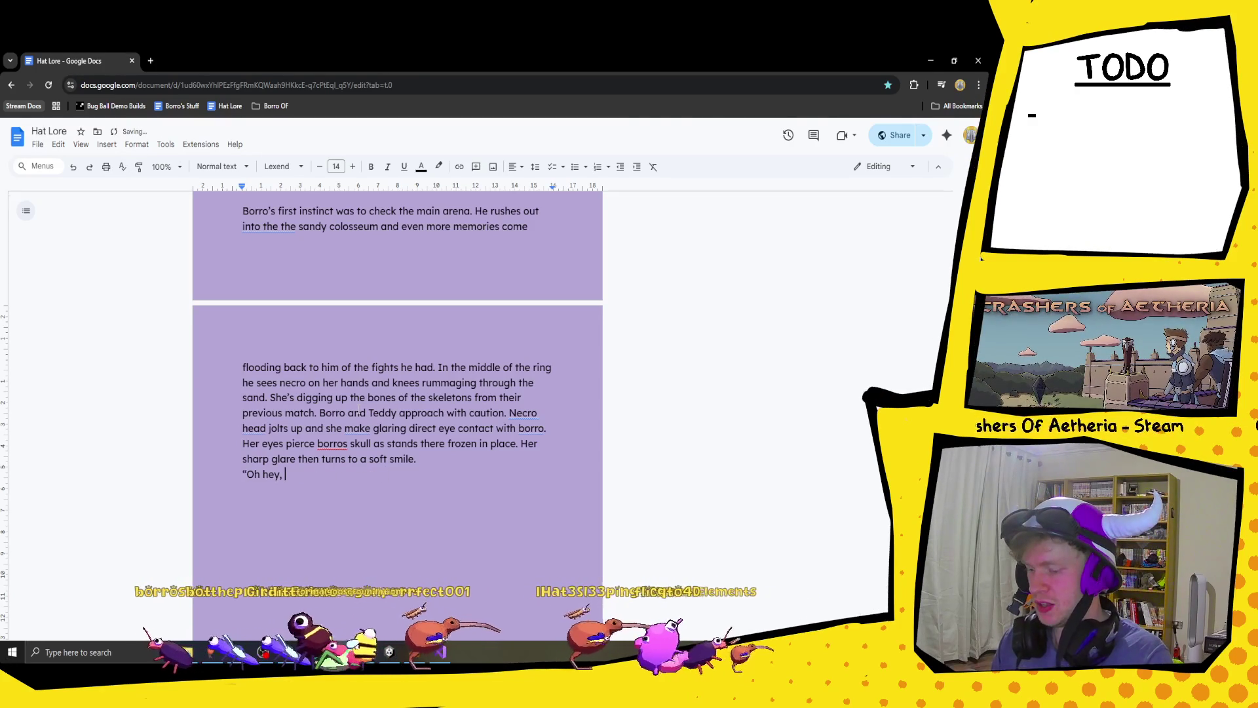
pyautogui.press('BackSpace')
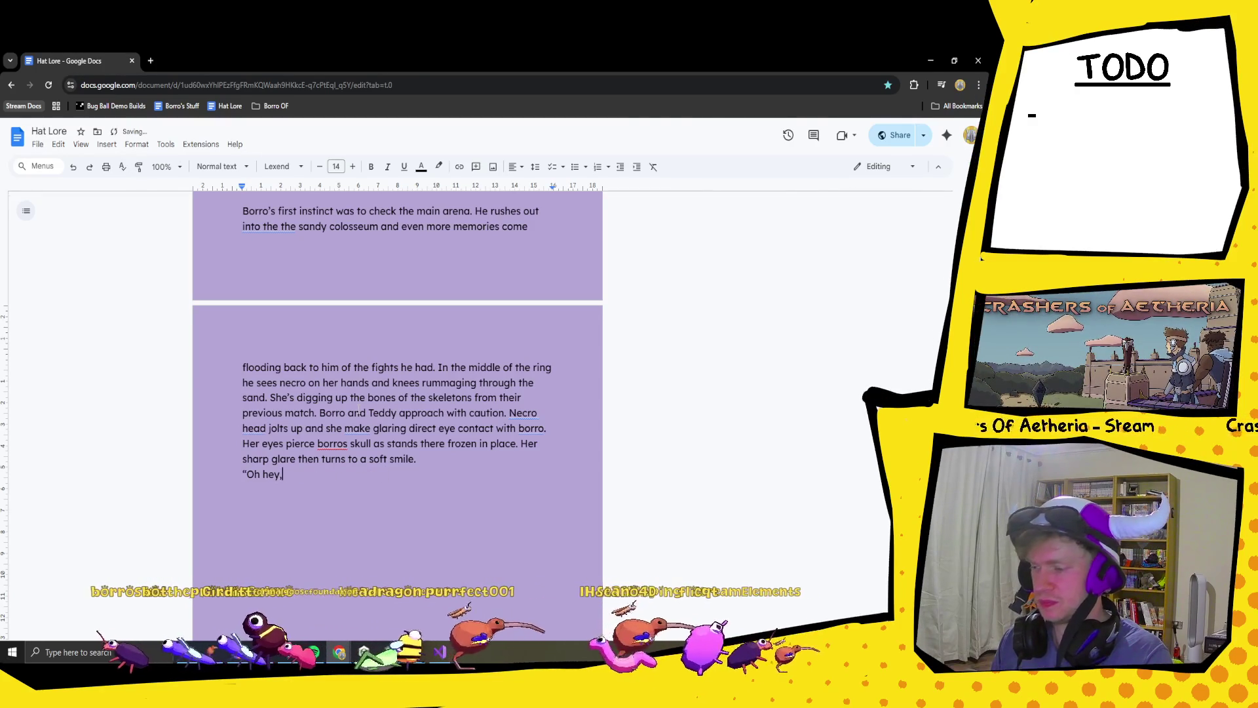
pyautogui.write('"')
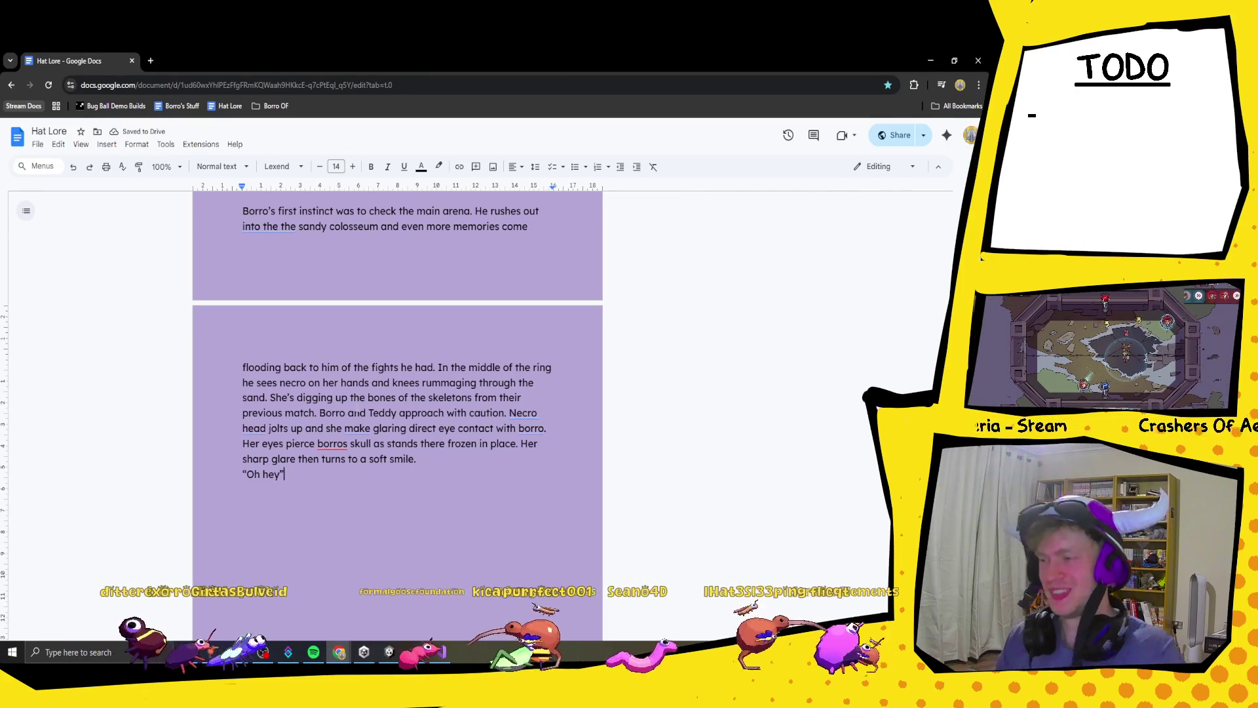
pyautogui.scroll(2, 370, 570)
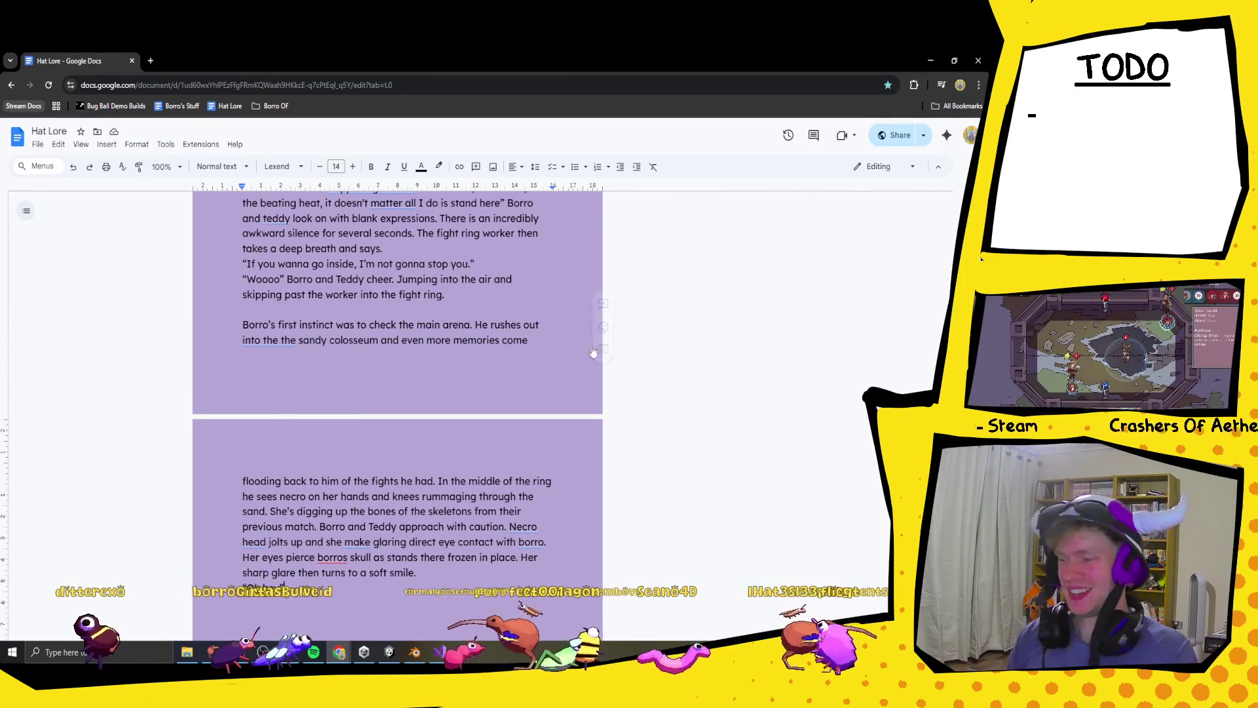
# - Back in Unity, pan the Scene view to centre the player
pyautogui.hotkey('alt', 'Tab')
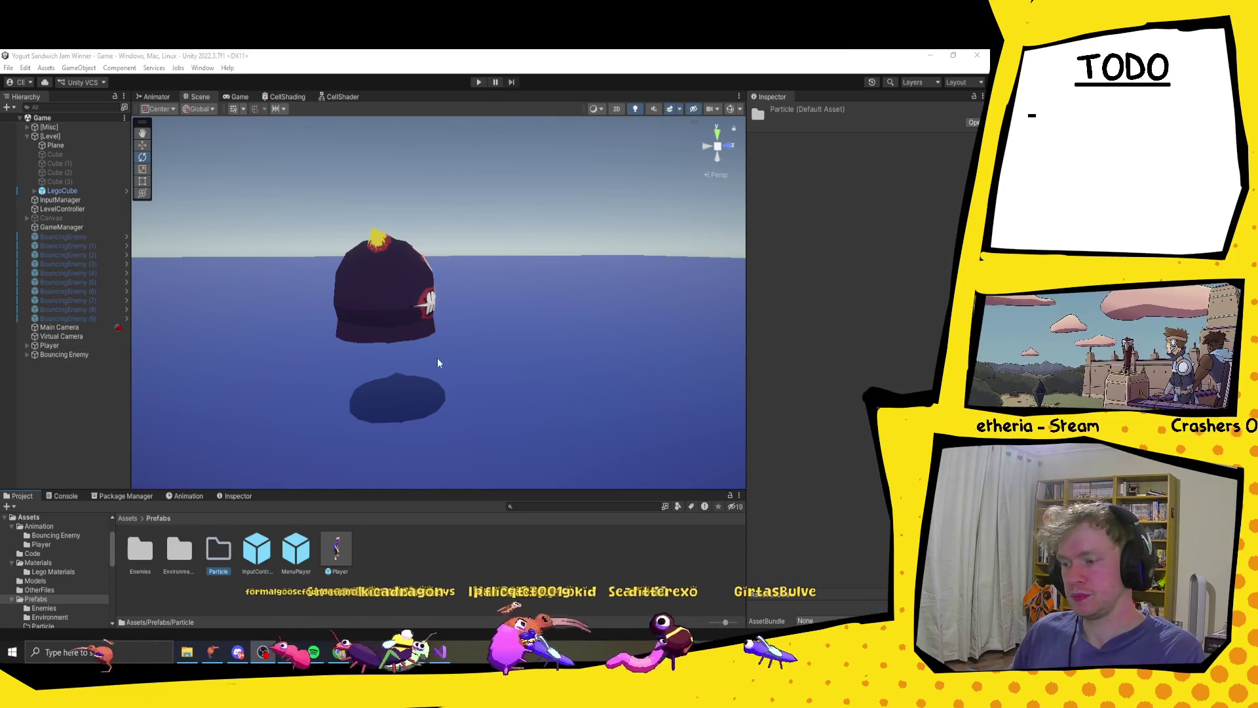
pyautogui.scroll(-5, 438, 362)
pyautogui.moveTo(435, 359)
pyautogui.mouseDown()
pyautogui.moveTo(347, 340)
pyautogui.moveTo(561, 320)
pyautogui.moveTo(478, 300)
pyautogui.mouseUp()
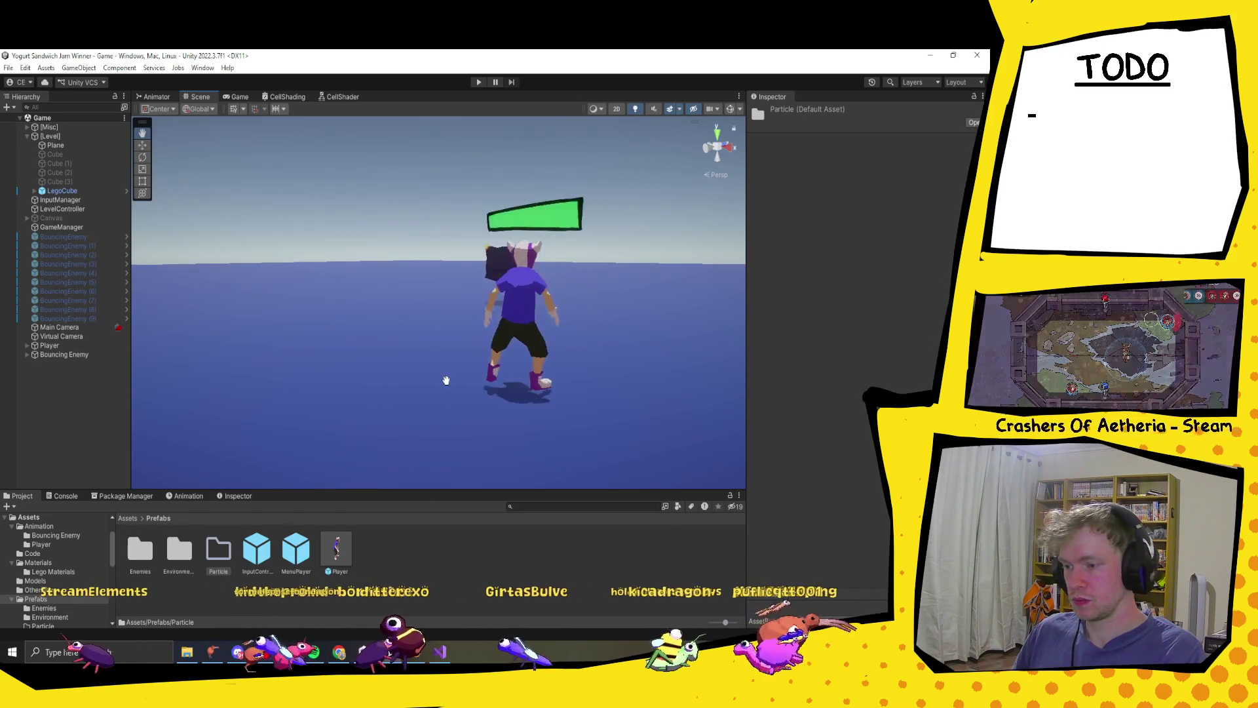
pyautogui.press('q')
pyautogui.press('e')
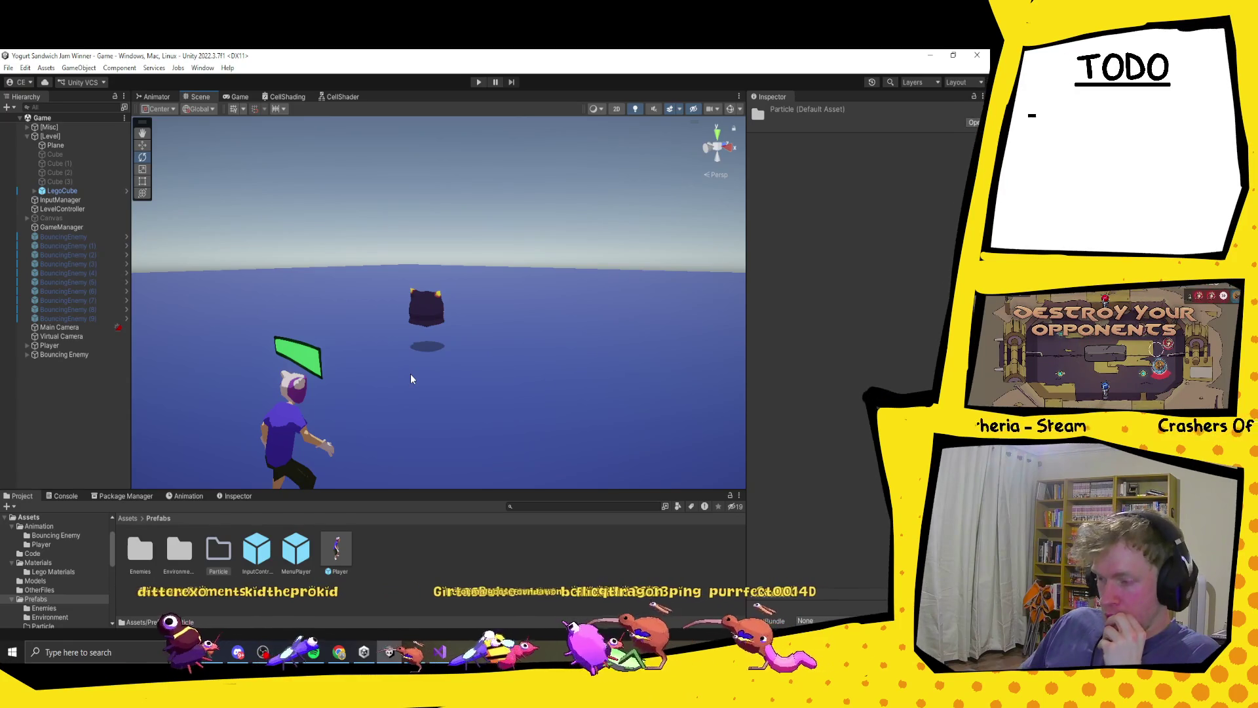
# - Play the game briefly to check the green health bar above the player, then stop it
pyautogui.click(478, 82)
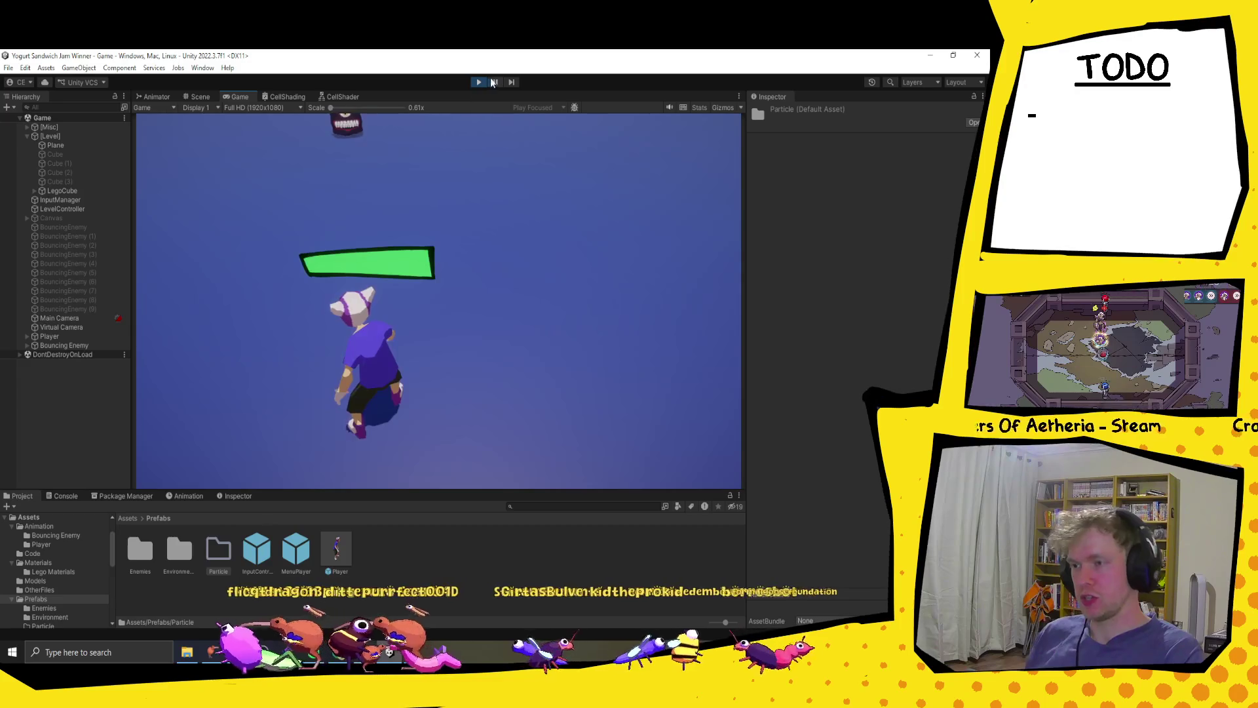
pyautogui.click(480, 82)
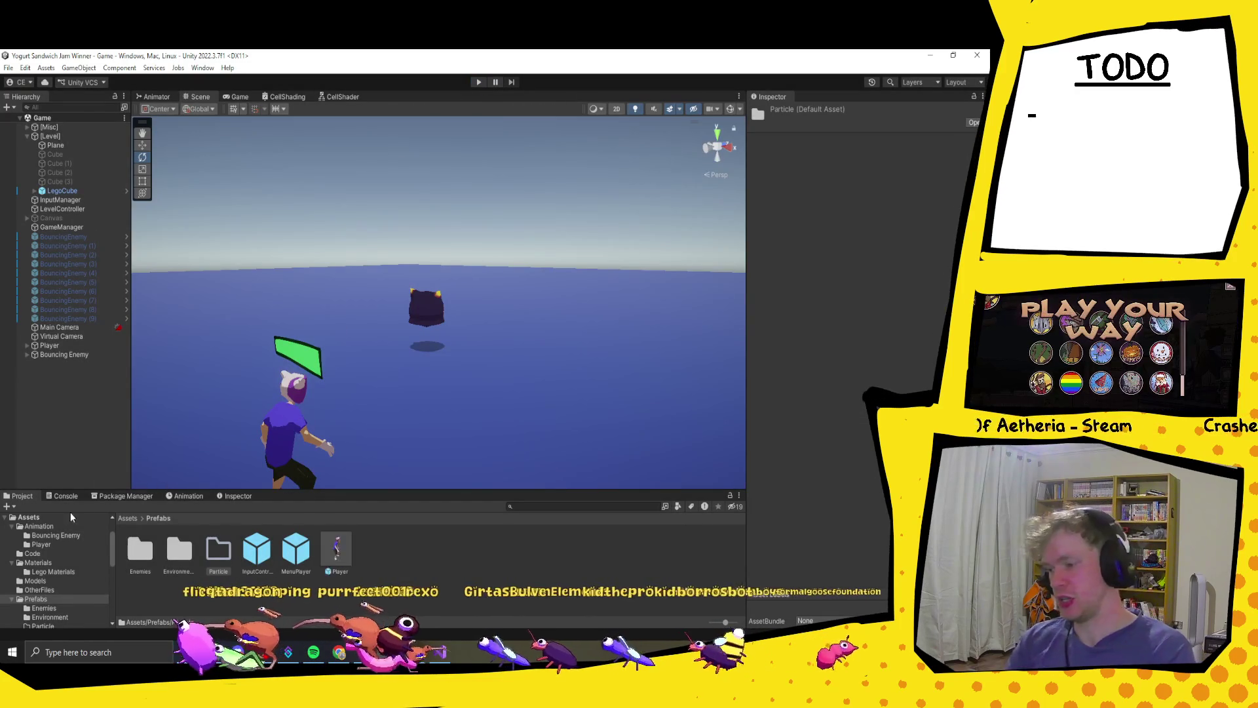
pyautogui.click(19, 496)
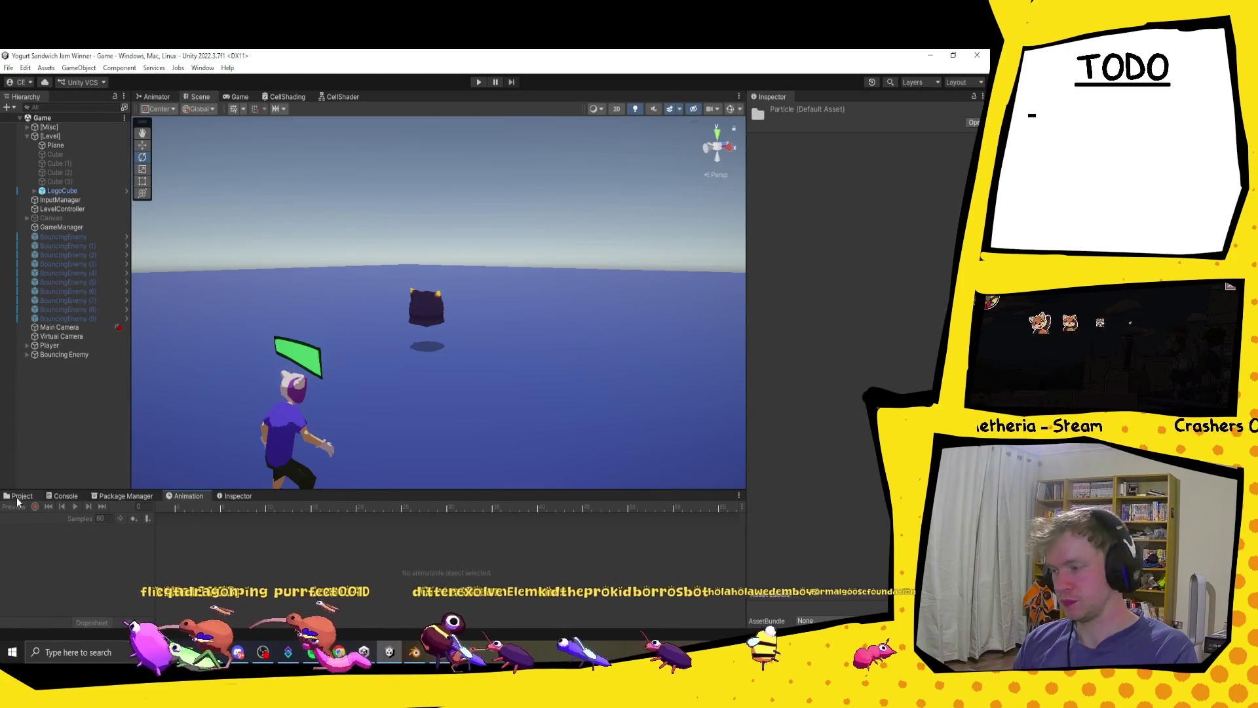
# - Add 'public Animator animator;' below the visuals field in BouncingEnemy.cs and save
pyautogui.hotkey('alt', 'Tab')
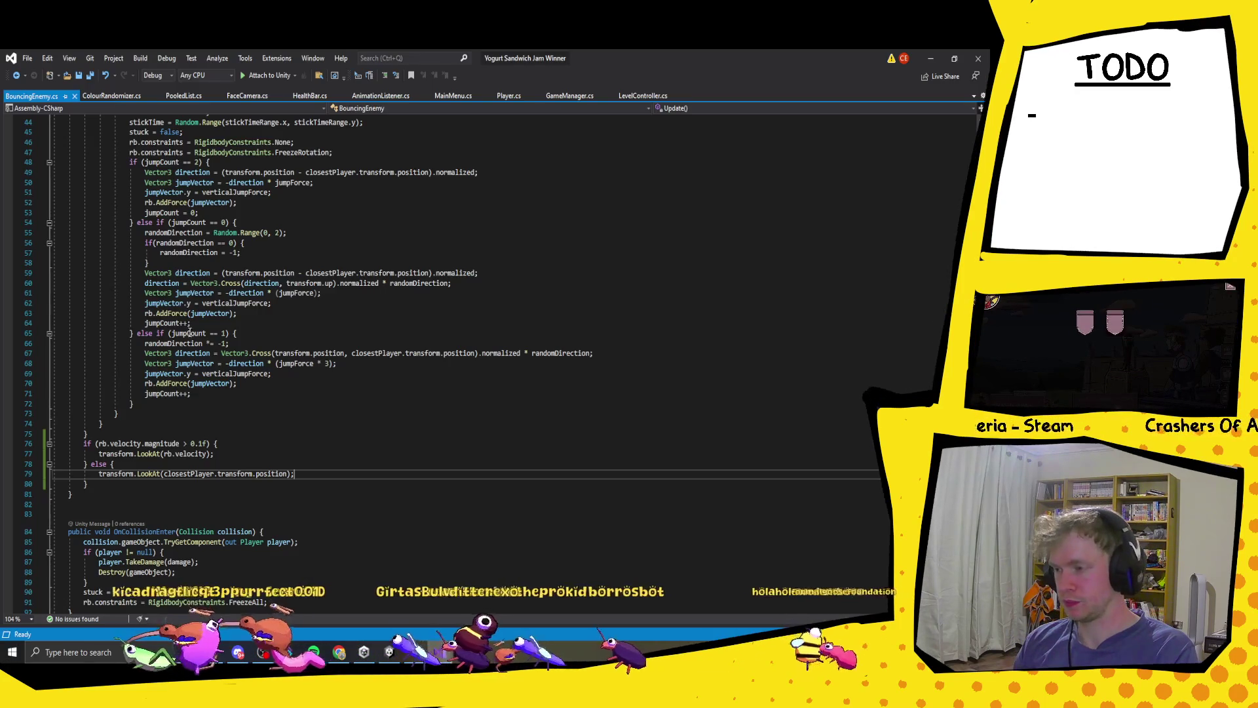
pyautogui.scroll(2, 174, 496)
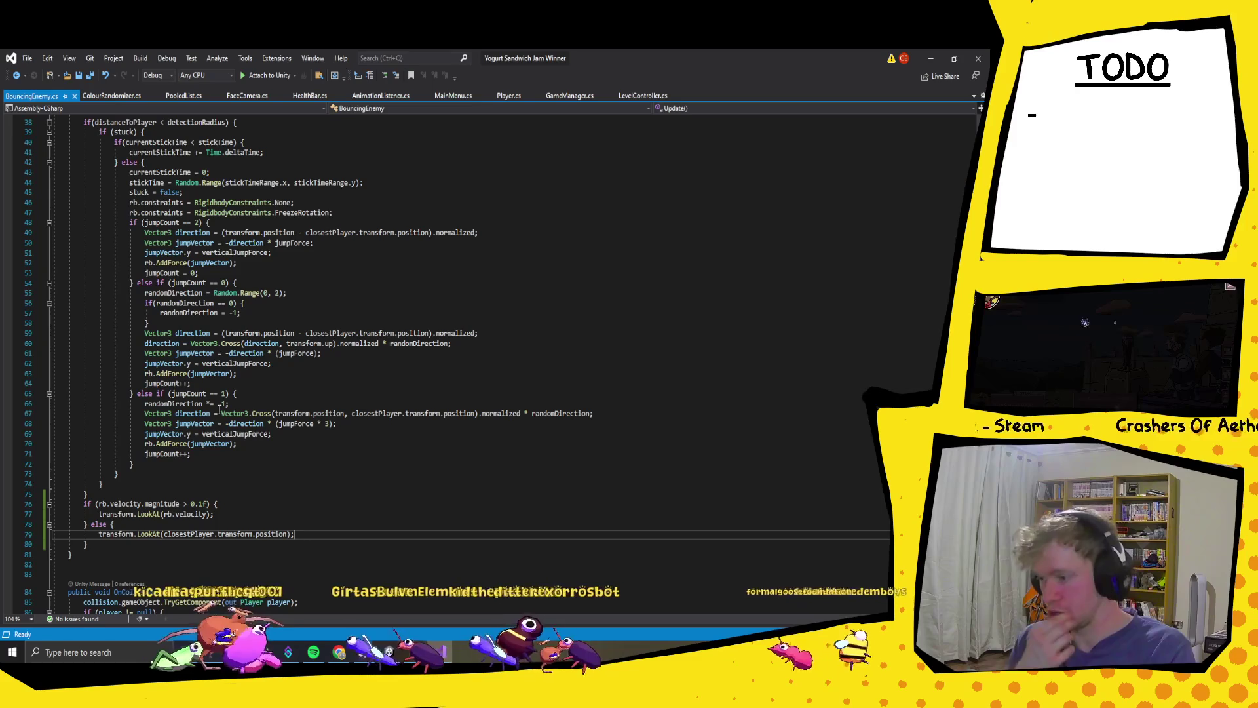
pyautogui.click(243, 393)
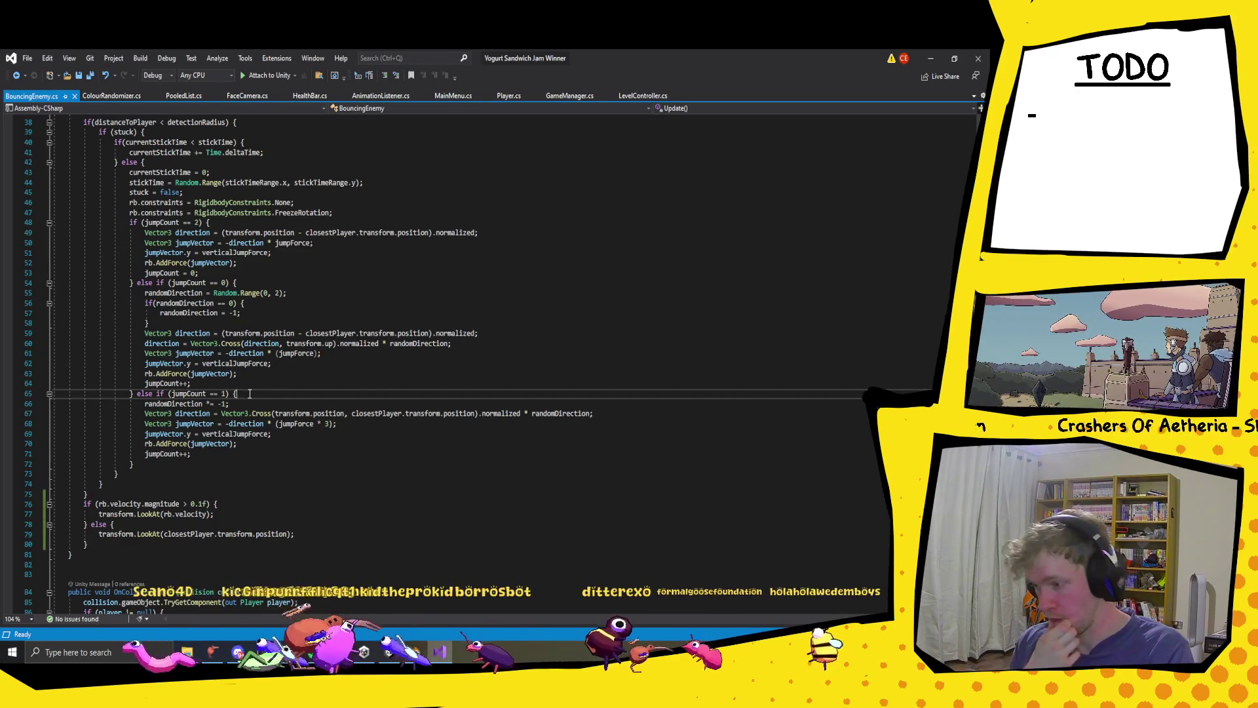
pyautogui.click(262, 223)
pyautogui.scroll(12, 263, 222)
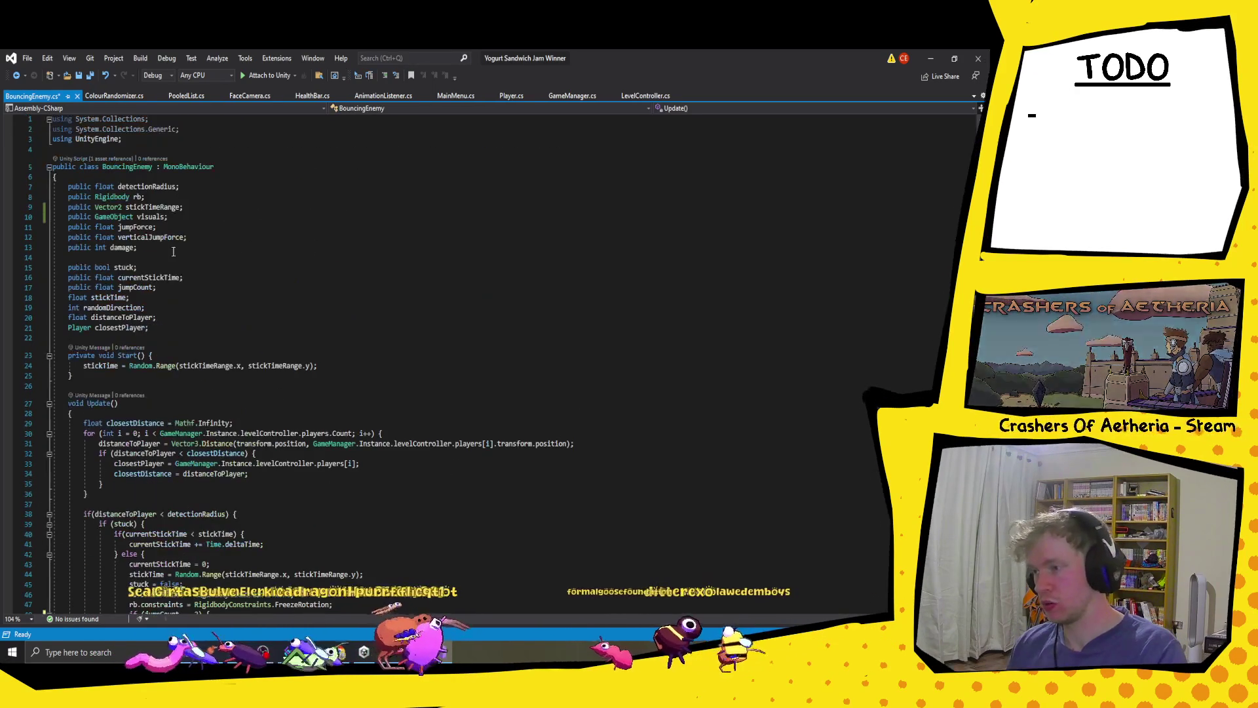
pyautogui.click(176, 254)
pyautogui.click(190, 217)
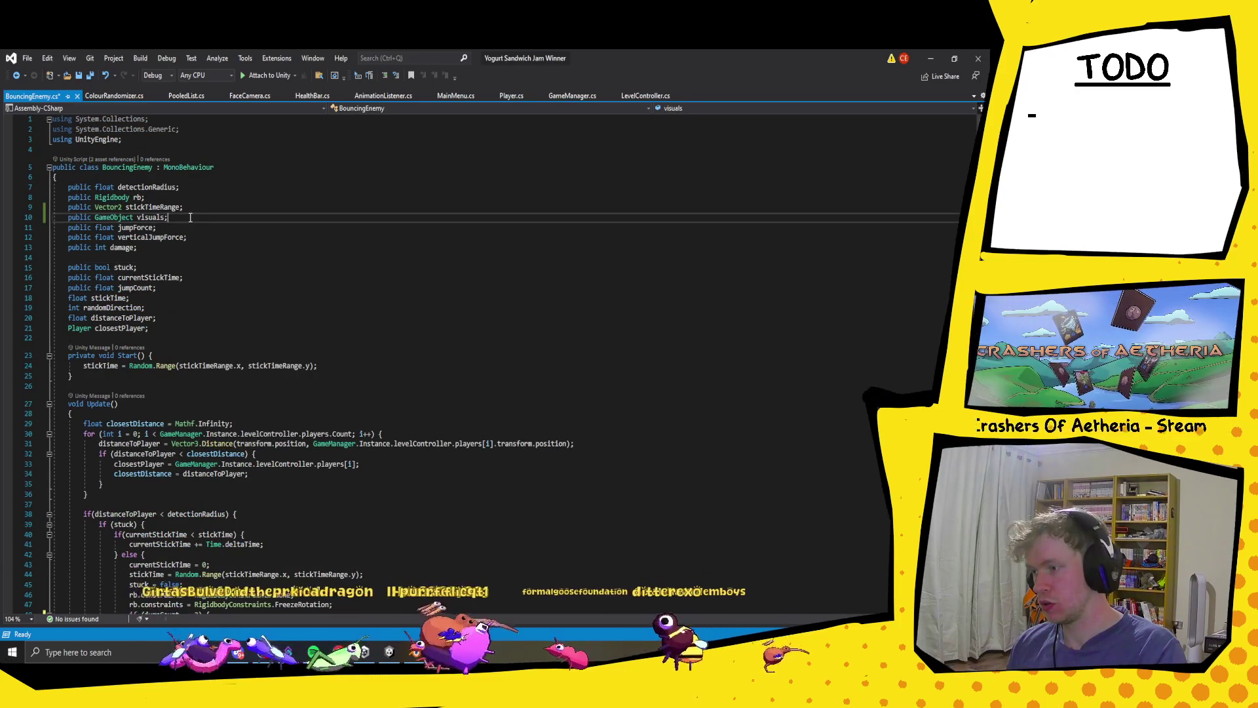
pyautogui.press('Return')
pyautogui.write('public animator')
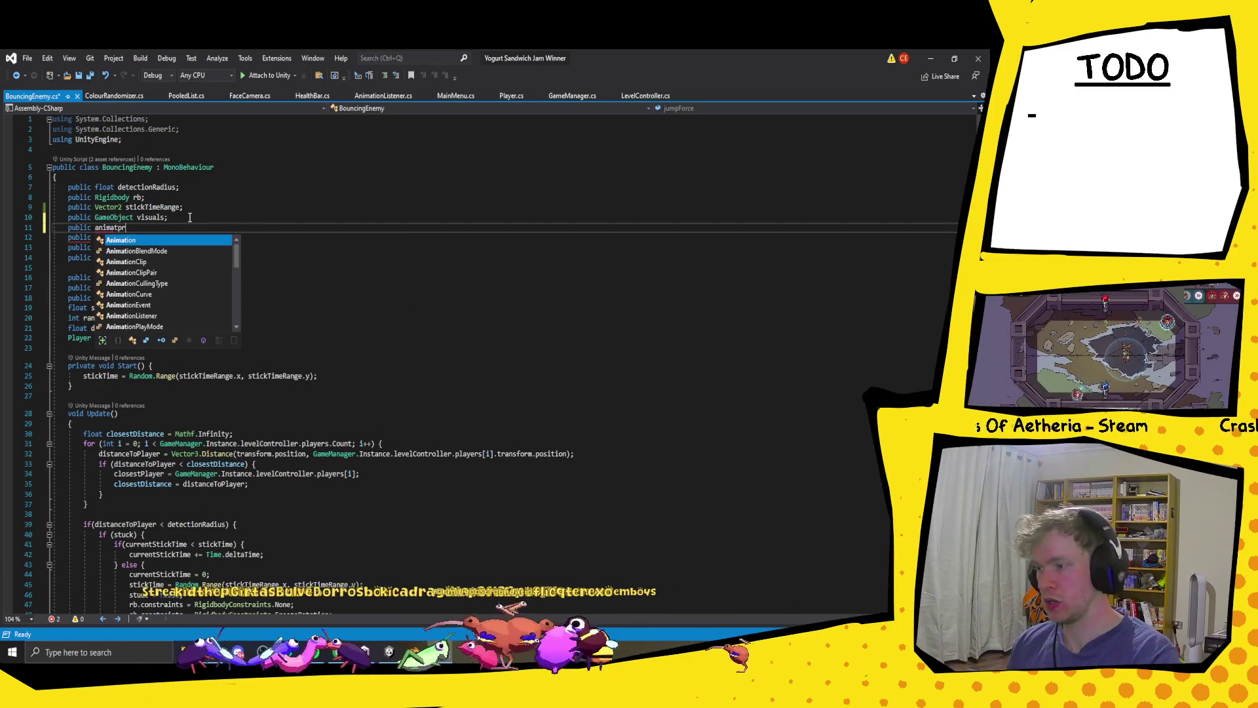
pyautogui.press('space')
pyautogui.write('animator')
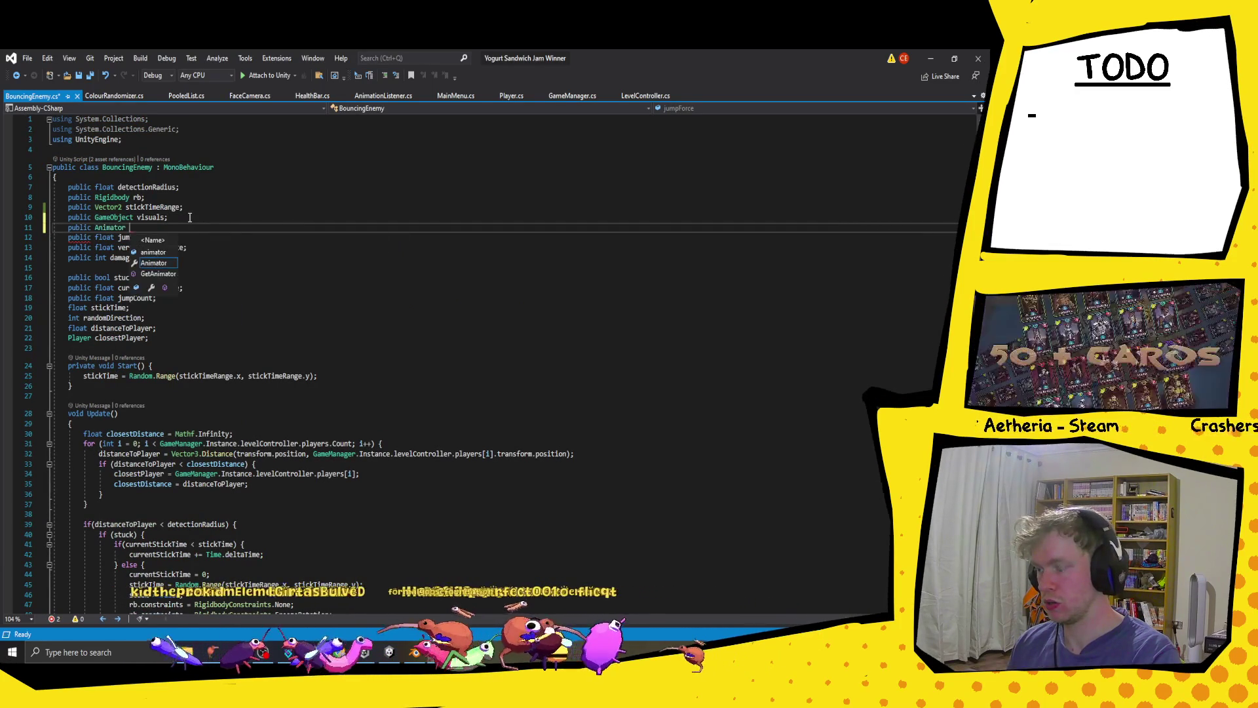
pyautogui.write(';')
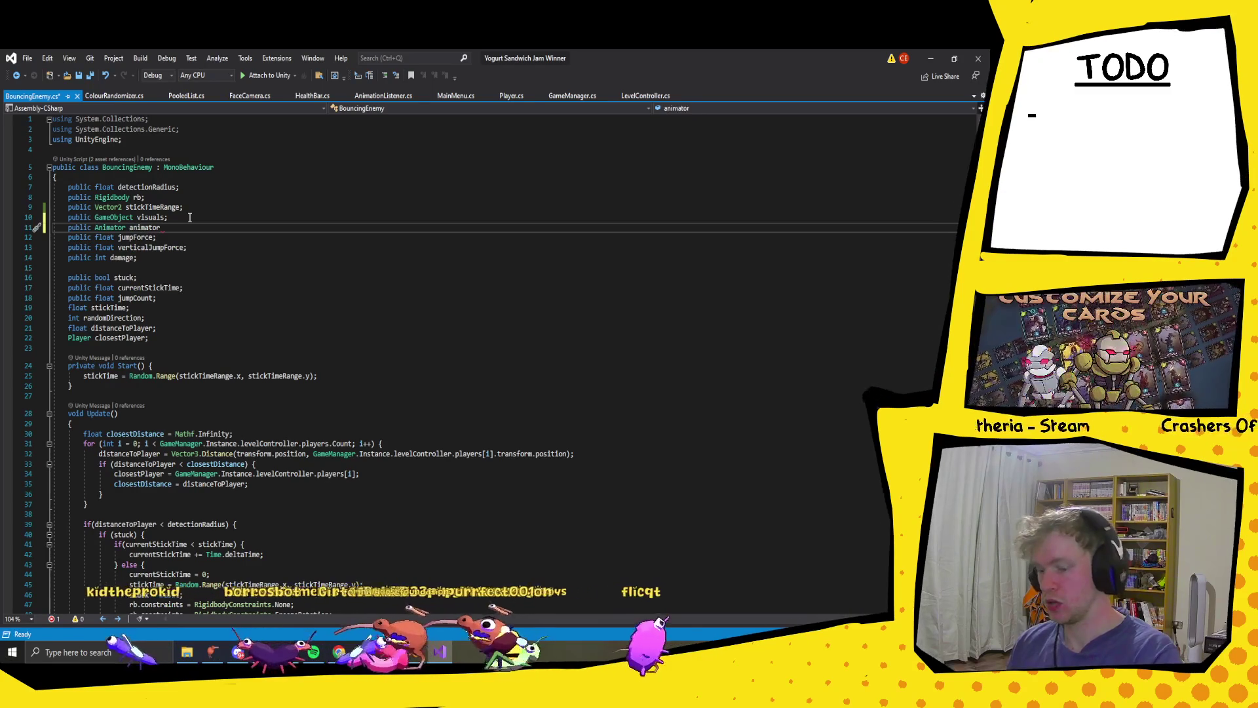
pyautogui.hotkey('ctrl', 's')
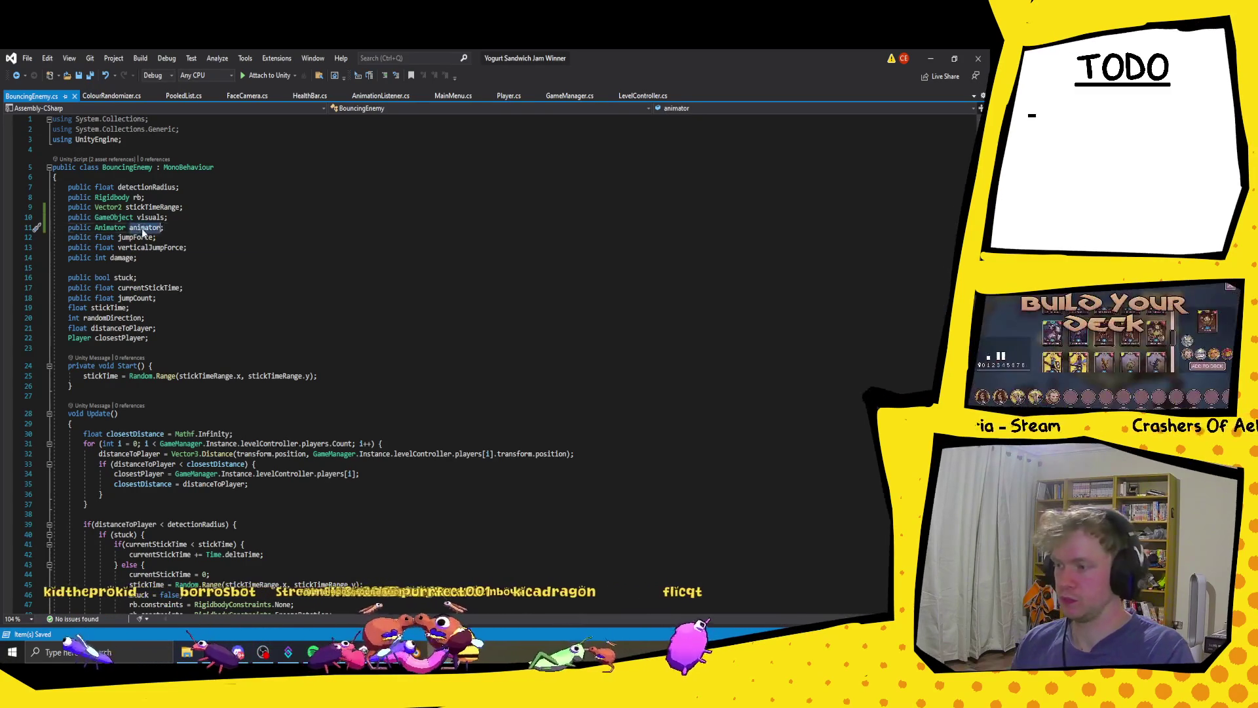
# - Start an animator.Play( call inside the jumpCount == 2 branch, then return to Unity
pyautogui.scroll(-10, 188, 423)
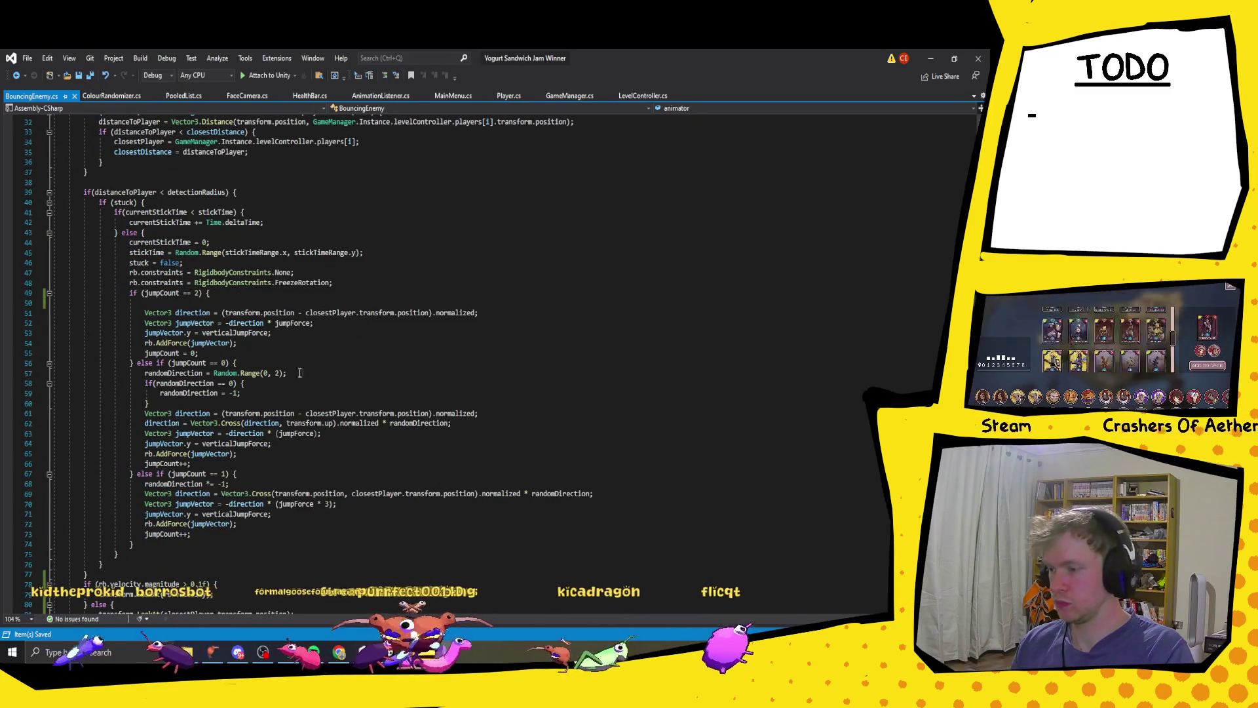
pyautogui.click(213, 306)
pyautogui.write('animator')
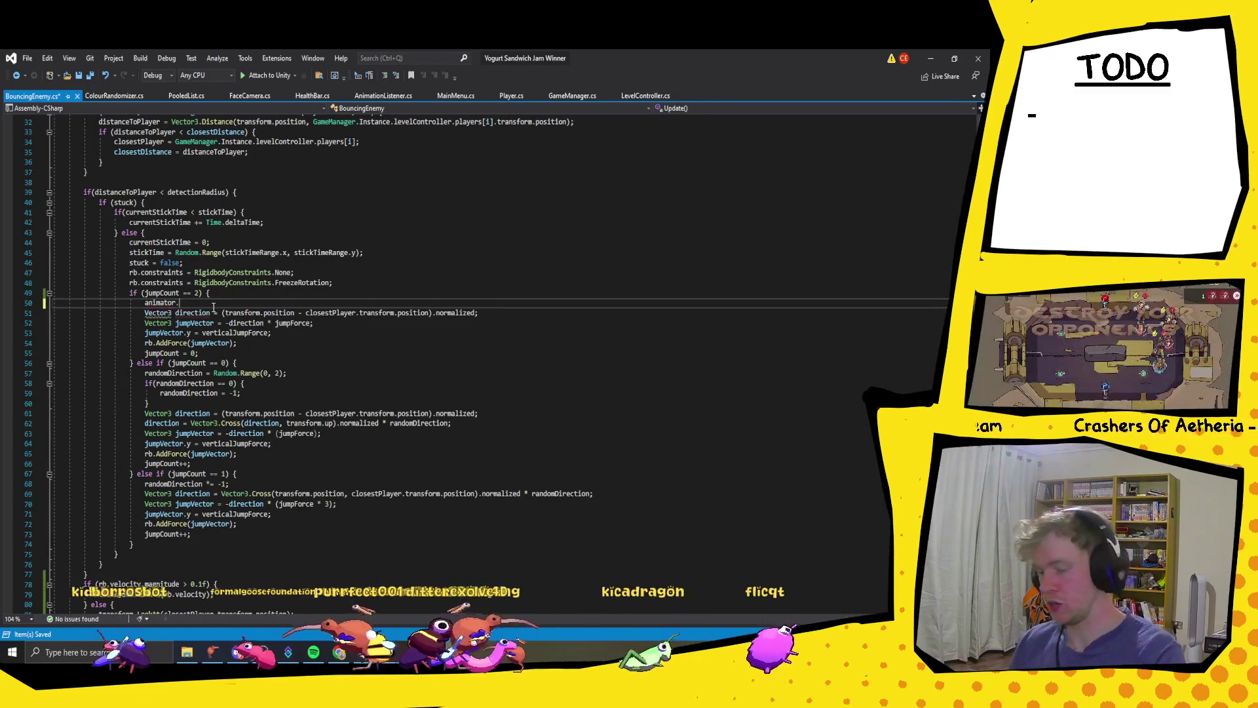
pyautogui.write('.play(')
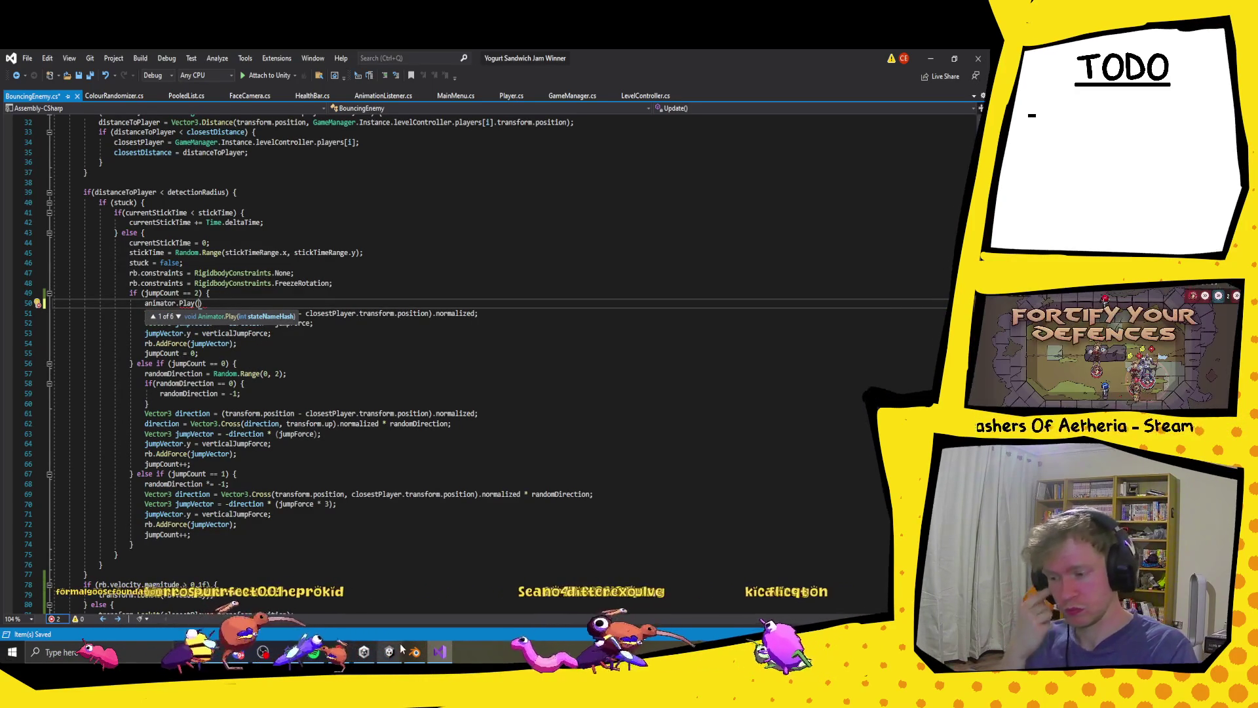
pyautogui.click(392, 652)
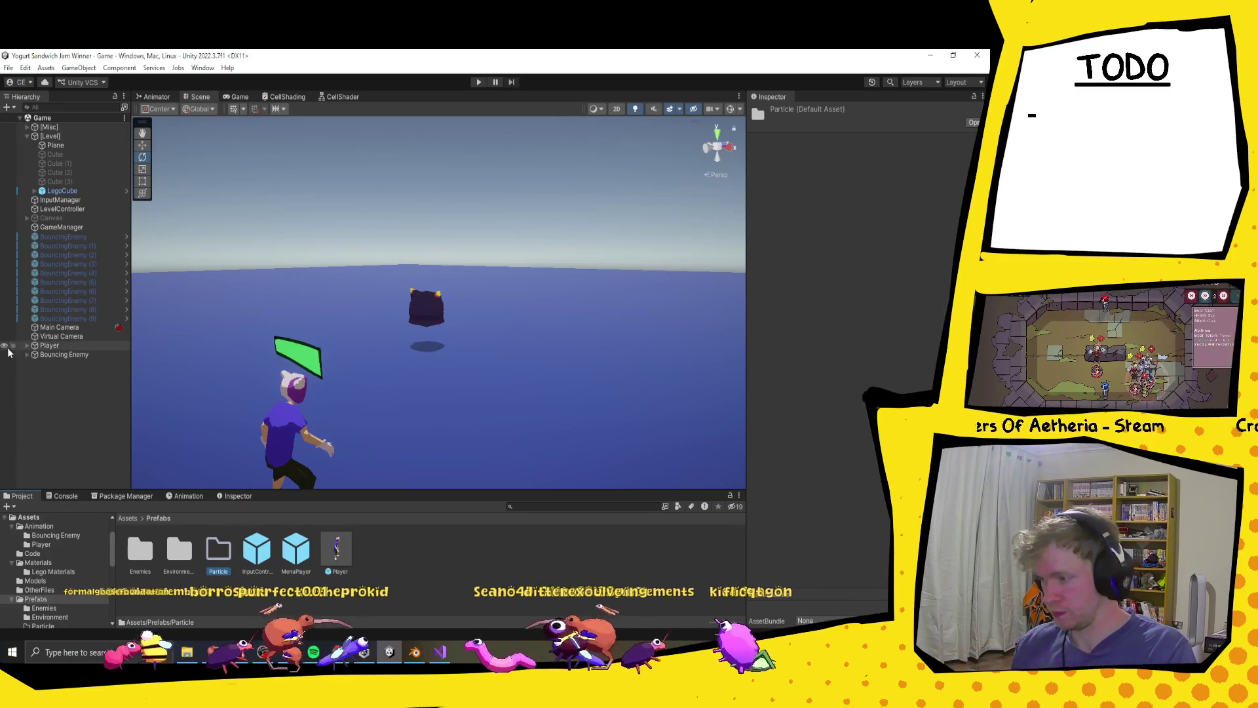
# - Select the BouncyEnemy model under Bouncing Enemy and check its Idle and Jump clips in the Animation window
pyautogui.click(27, 355)
pyautogui.click(72, 381)
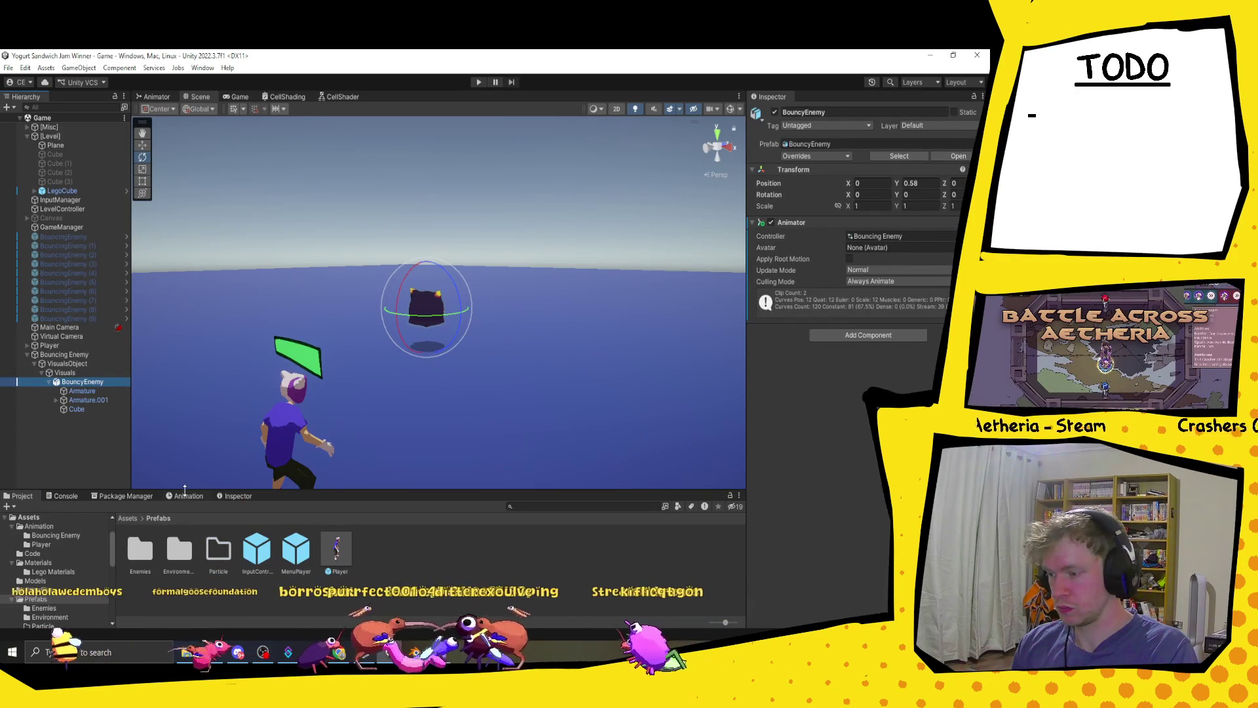
pyautogui.click(186, 495)
pyautogui.click(30, 519)
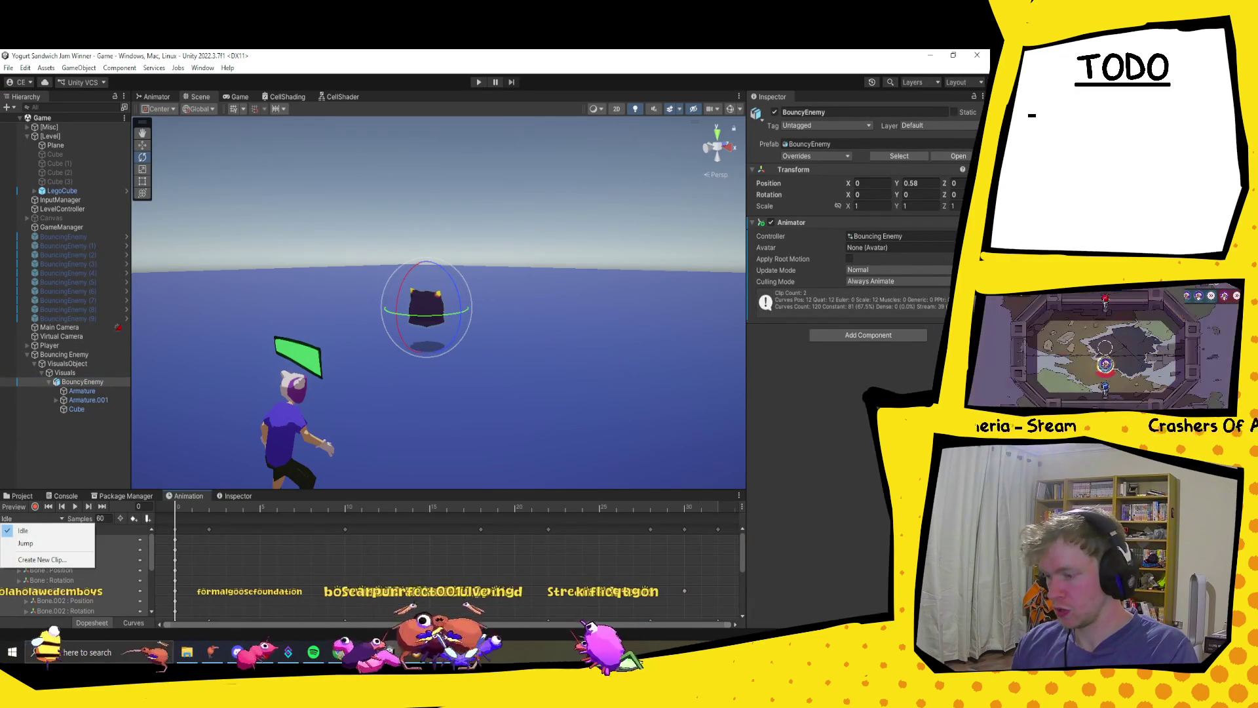
pyautogui.hotkey('alt', 'Tab')
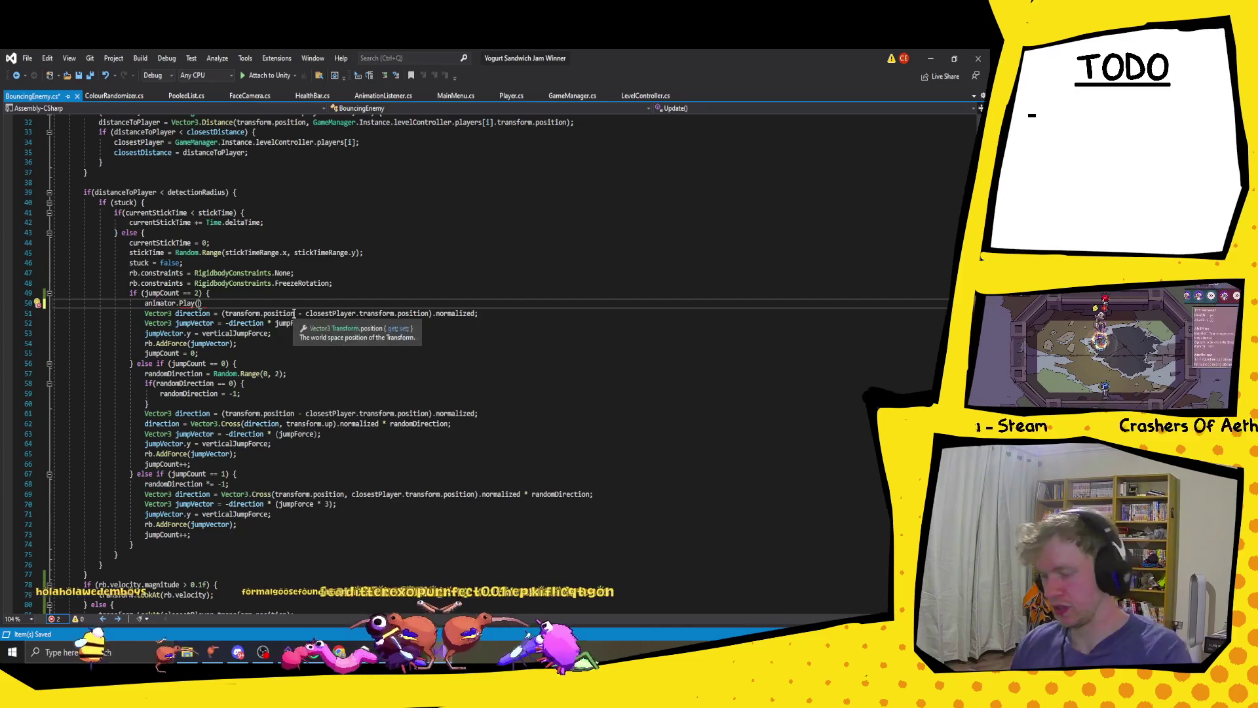
# - Complete animator.Play("Jump"); in the jumpCount == 2 branch and add animator.Play("Idle"); to OnCollisionEnter
pyautogui.write('"Jump")')
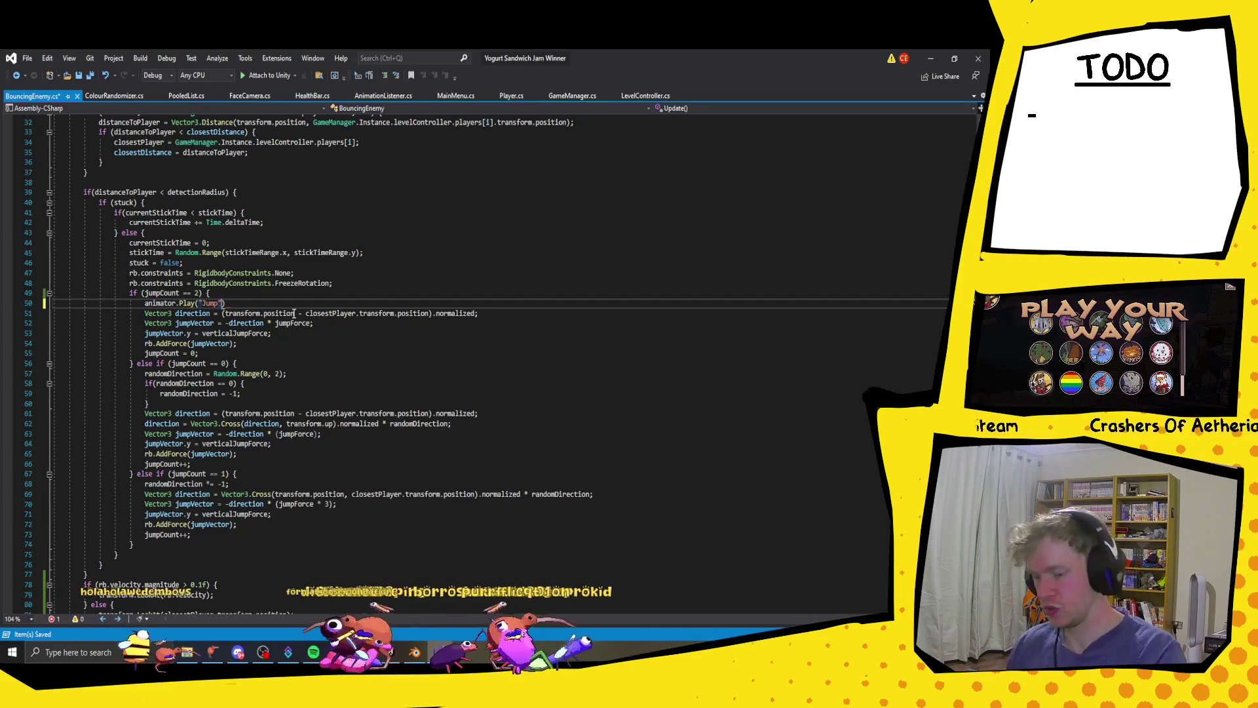
pyautogui.write(';')
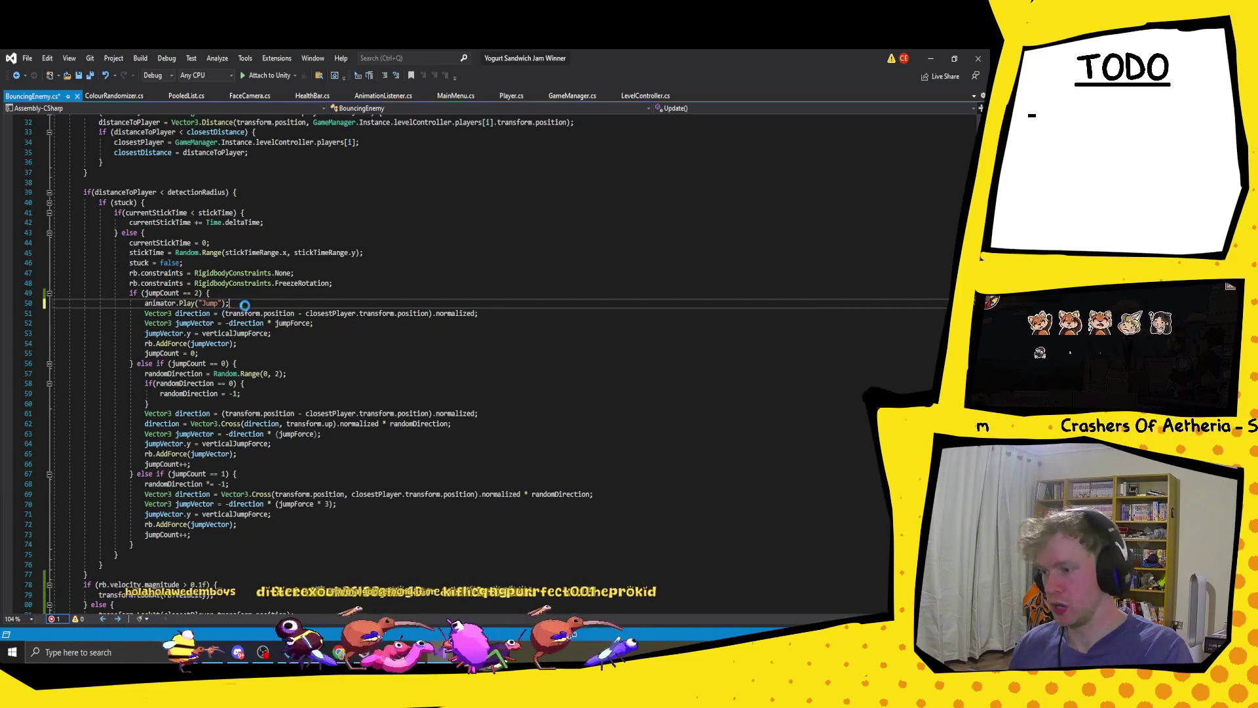
pyautogui.hotkey('ctrl', 's')
pyautogui.moveTo(229, 303)
pyautogui.mouseDown()
pyautogui.moveTo(157, 324)
pyautogui.moveTo(146, 308)
pyautogui.mouseUp()
pyautogui.hotkey('ctrl', 'c')
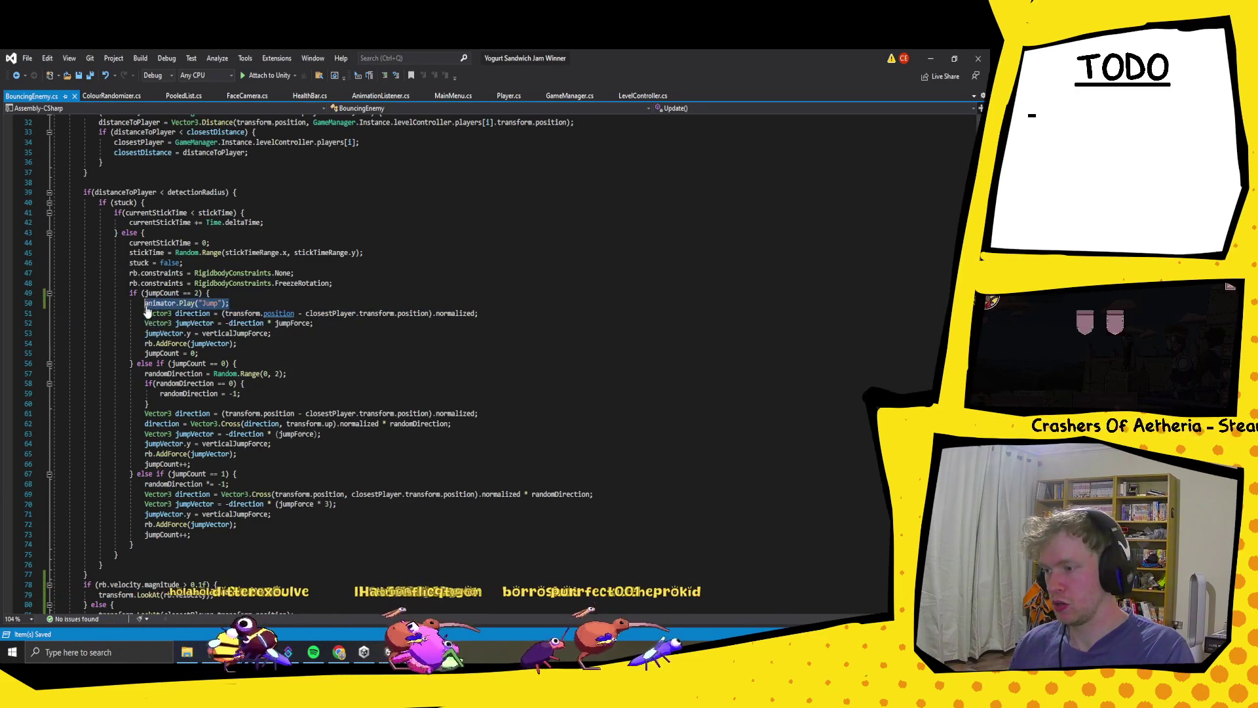
pyautogui.scroll(-8, 207, 377)
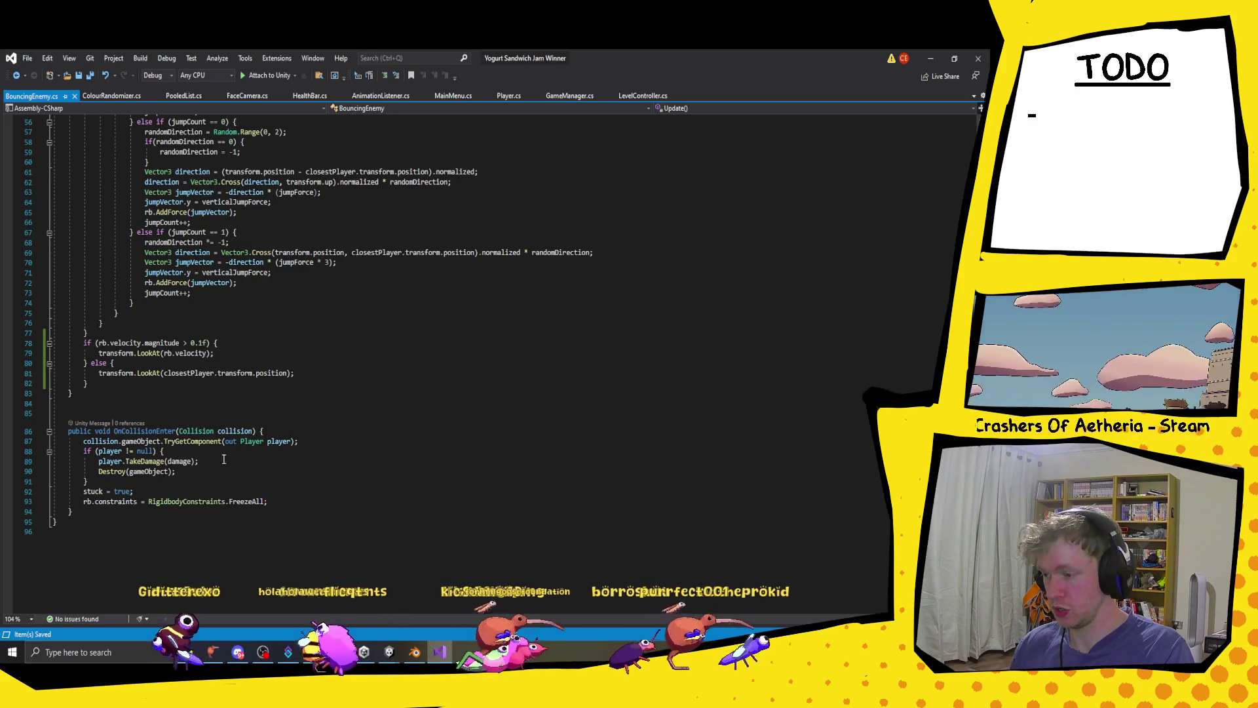
pyautogui.click(313, 502)
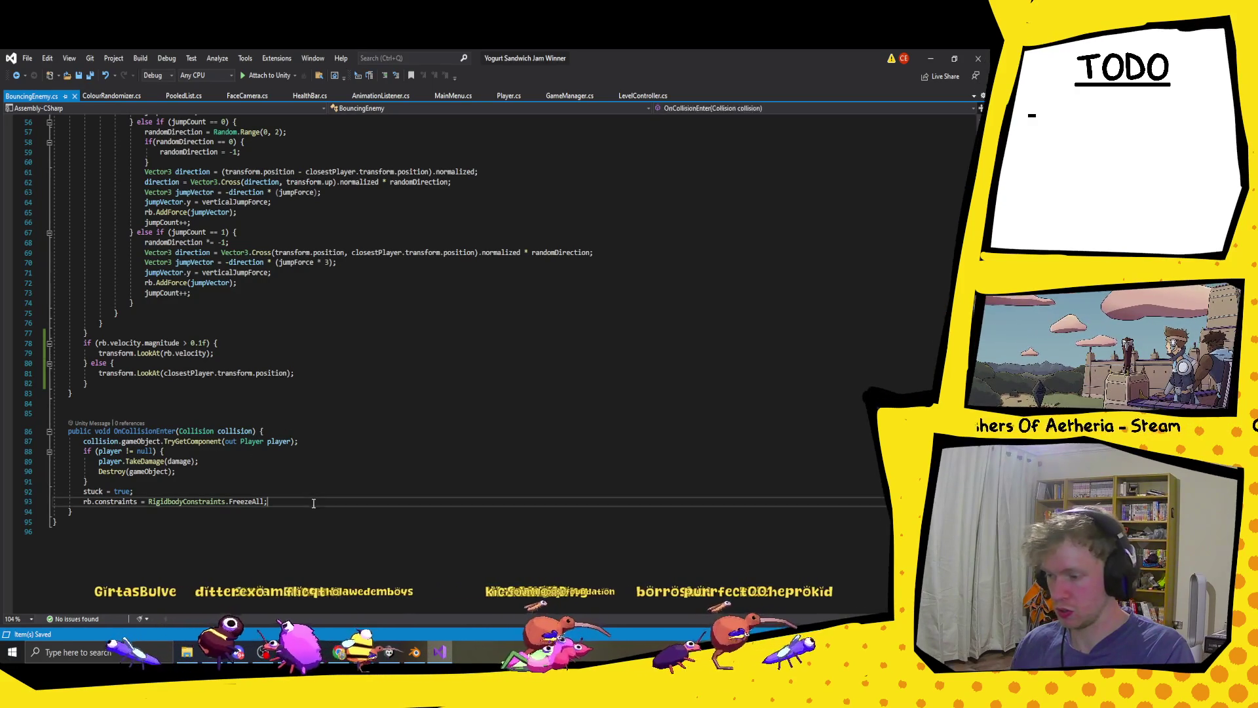
pyautogui.press('Return')
pyautogui.hotkey('ctrl', 'v')
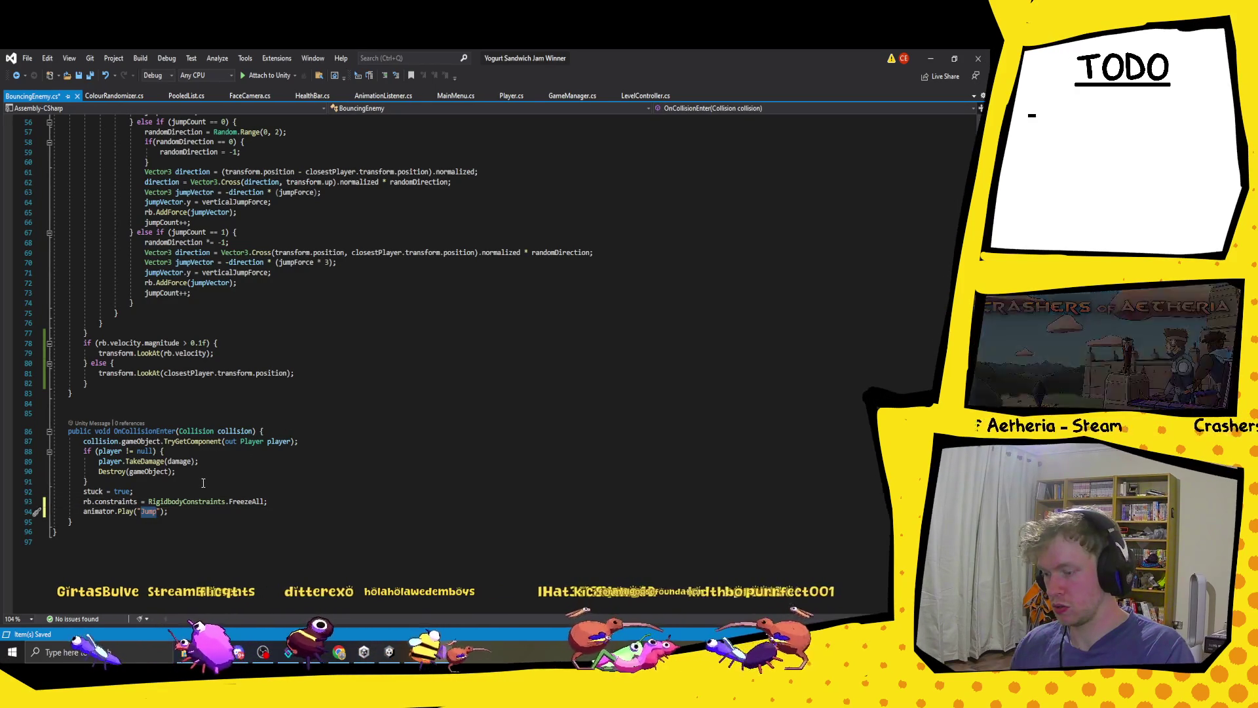
pyautogui.write('Idle')
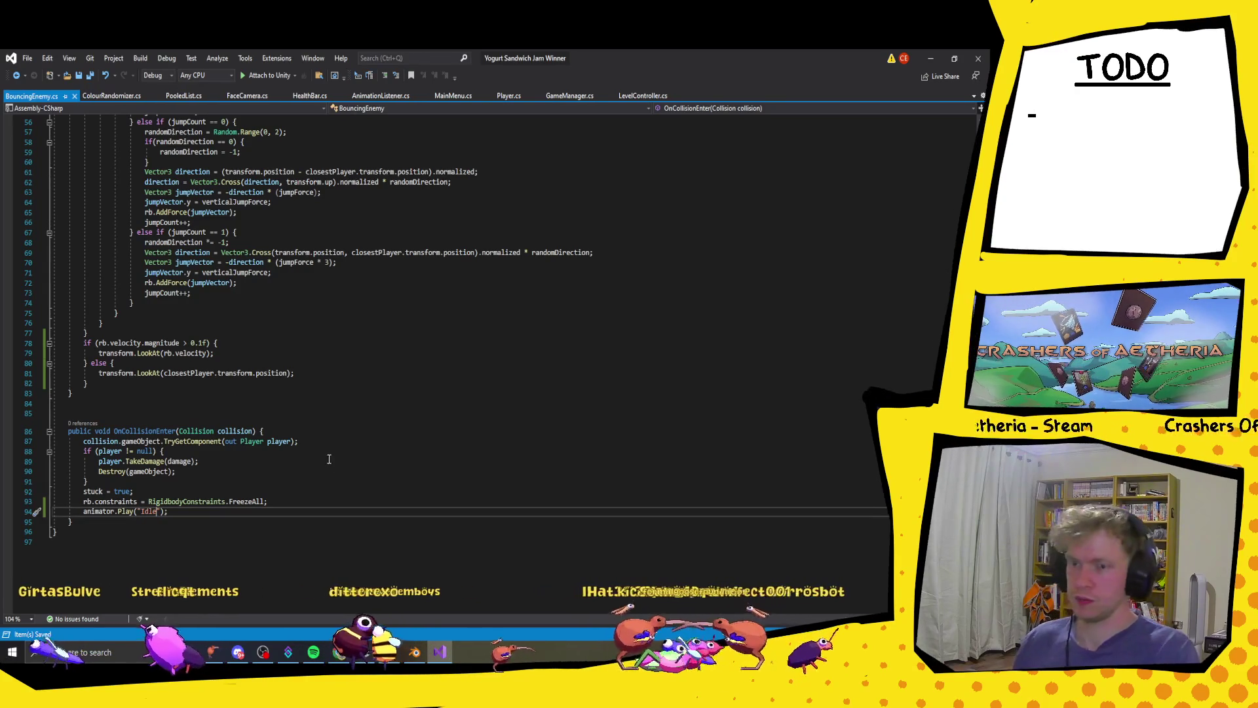
pyautogui.click(328, 458)
# - Paste animator.Play("Jump"); into the jumpCount == 0 and jumpCount == 1 branches and save
pyautogui.moveTo(390, 652)
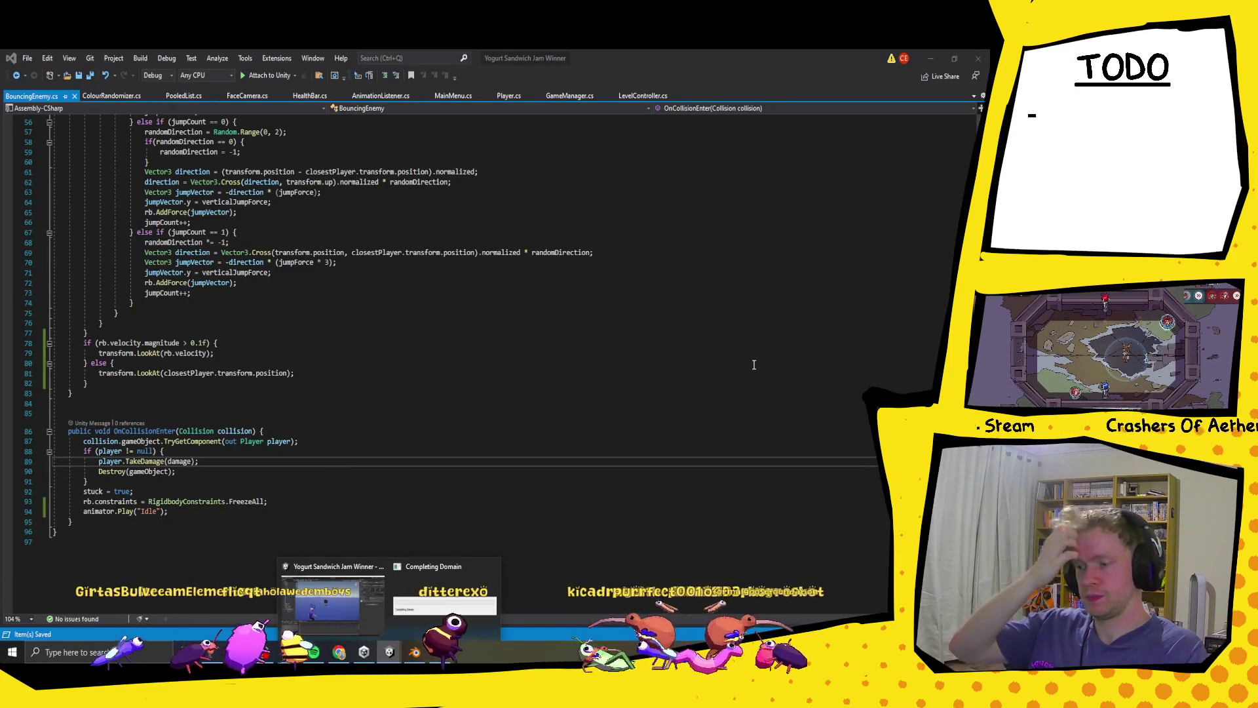
pyautogui.scroll(6, 336, 348)
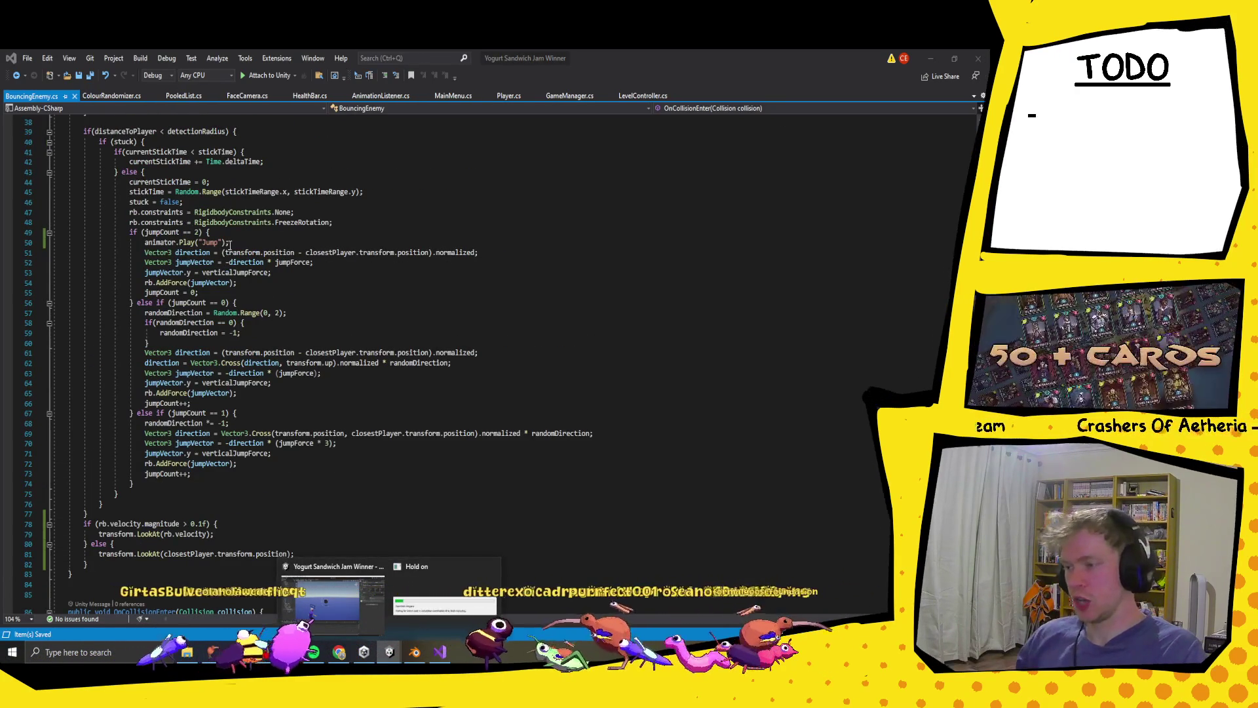
pyautogui.moveTo(229, 244); pyautogui.dragTo(161, 254)
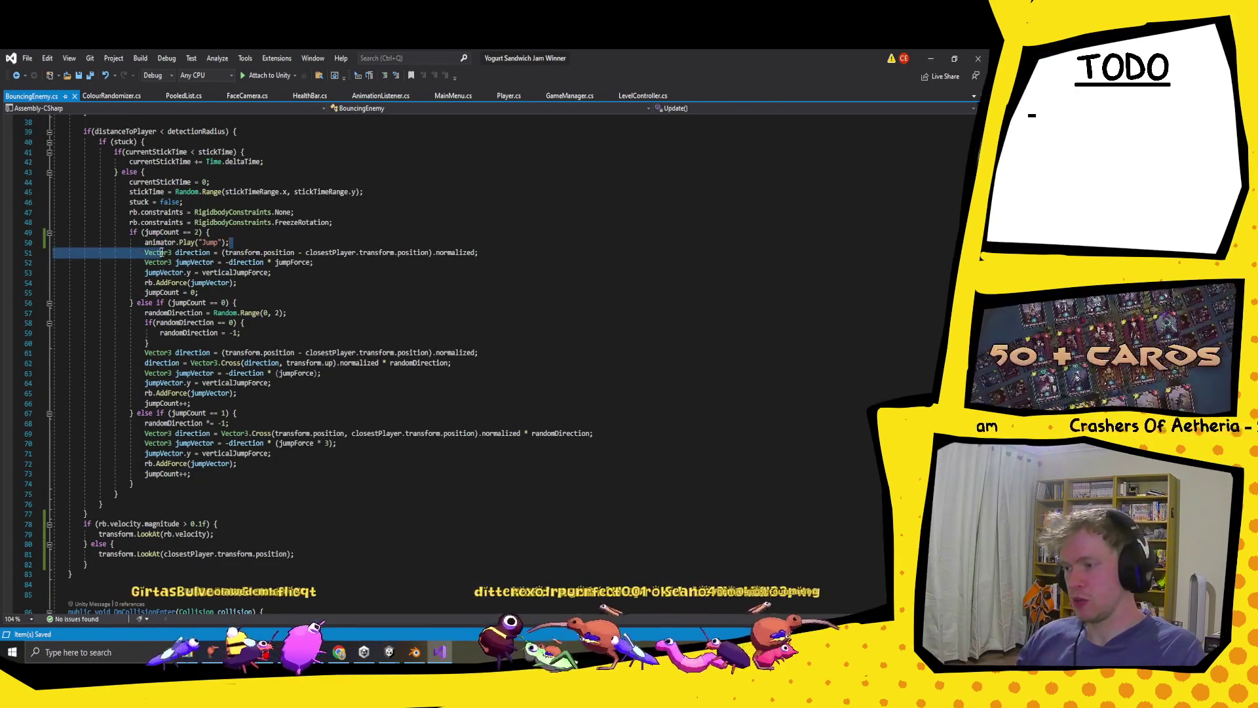
pyautogui.click(283, 302)
pyautogui.hotkey('ctrl', 'v')
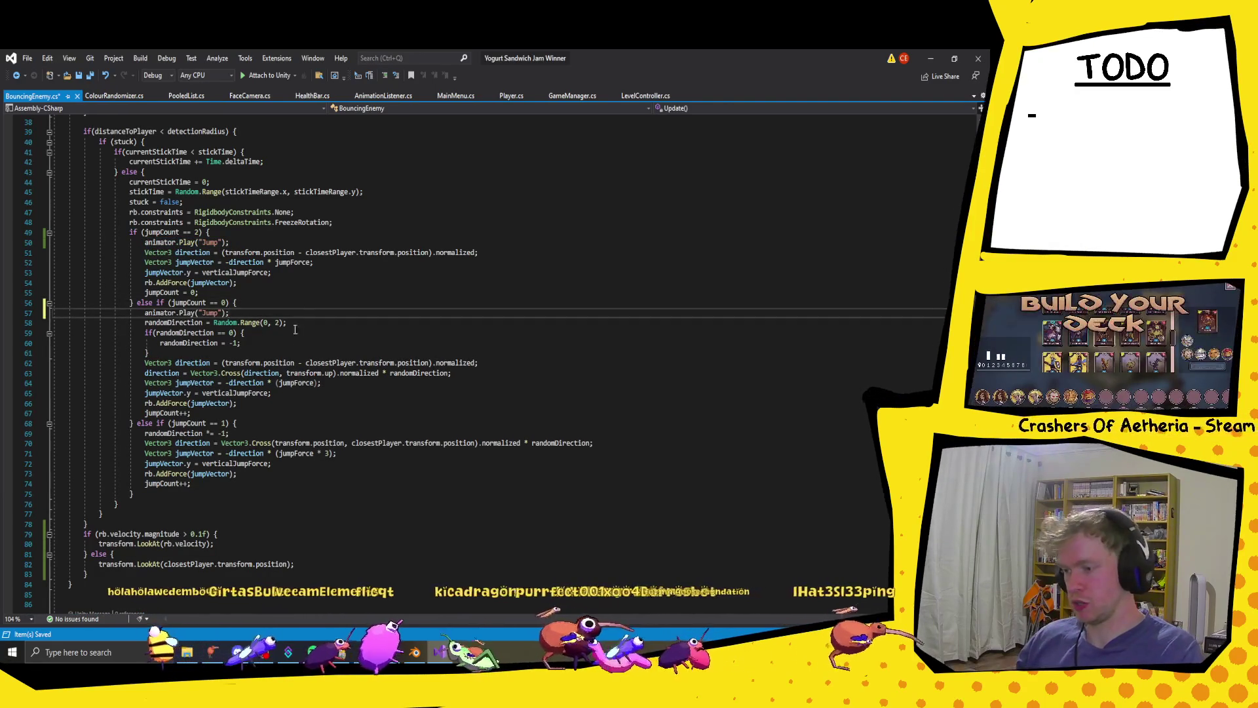
pyautogui.click(259, 426)
pyautogui.hotkey('ctrl', 'v')
pyautogui.hotkey('ctrl', 's')
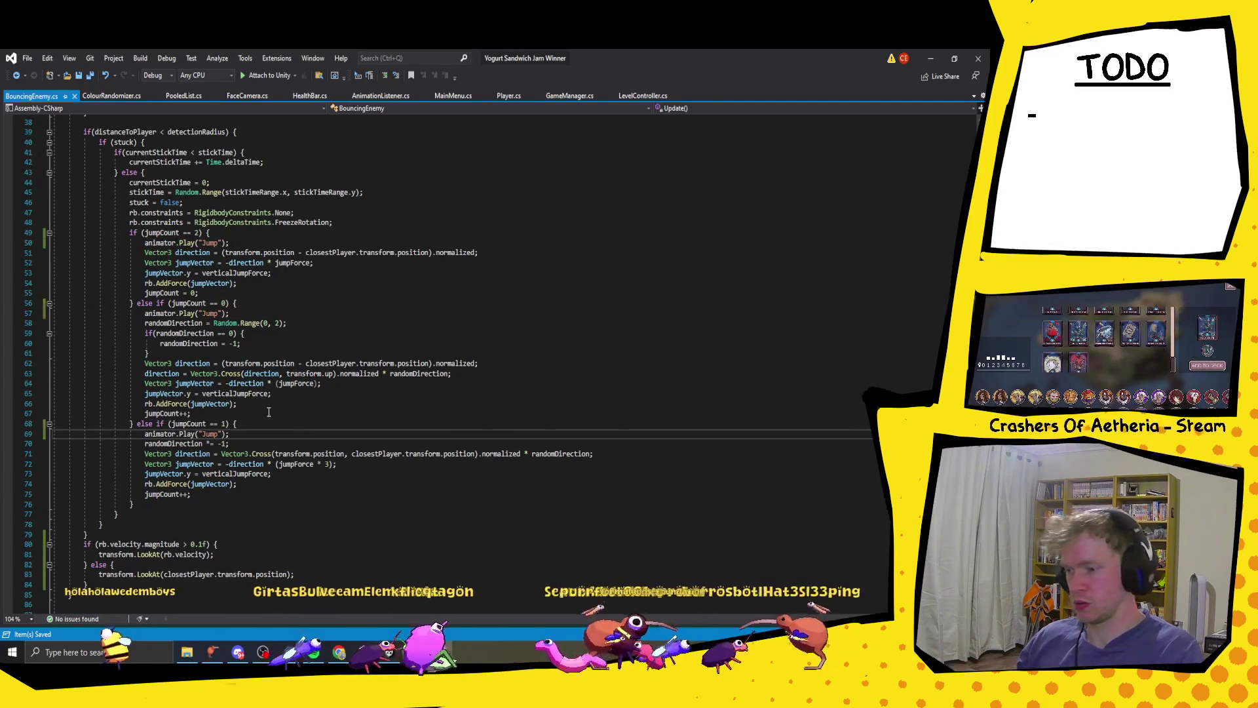
pyautogui.hotkey('alt', 'Tab')
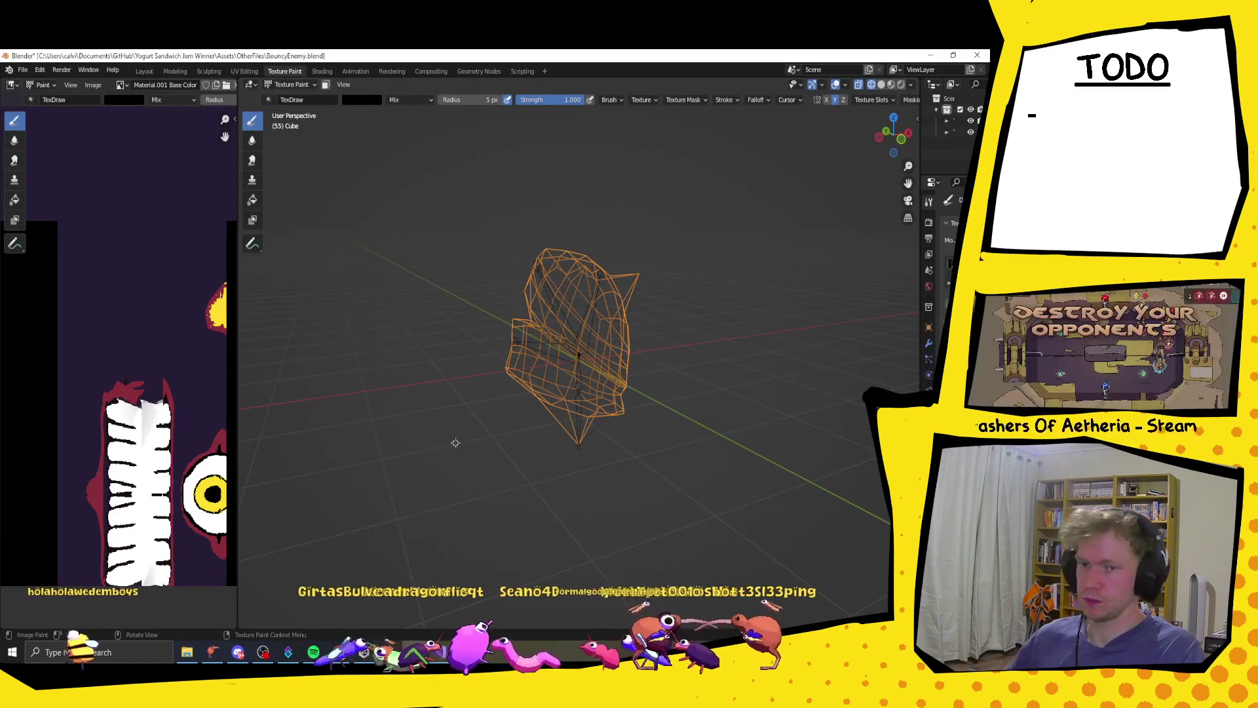
# - Back in Unity, do a quick Play test run of the enemy and stop it
pyautogui.moveTo(364, 652)
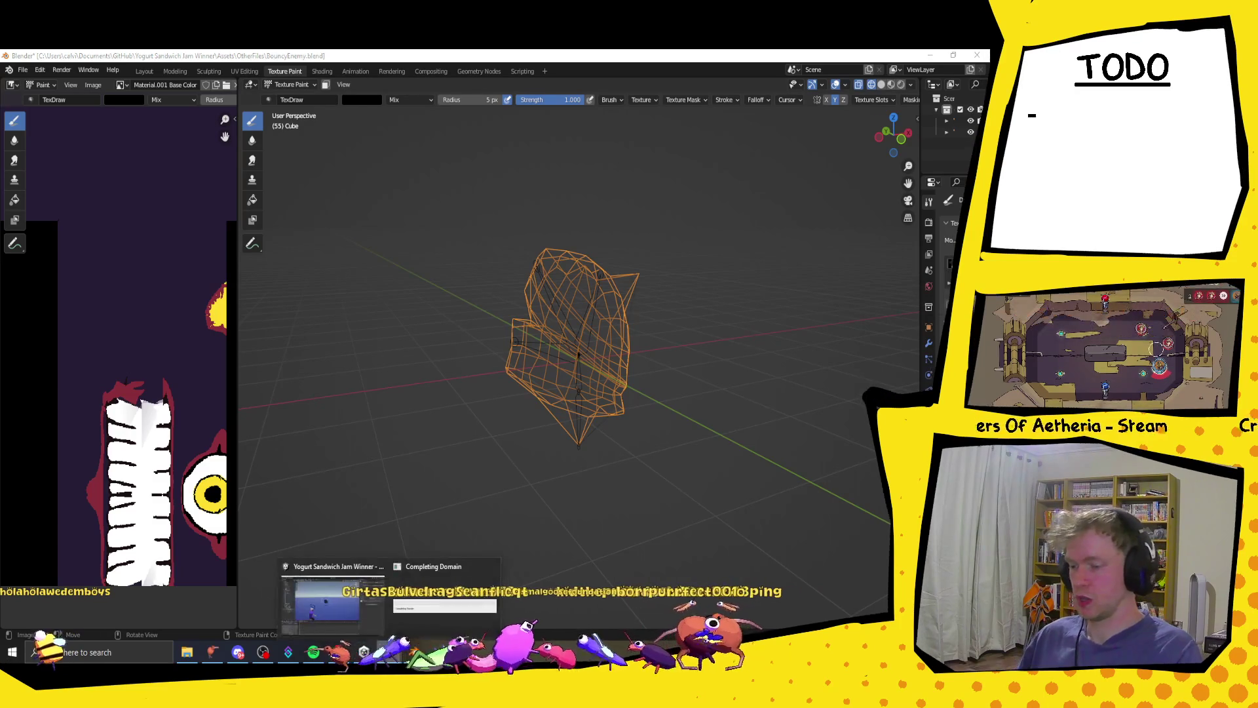
pyautogui.moveTo(334, 586)
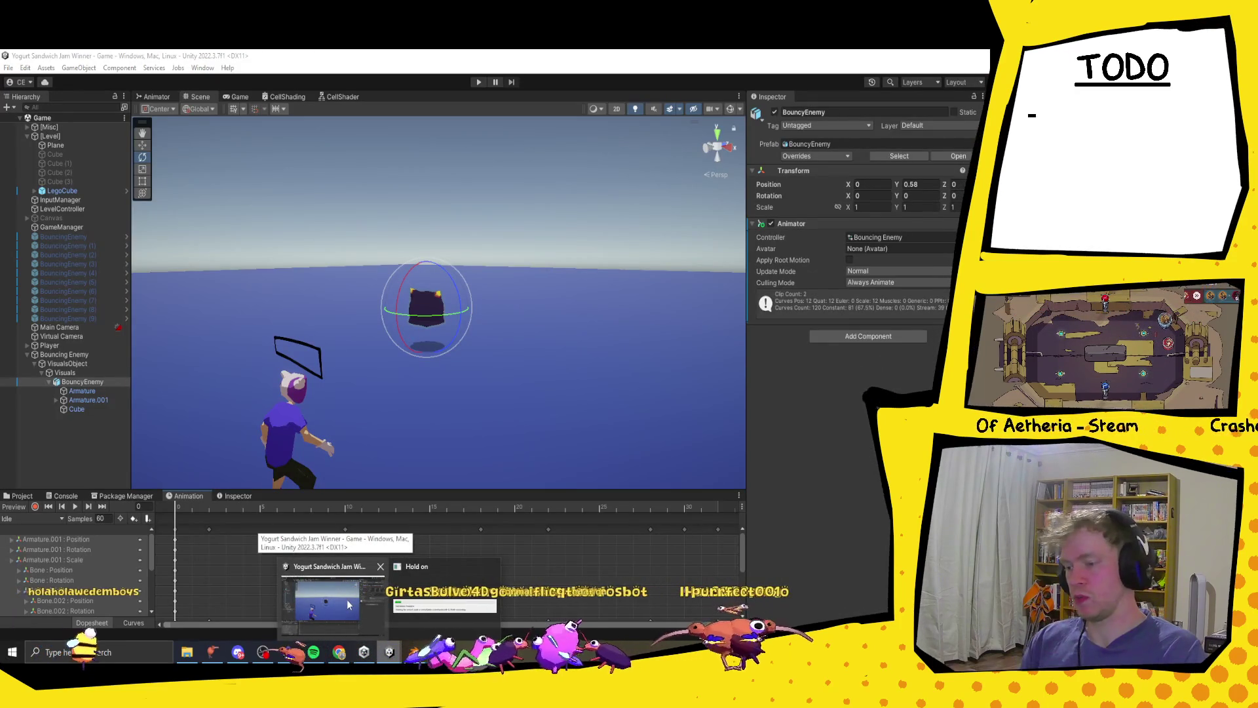
pyautogui.click(347, 603)
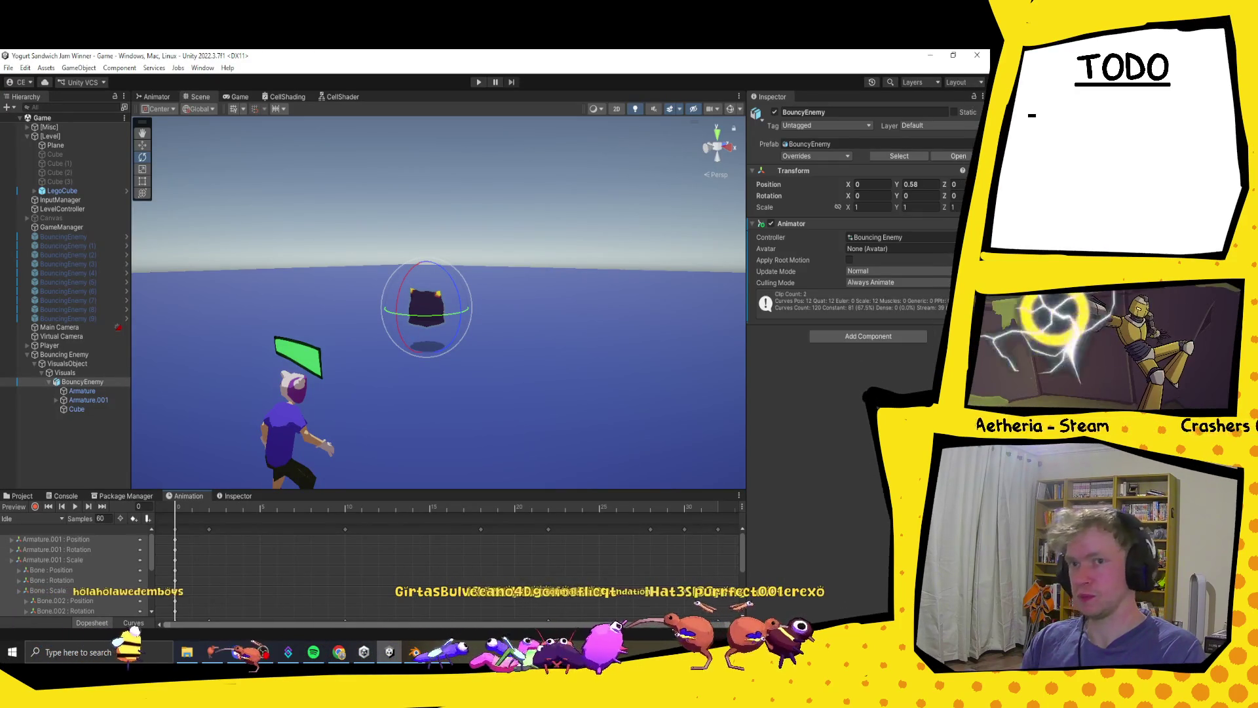
pyautogui.click(478, 82)
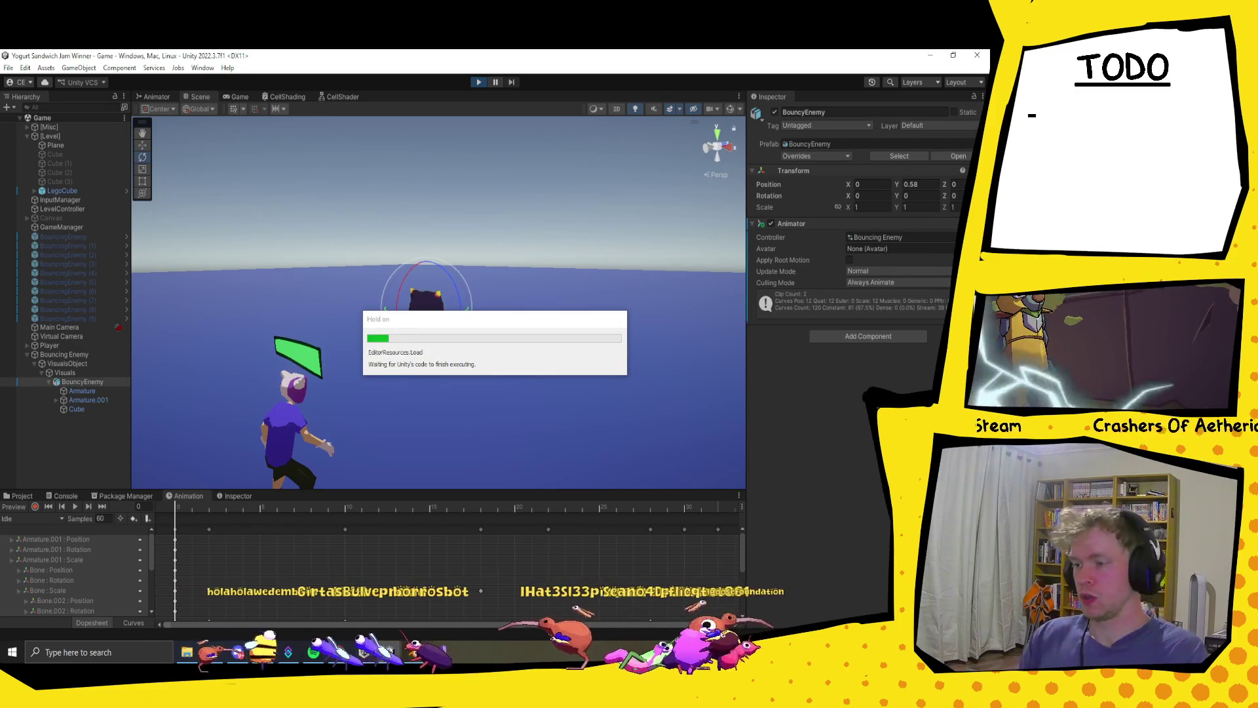
pyautogui.click(480, 80)
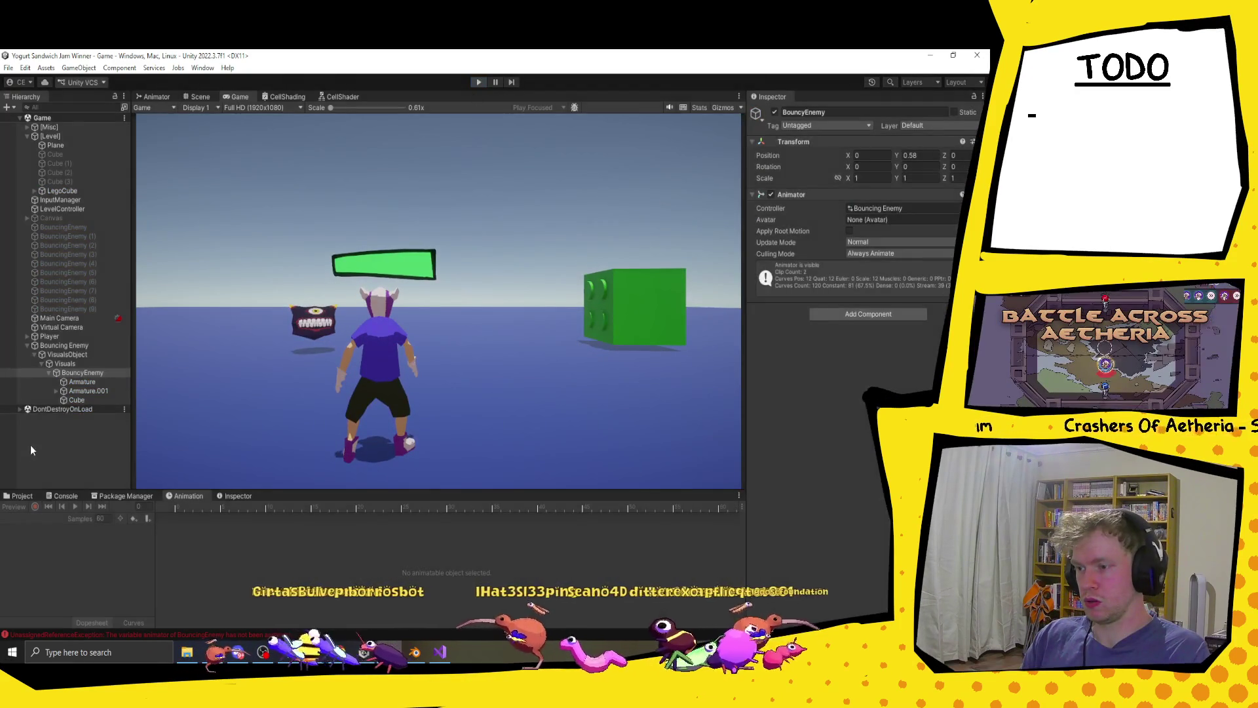
# - Browse Assets > Animation > Bouncing Enemy, inspect the Jump clip, then start play mode again
pyautogui.click(26, 496)
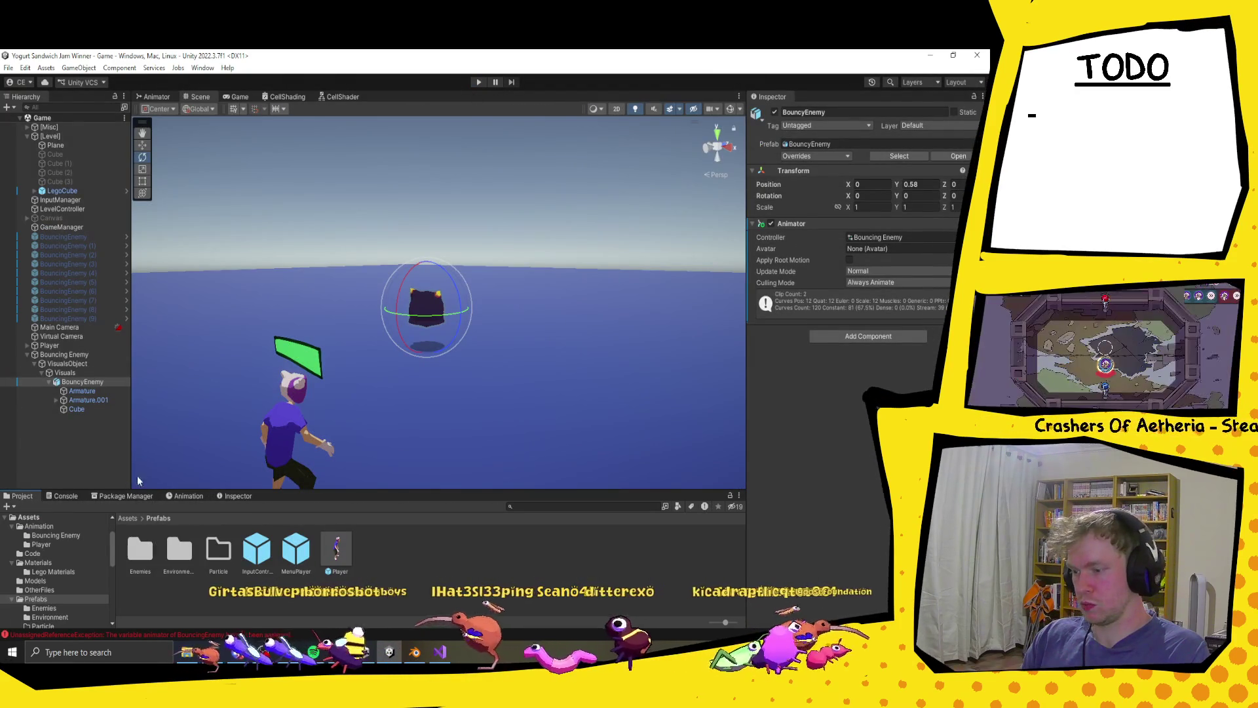
pyautogui.click(129, 518)
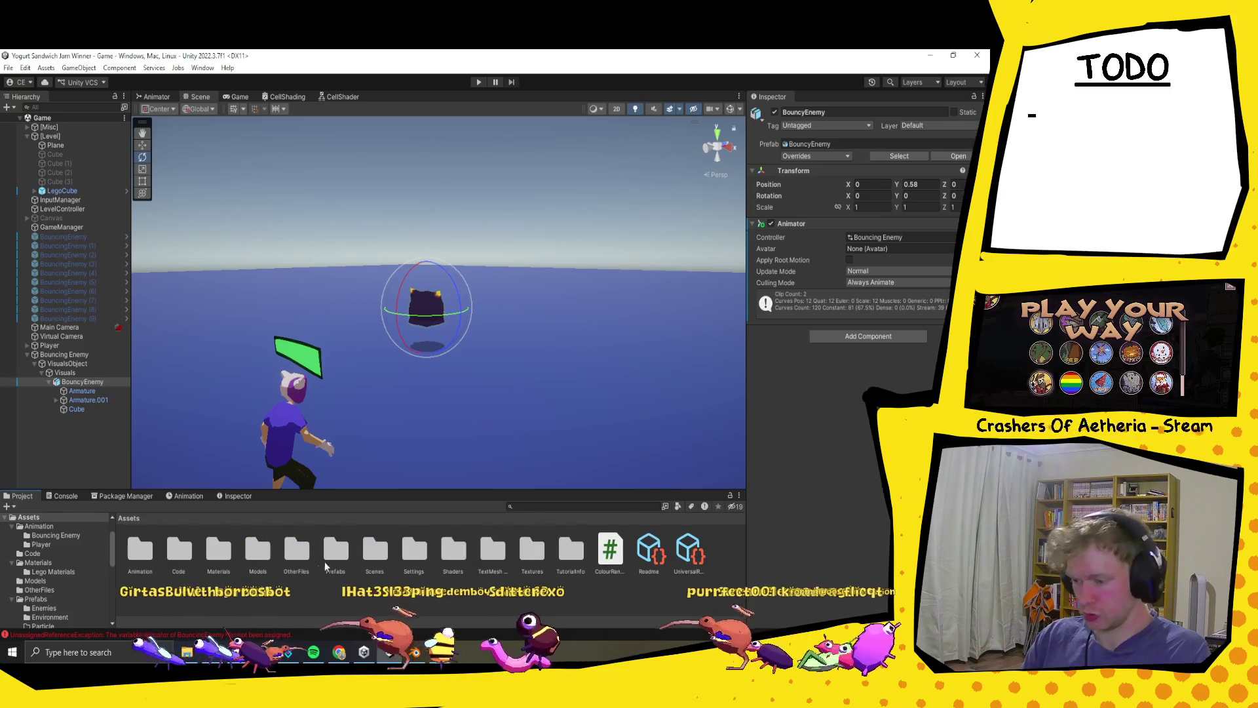
pyautogui.doubleClick(151, 545)
pyautogui.doubleClick(179, 549)
pyautogui.click(153, 519)
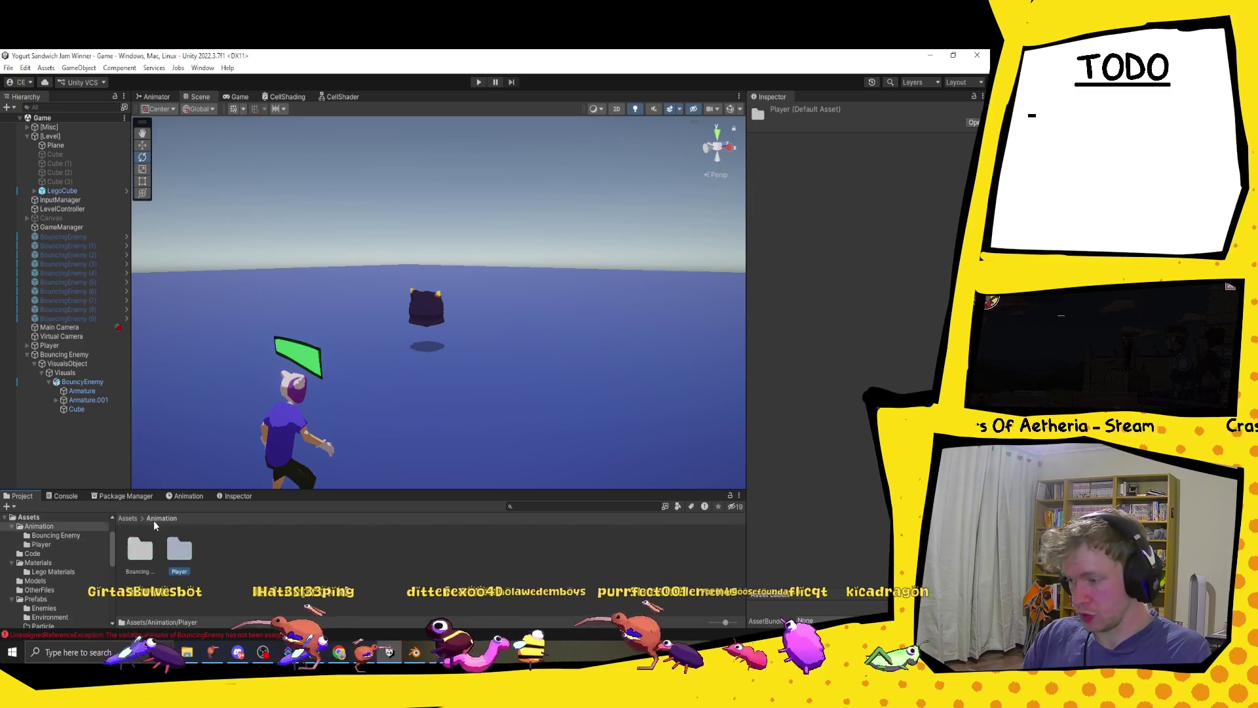
pyautogui.click(135, 559)
pyautogui.doubleClick(135, 560)
pyautogui.click(257, 550)
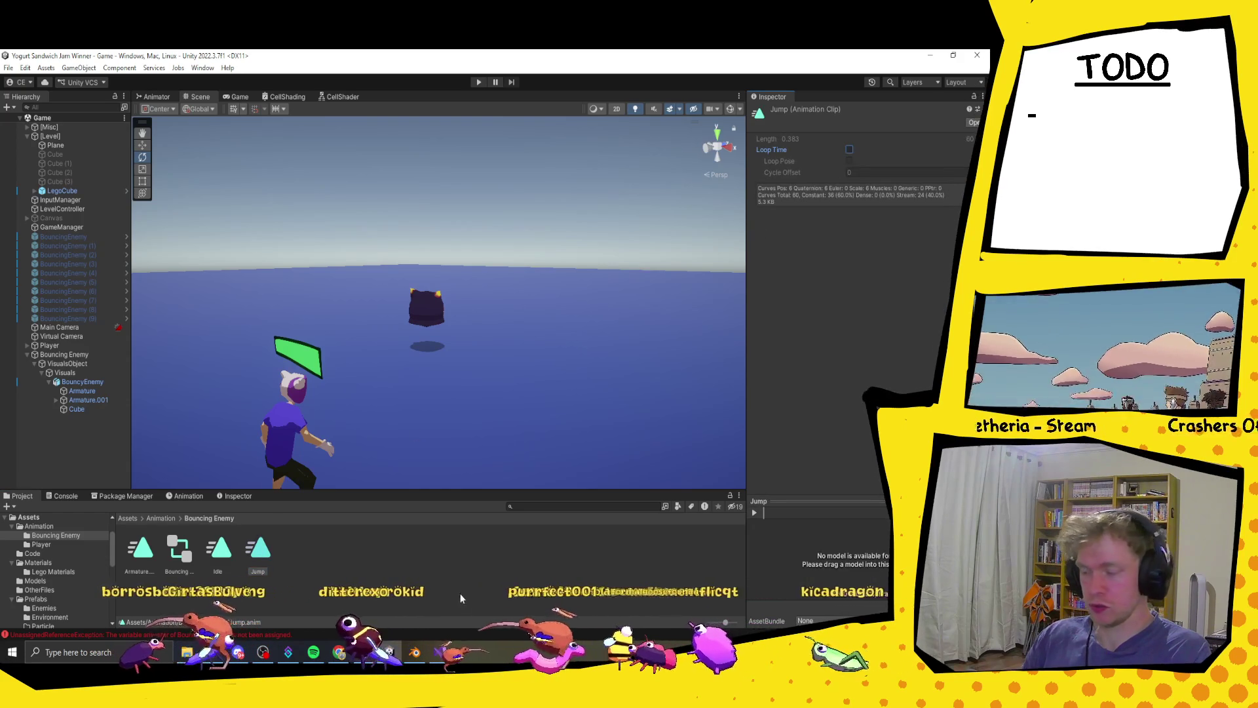
pyautogui.click(335, 448)
pyautogui.hotkey('ctrl', 'p')
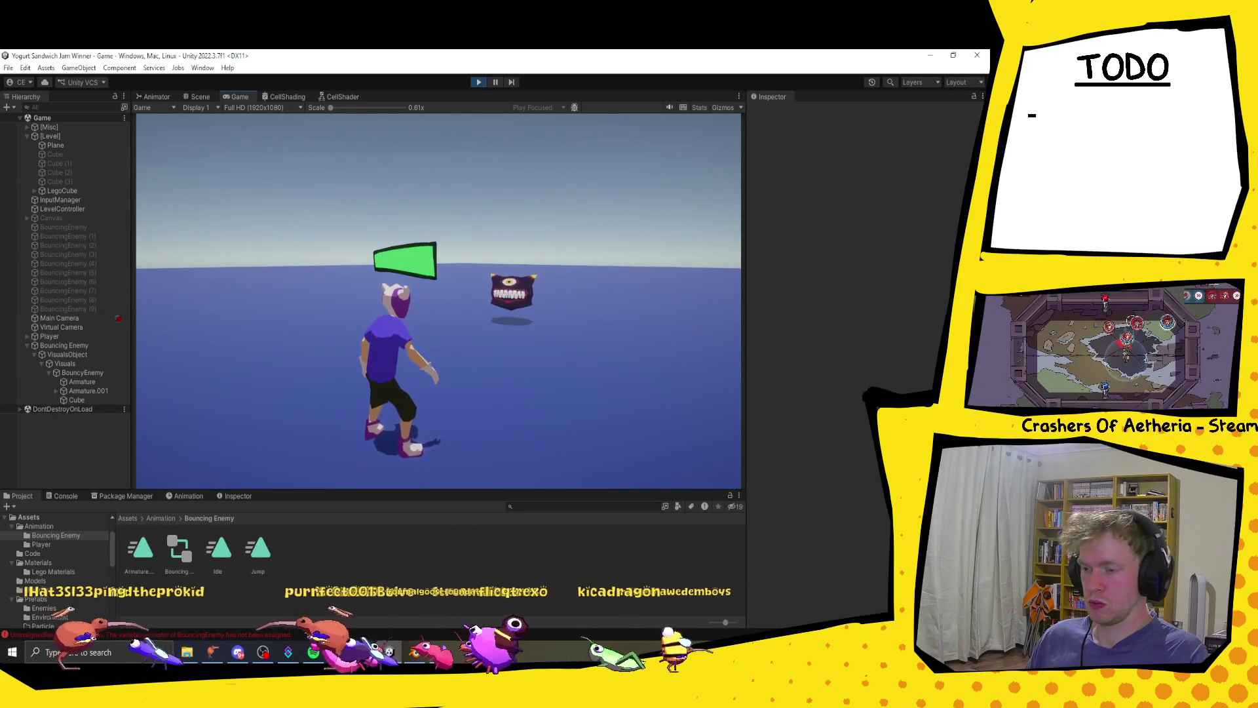
# - Walk the character with D and S, stop play mode, and select Bouncing Enemy to view its components
pyautogui.press('d')
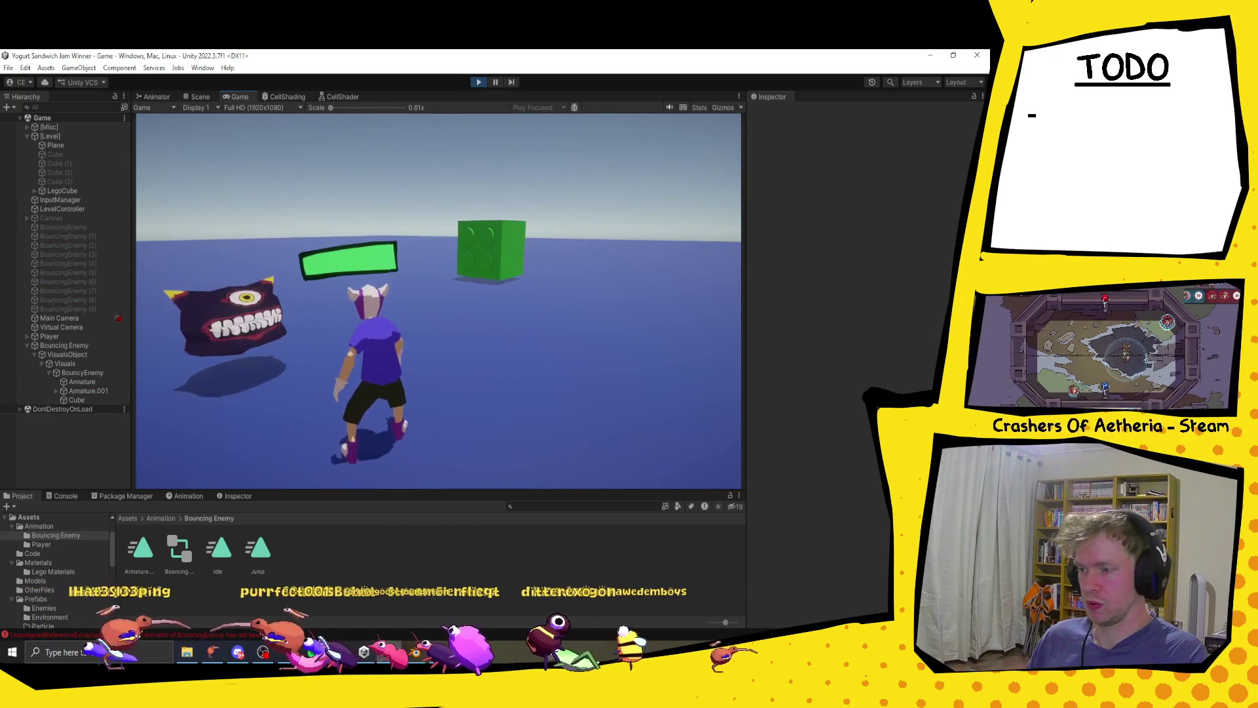
pyautogui.press('s')
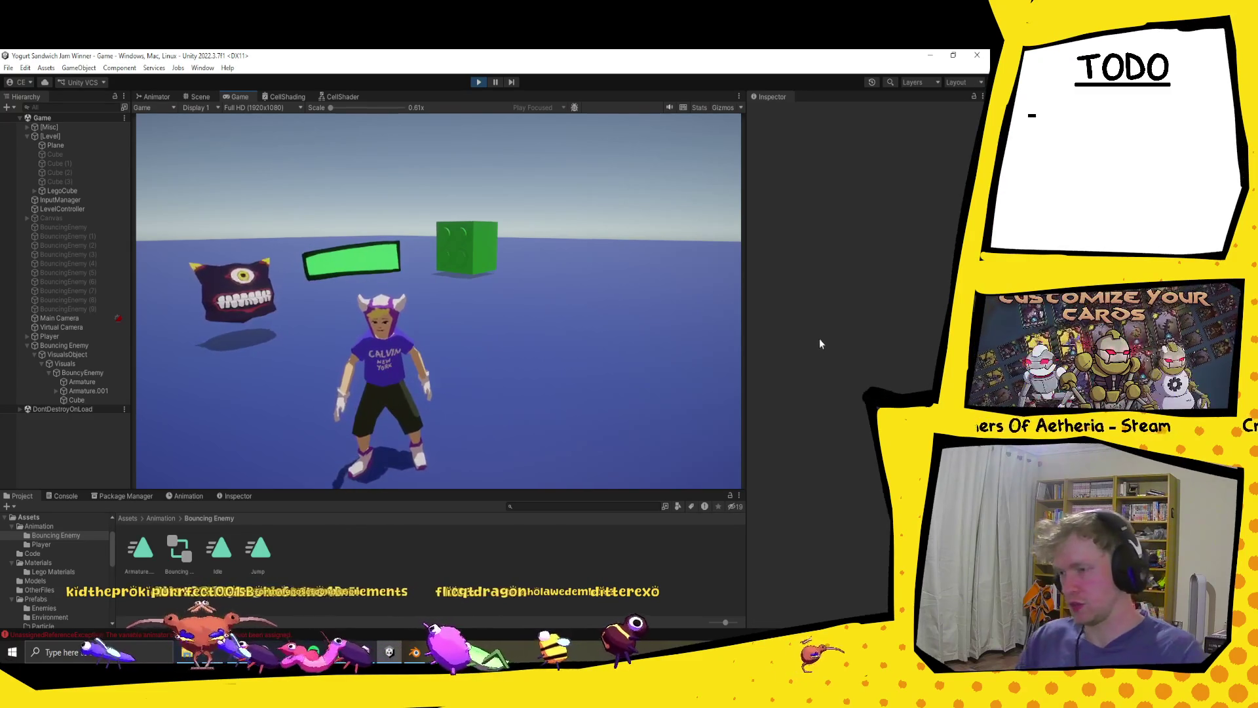
pyautogui.click(478, 82)
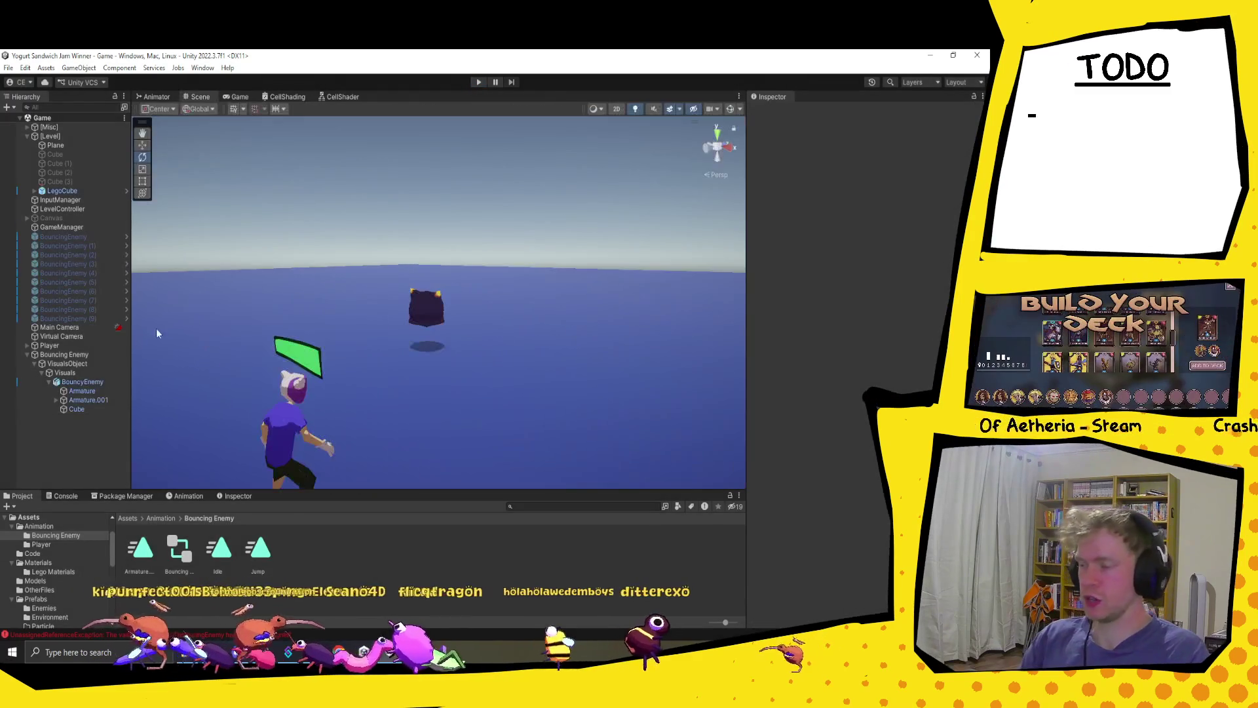
pyautogui.click(71, 383)
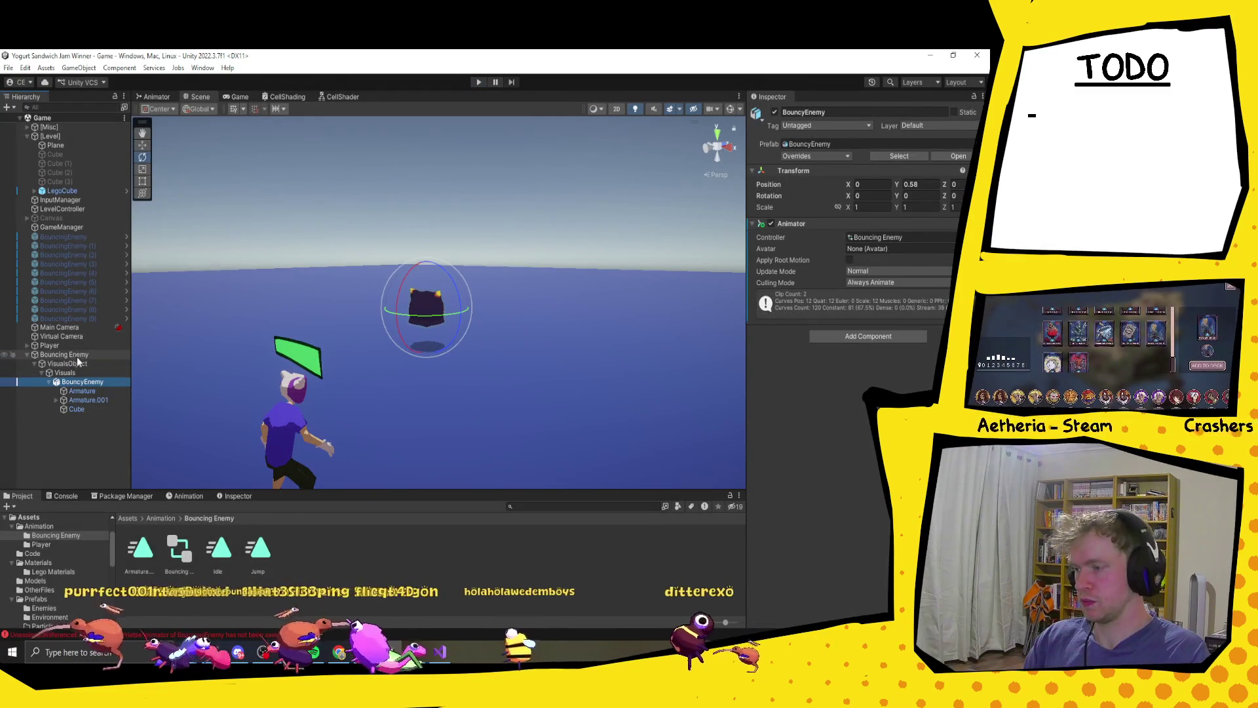
pyautogui.click(77, 355)
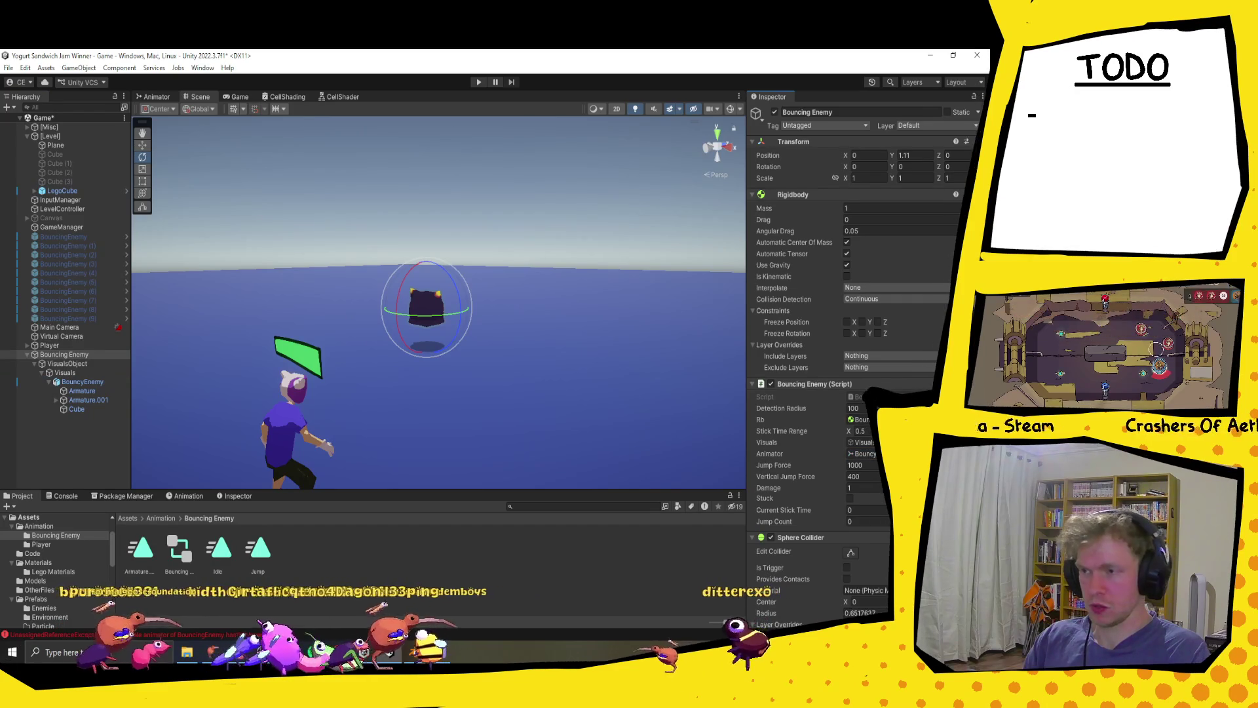
# - Enter play mode and run the player around with WASD while watching the health bar turn
pyautogui.click(479, 83)
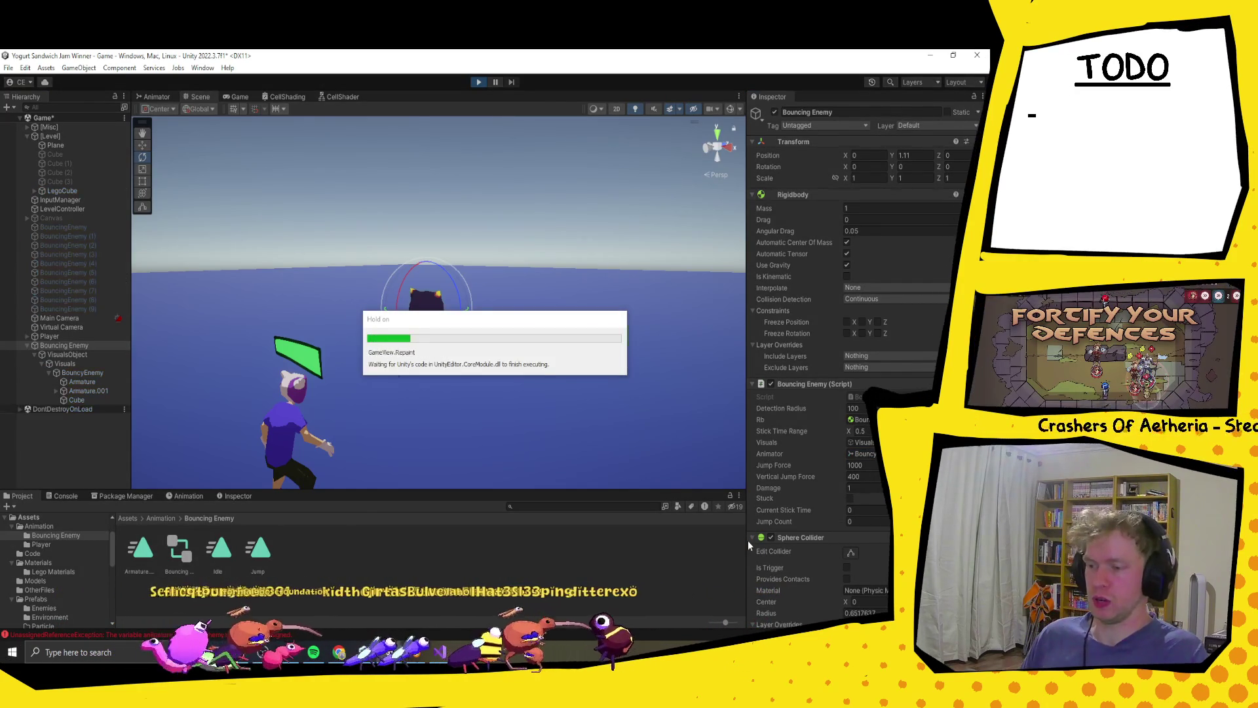
pyautogui.press('w')
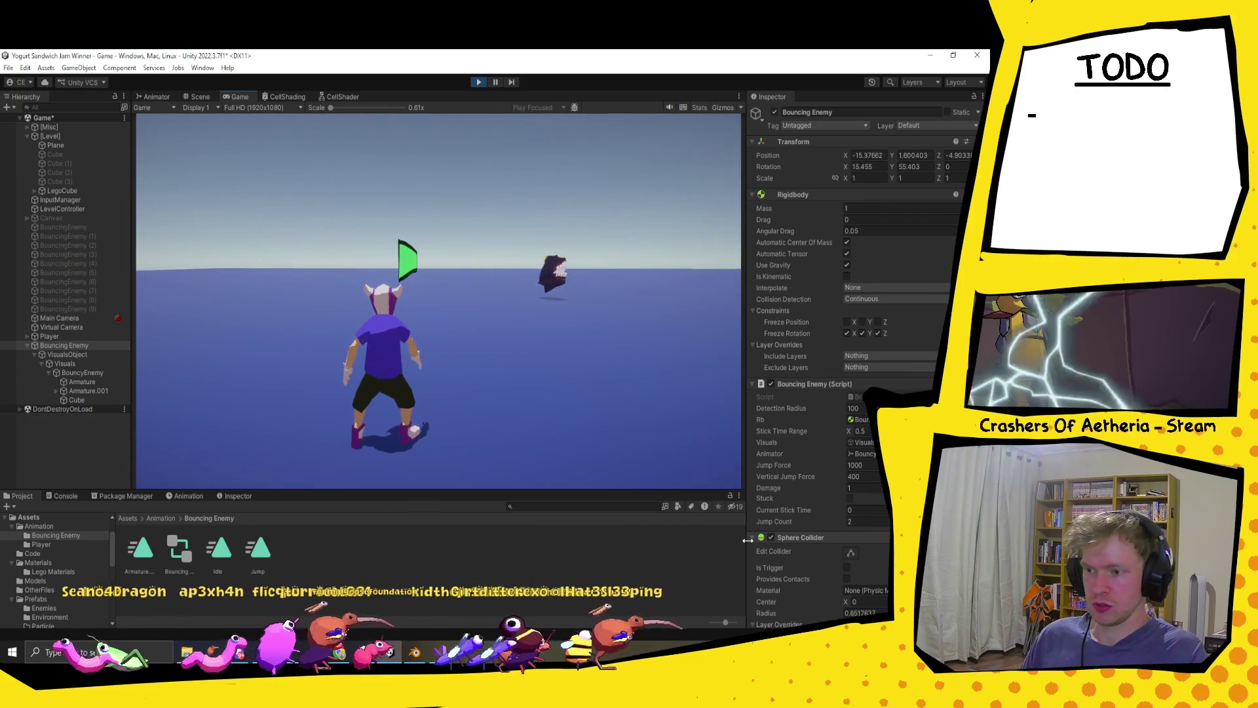
pyautogui.press('s')
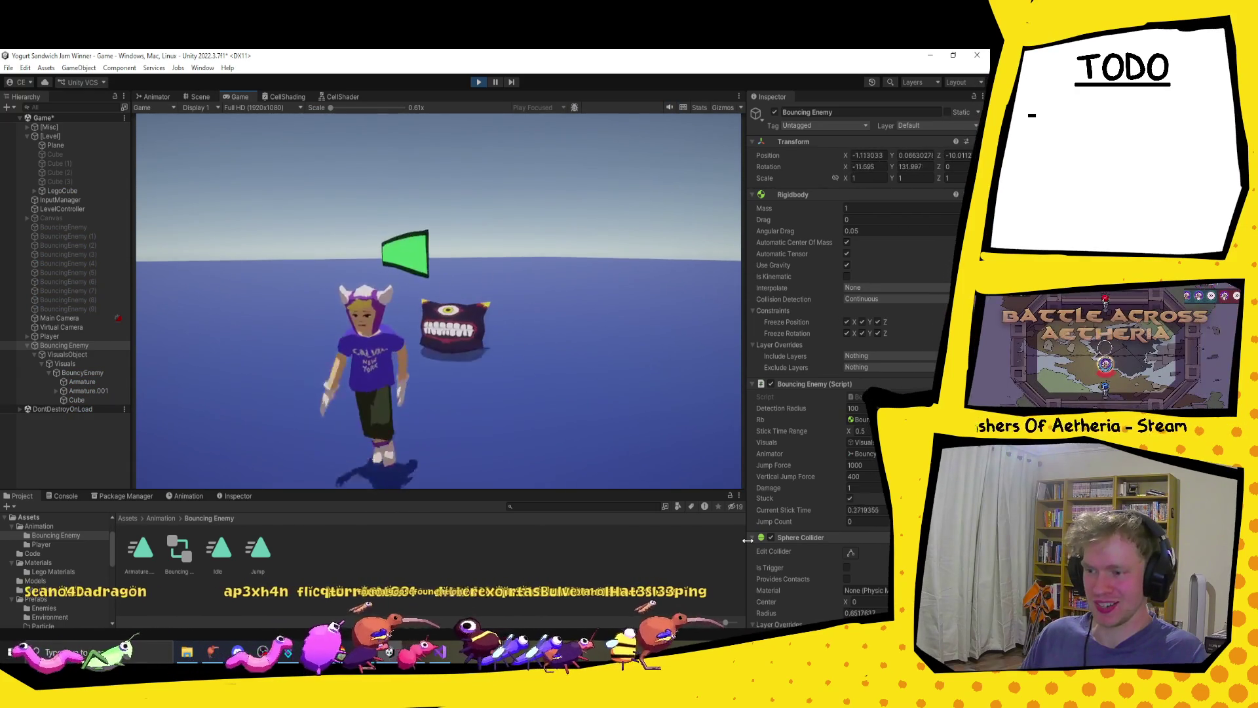
pyautogui.press('w')
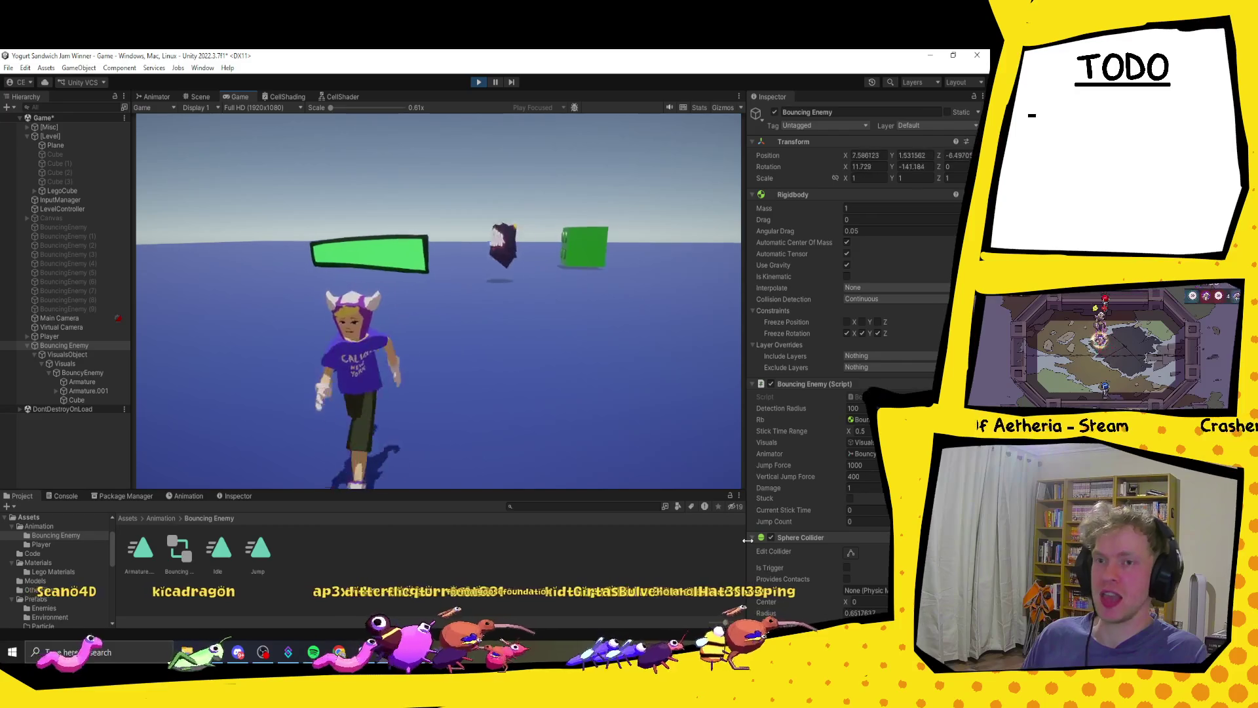
pyautogui.press('w')
pyautogui.press('d')
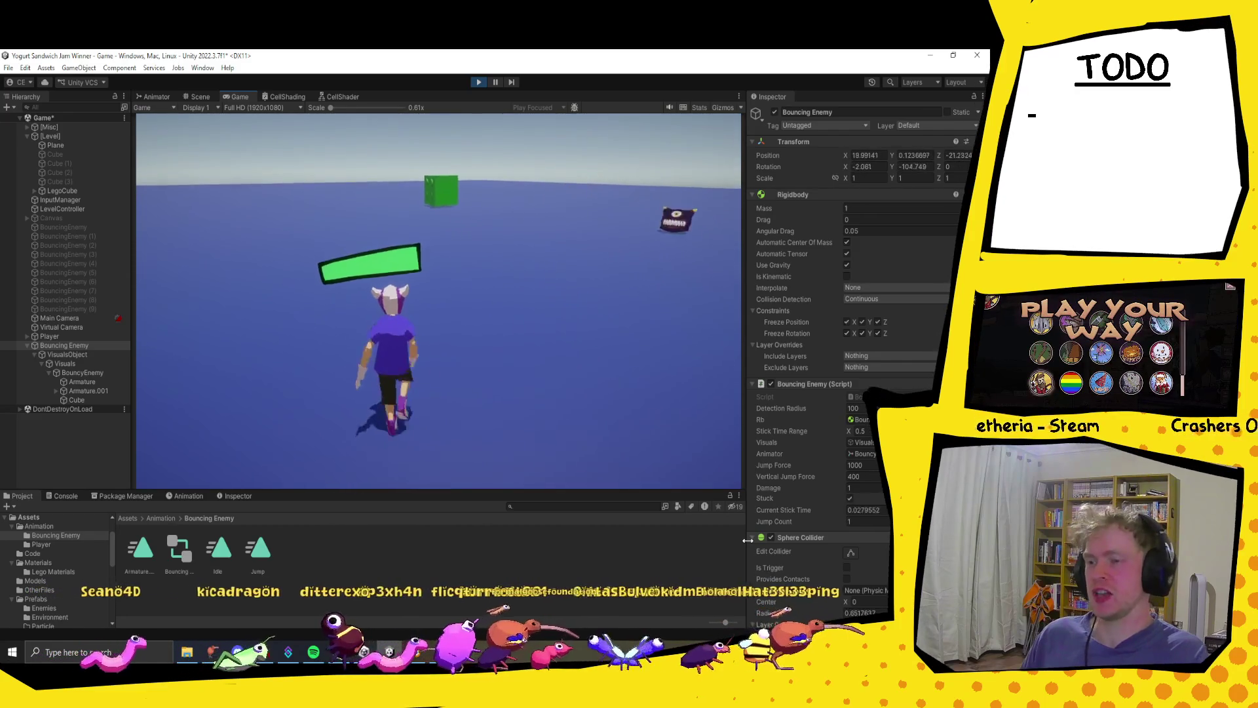
pyautogui.press('d')
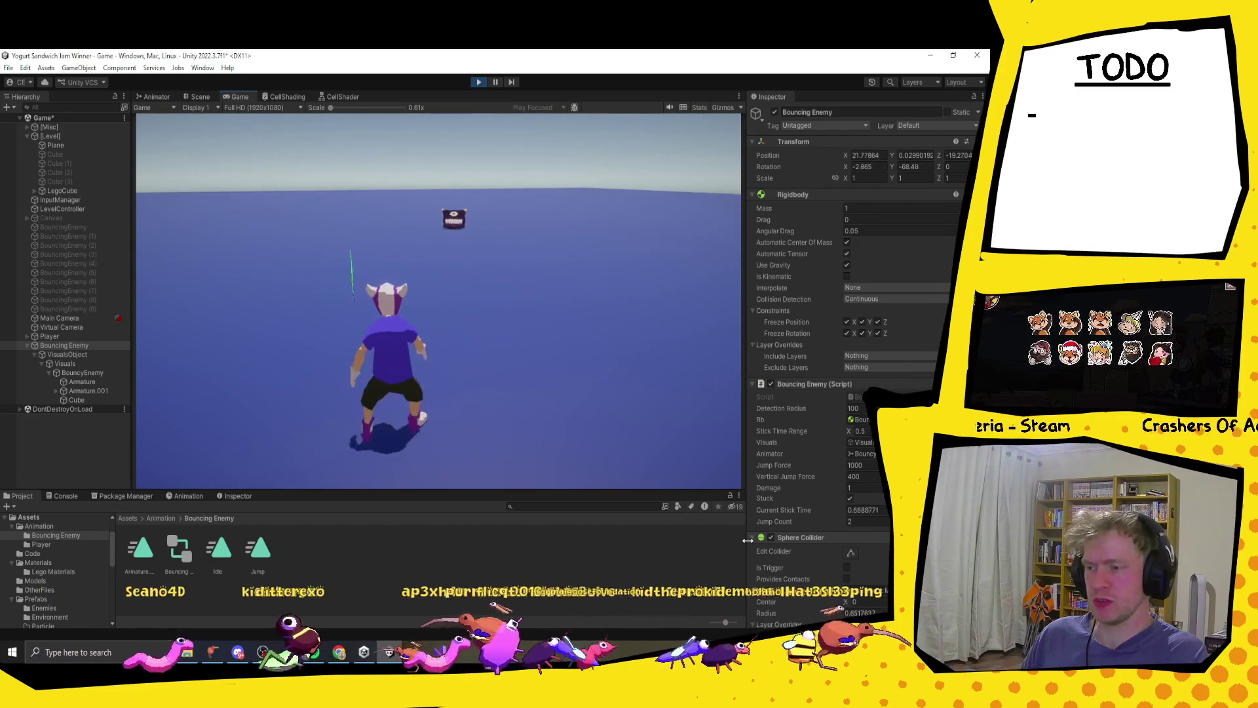
pyautogui.press('a')
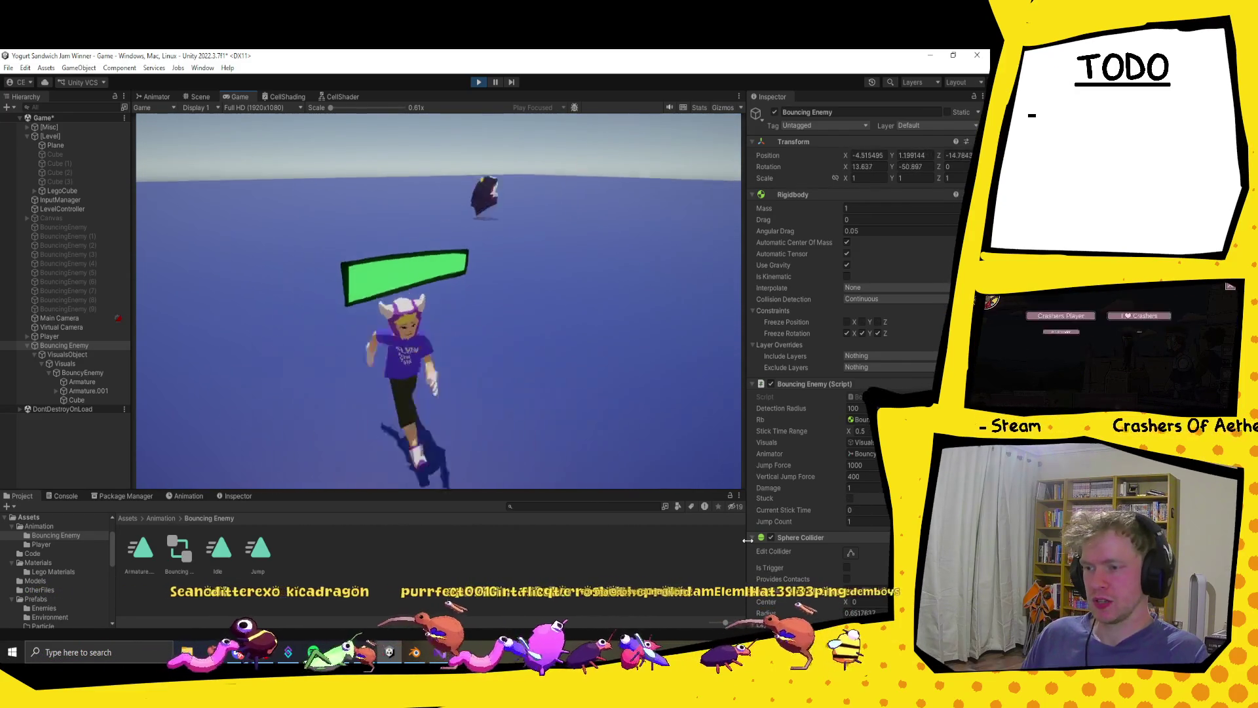
pyautogui.press('w')
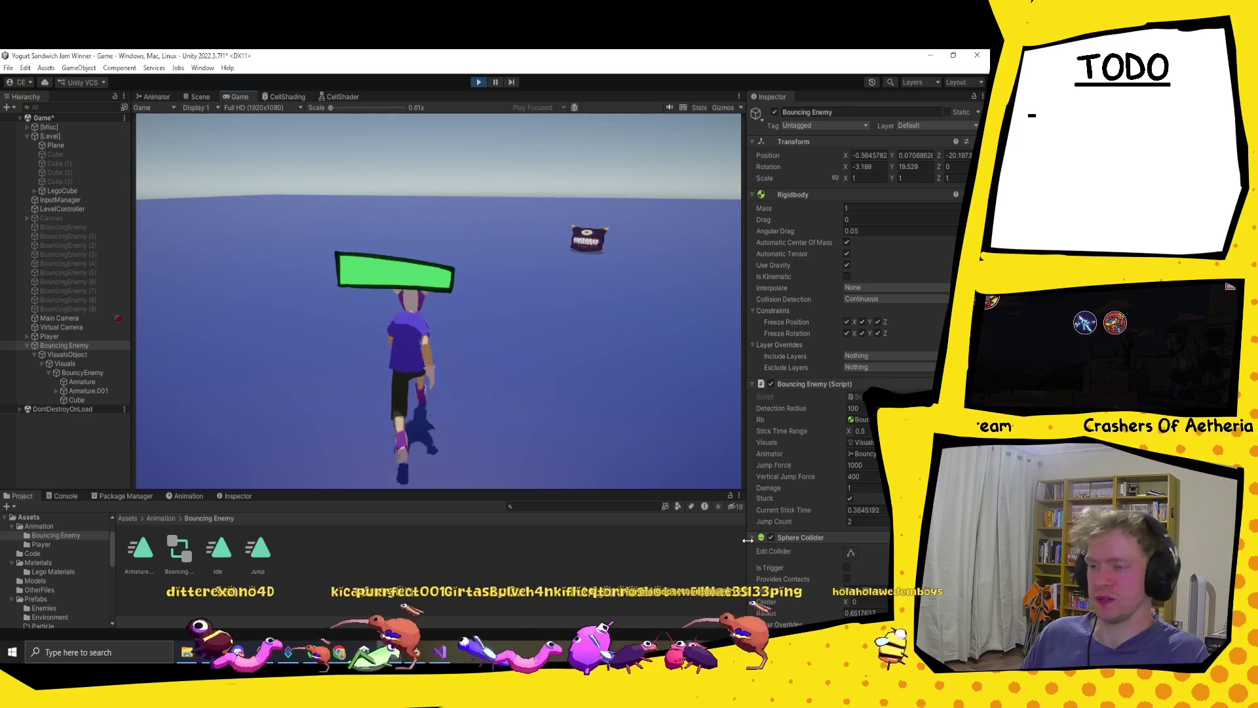
pyautogui.press('s')
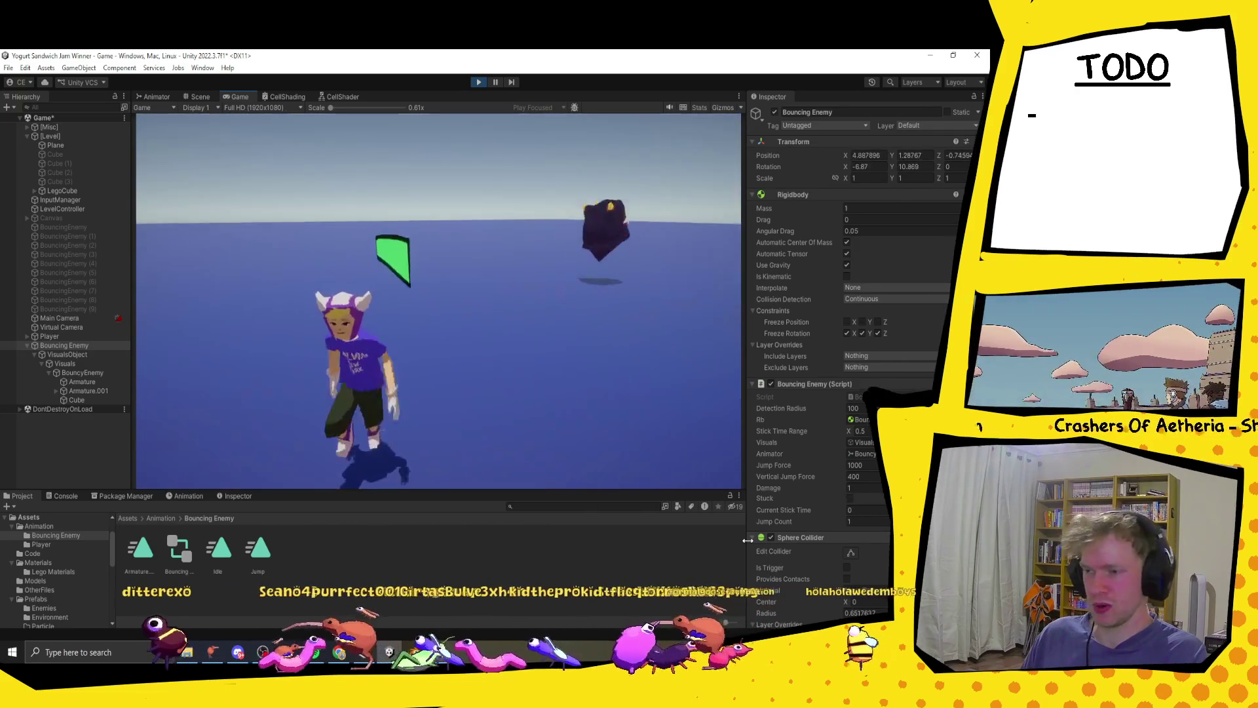
pyautogui.press('s')
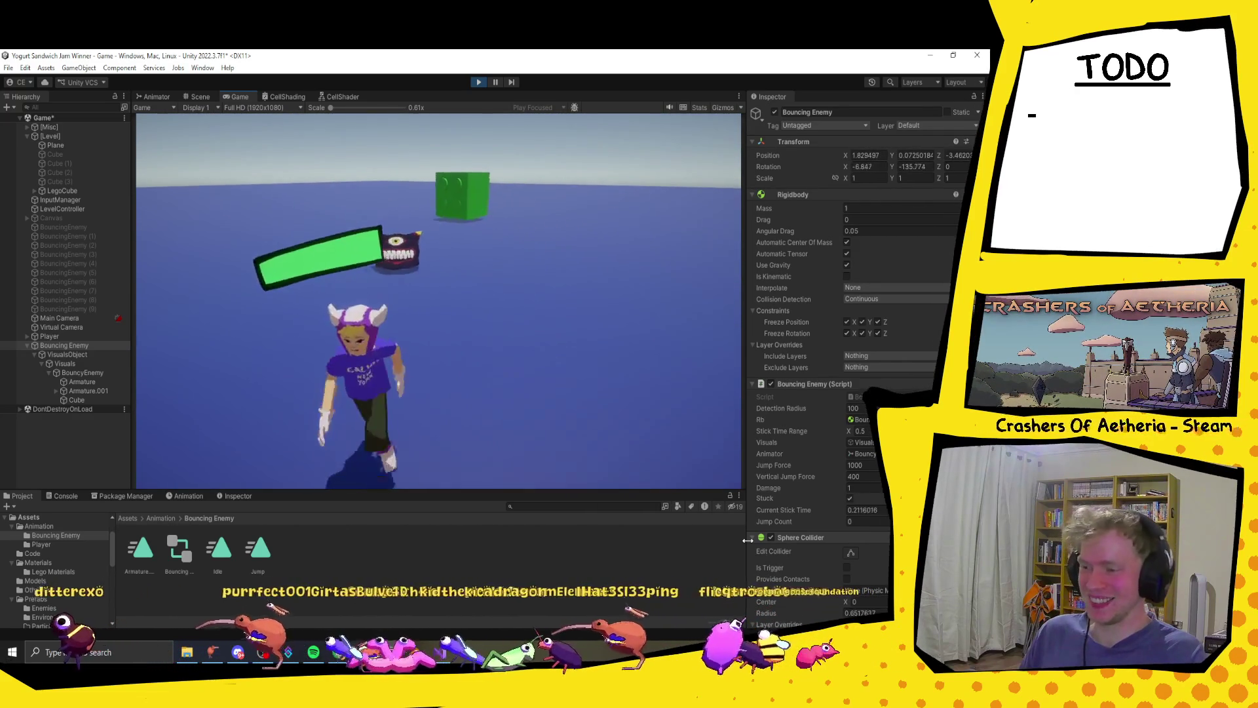
pyautogui.press('w')
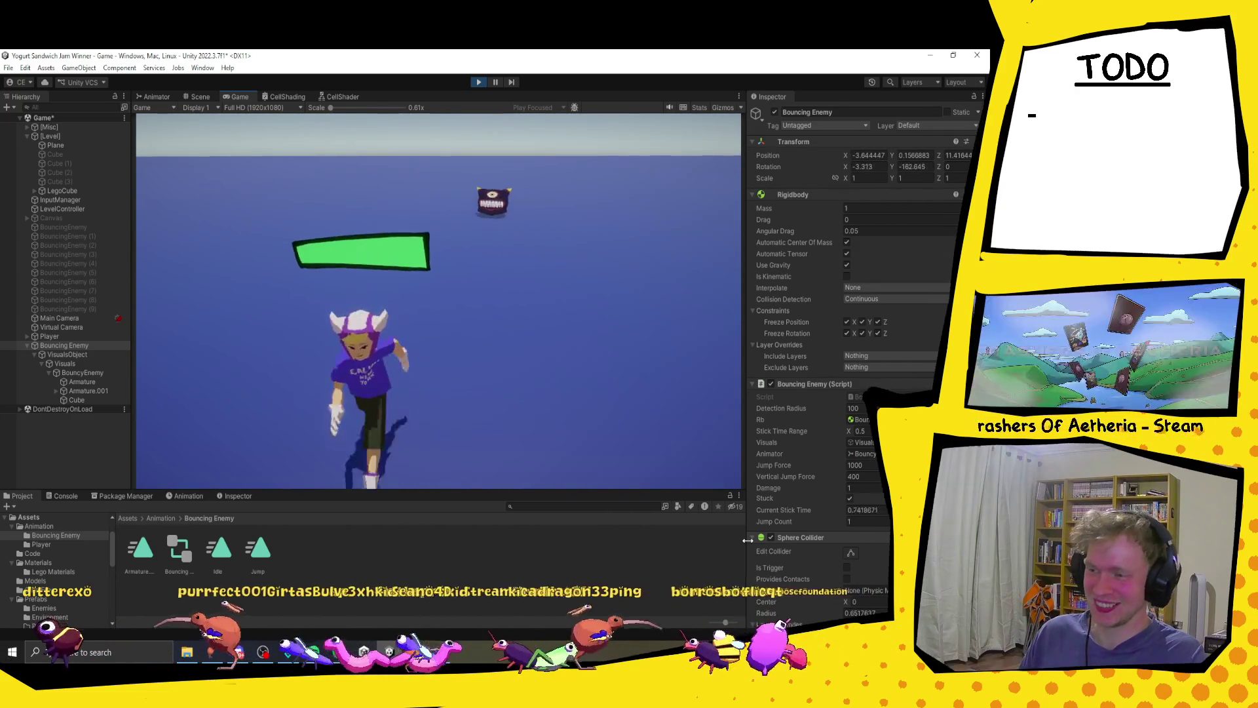
pyautogui.press('w')
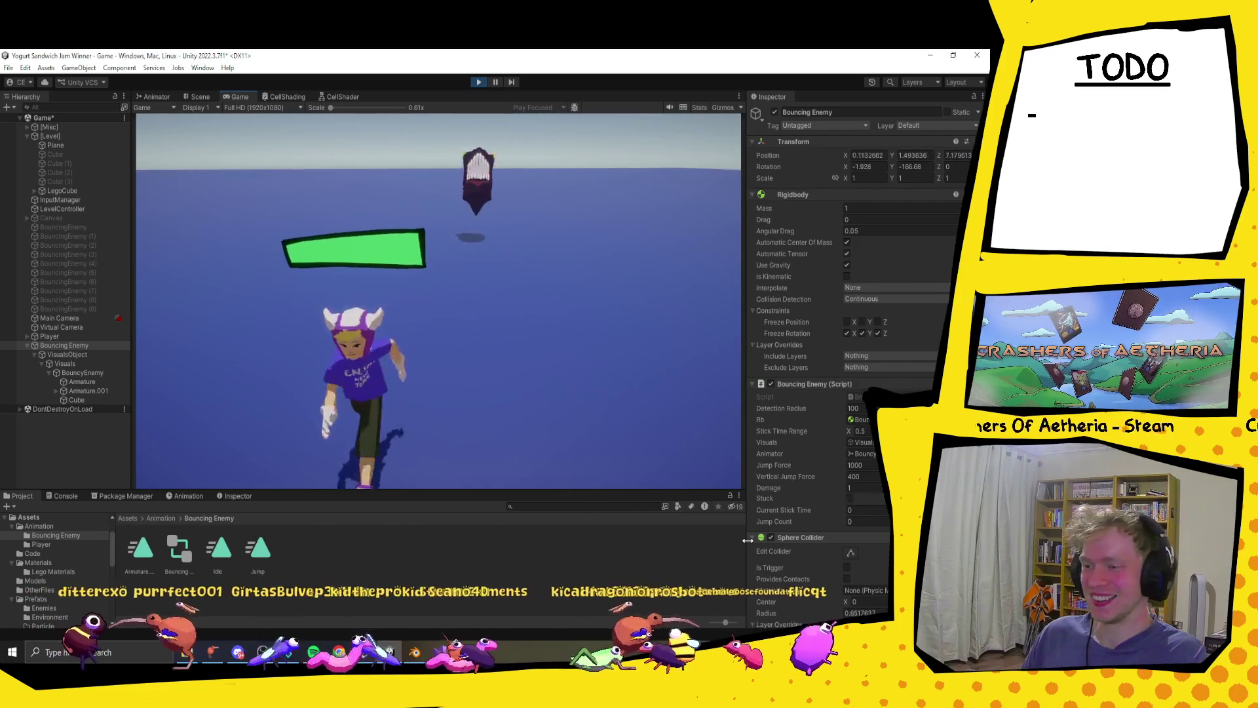
pyautogui.press('w')
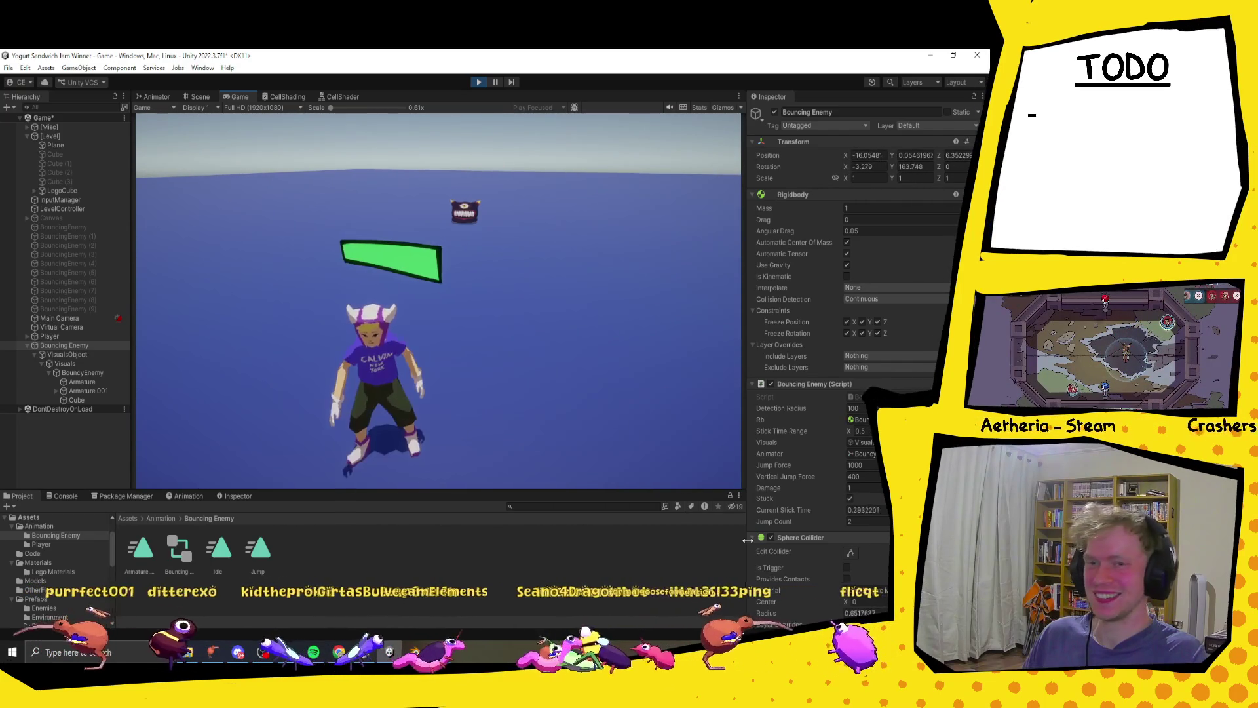
pyautogui.press('w')
pyautogui.press('w')
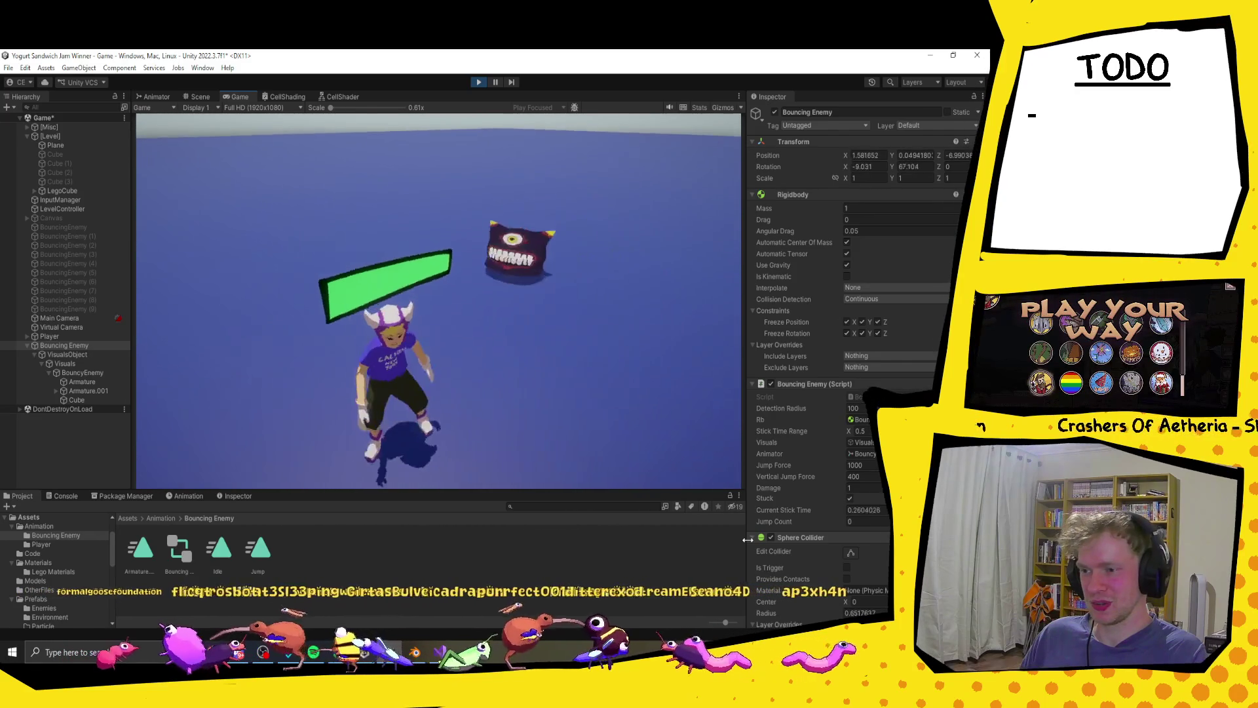
# - Parent the Canvas under Virtual Camera, test-walk the player in play mode, then expand Canvas to show HealthBar
pyautogui.click(481, 82)
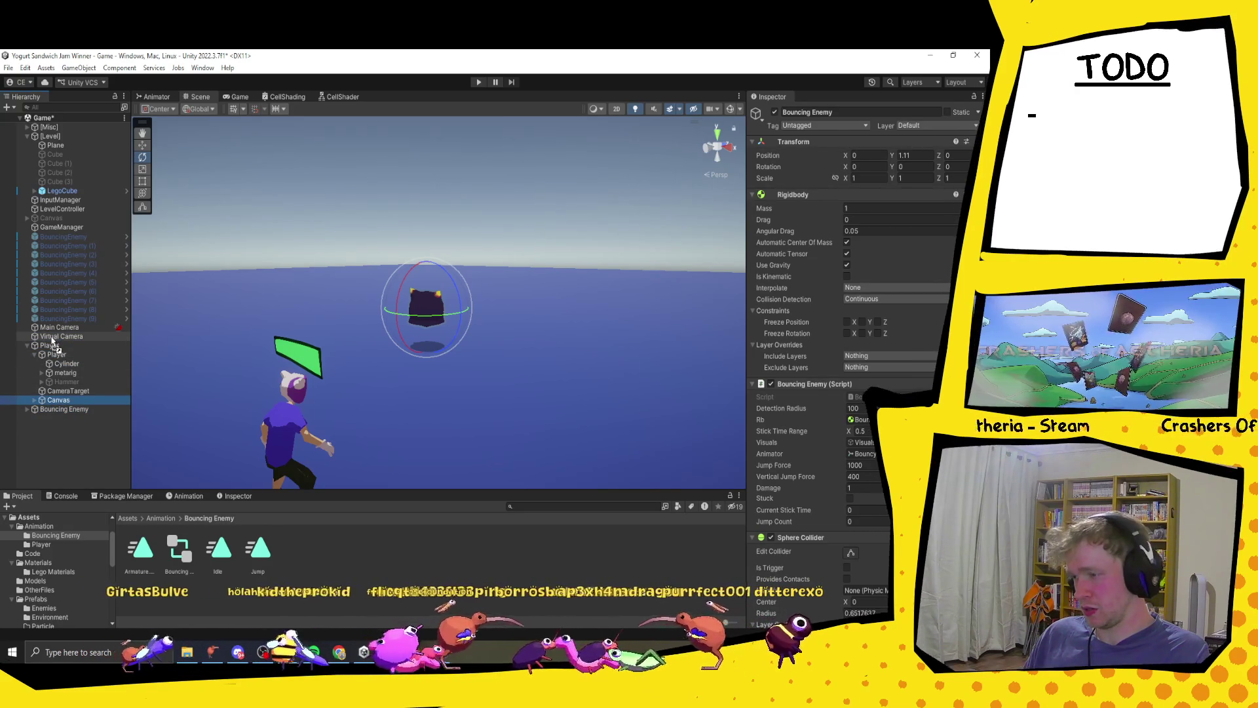
pyautogui.moveTo(52, 341); pyautogui.dragTo(56, 336)
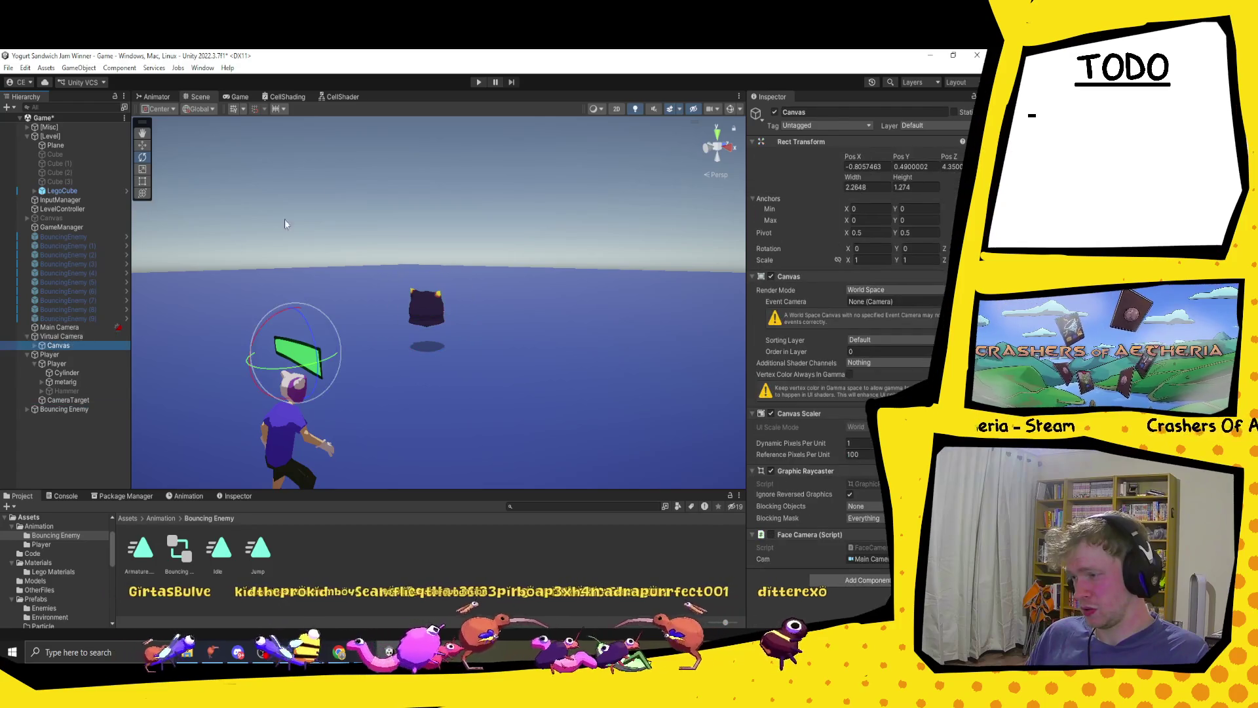
pyautogui.click(480, 82)
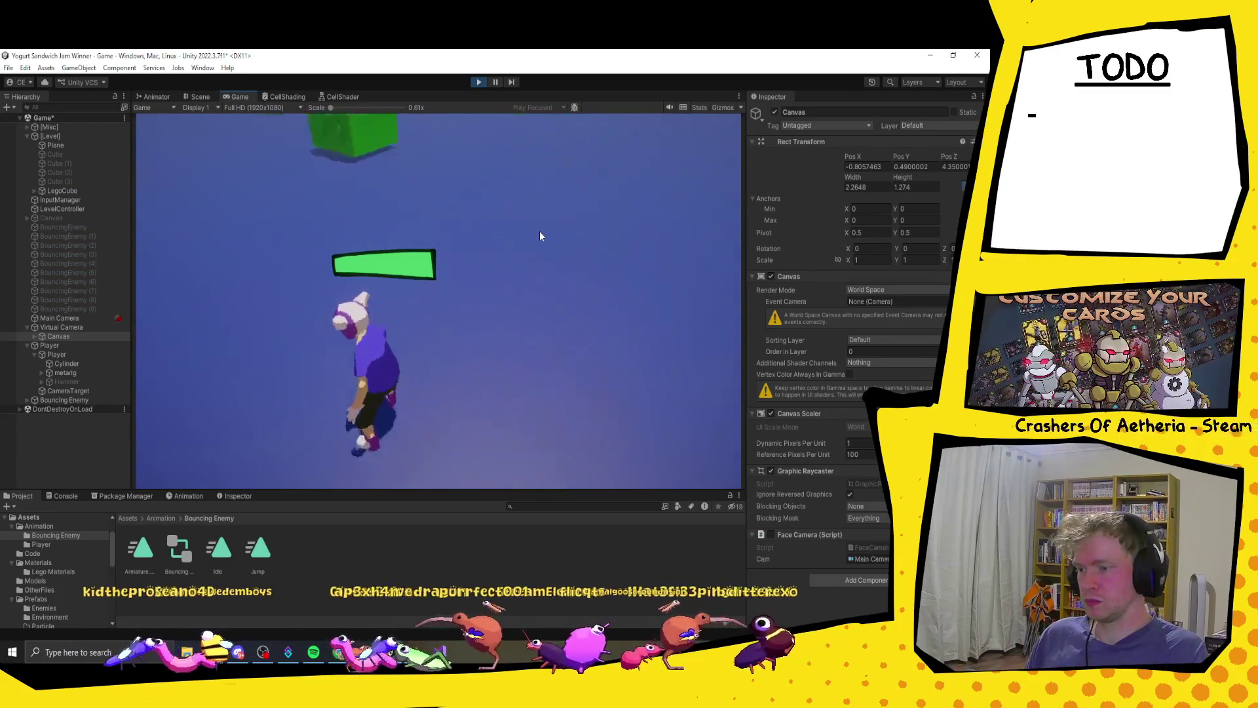
pyautogui.press('w')
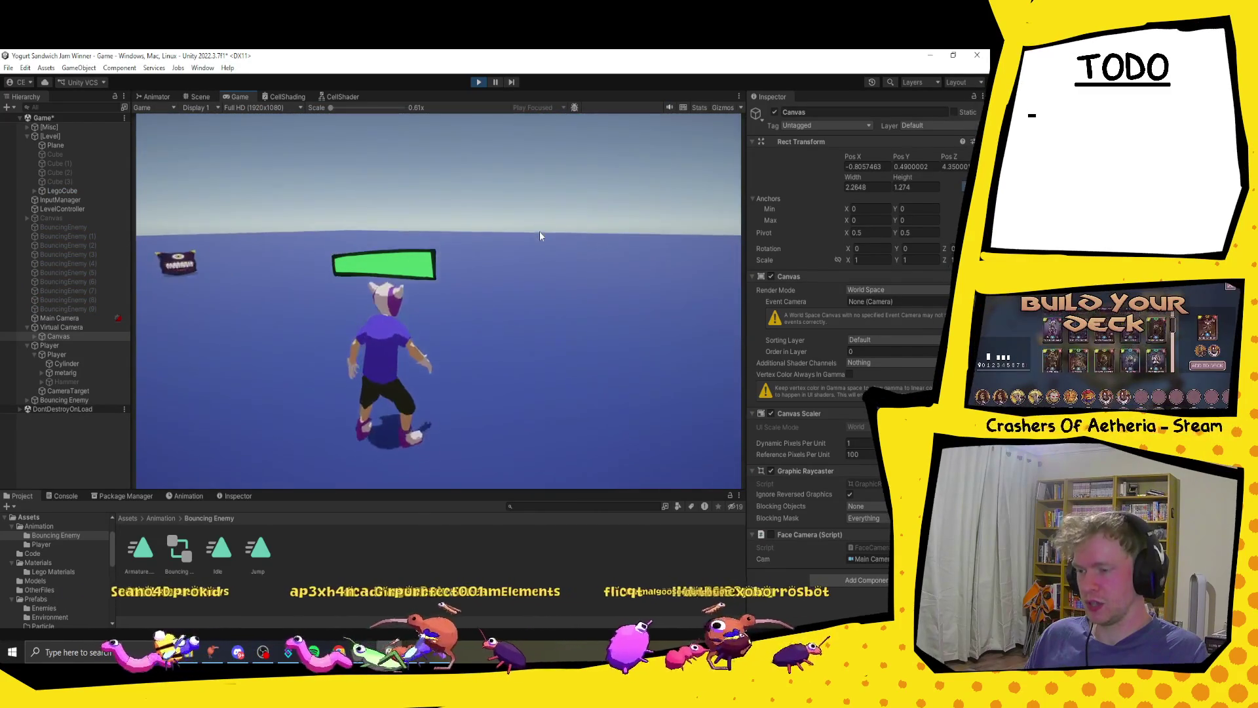
pyautogui.press('a')
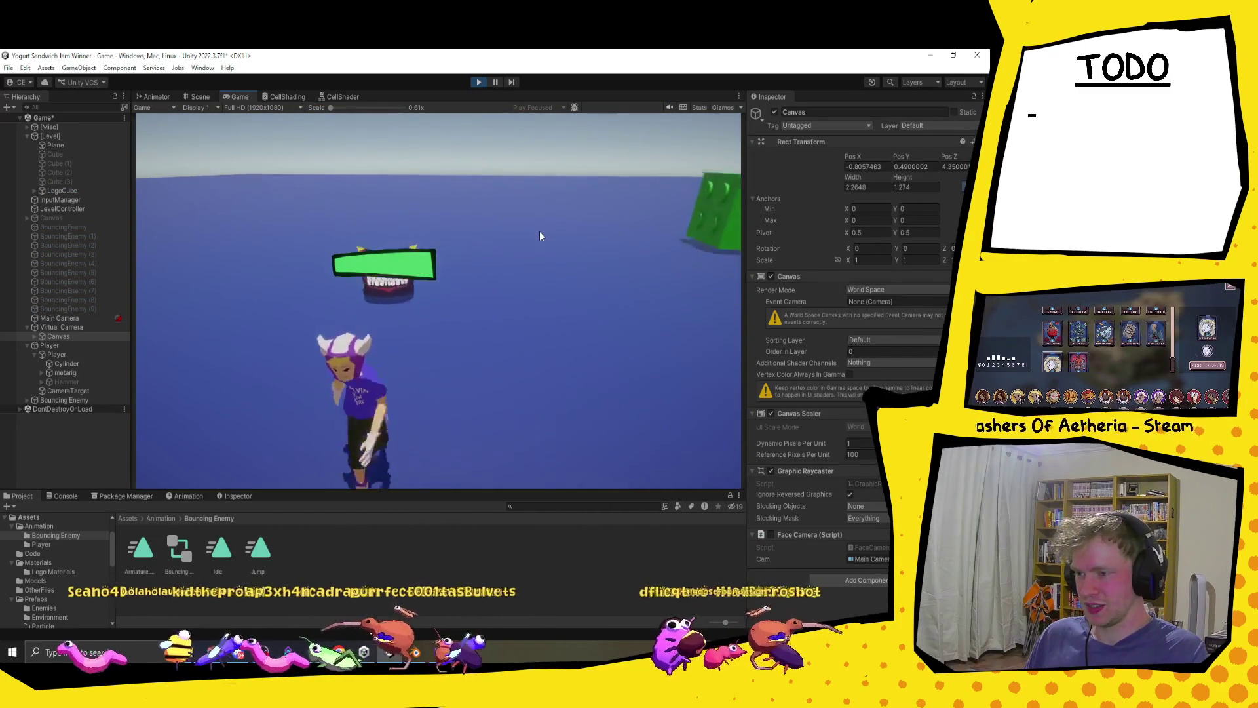
pyautogui.press('s')
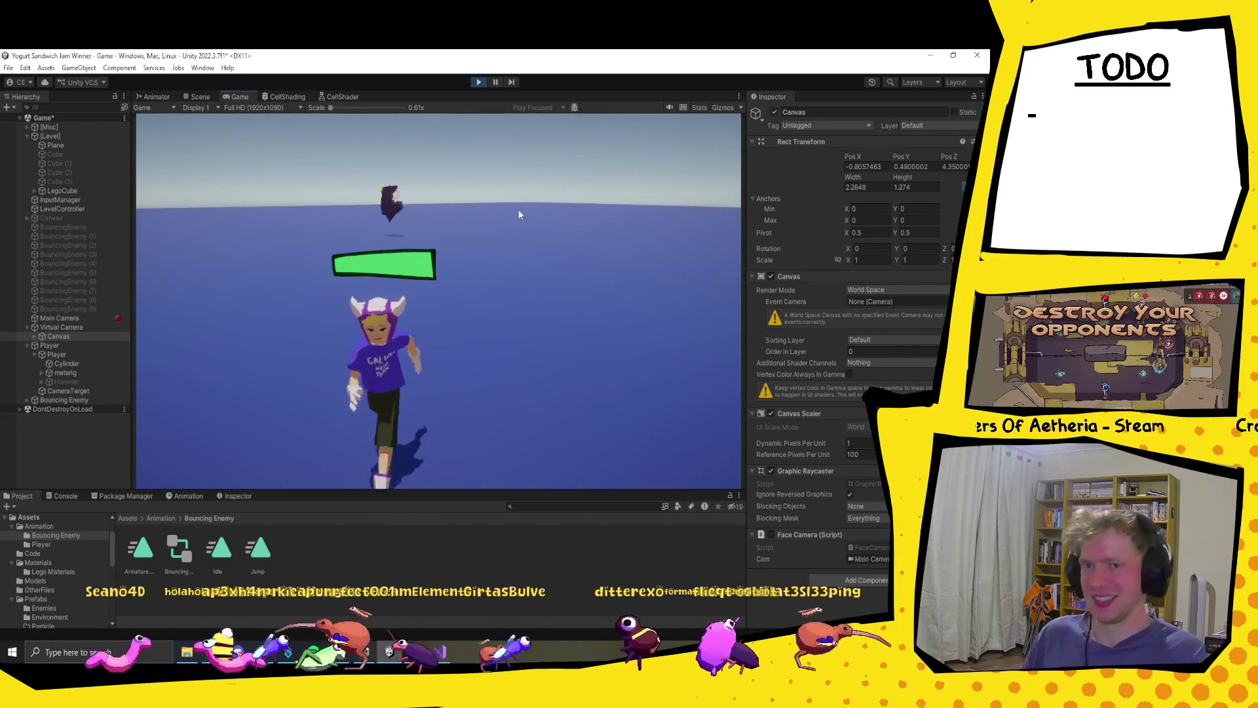
pyautogui.click(481, 81)
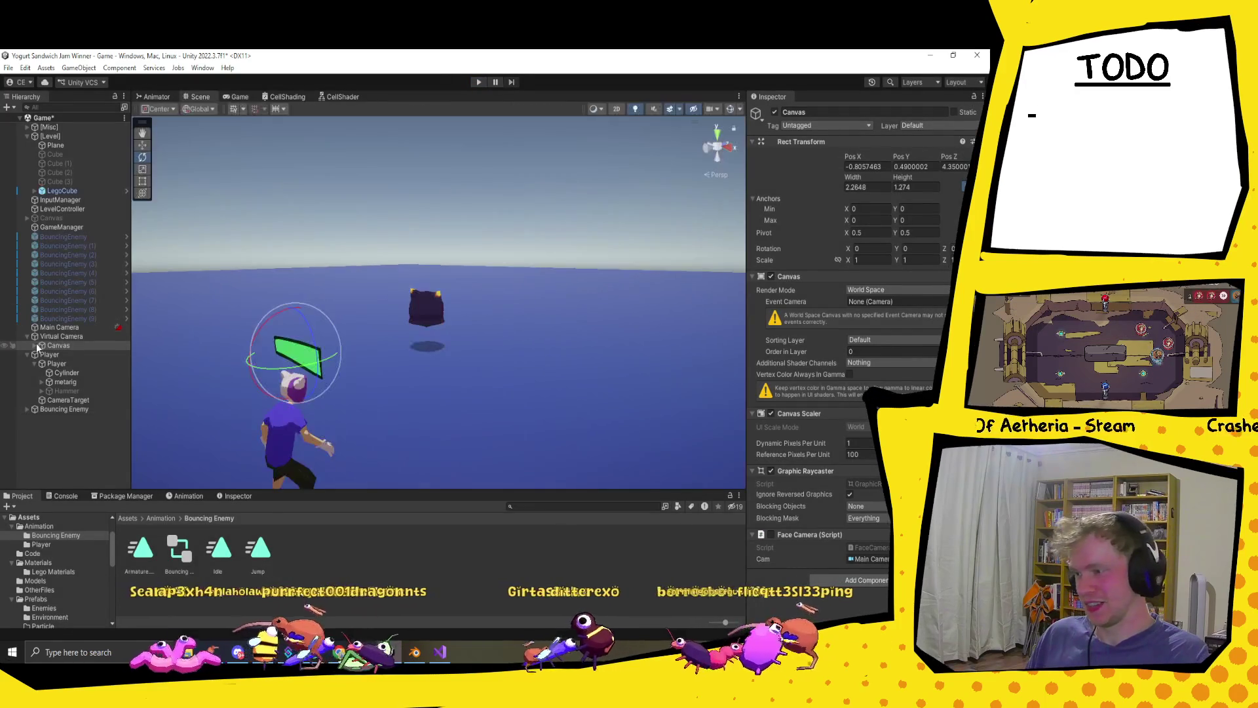
pyautogui.click(34, 346)
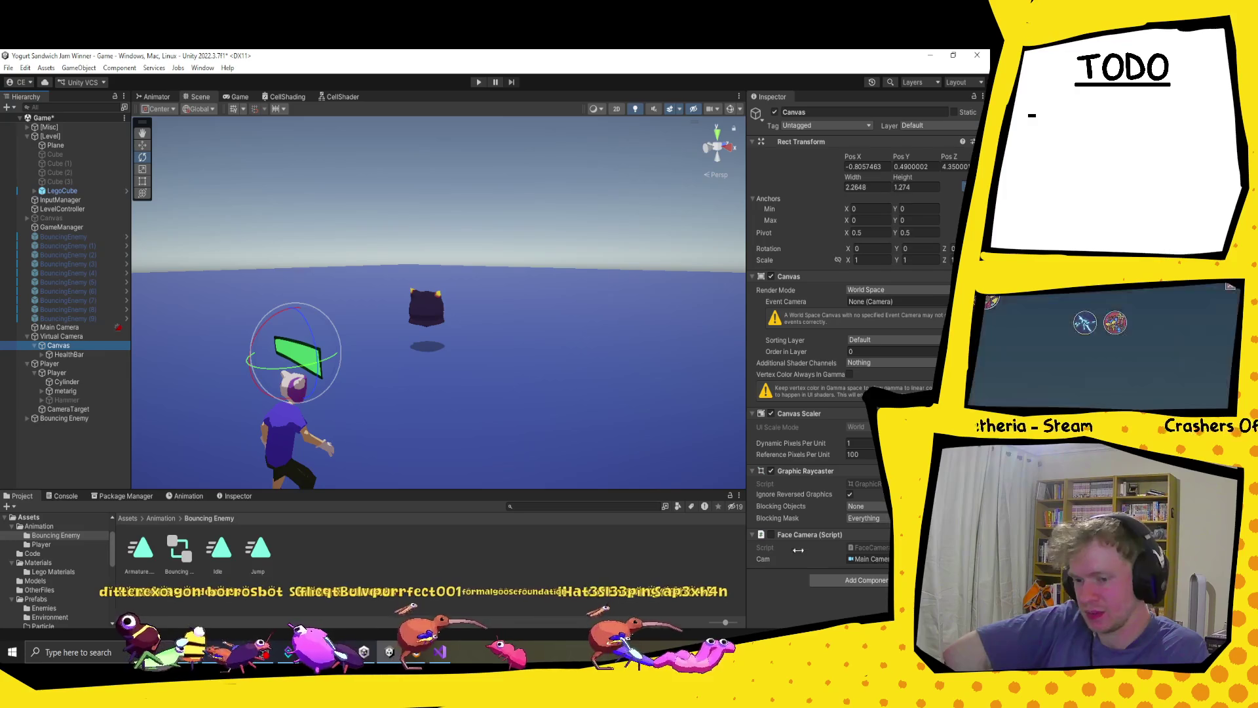
# - Read FaceCamera.cs's Update code in Visual Studio, then return to Unity and collapse the Player's children
pyautogui.doubleClick(871, 547)
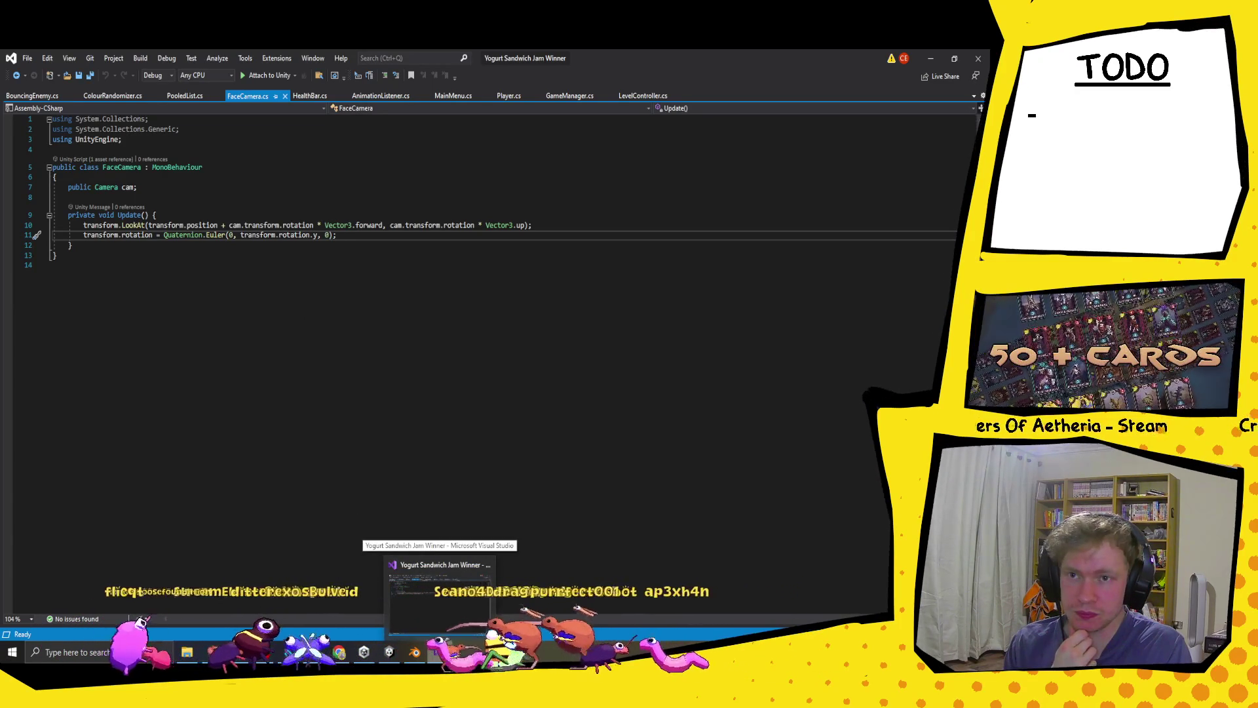
pyautogui.click(389, 652)
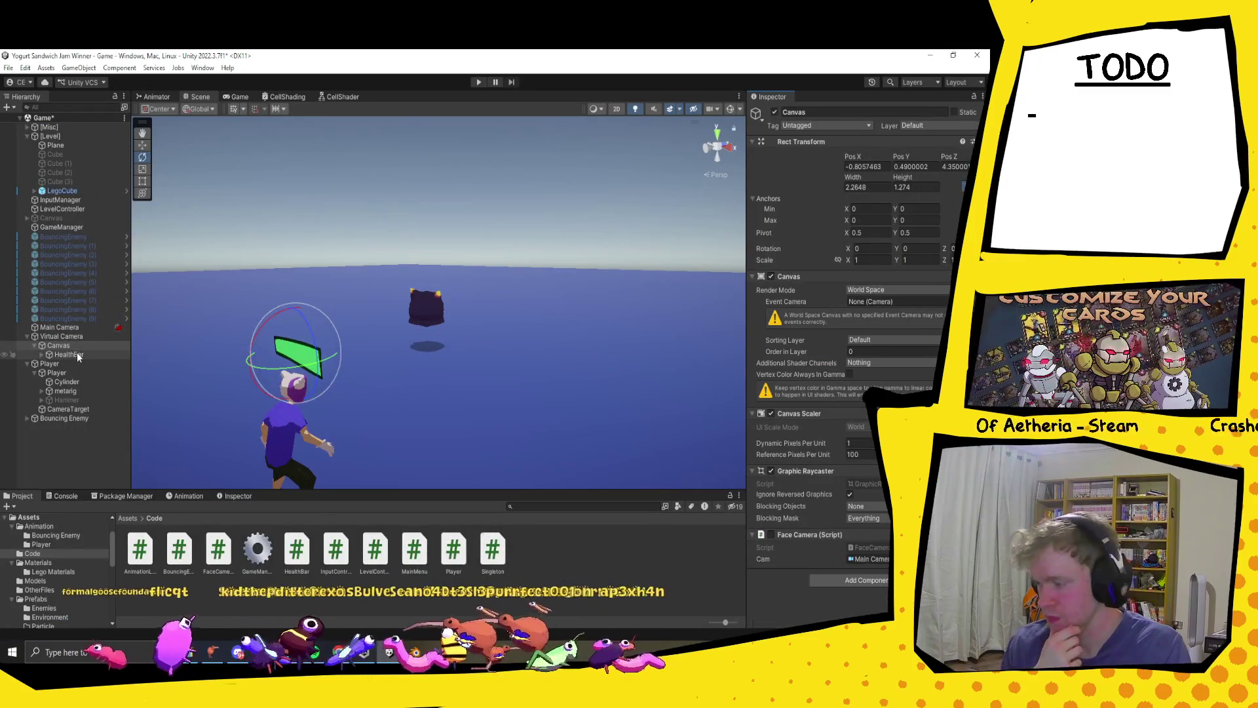
pyautogui.click(34, 372)
# - Move the Canvas onto Player, tick its Face Camera (Script) checkbox, and start play mode
pyautogui.click(76, 354)
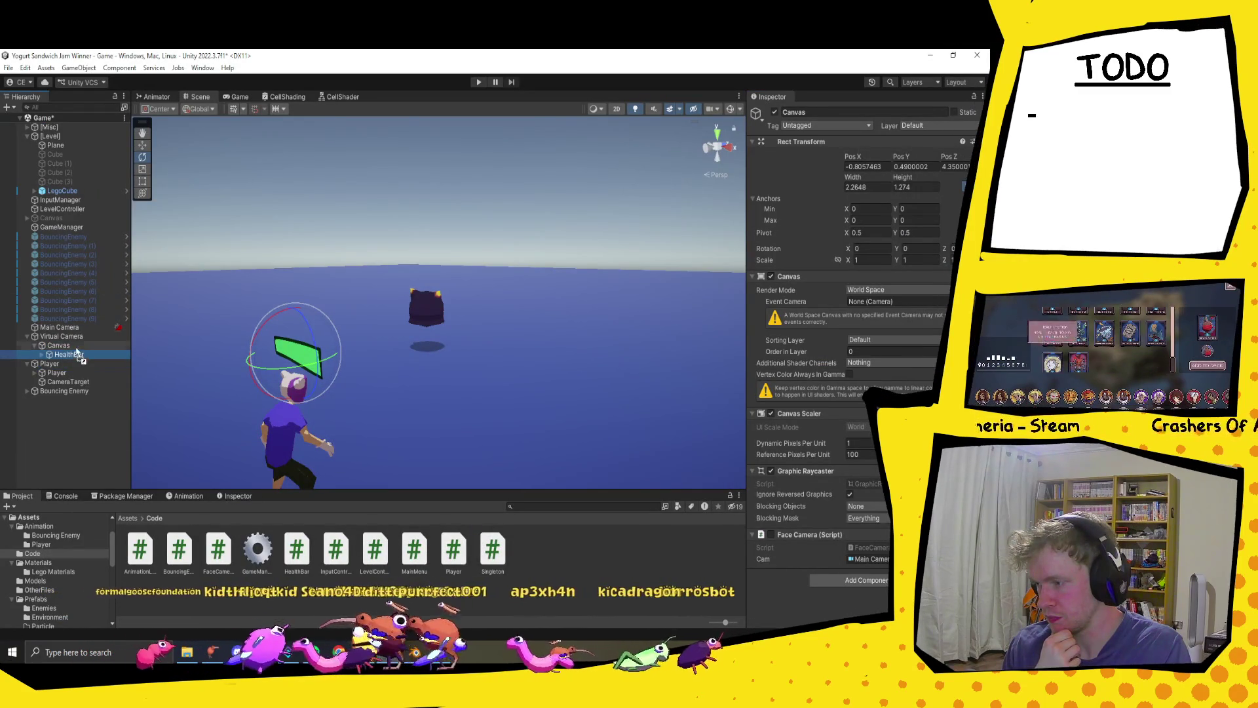
pyautogui.click(66, 346)
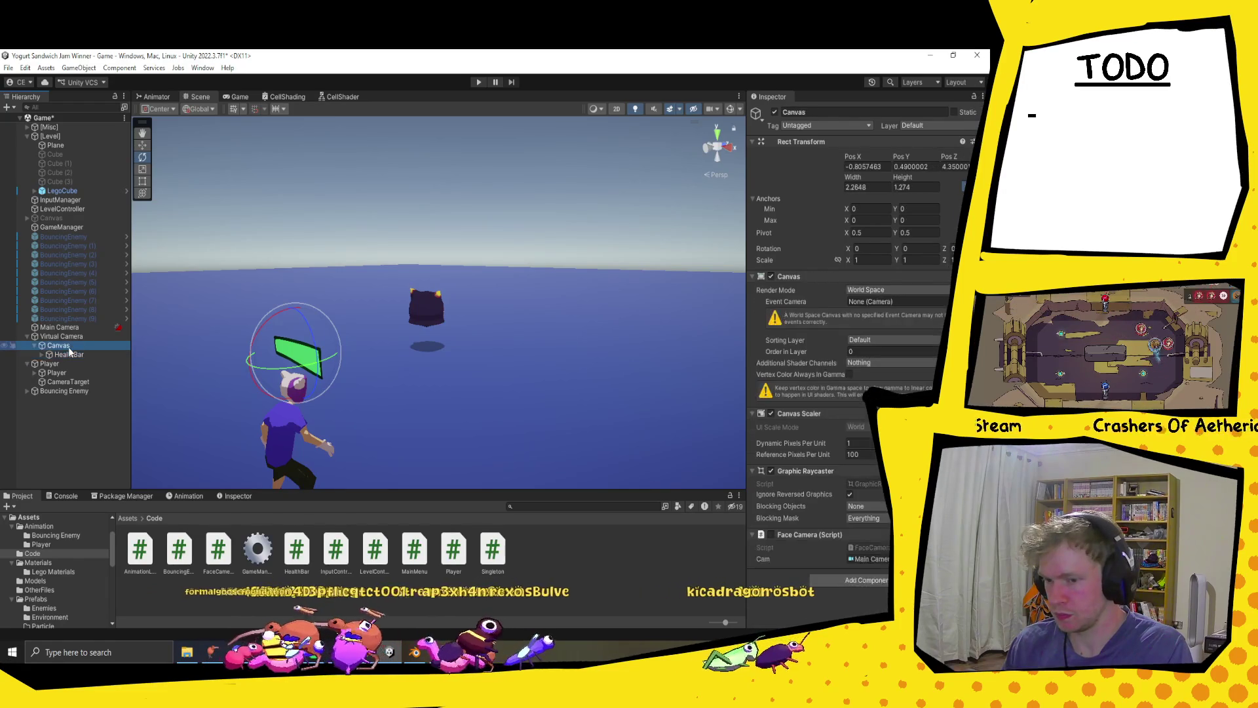
pyautogui.moveTo(67, 378); pyautogui.dragTo(65, 375)
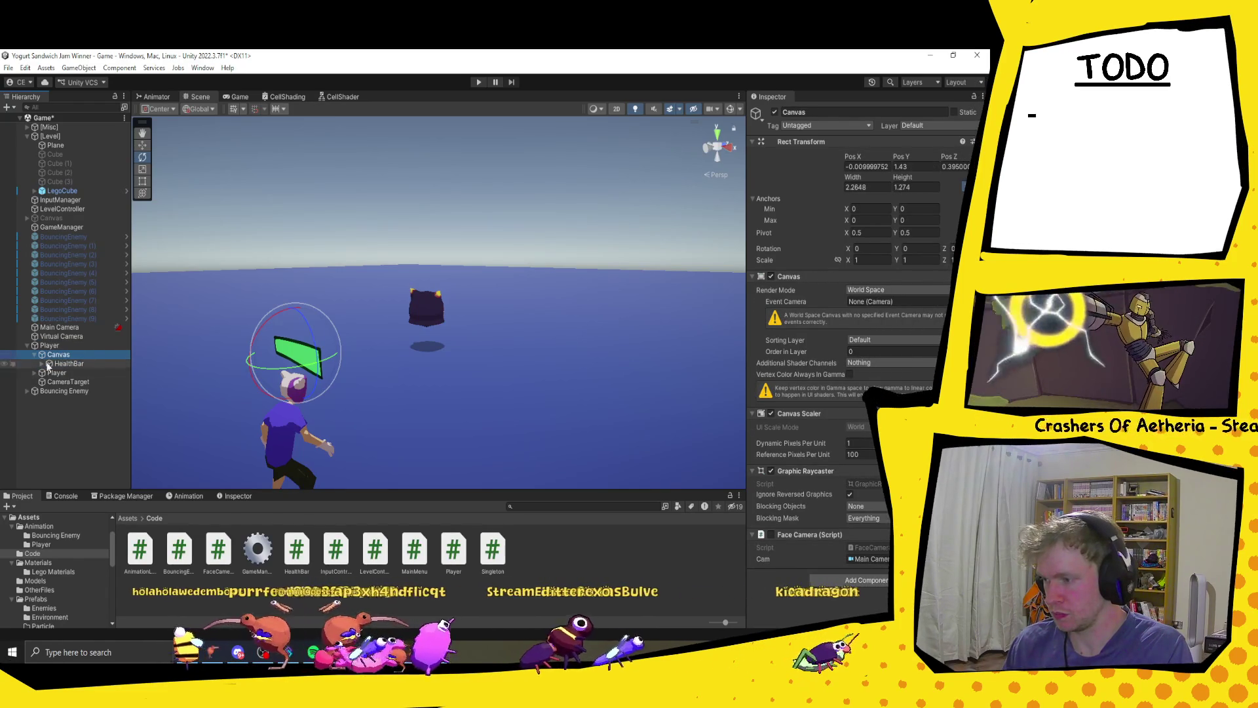
pyautogui.click(771, 536)
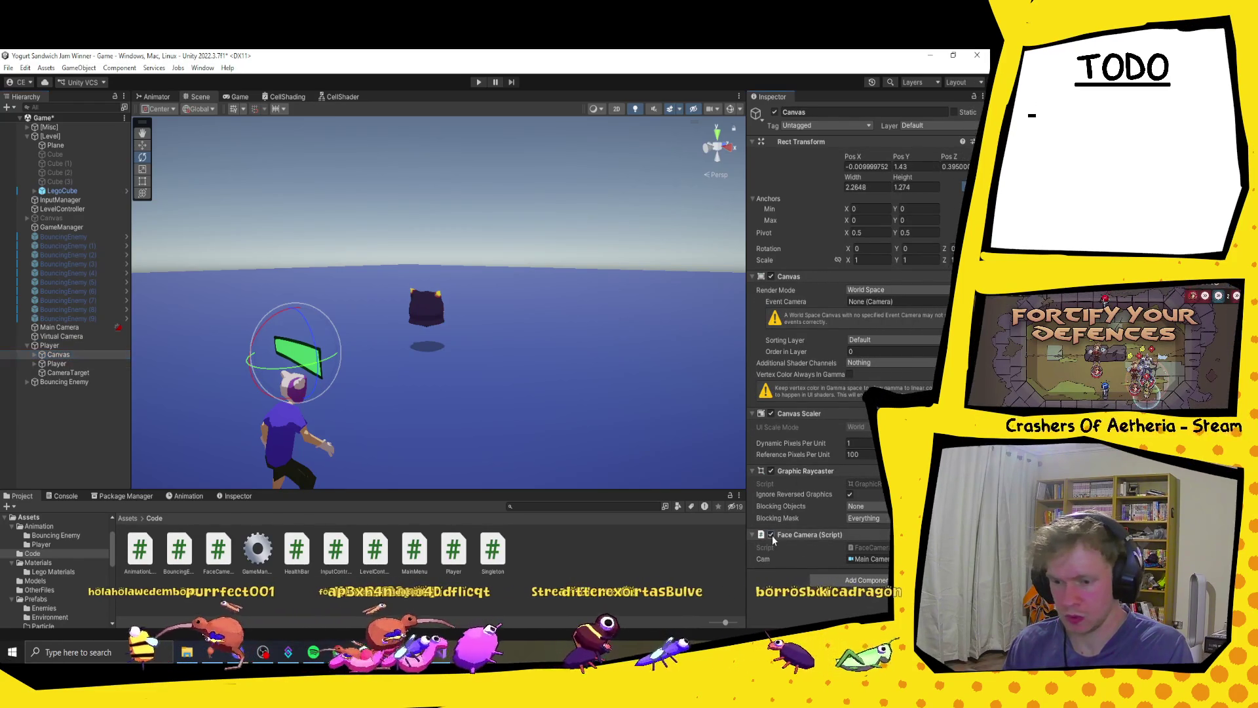
pyautogui.click(478, 82)
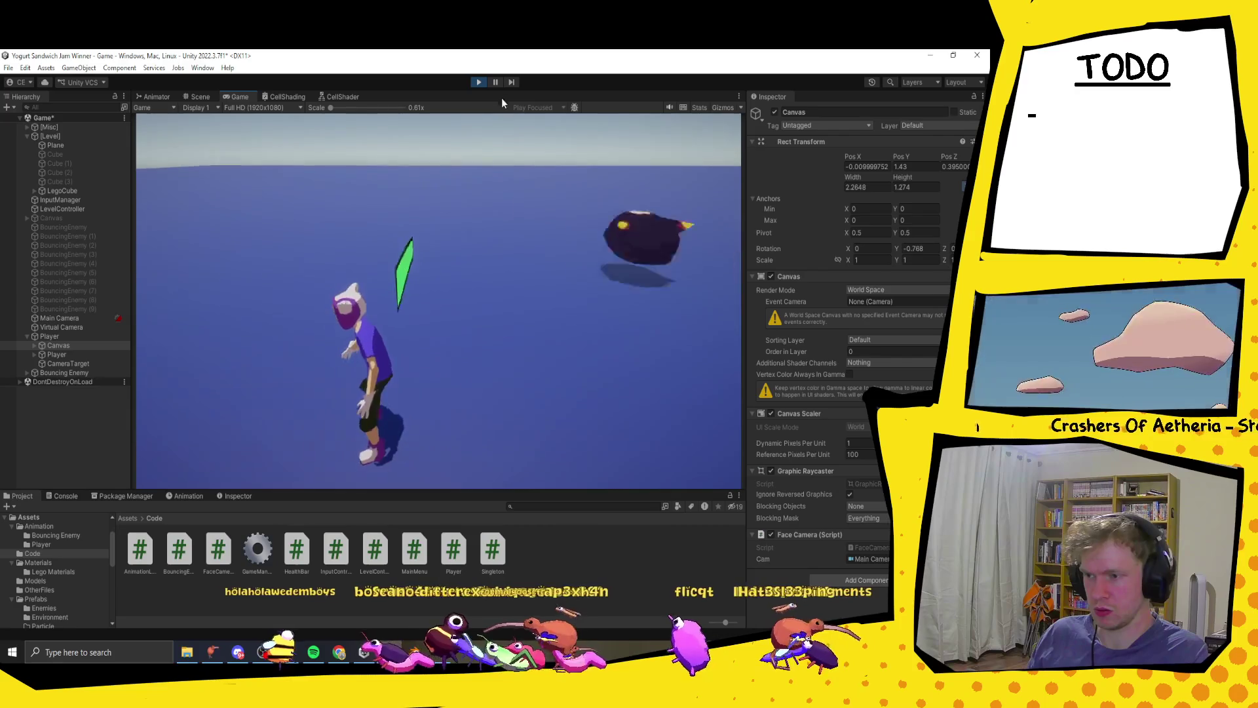
# - Exit play mode and switch to FaceCamera.cs in Visual Studio
pyautogui.click(479, 82)
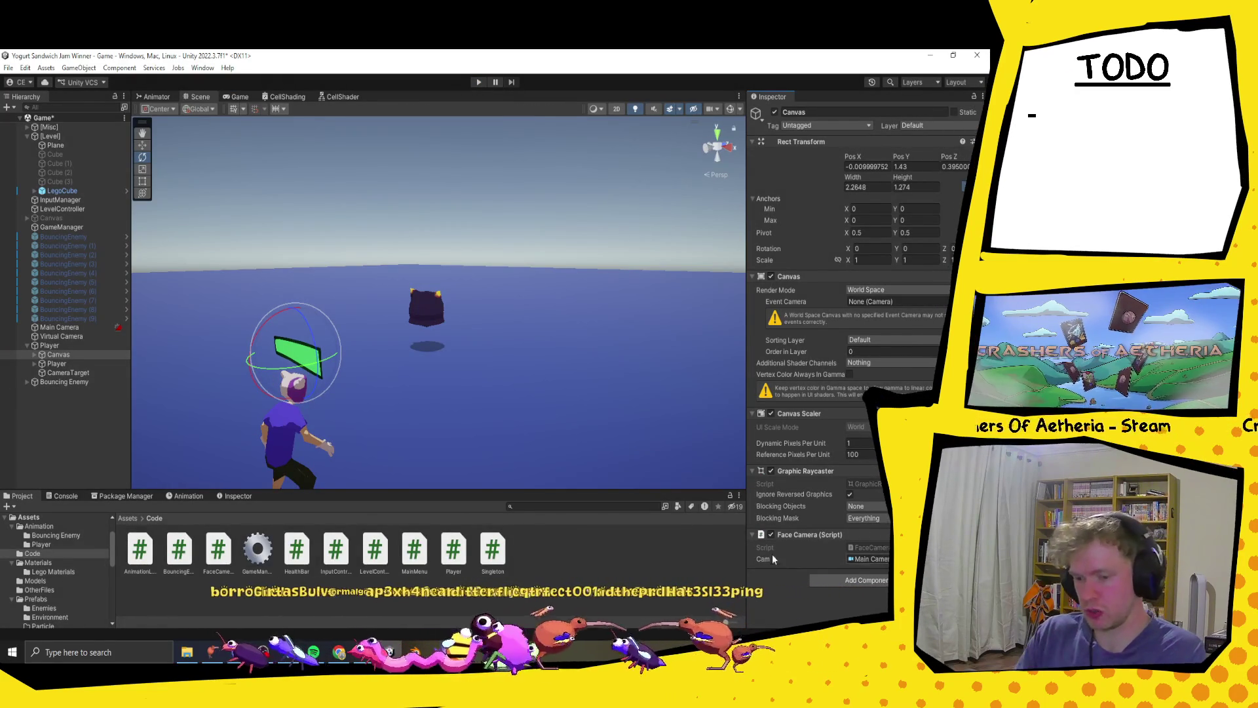
pyautogui.click(438, 647)
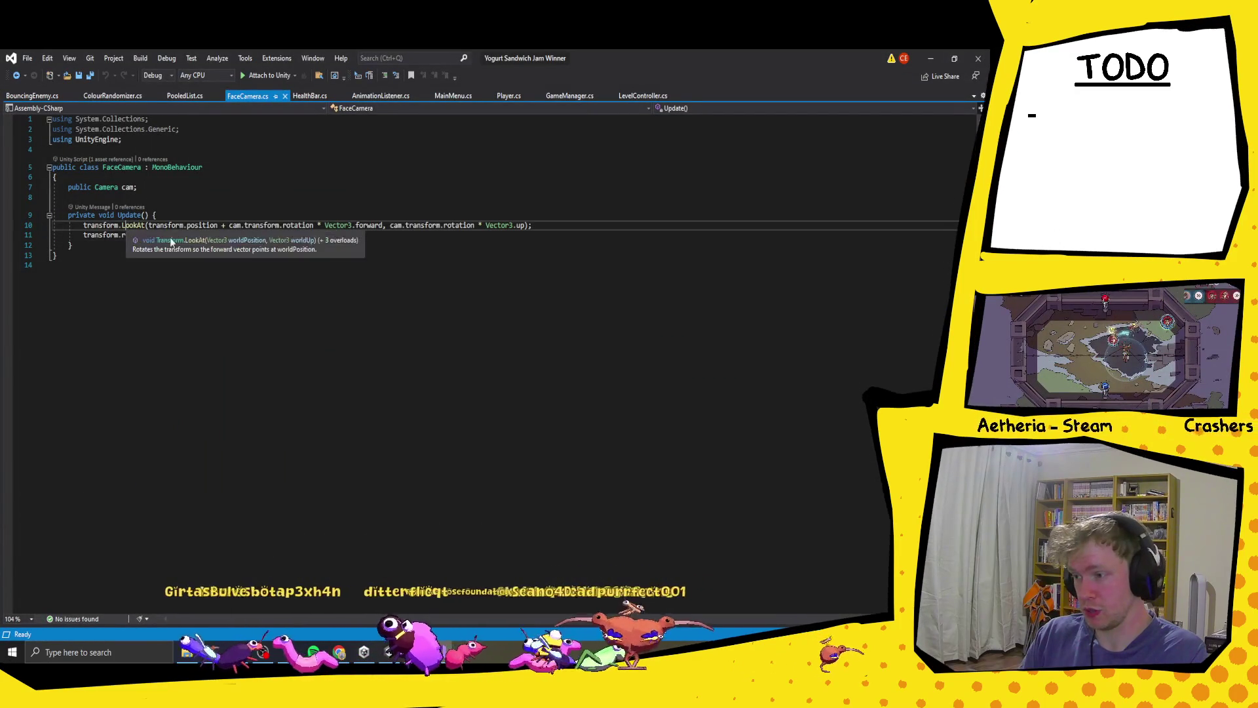
# - Try extra brackets around the LookAt term on line 10, then undo back to the original line
pyautogui.keyDown('ctrl'); pyautogui.click(149, 236); pyautogui.keyUp('ctrl')
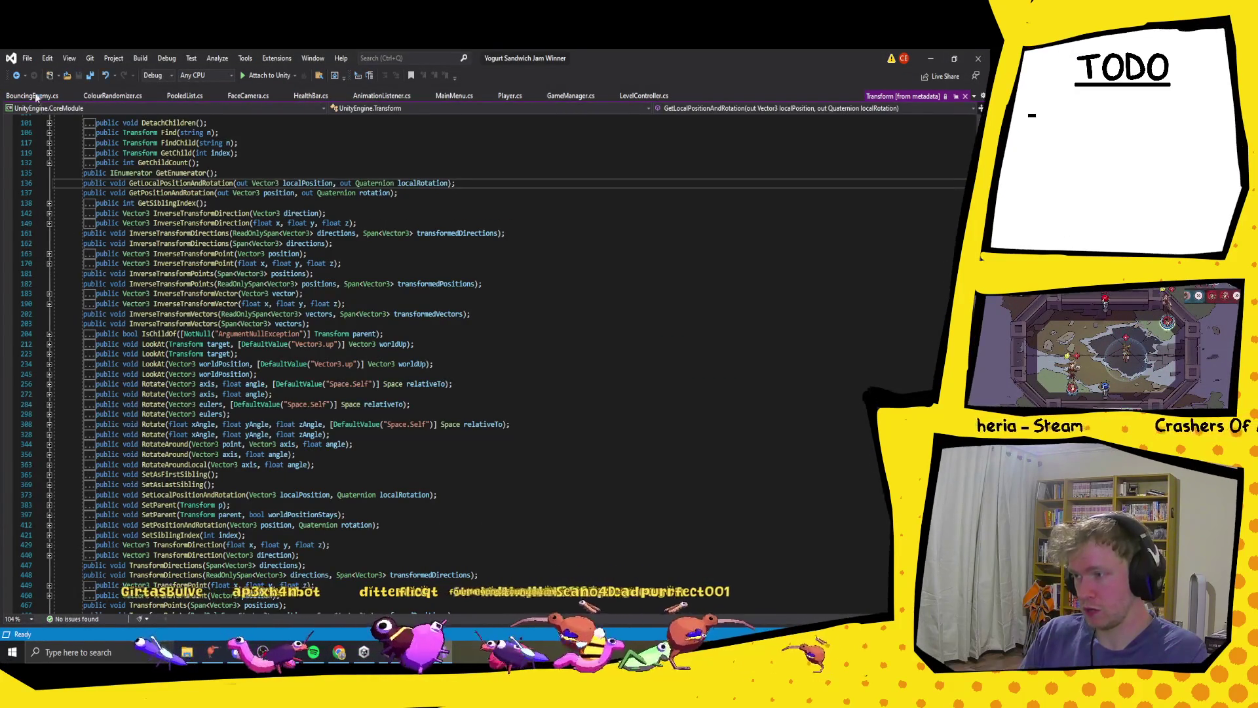
pyautogui.middleClick(923, 99)
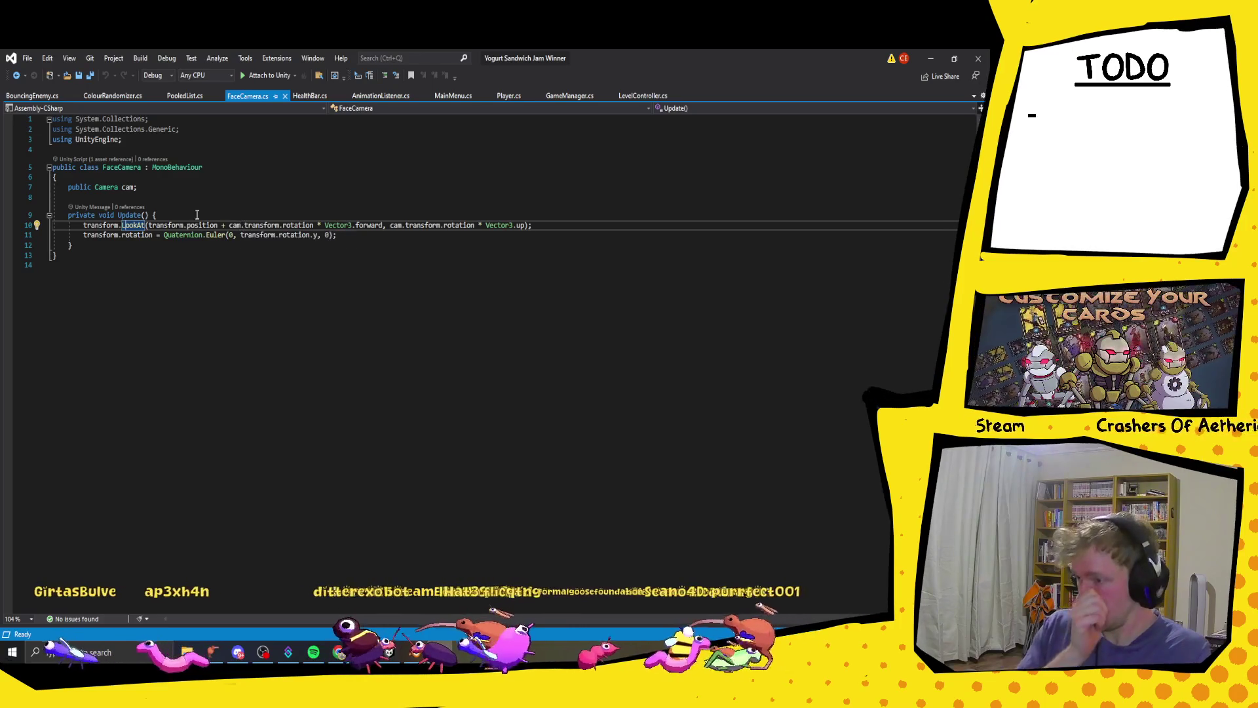
pyautogui.click(158, 215)
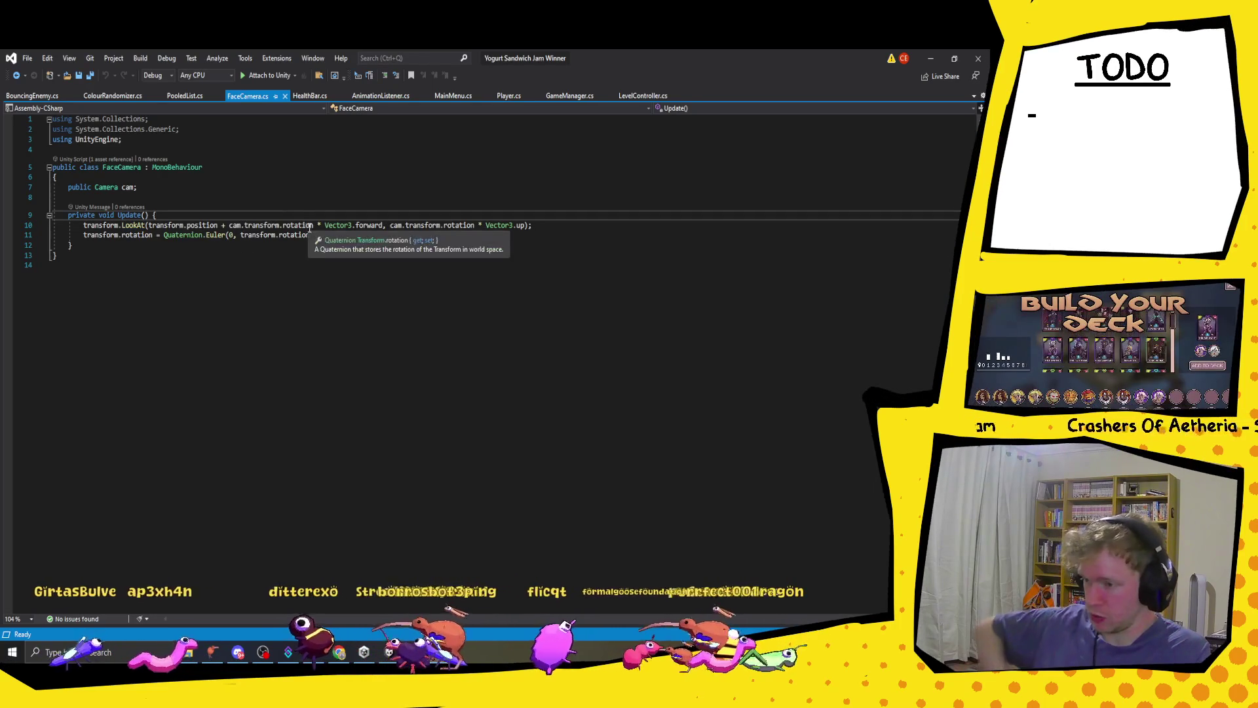
pyautogui.click(320, 225)
pyautogui.press('Left')
pyautogui.press('Left')
pyautogui.press('Left')
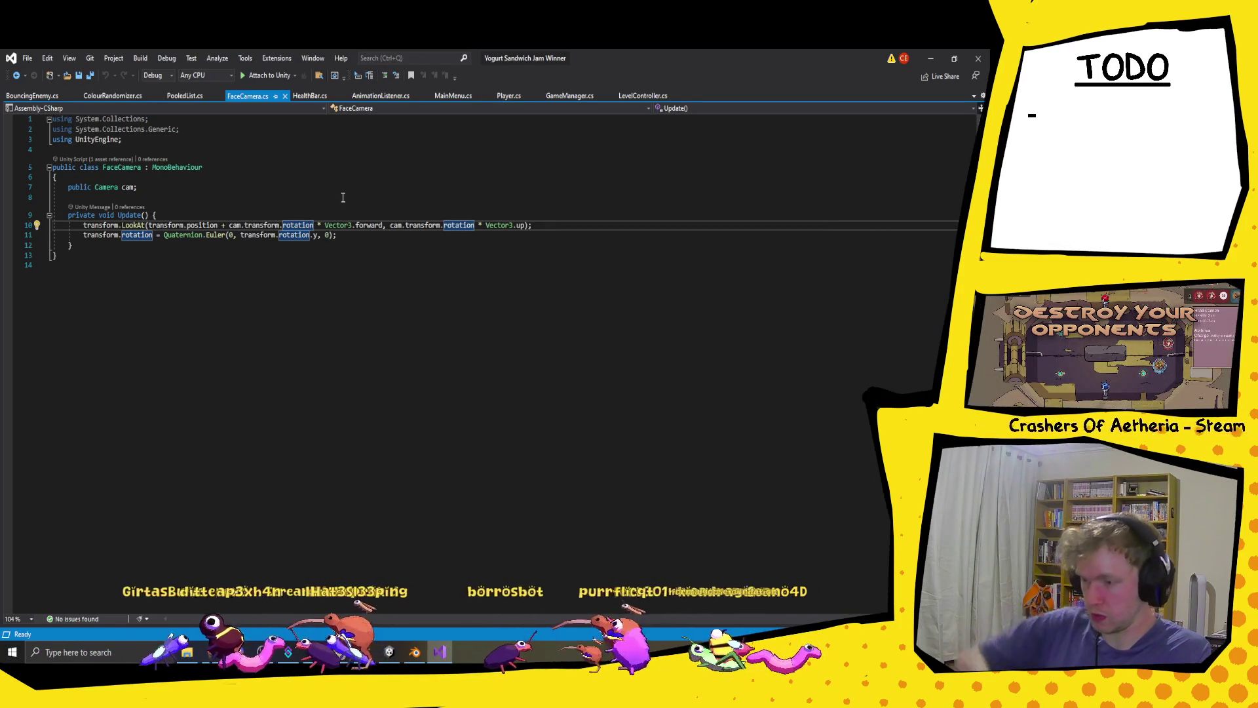
pyautogui.write(')')
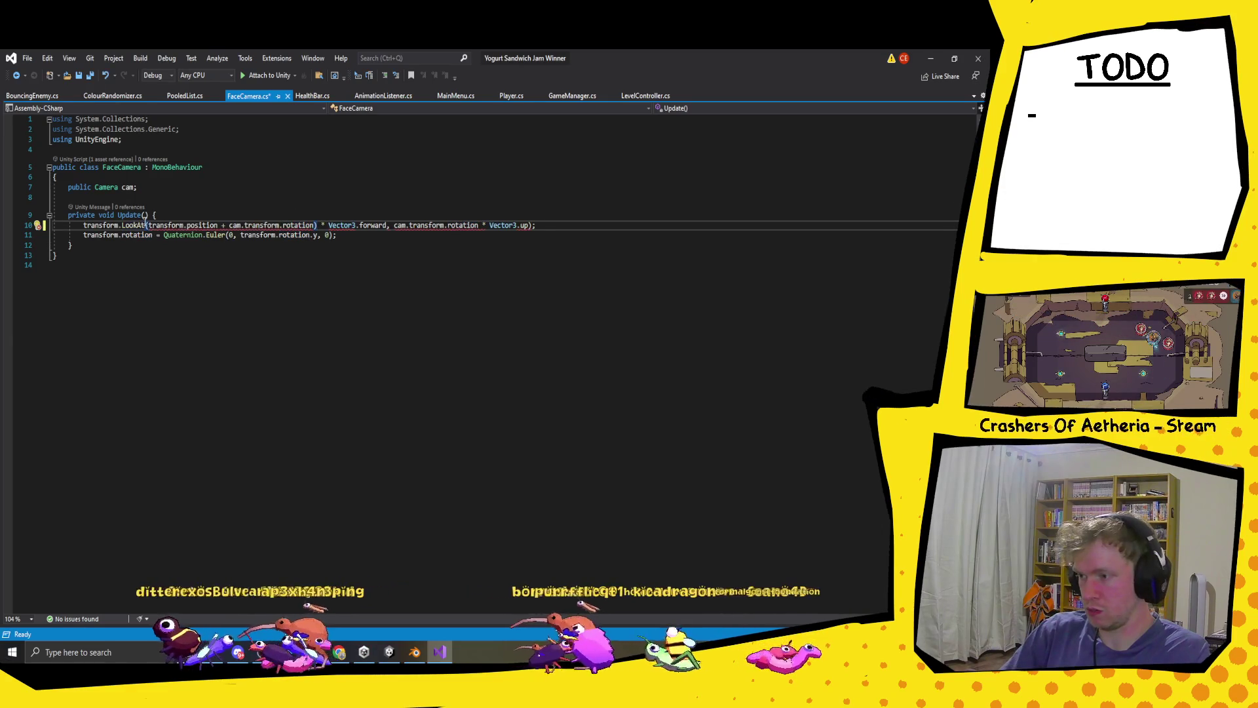
pyautogui.click(147, 225)
pyautogui.write('(')
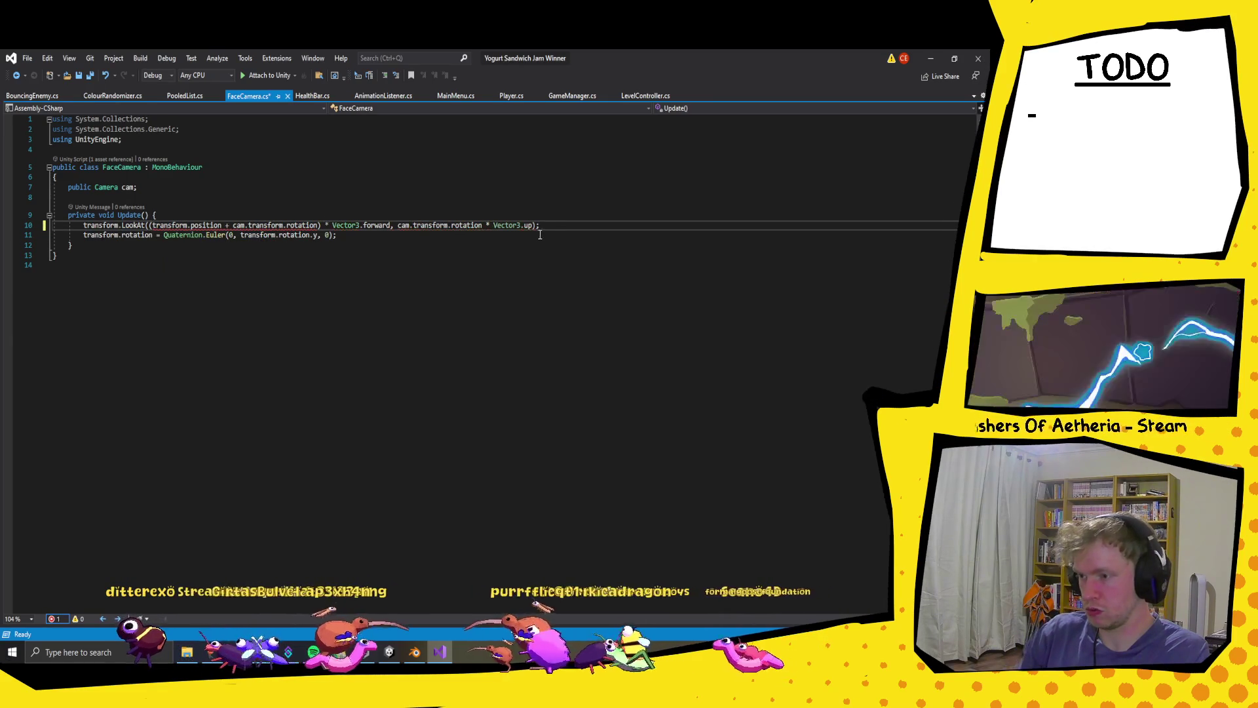
pyautogui.click(548, 225)
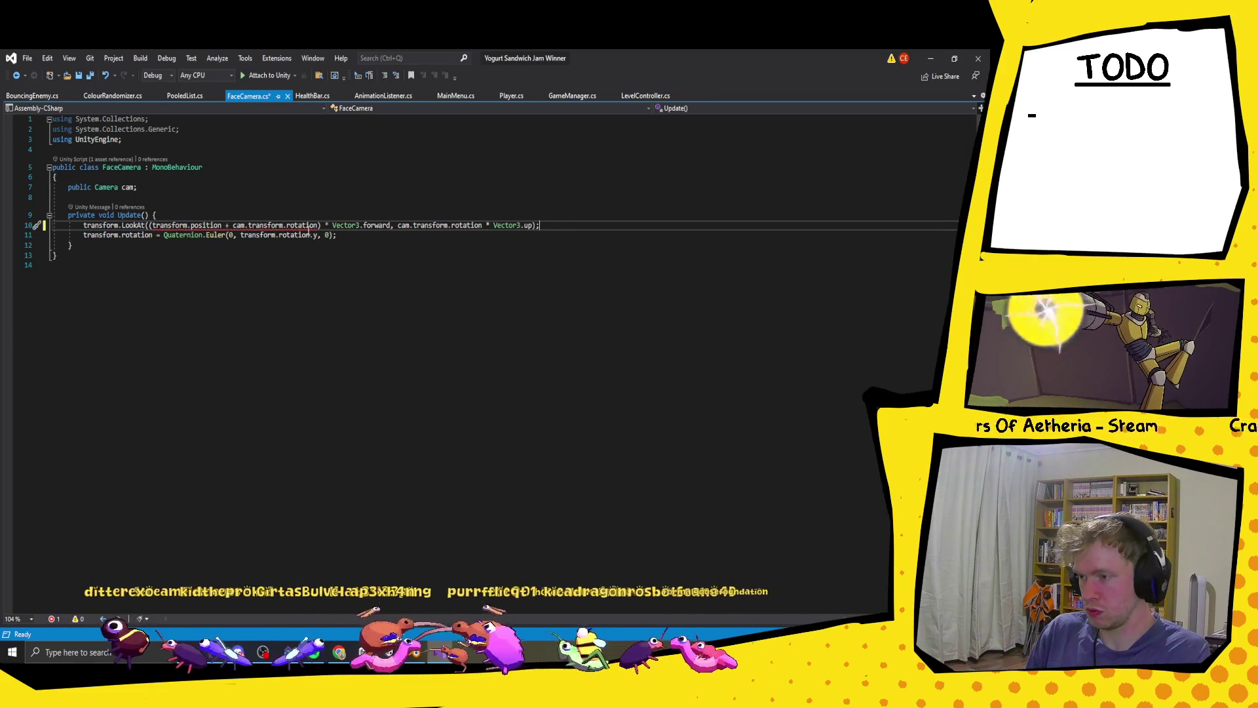
pyautogui.hotkey('ctrl', 'z')
pyautogui.hotkey('ctrl', 'z')
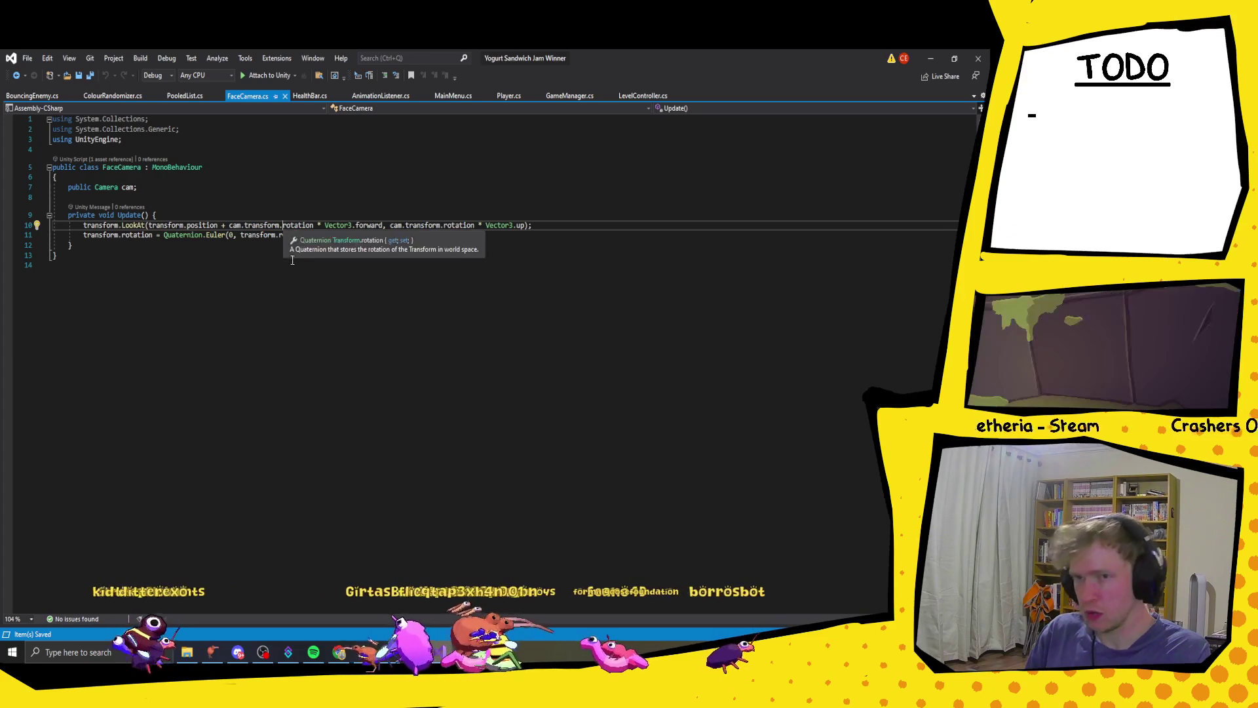
pyautogui.click(285, 226)
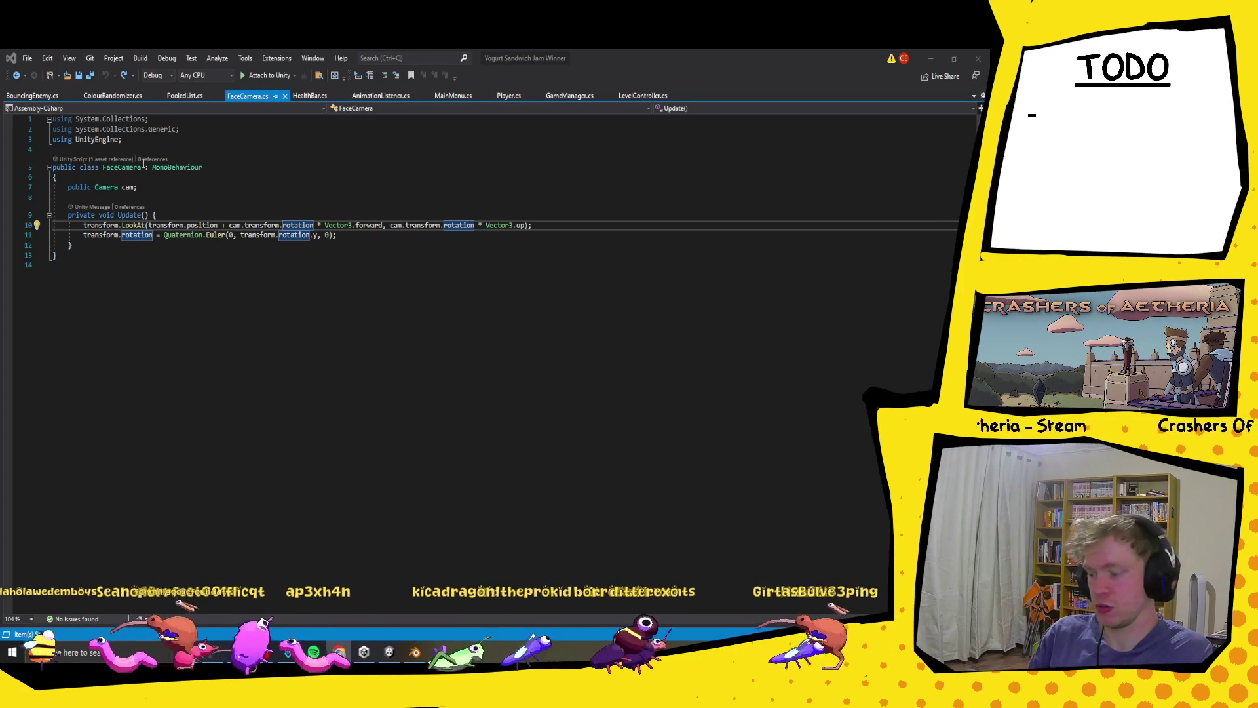
# - Paste the new camera-facing Update after the old one and put the Vector3 direction line on its own line
pyautogui.click(129, 245)
pyautogui.hotkey('ctrl', 'v')
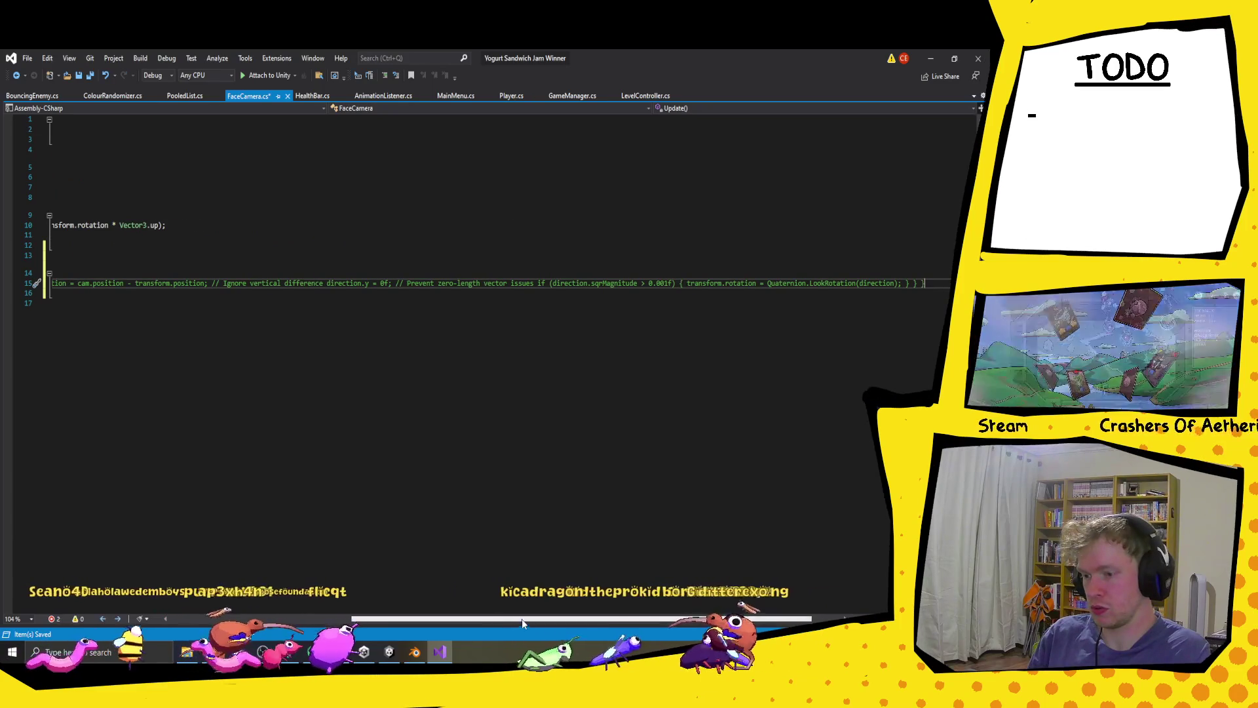
pyautogui.moveTo(522, 618); pyautogui.dragTo(148, 616)
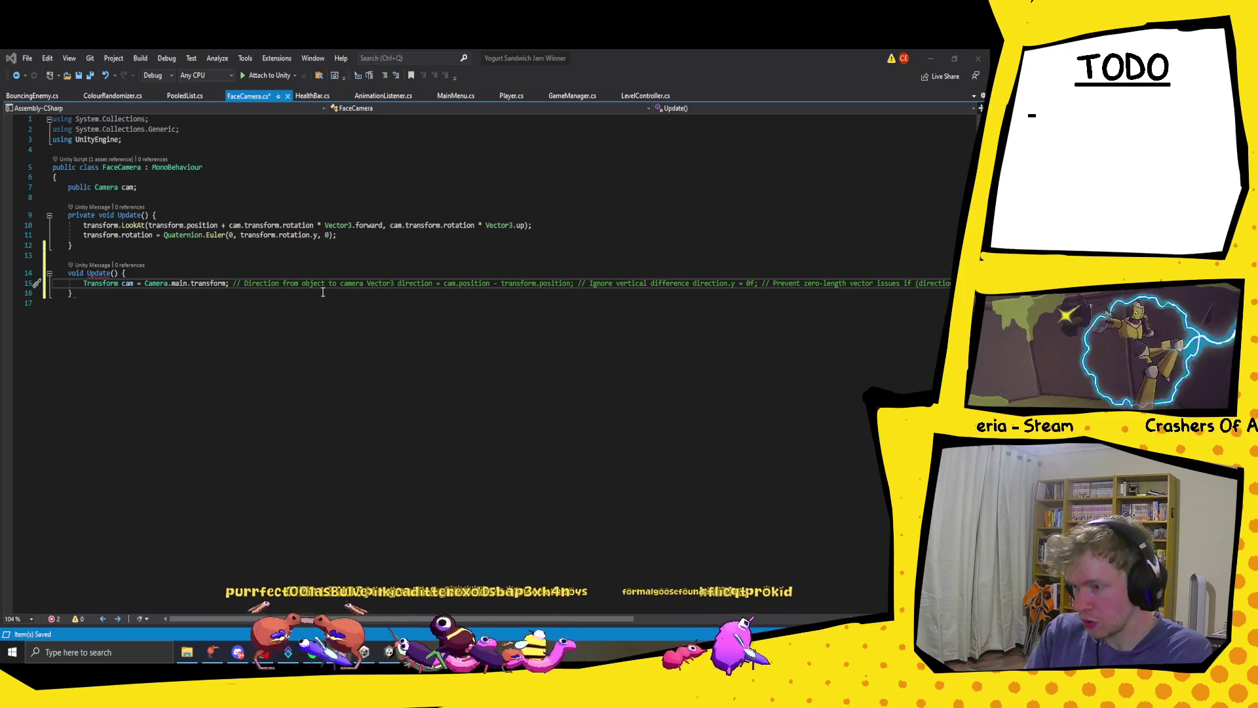
pyautogui.click(368, 283)
pyautogui.press('Return')
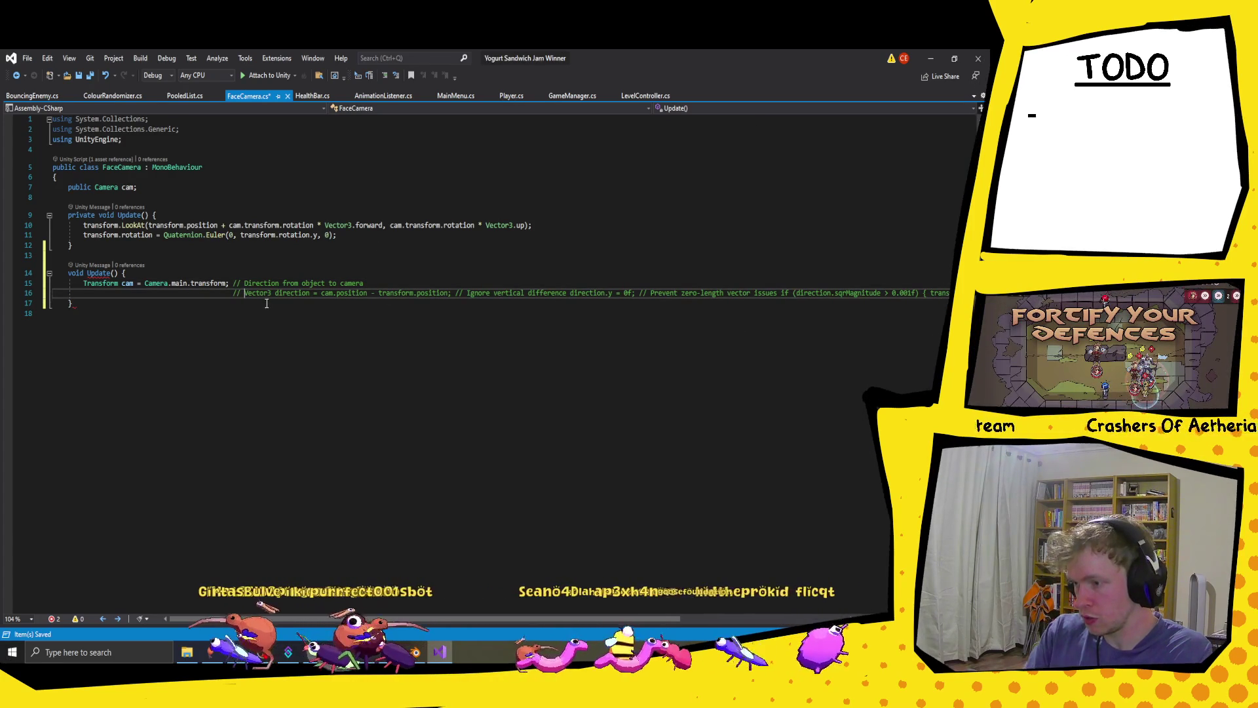
pyautogui.press('BackSpace')
pyautogui.press('BackSpace')
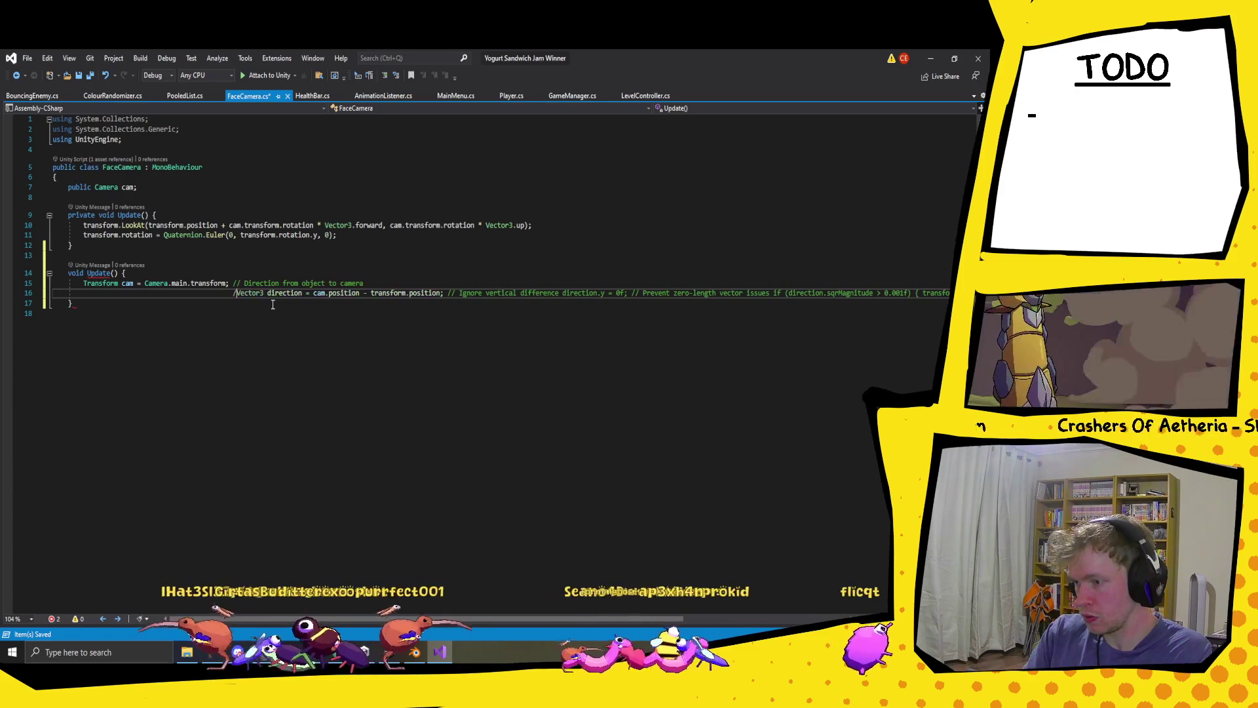
pyautogui.press('BackSpace')
pyautogui.press('BackSpace')
pyautogui.press('BackSpace')
pyautogui.press('BackSpace')
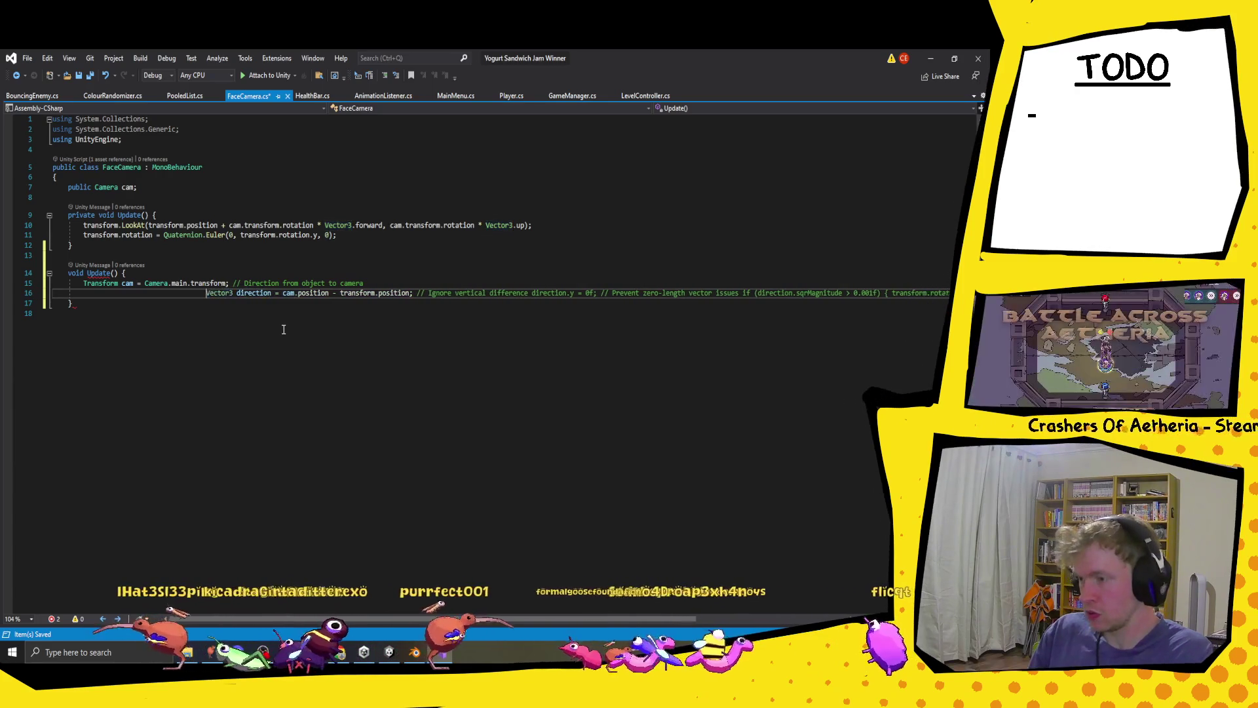
pyautogui.press('BackSpace')
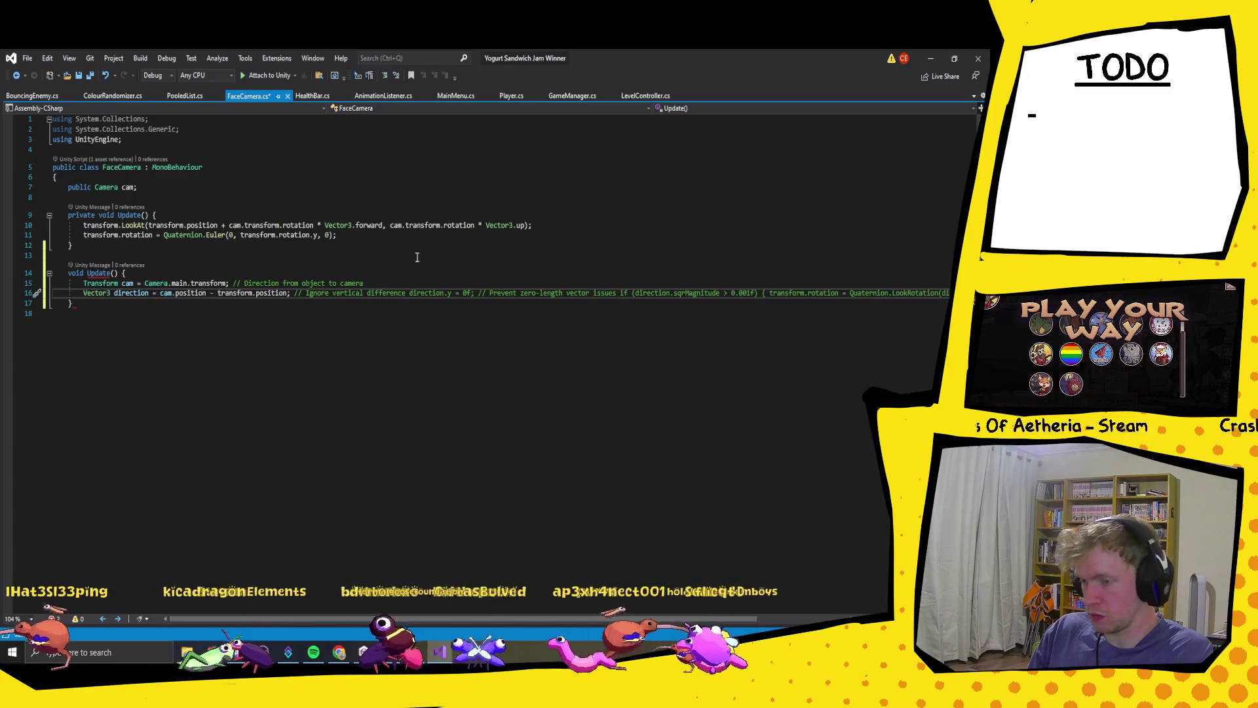
# - Move the direction.y statement below the 'Ignore vertical difference' comment as uncommented, indented code
pyautogui.press('Return')
pyautogui.press('BackSpace')
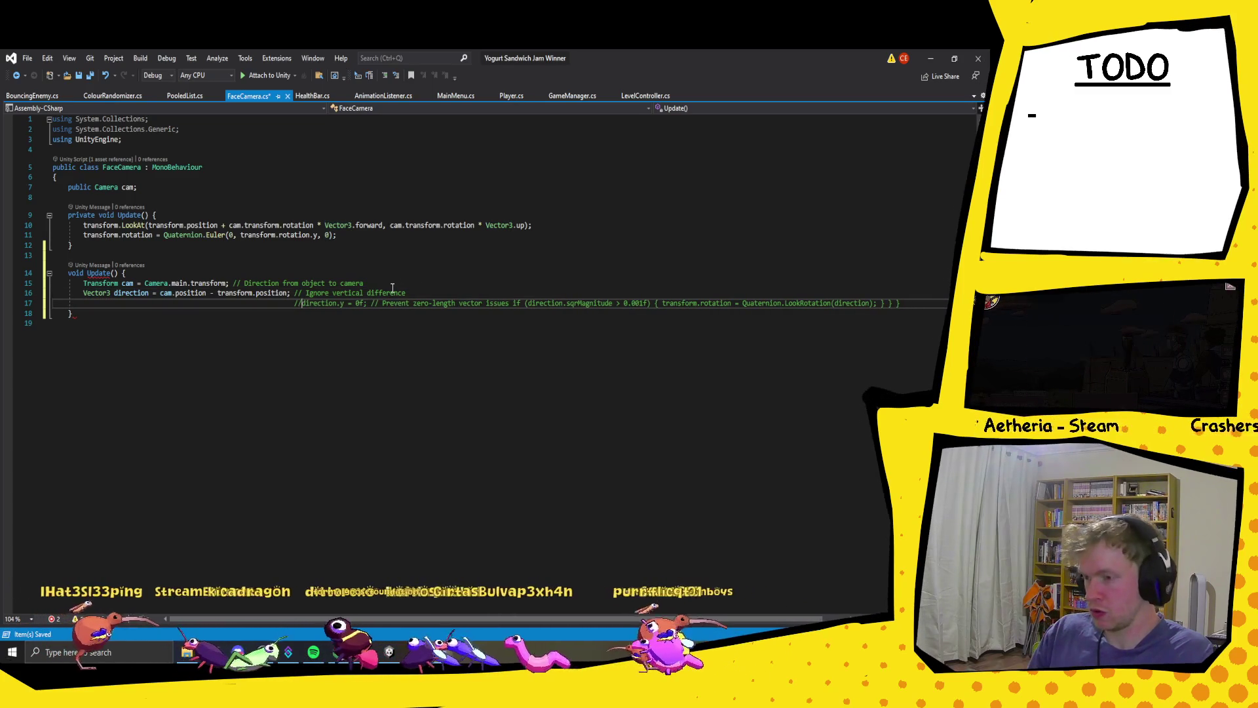
pyautogui.press('BackSpace')
pyautogui.press('BackSpace')
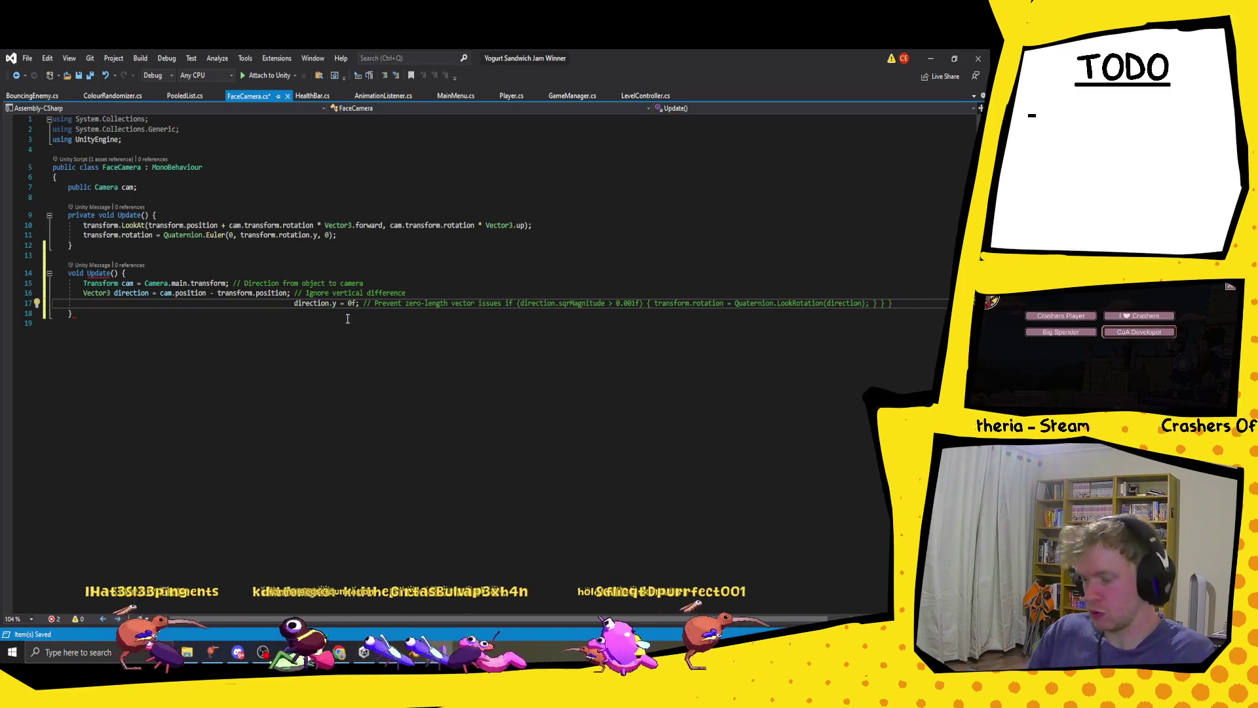
pyautogui.press('BackSpace')
pyautogui.press('BackSpace')
pyautogui.press('BackSpace')
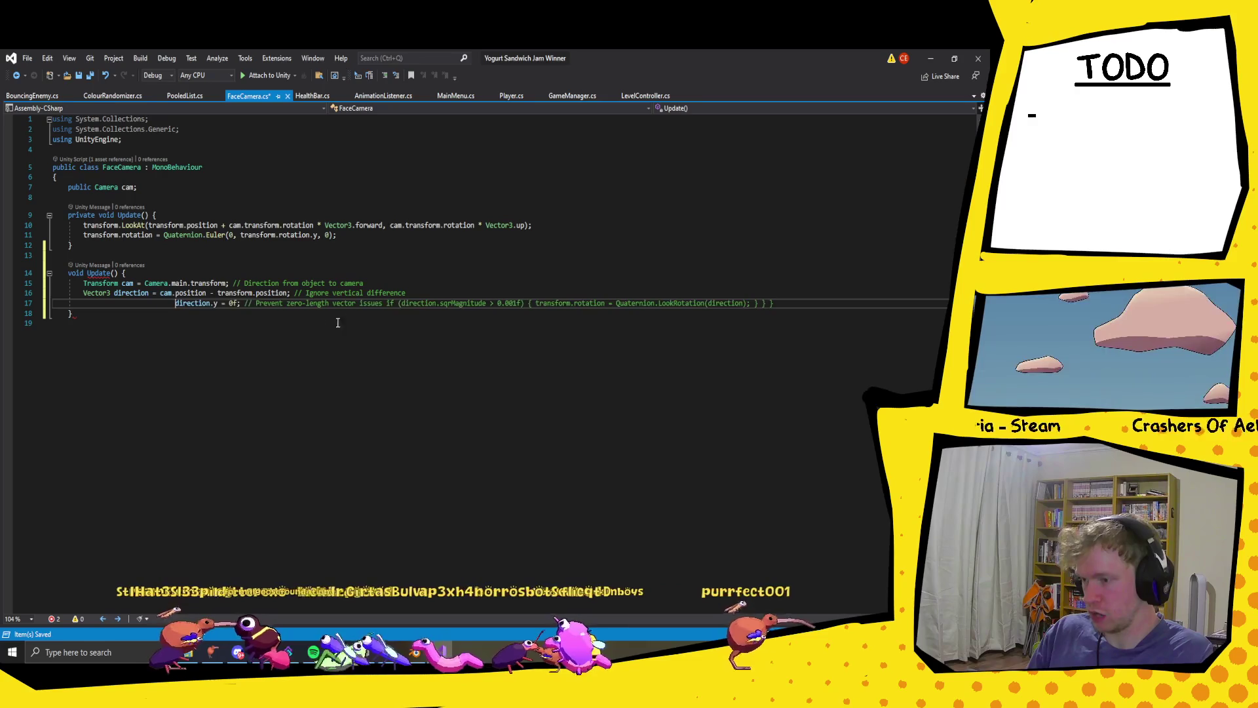
pyautogui.press('BackSpace')
pyautogui.press('BackSpace')
pyautogui.press('BackSpace')
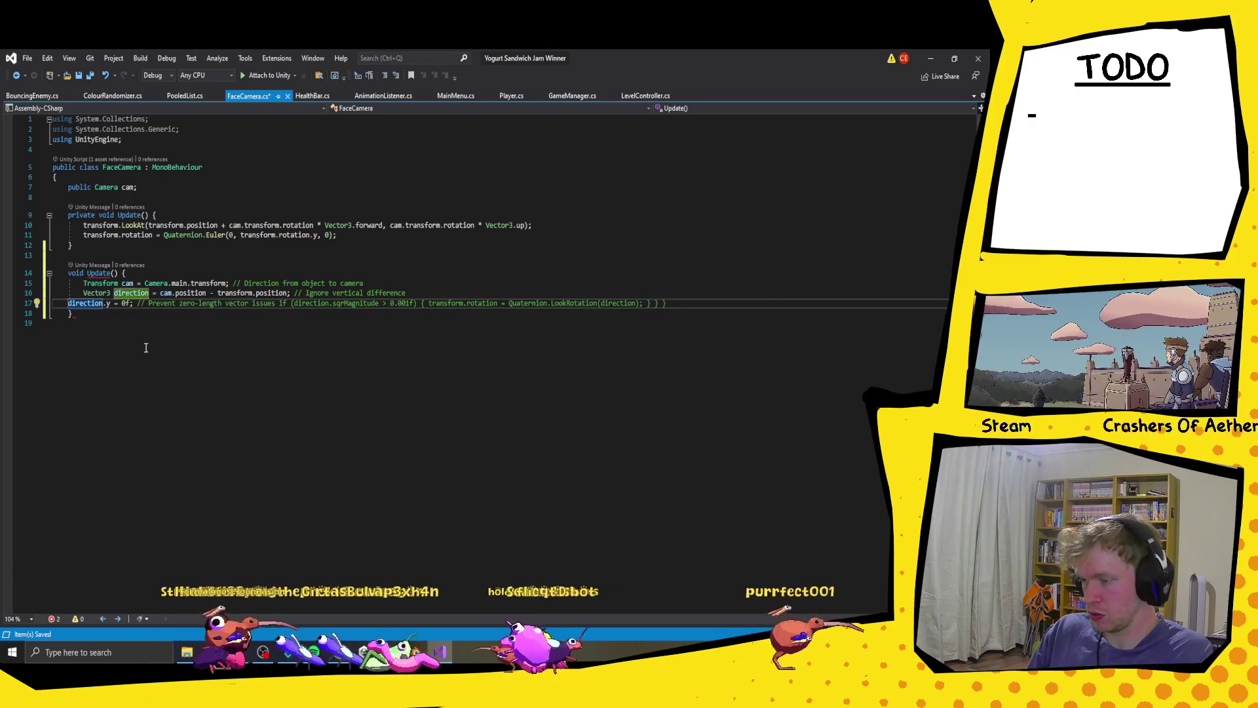
pyautogui.press('Tab')
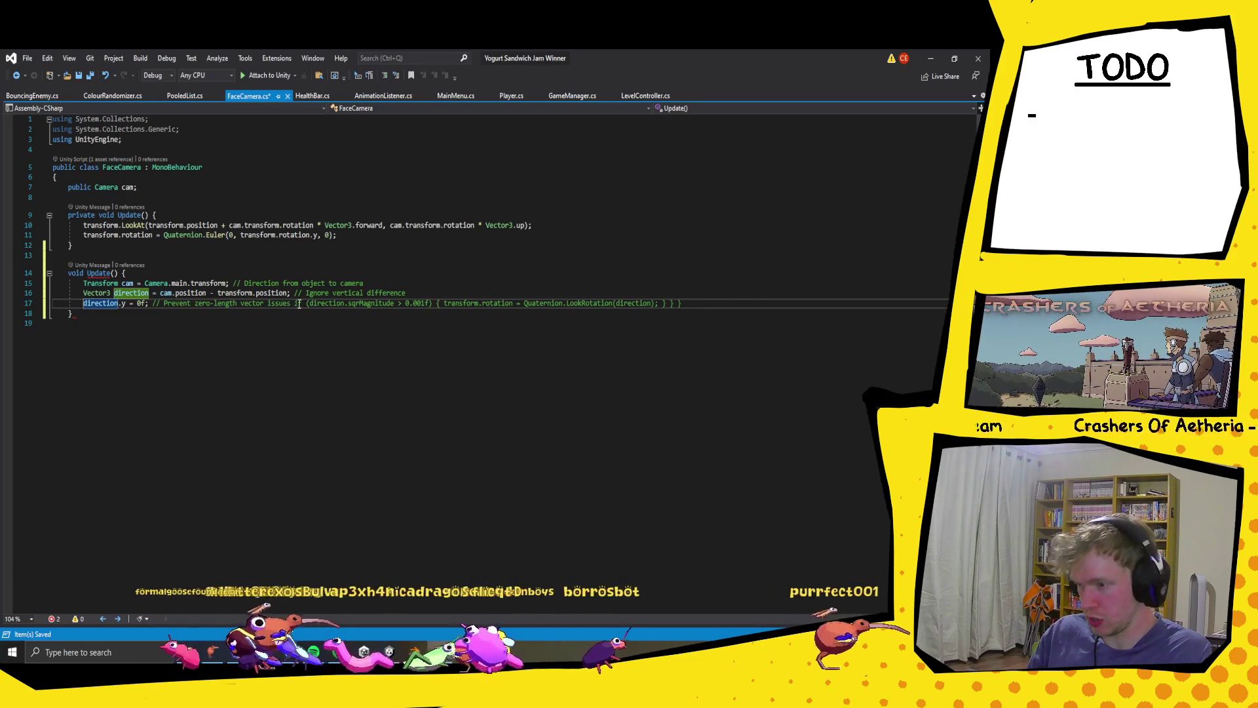
# - Split the sqrMagnitude if block and LookRotation assignment onto separate lines, then save FaceCamera.cs
pyautogui.moveTo(295, 303); pyautogui.dragTo(670, 306)
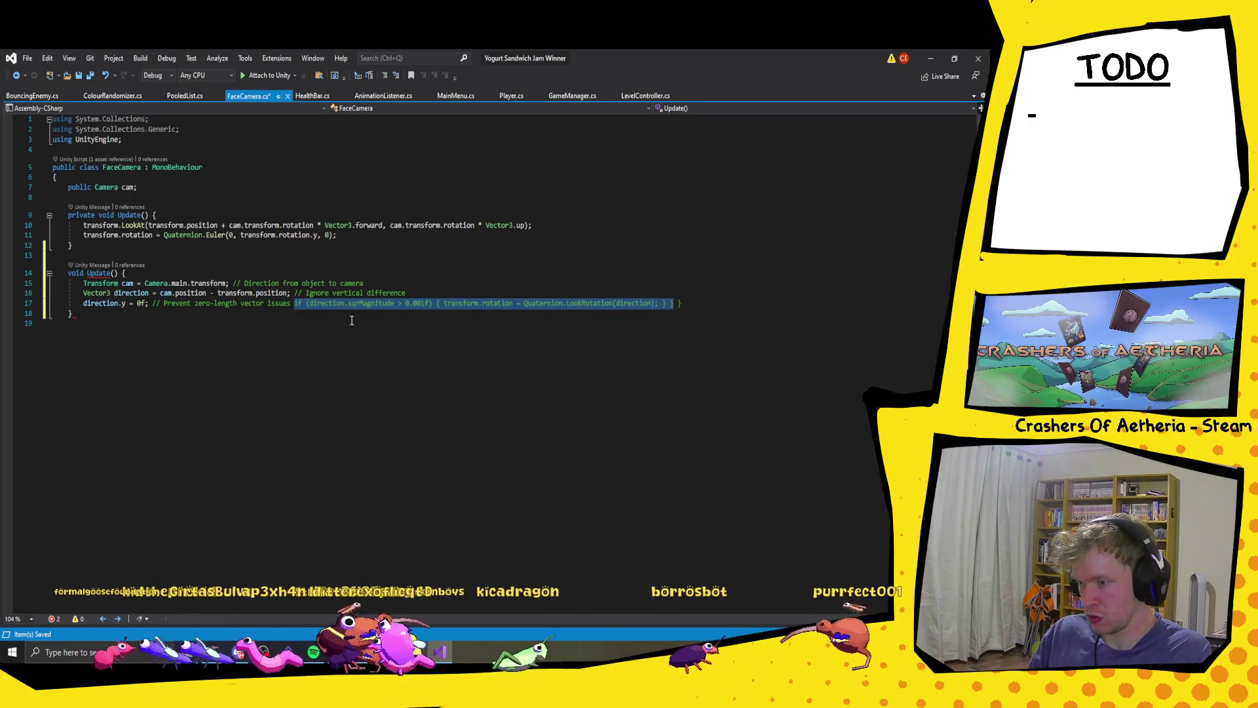
pyautogui.hotkey('ctrl', 'c')
pyautogui.press('End')
pyautogui.press('Return')
pyautogui.hotkey('ctrl', 'v')
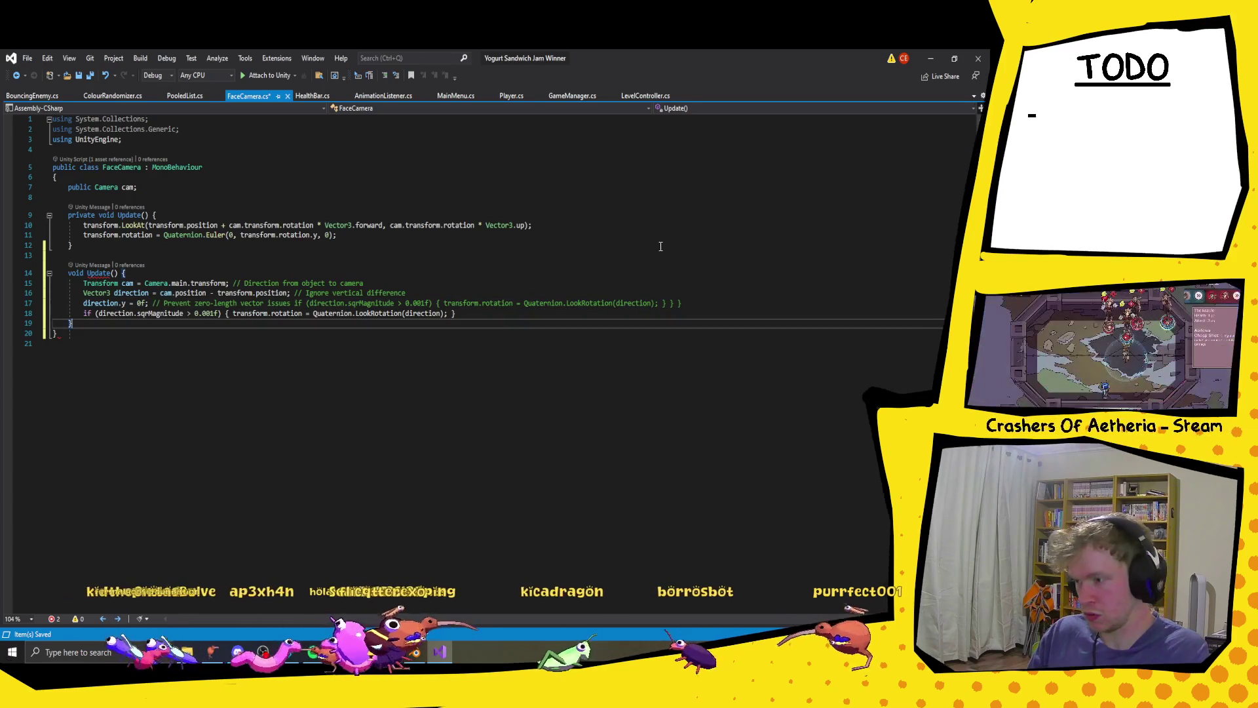
pyautogui.click(235, 314)
pyautogui.press('Return')
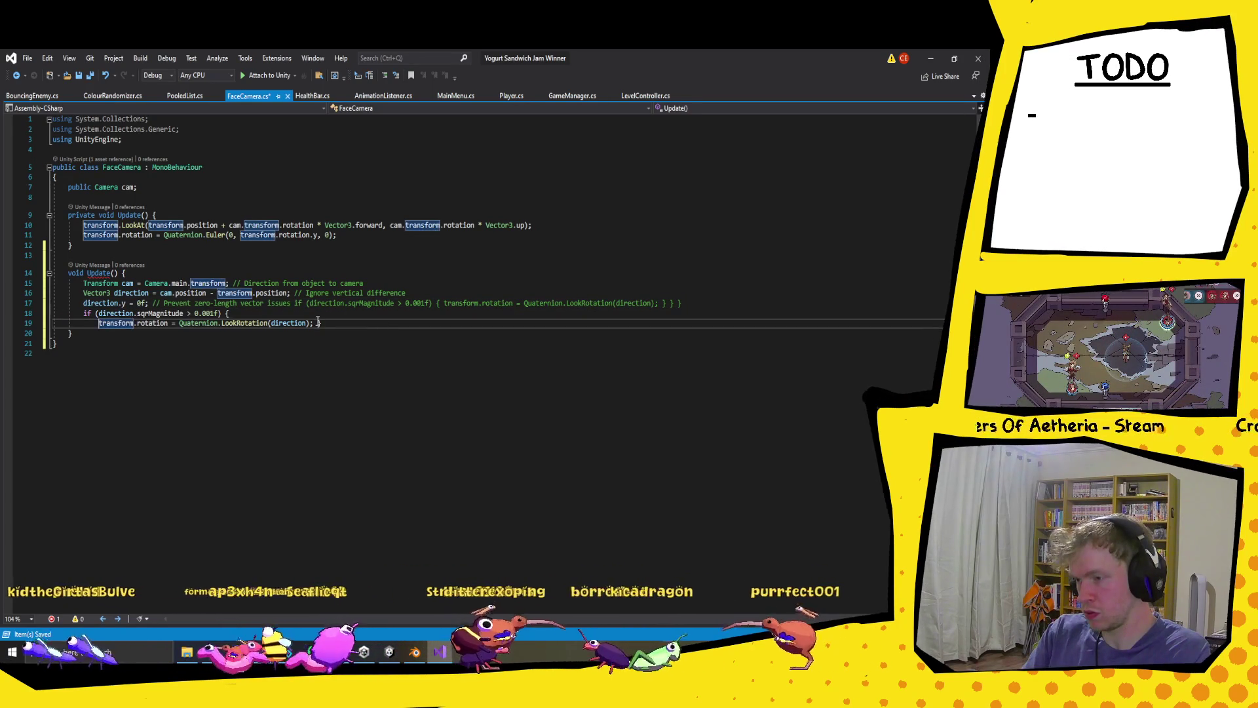
pyautogui.press('End')
pyautogui.press('Left')
pyautogui.press('Return')
pyautogui.press('Down')
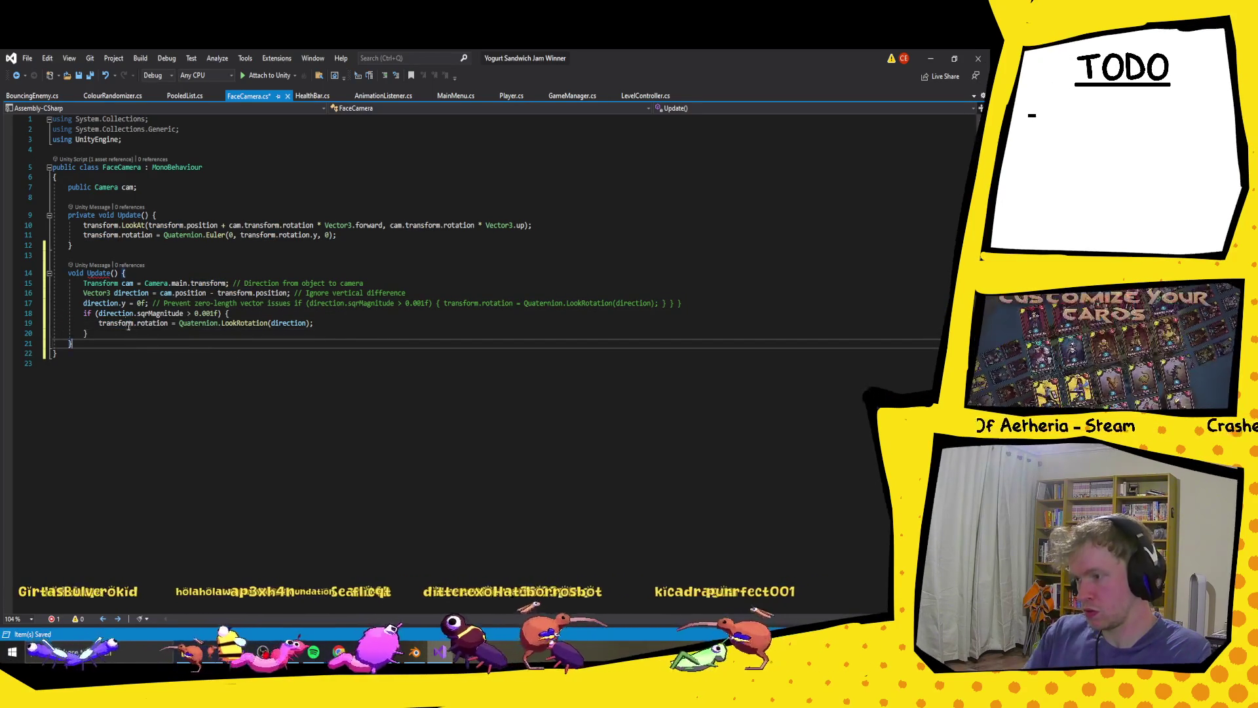
pyautogui.hotkey('ctrl', 's')
# - Comment out the old Update method on lines 9–12 with Ctrl+K, Ctrl+C
pyautogui.moveTo(86, 244); pyautogui.dragTo(53, 215)
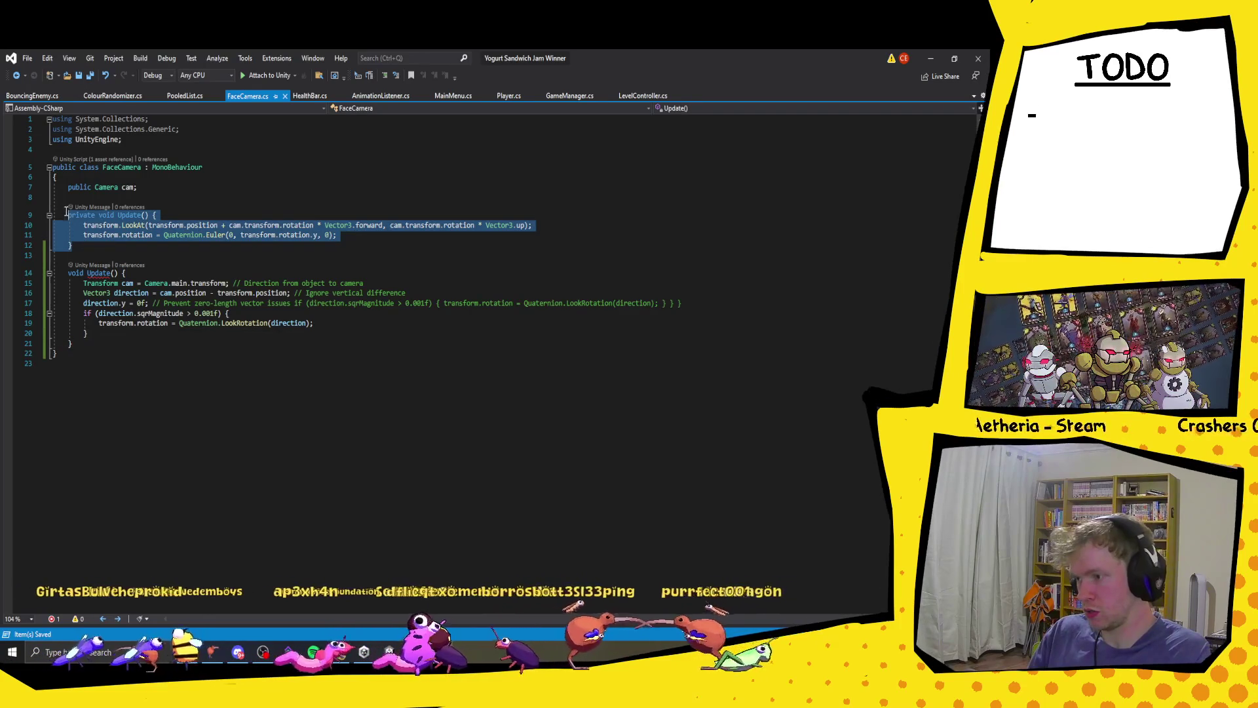
pyautogui.hotkey('ctrl', 'k')
pyautogui.hotkey('ctrl', 'c')
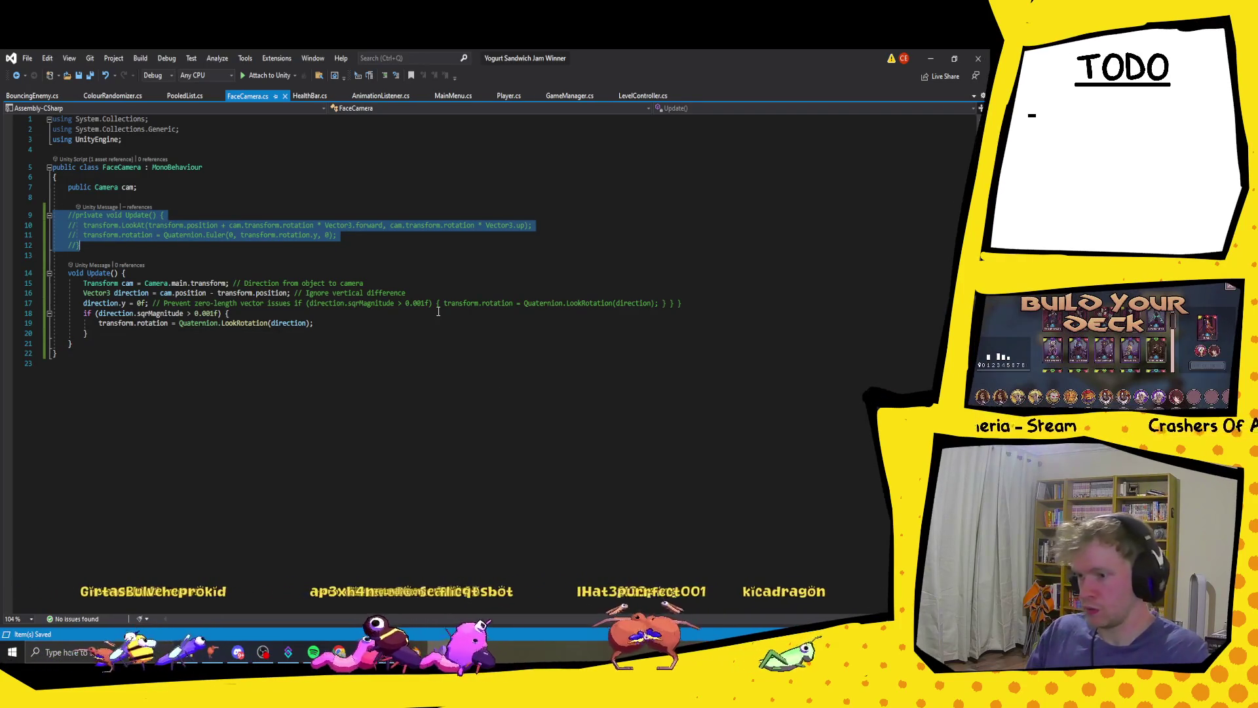
pyautogui.click(458, 349)
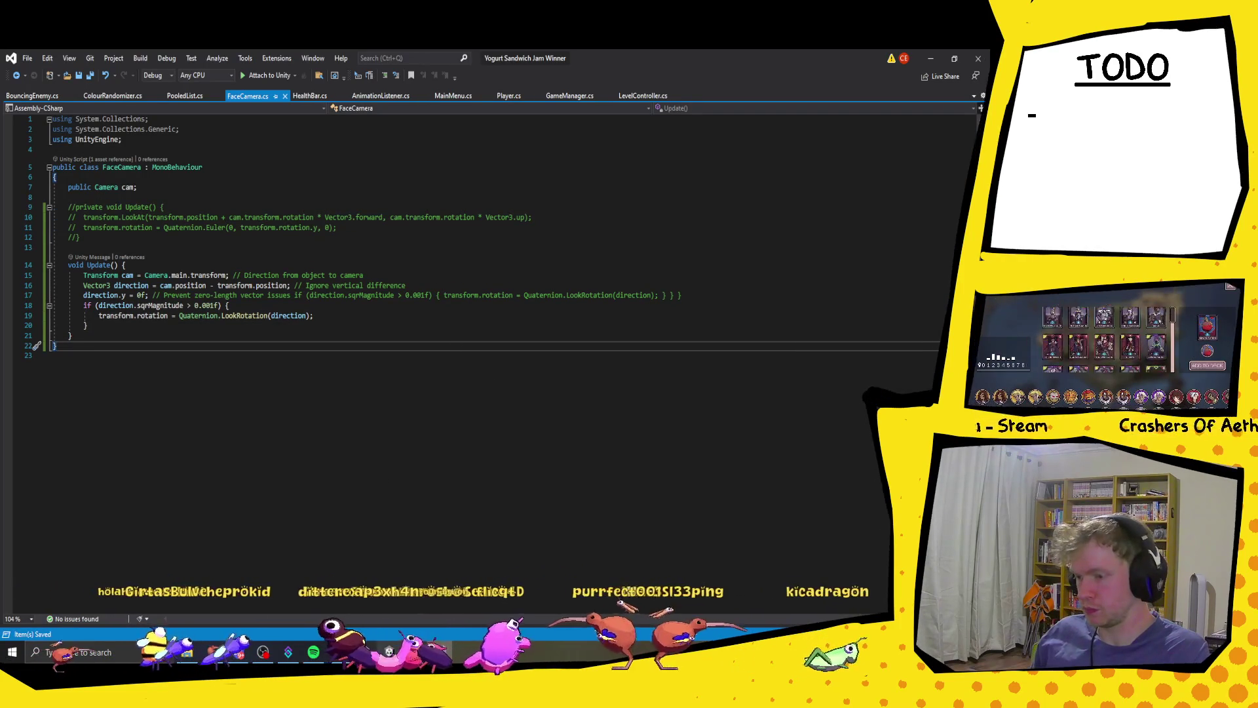
pyautogui.moveTo(363, 651)
pyautogui.click(344, 596)
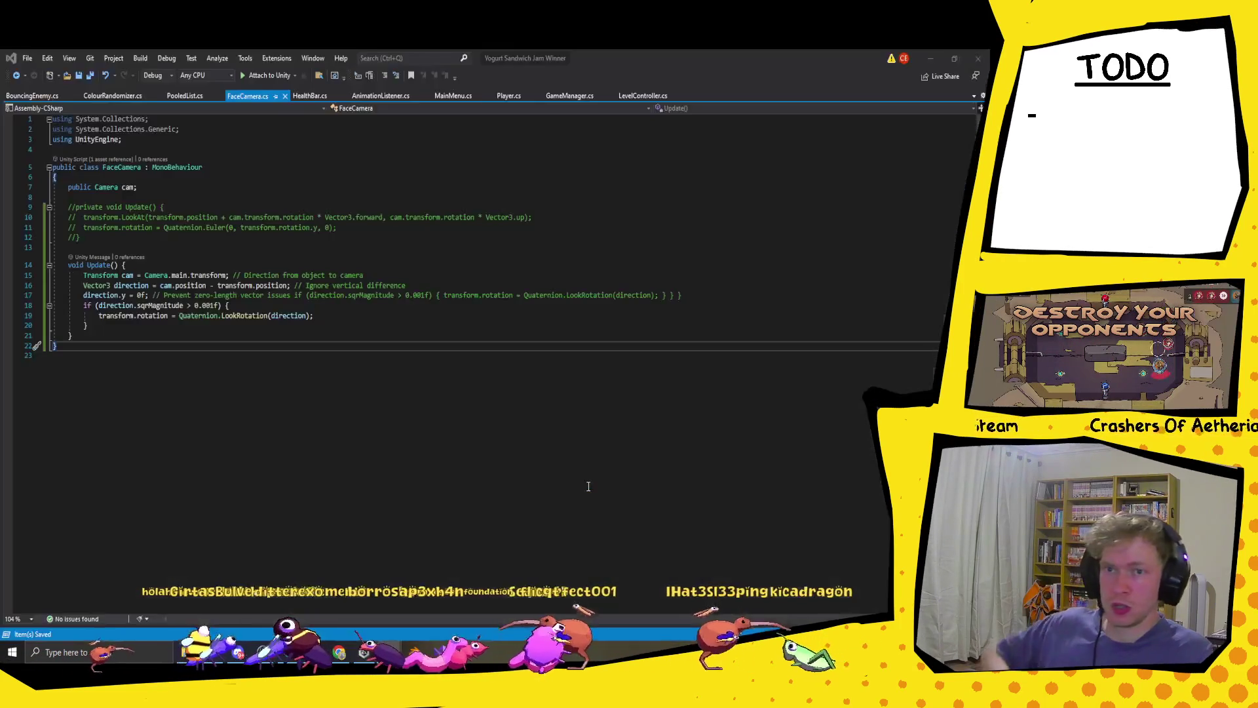
# - Return to the Unity Editor and enter play mode to recompile and test FaceCamera
pyautogui.hotkey('alt', 'Tab')
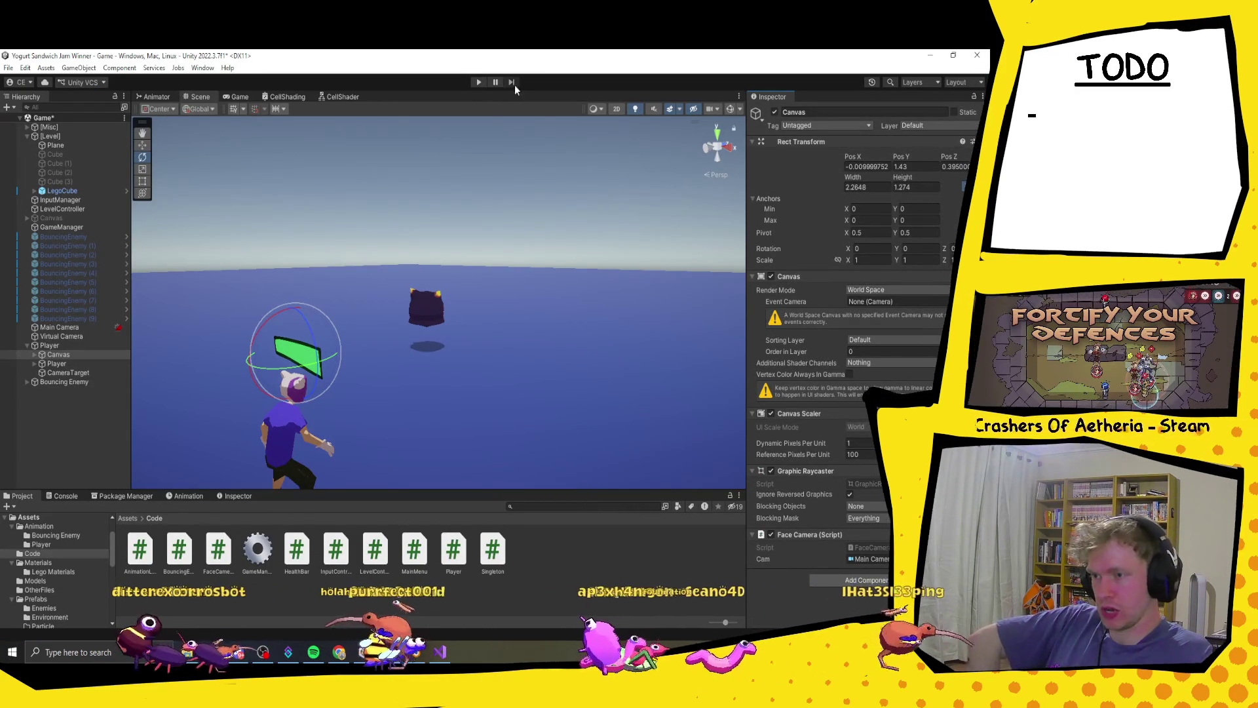
pyautogui.click(479, 82)
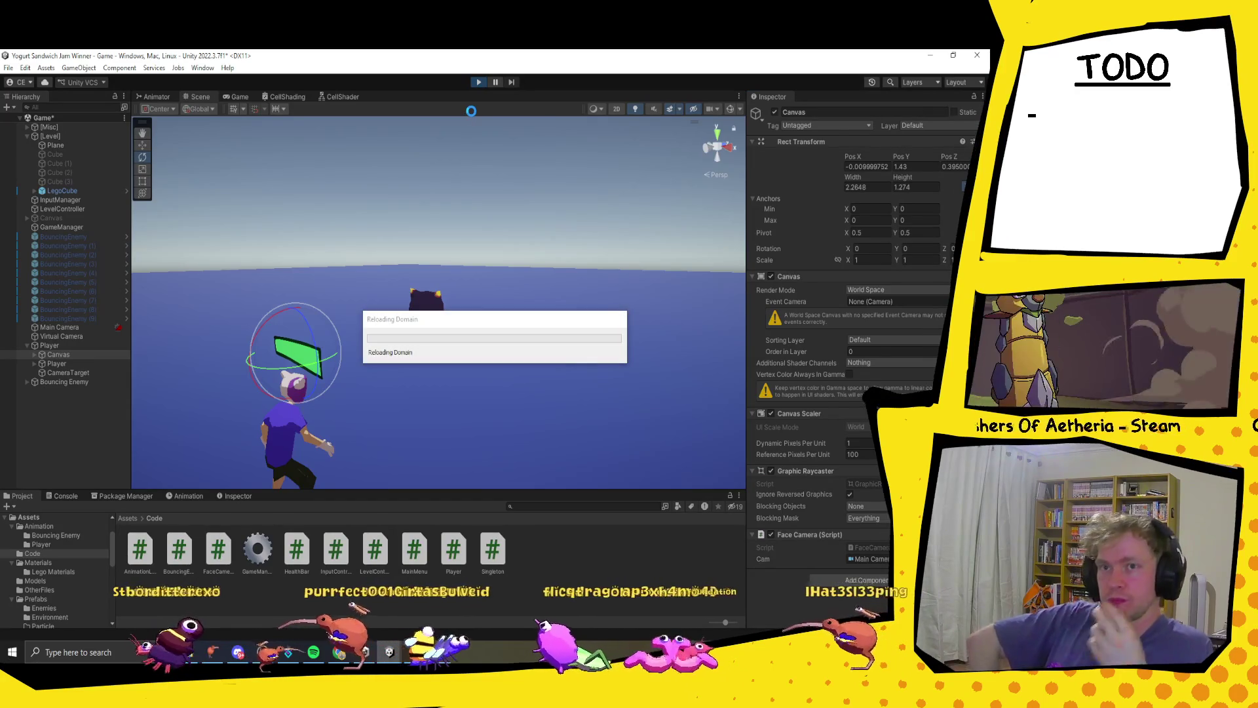